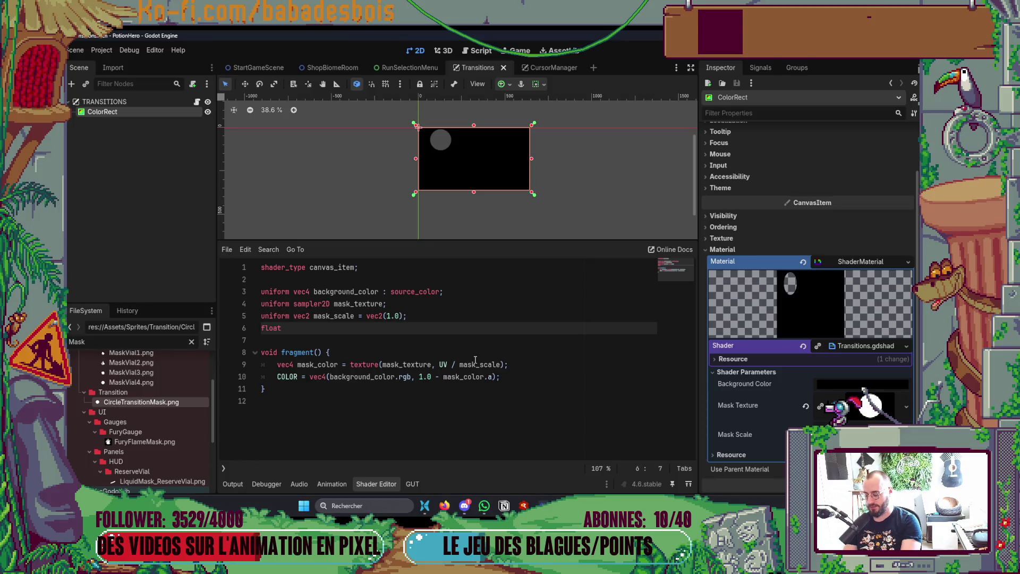
Add 'uniform float offset = 0.1;' on line 6 of the Transitions shader
text(off)
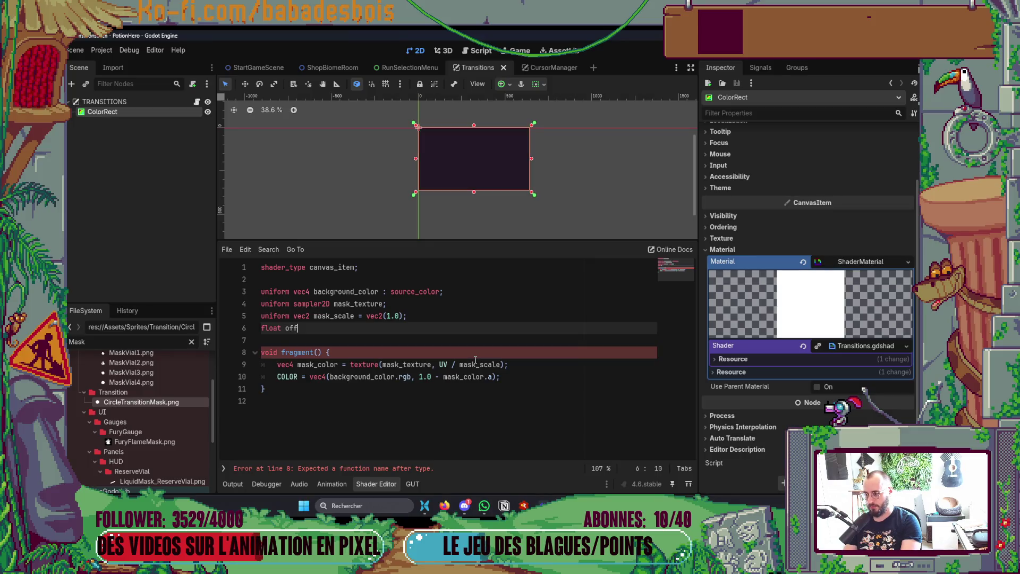
key(Home)
text(uni)
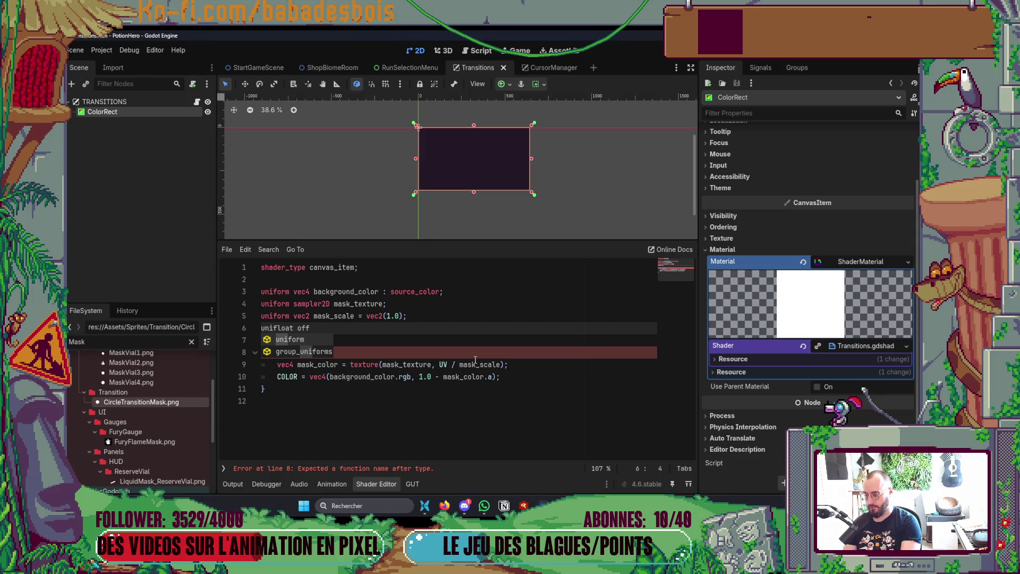
key(Tab)
text(float off)
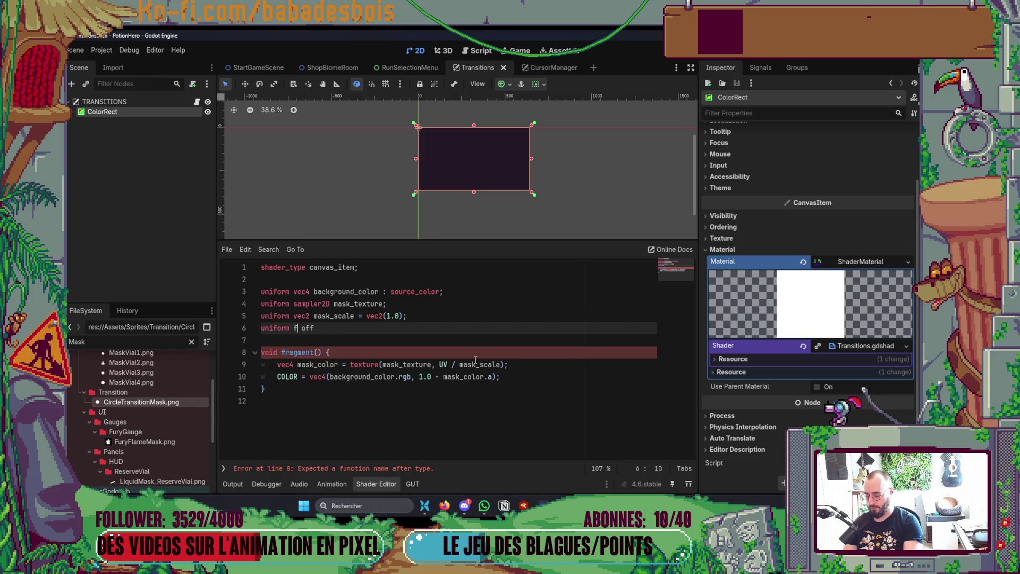
text(set = )
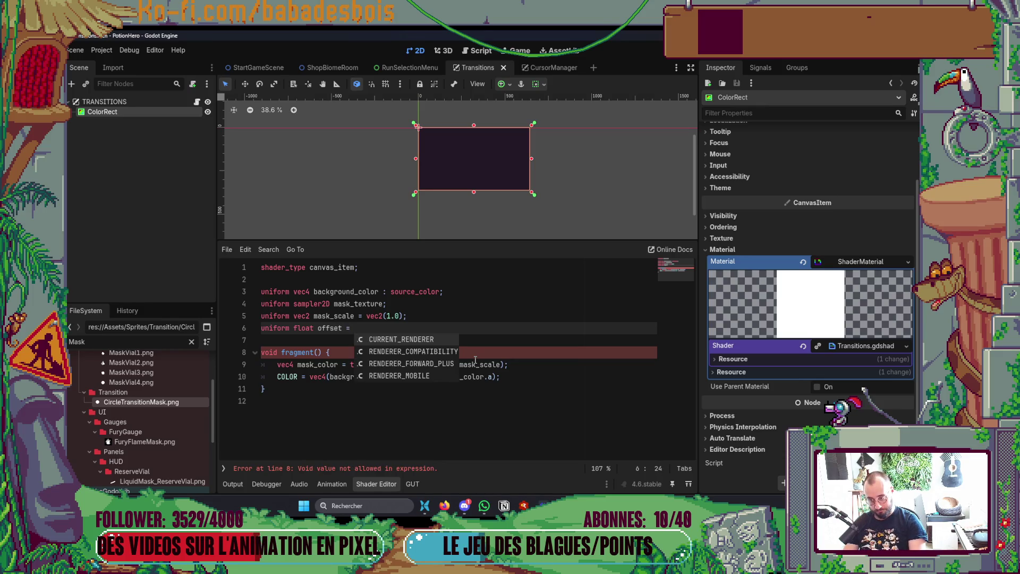
text(0.1)
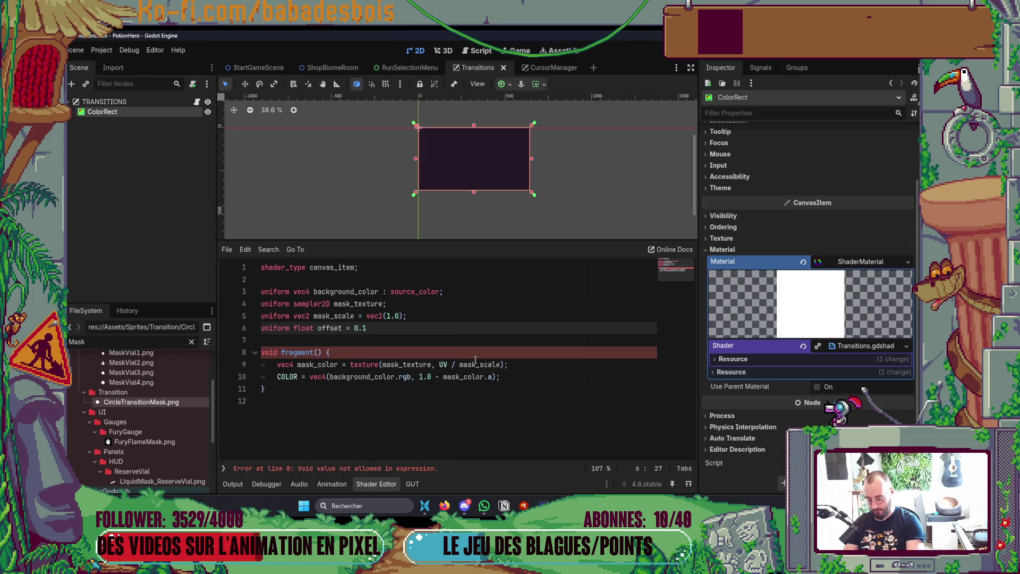
text(;)
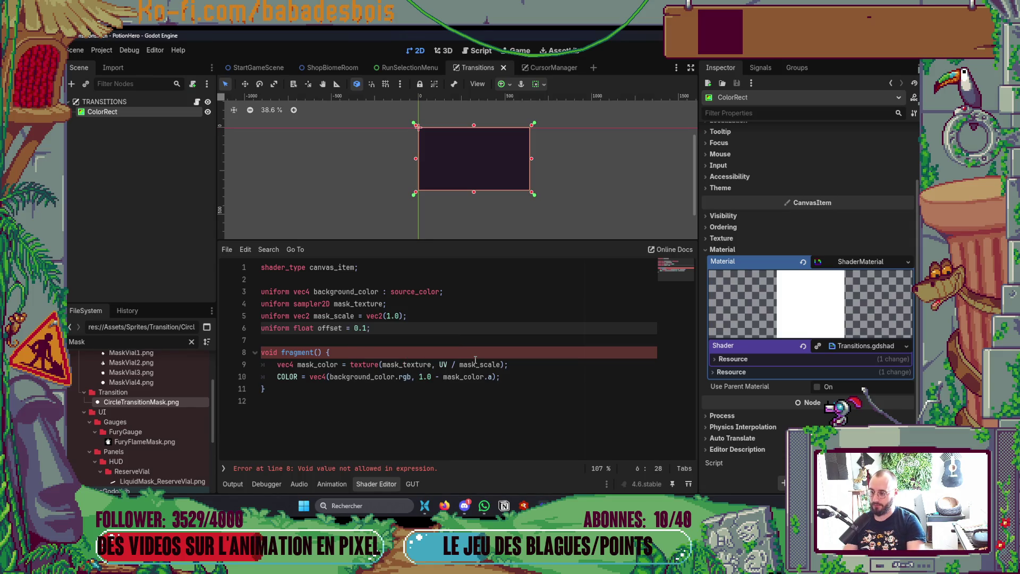
Change the mask texture lookup to (UV + vec2(offset)) / mask_scale and save the shader
key(Down)
key(Down)
key(Down)
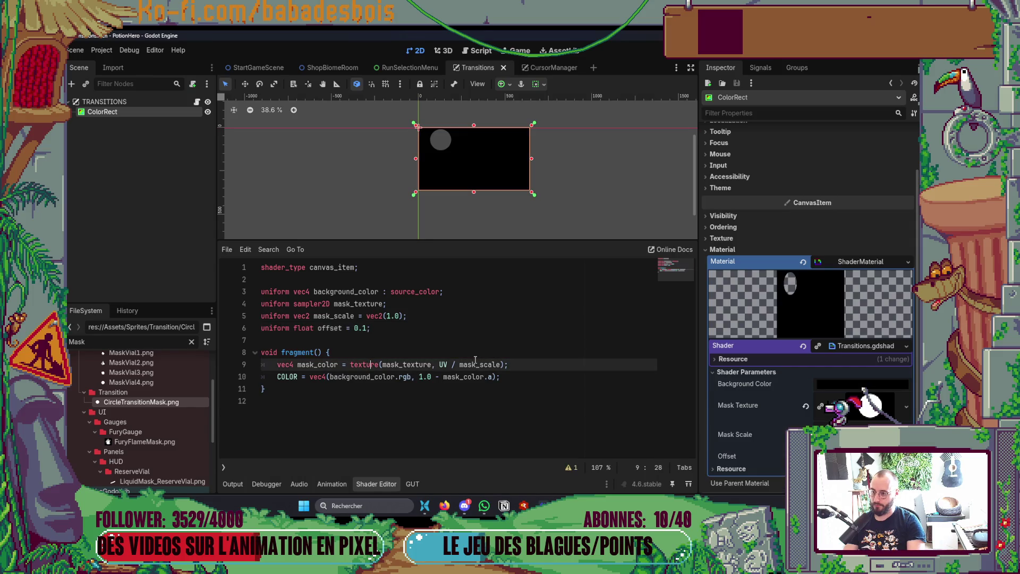
key(ctrl+Right)
text(()
key(ctrl+Right)
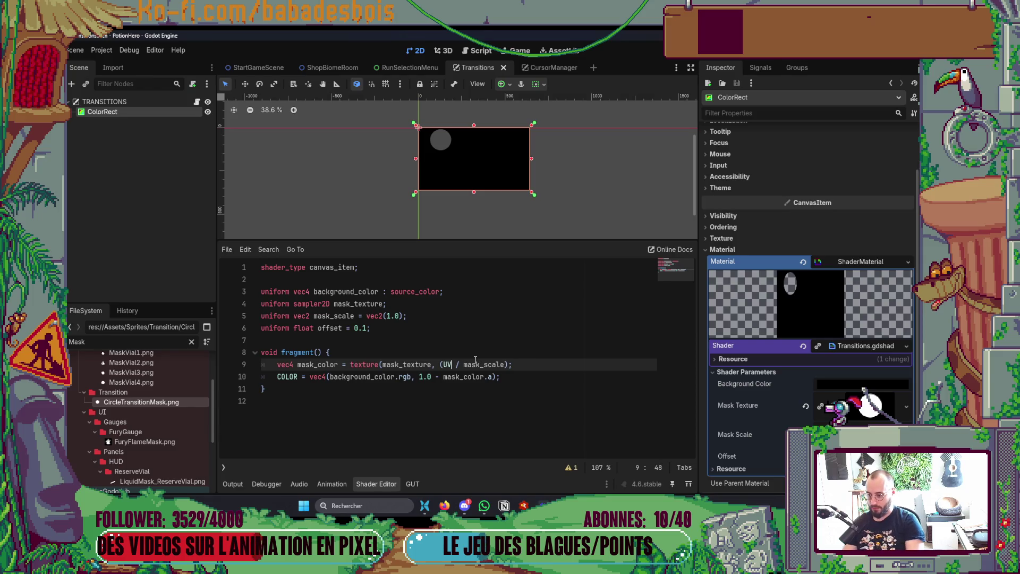
key(ctrl+Left)
key(ctrl+Left)
text())
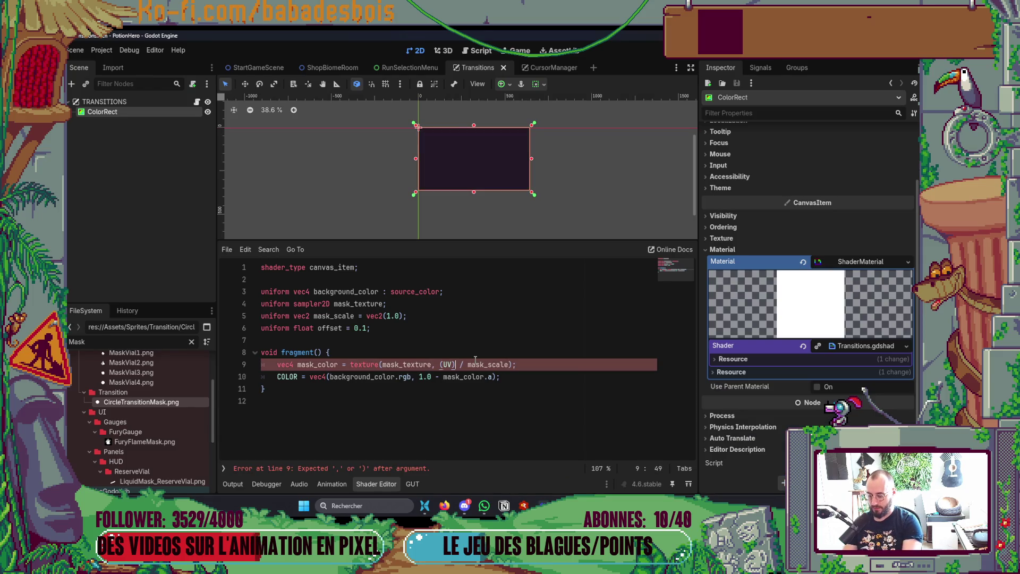
text( + )
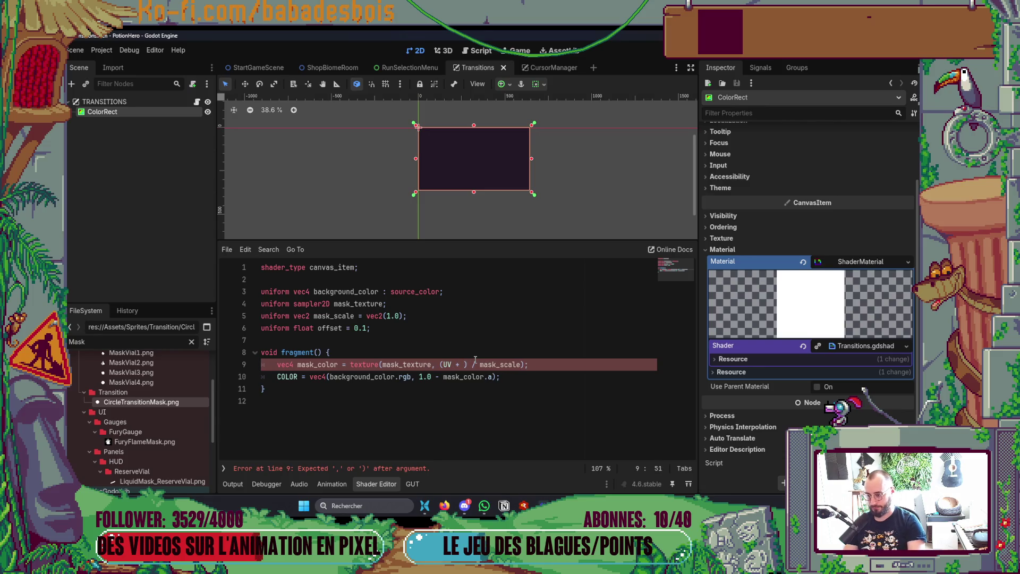
text(o)
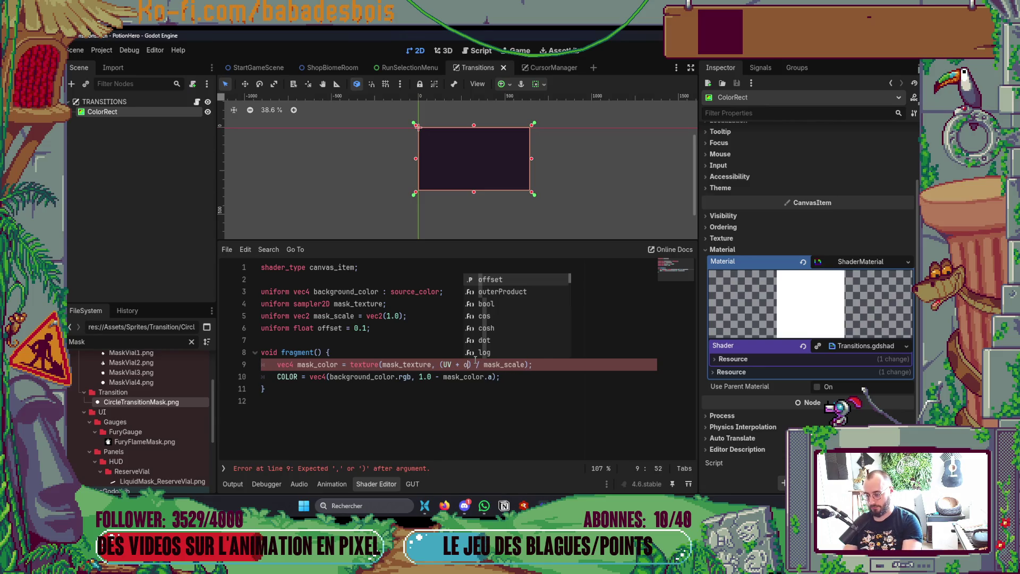
key(Return)
key(ctrl+Left)
text(vec)
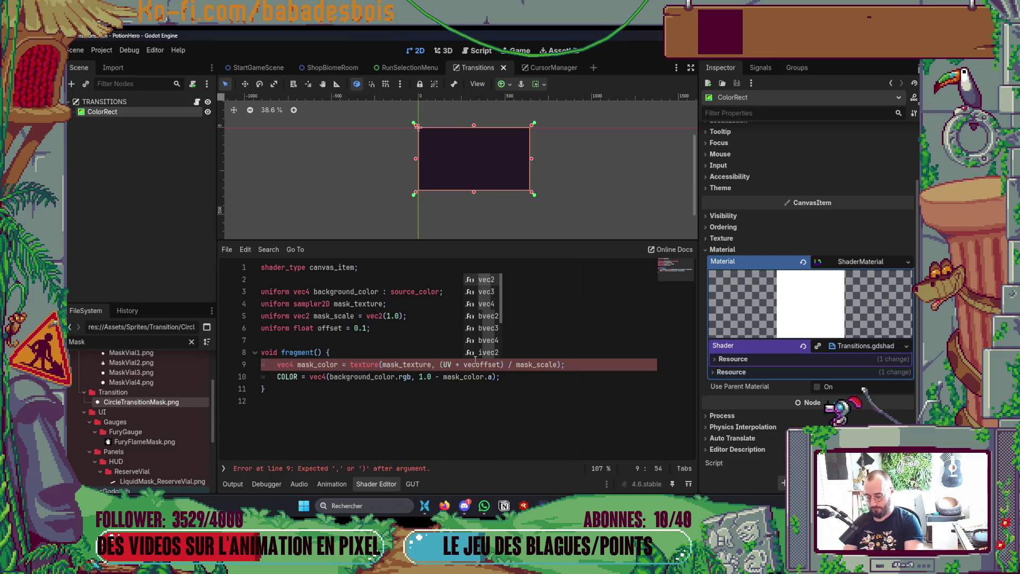
key(Return)
text()))
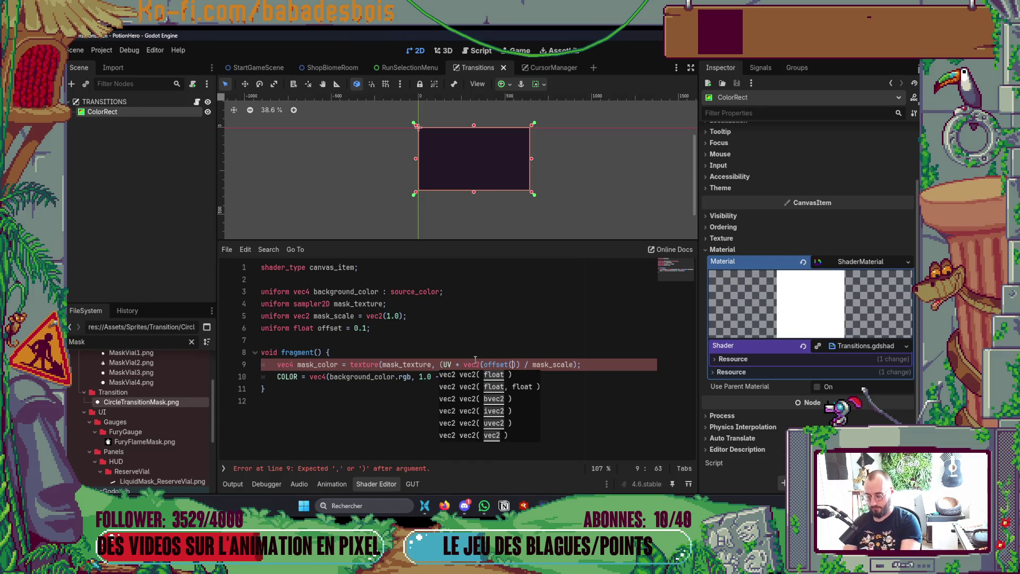
key(ctrl+s)
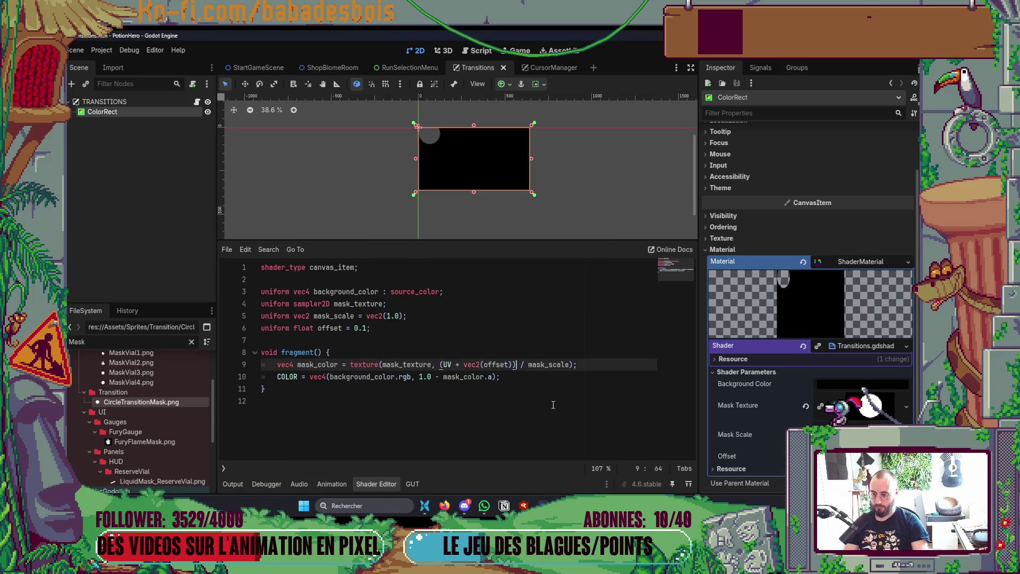
Drag the Offset shader parameter, undoing and redoing, until the grey circle sits centred
mouse_move(850, 456)
mouse_down()
mouse_move(871, 456)
mouse_move(829, 456)
mouse_move(871, 455)
mouse_move(829, 456)
mouse_move(855, 456)
mouse_move(840, 456)
mouse_up()
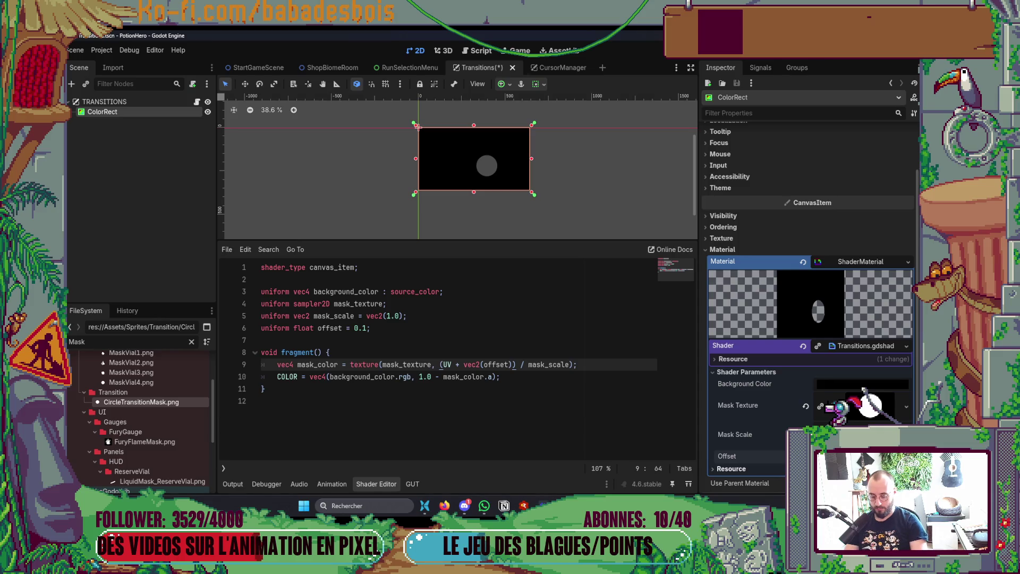
drag(839, 456, 856, 456)
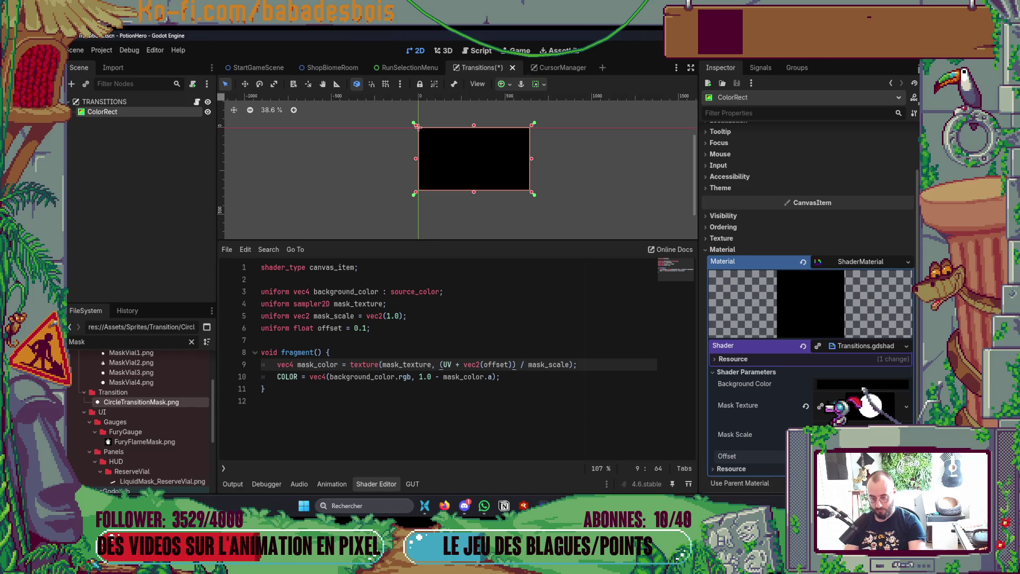
key(ctrl+z)
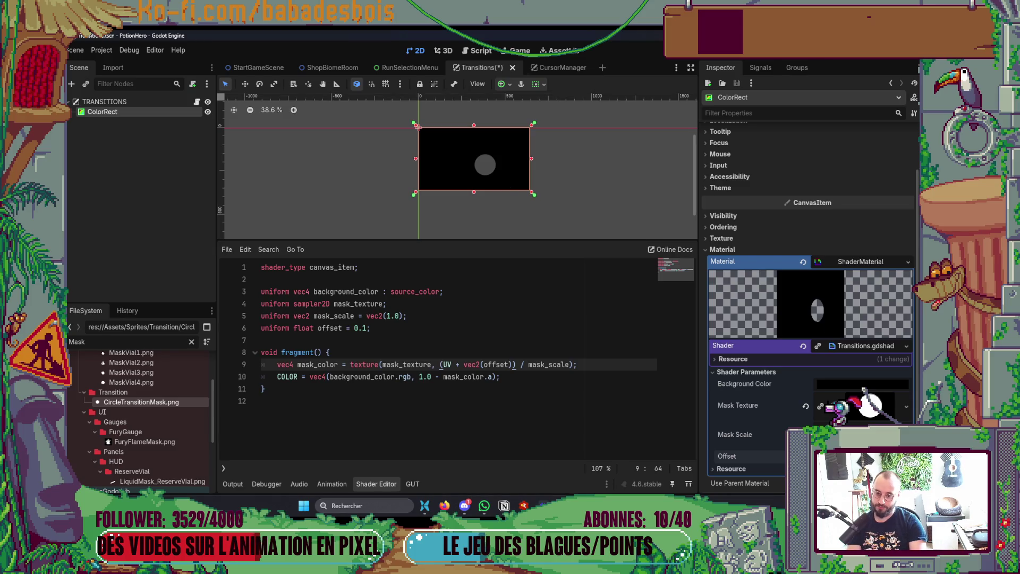
key(ctrl+shift+z)
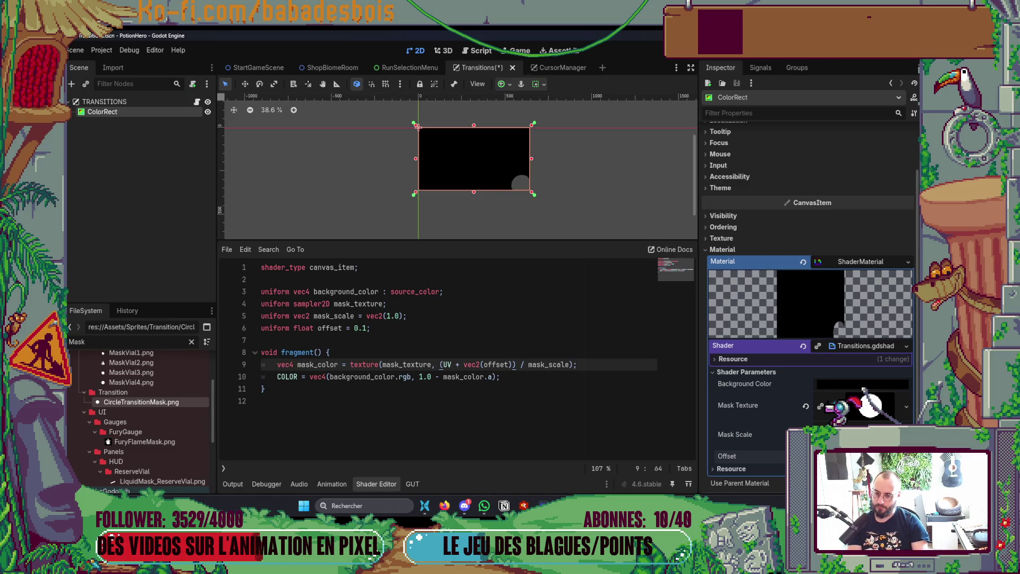
key(ctrl+z)
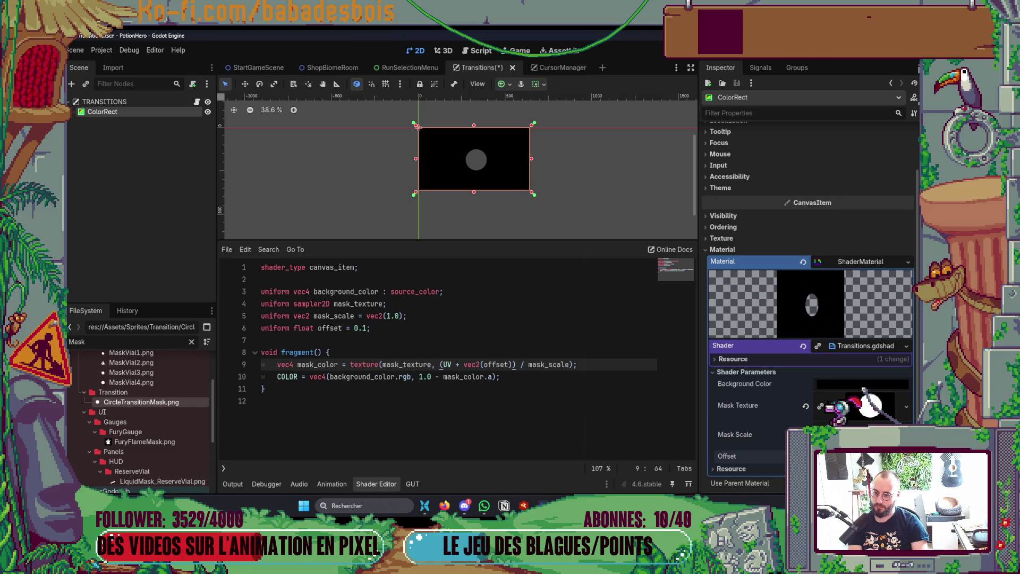
key(ctrl+z)
key(ctrl+z)
key(ctrl+z)
scroll(489, 157, up, 4)
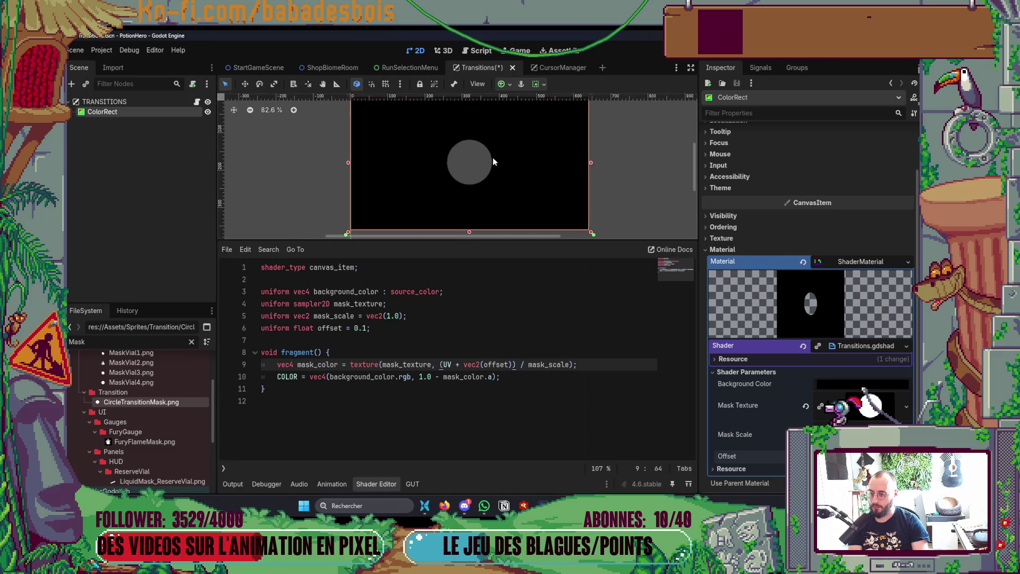
scroll(482, 161, up, 3)
scroll(482, 162, down, 4)
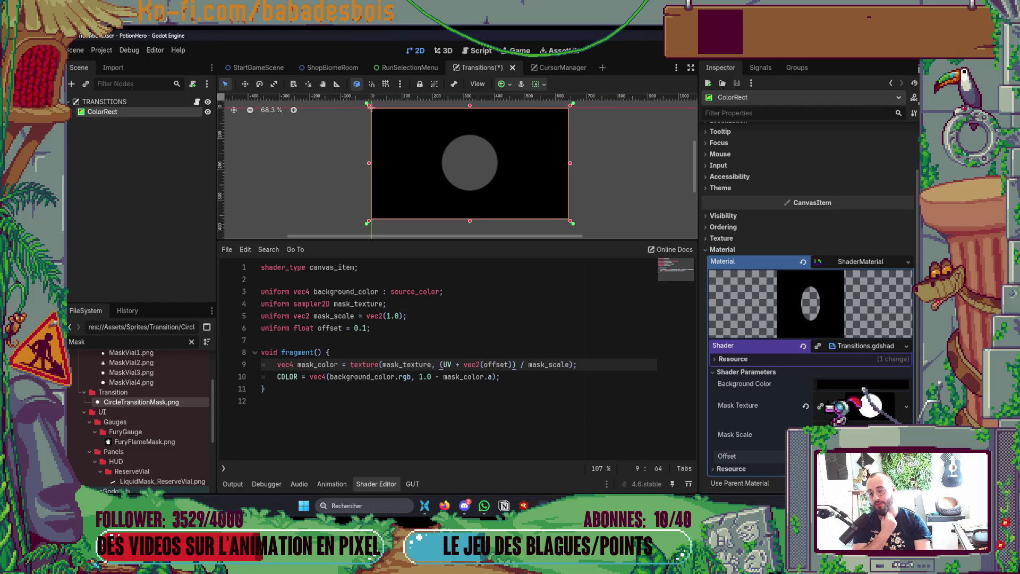
Comment out the offset uniform and start a new line inside fragment()
click(401, 352)
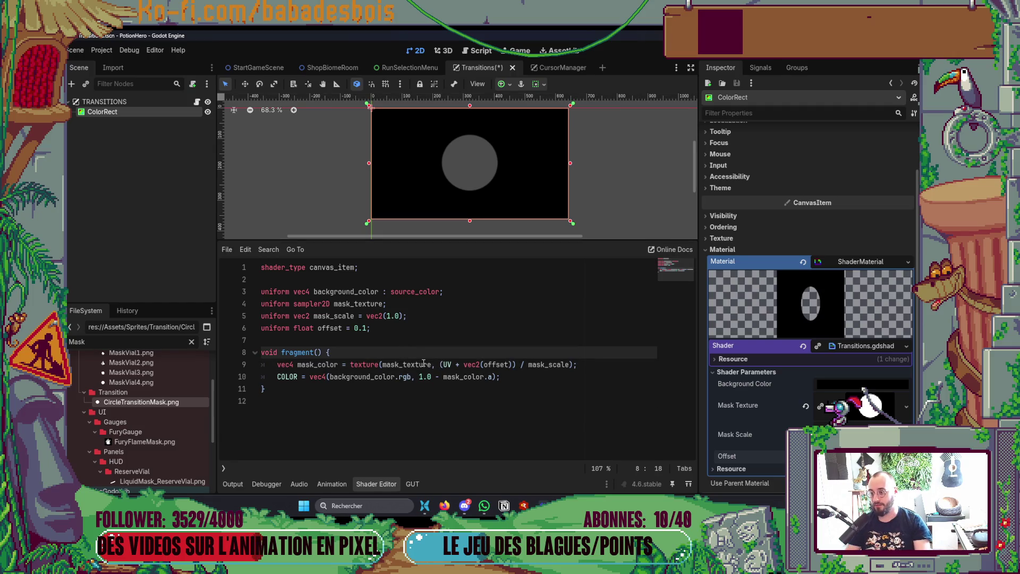
key(Up)
key(Up)
key(Home)
key(ctrl+k)
key(Down)
key(Down)
key(End)
key(Return)
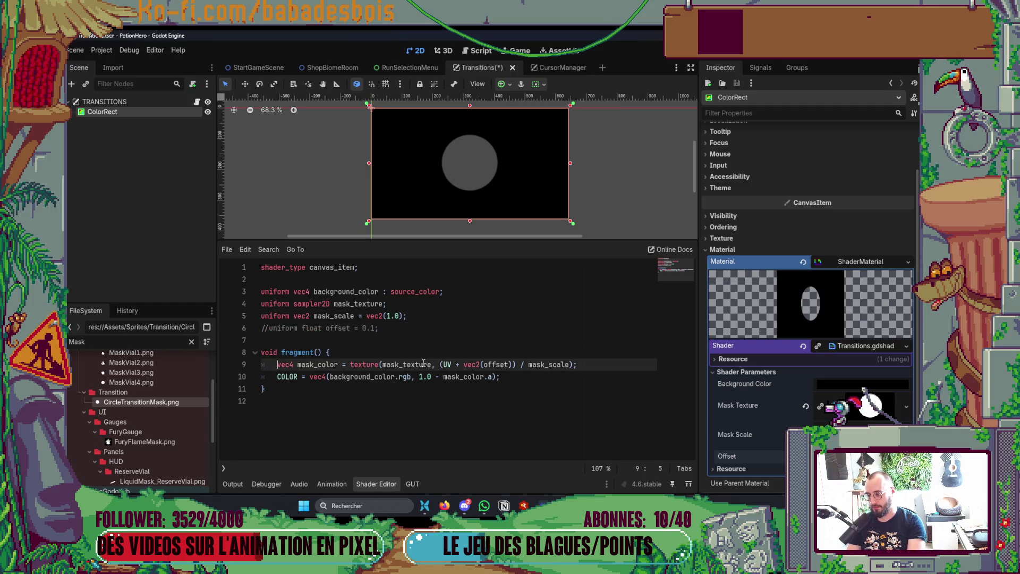
Declare a vec2 offset as (vec2(1.0) - mask_scale) divided by 2.0 inside fragment()
text(float )
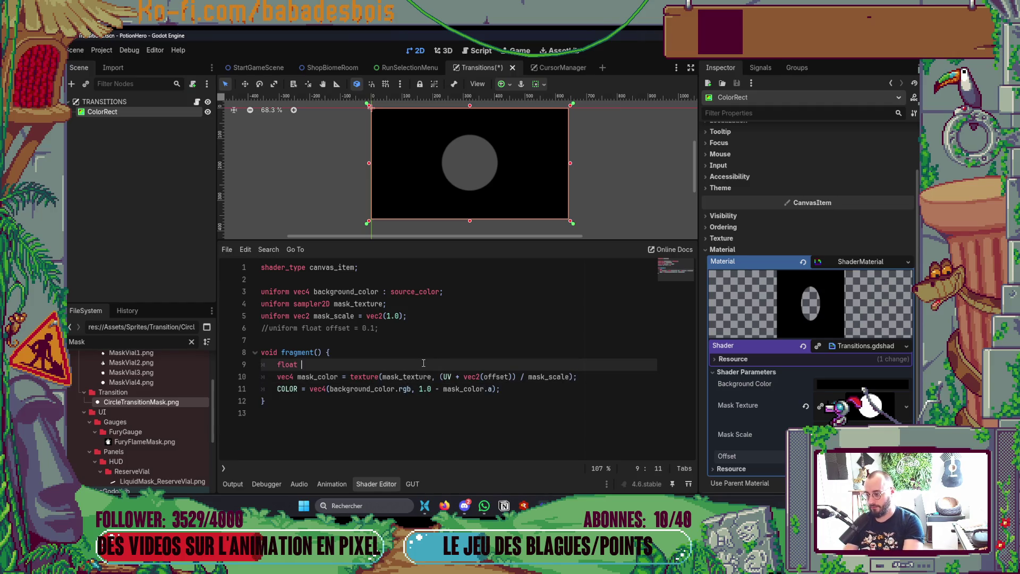
text(offset =)
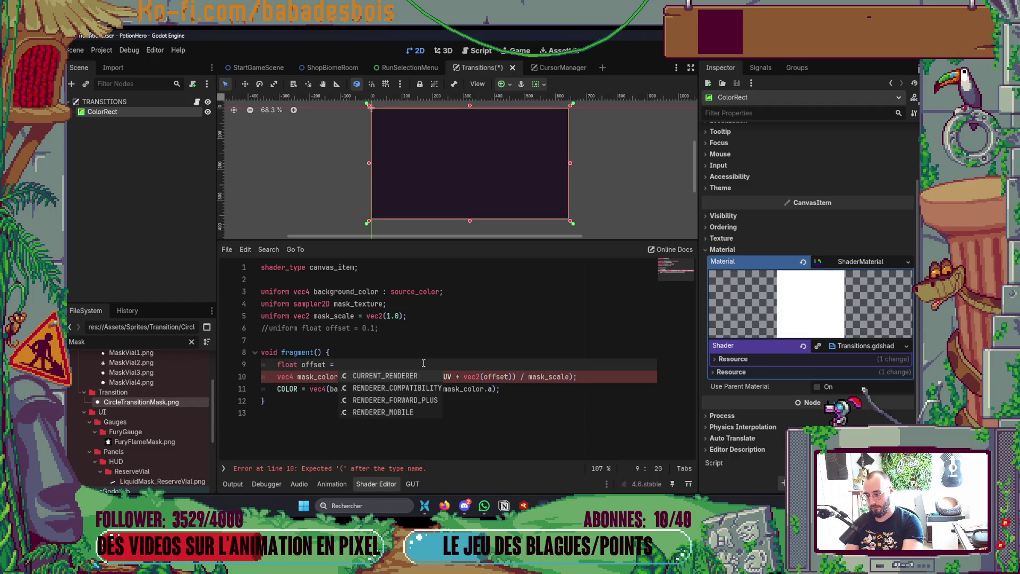
text(n)
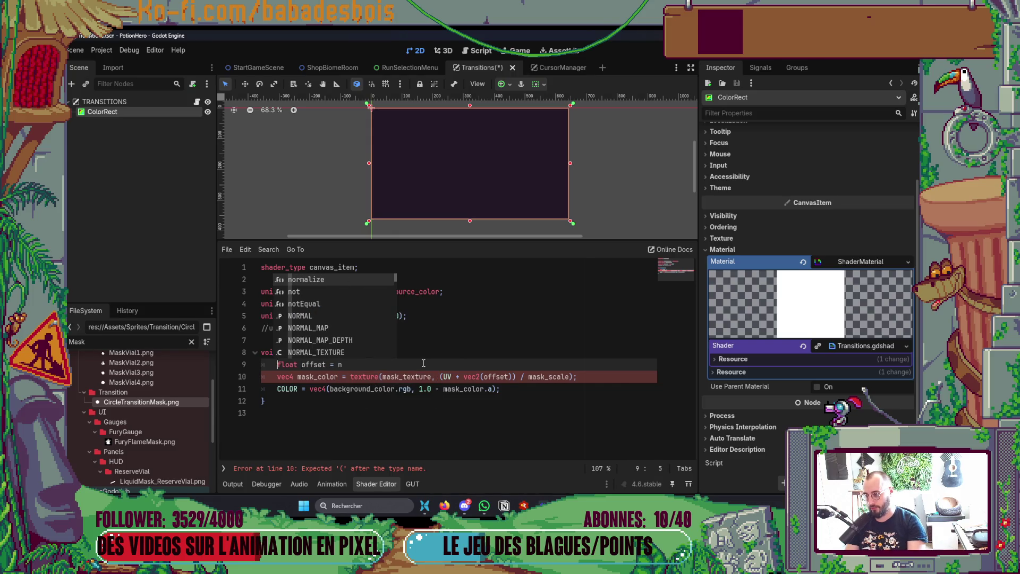
key(ctrl+shift+Right)
text(vec2)
click(423, 363)
key(BackSpace)
text(ma)
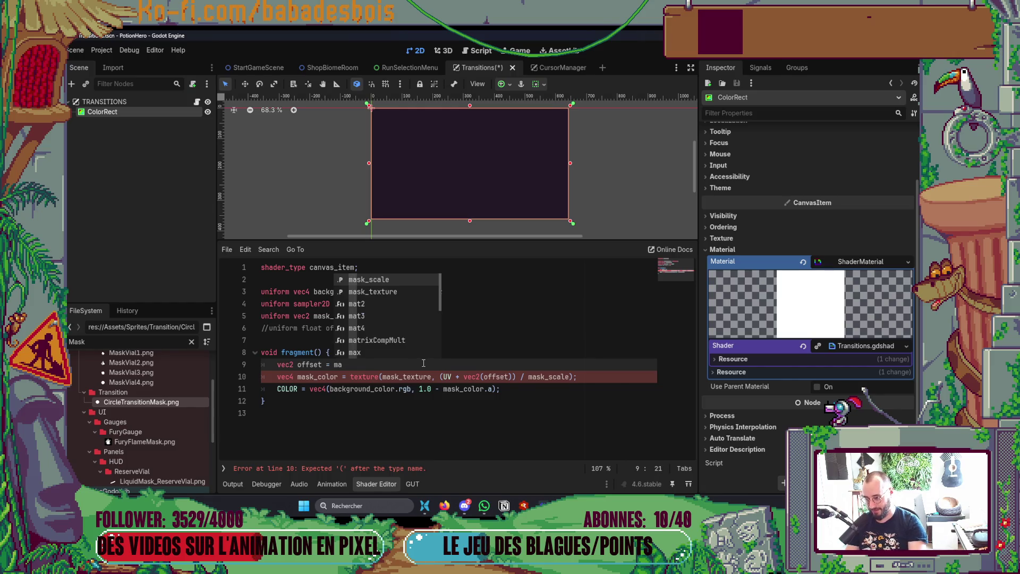
key(Return)
text((mask_scale)
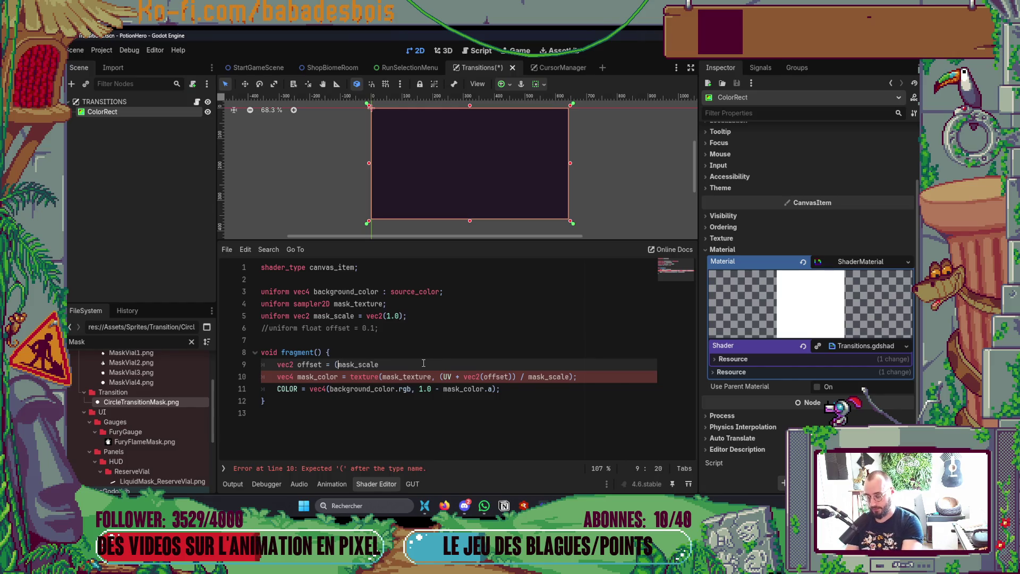
text(vec2 )
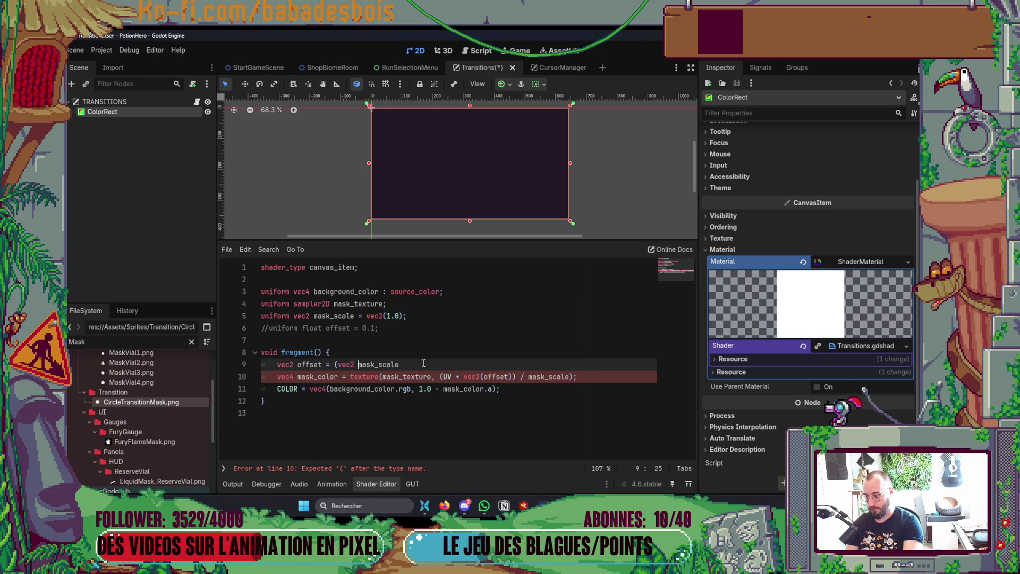
text((1.0) -)
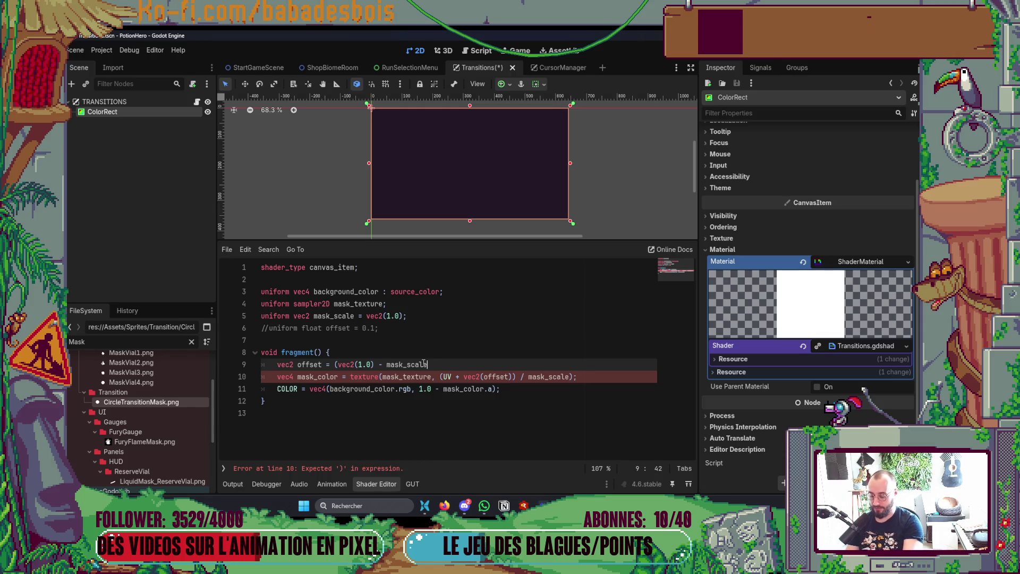
text( )/2.0)
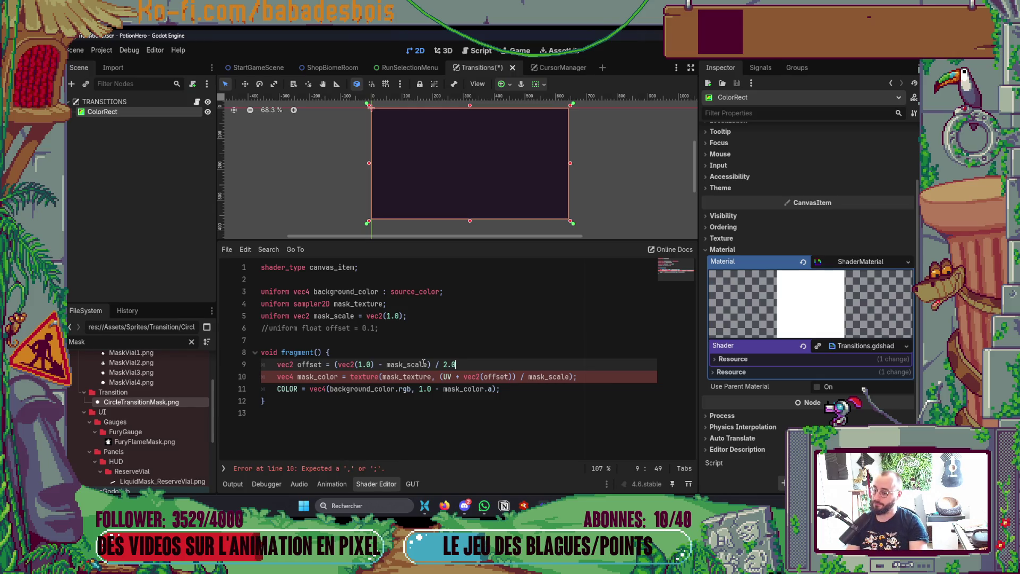
text(vec)
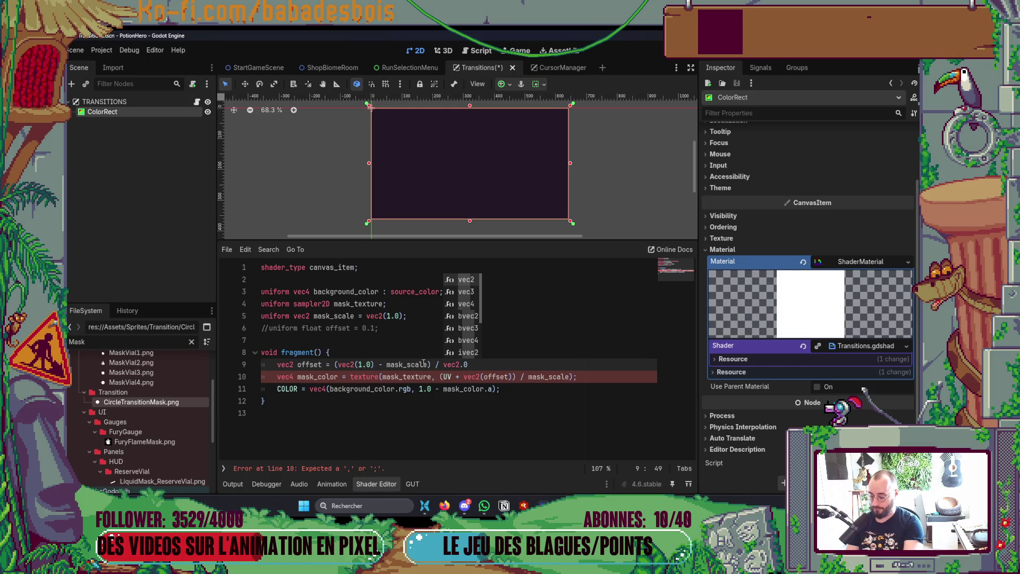
text(()
text())
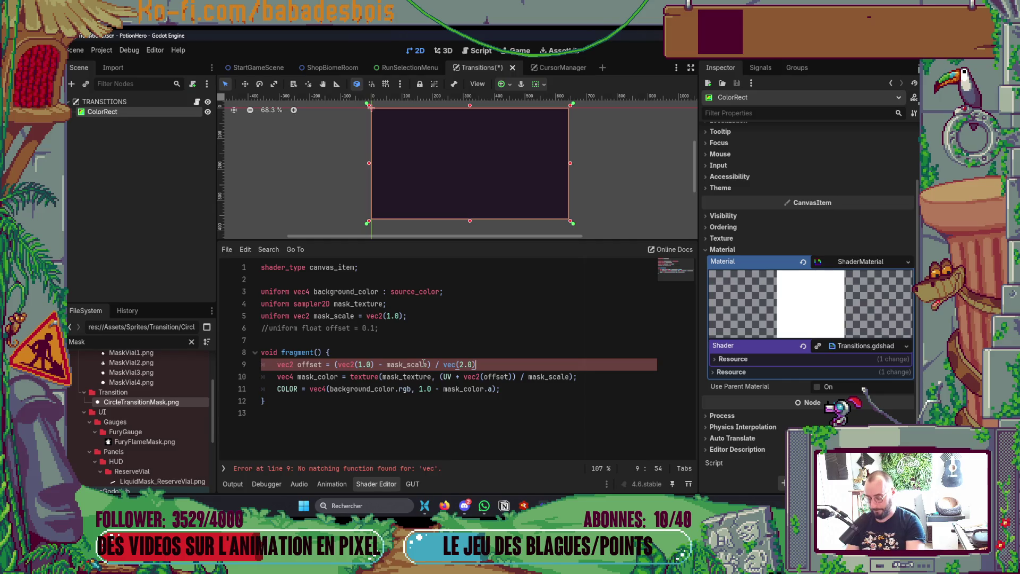
Negate the offset expression and correct the misspelled vec to vec2(2.0)
key(Left)
key(Left)
key(Left)
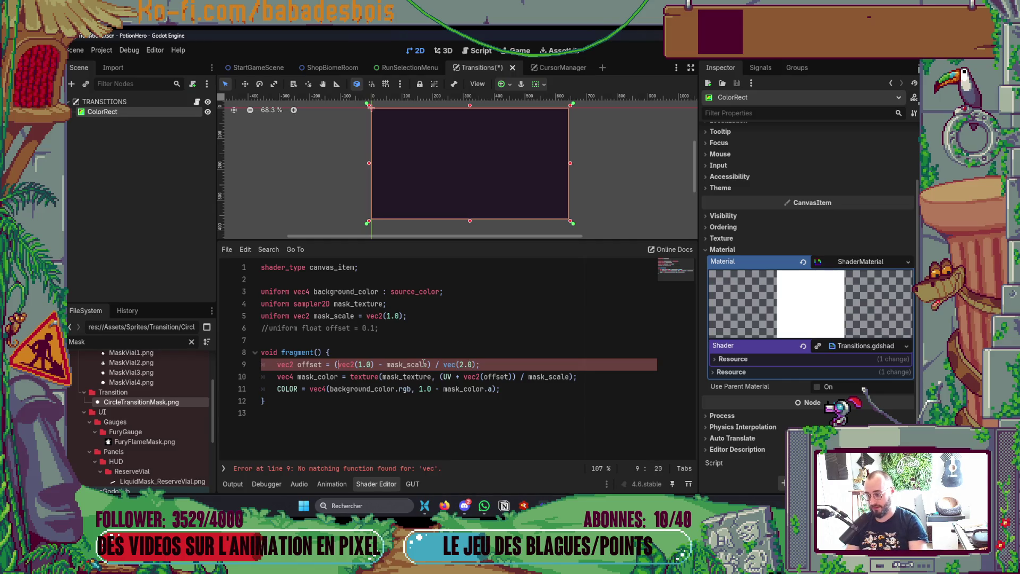
text(-)
click(434, 400)
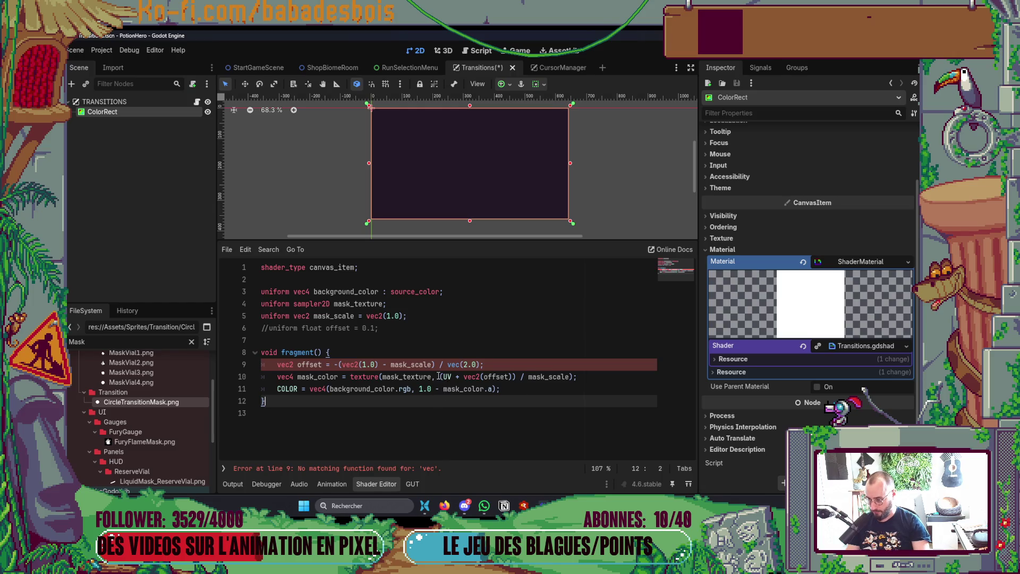
click(451, 365)
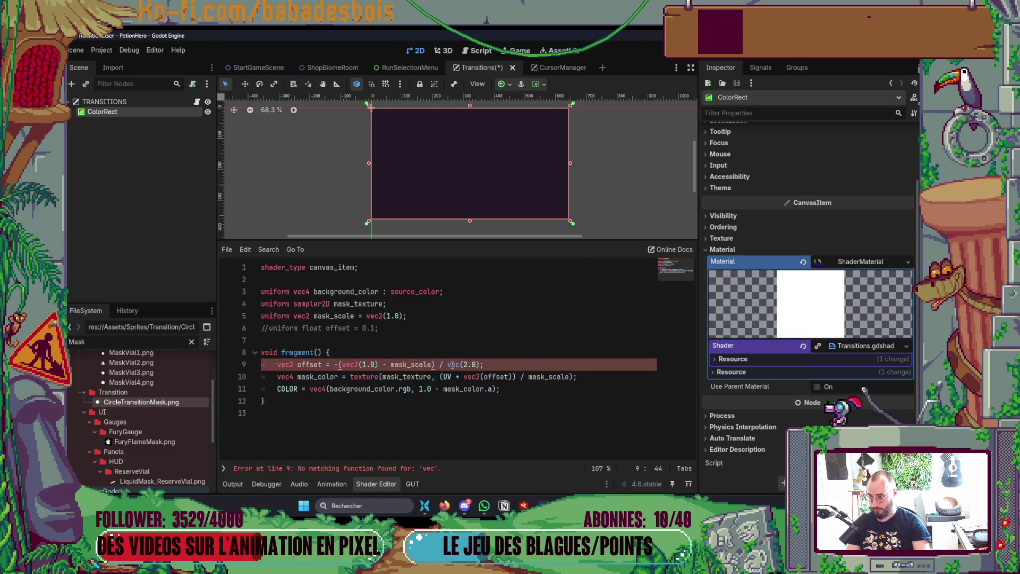
key(Left)
key(Left)
key(Left)
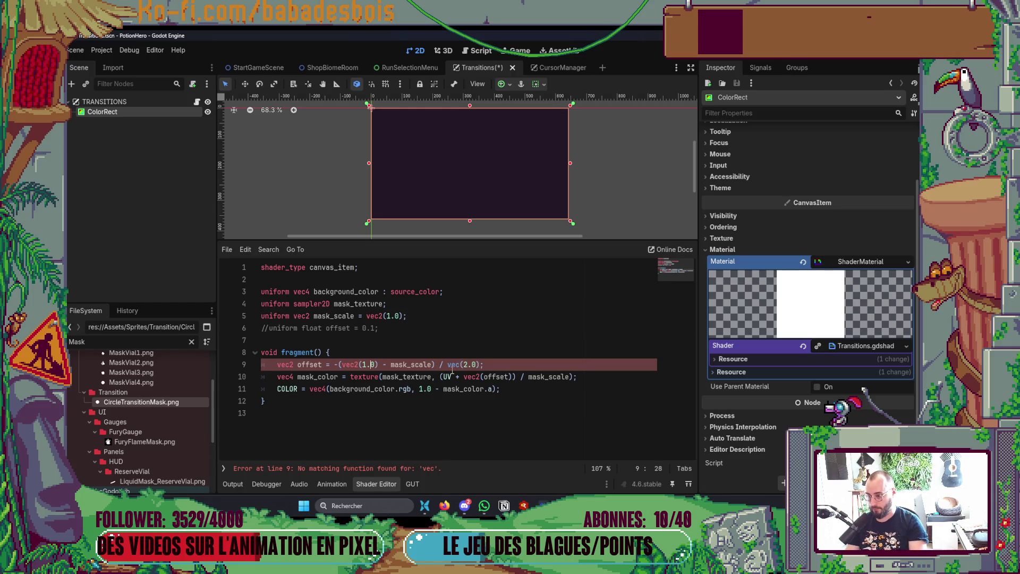
key(Right)
key(Right)
key(Right)
key(Left)
key(Left)
key(Left)
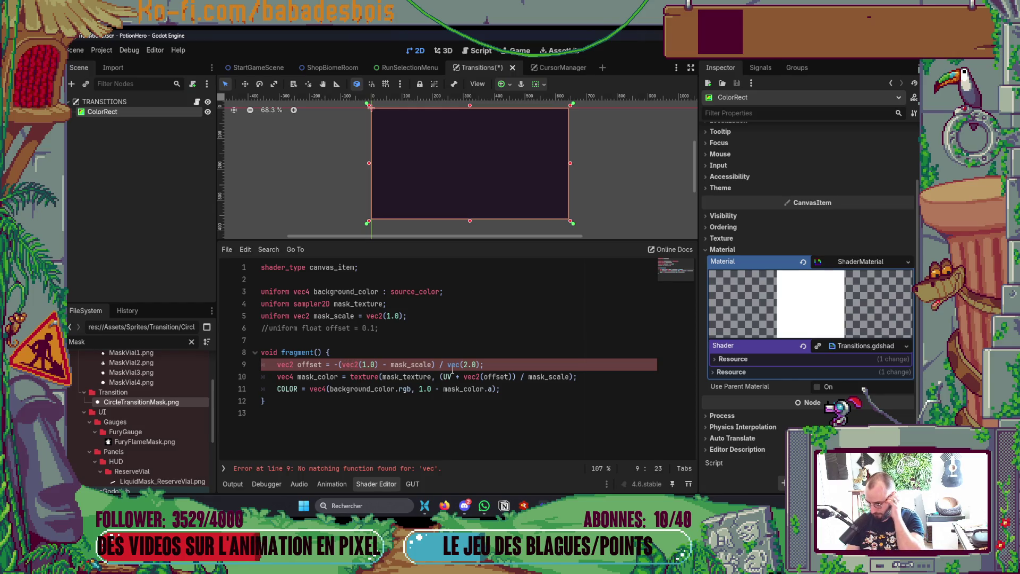
key(Right)
key(Right)
key(Right)
key(Left)
key(Left)
text(2)
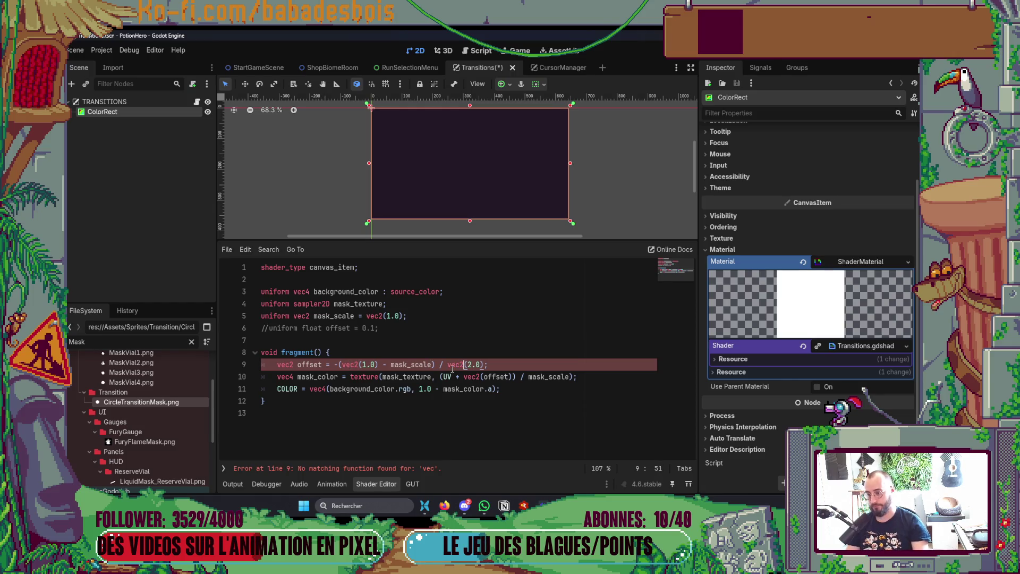
Replace vec2(offset) with offset on line 10, save, and nudge the mask scale
double_click(308, 364)
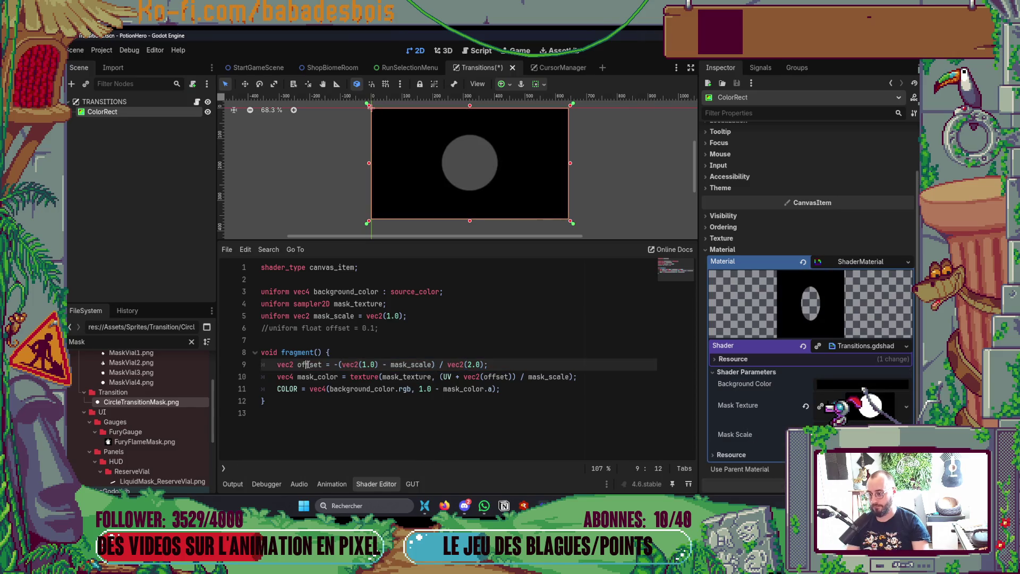
click(487, 377)
key(ctrl+Left)
key(ctrl+shift+Left)
key(ctrl+shift+Left)
key(BackSpace)
key(ctrl+Right)
key(Delete)
key(Down)
key(ctrl+s)
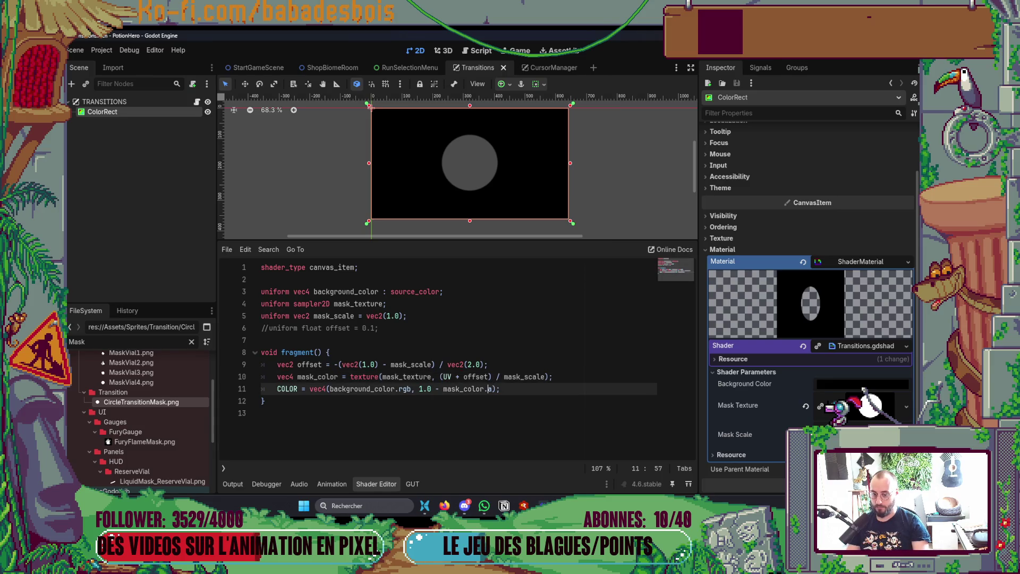
mouse_move(857, 421)
mouse_down()
mouse_move(843, 422)
mouse_move(859, 423)
mouse_up()
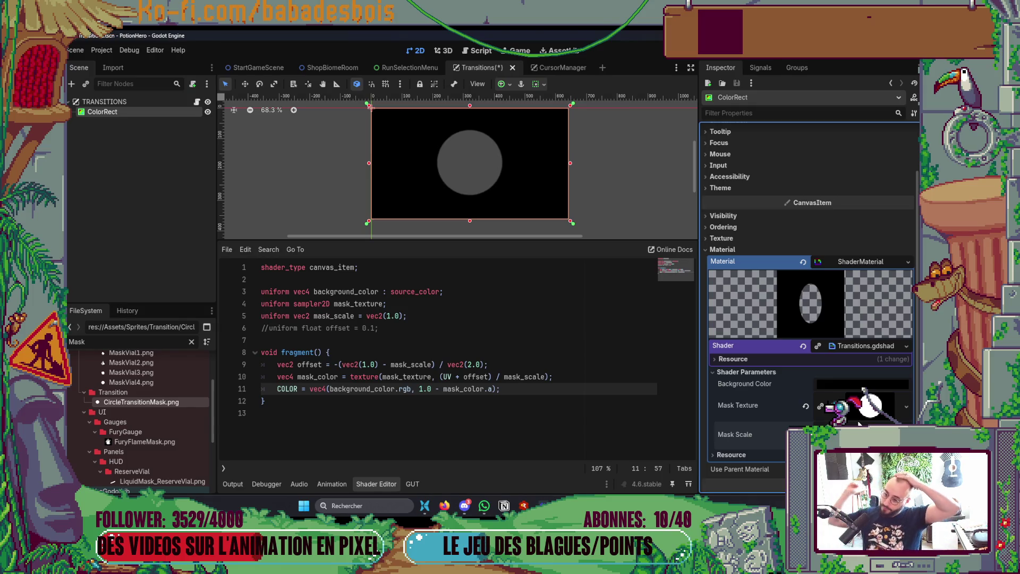
Delete the commented-out offset line and close the shader code panel
click(378, 328)
key(shift+Home)
key(BackSpace)
key(BackSpace)
click(518, 444)
click(380, 486)
Save, drag Mask Scale up until the rectangle turns fully transparent, and save again
key(ctrl+s)
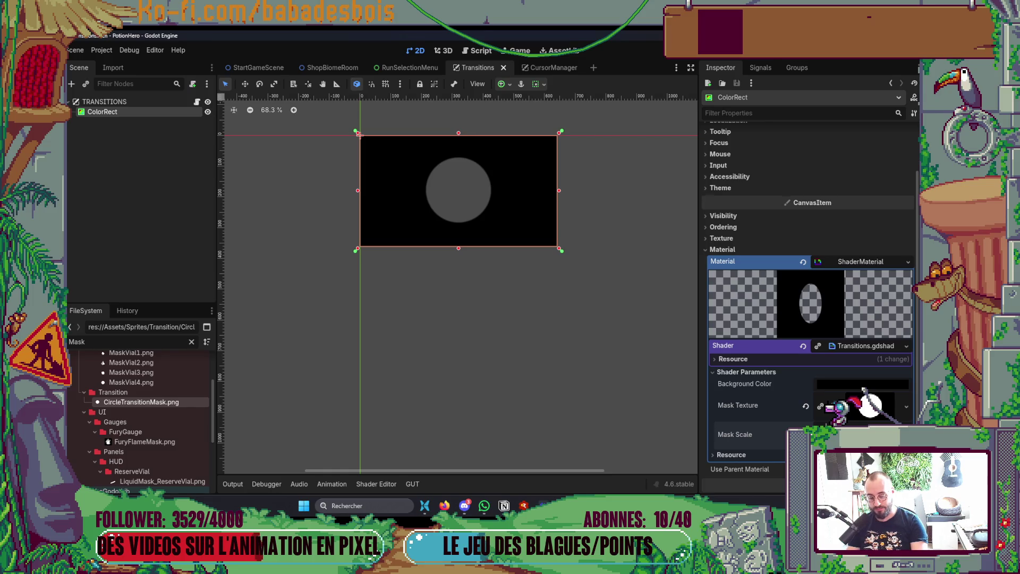
drag(851, 434, 893, 434)
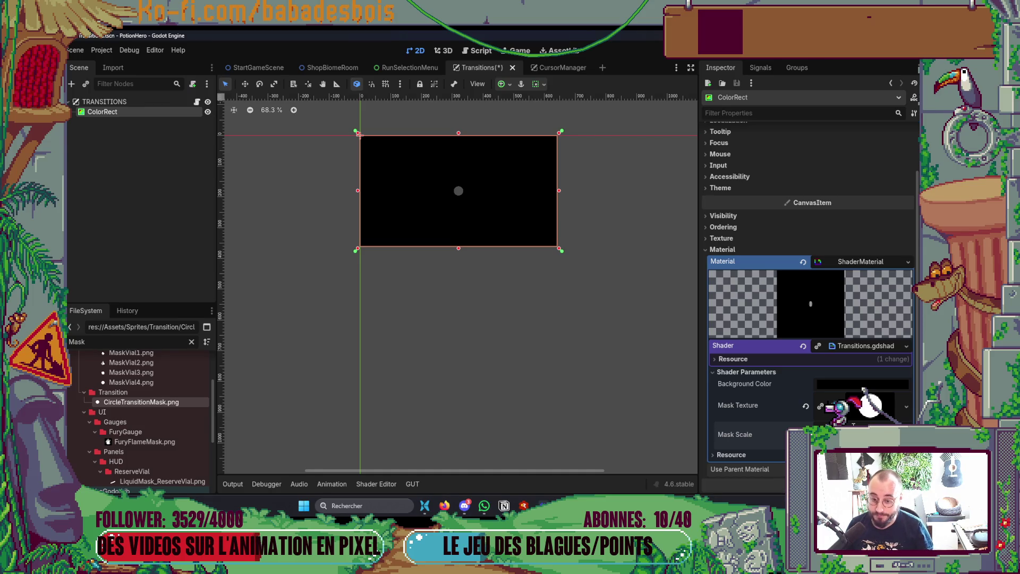
key(ctrl+s)
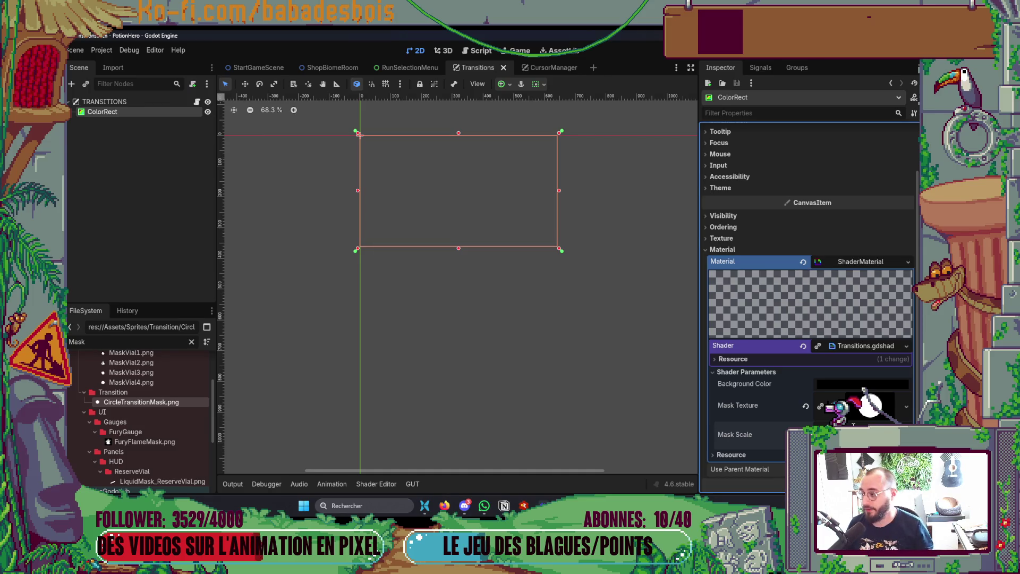
Collapse the shader resource details and open the Transitions shader code in the Shader Editor
mouse_move(771, 483)
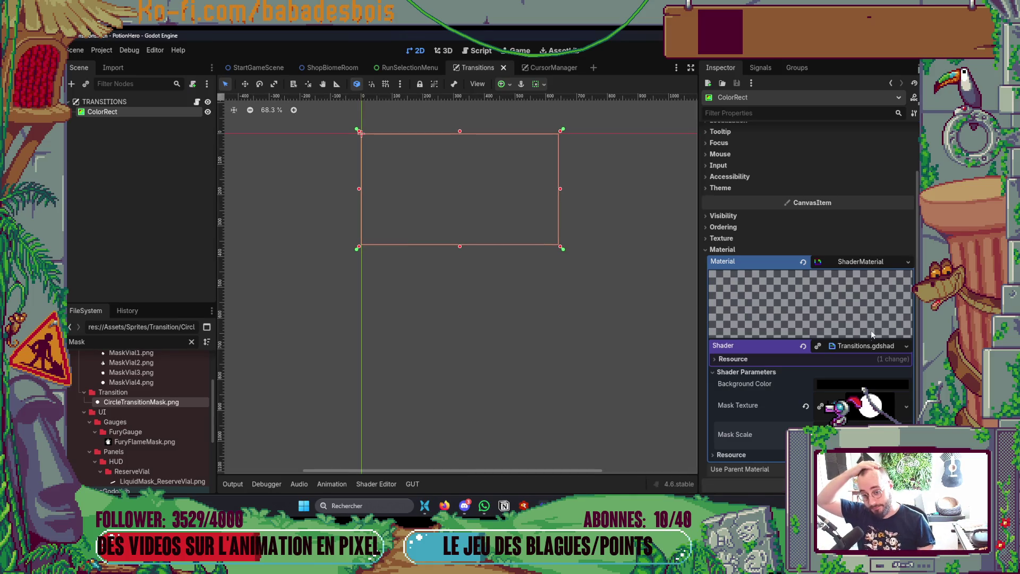
click(867, 346)
scroll(869, 261, up, 3)
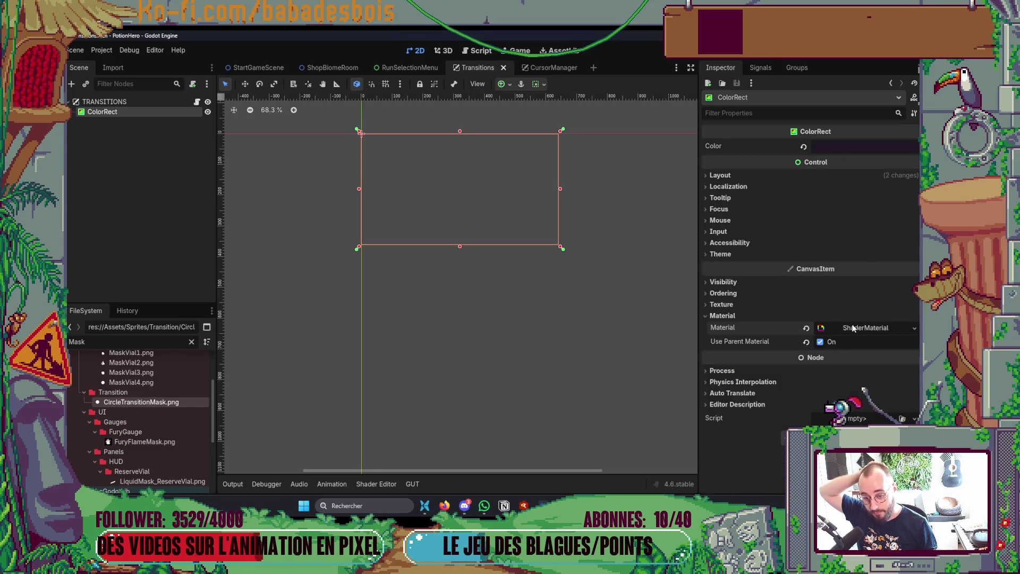
click(872, 412)
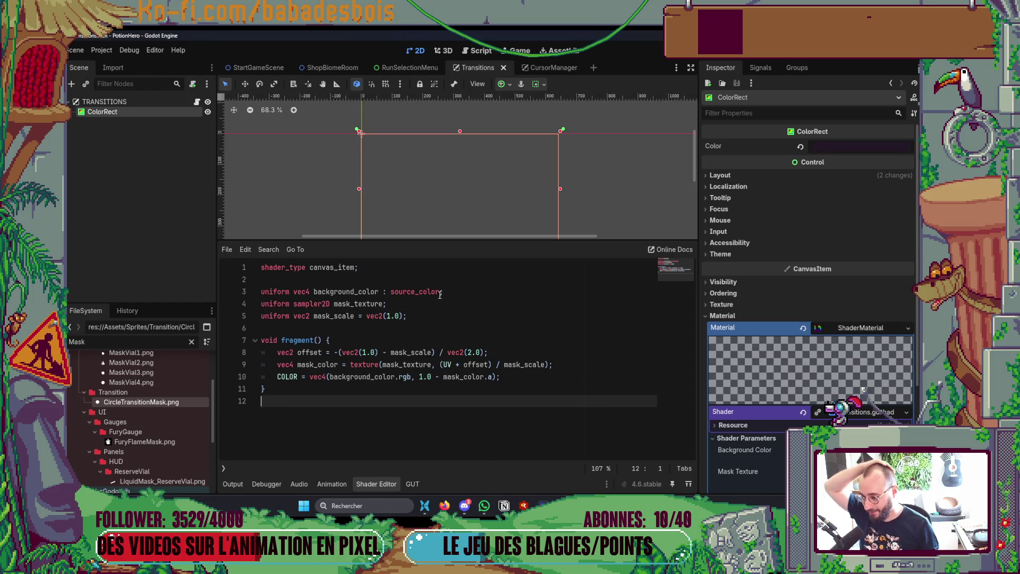
click(366, 483)
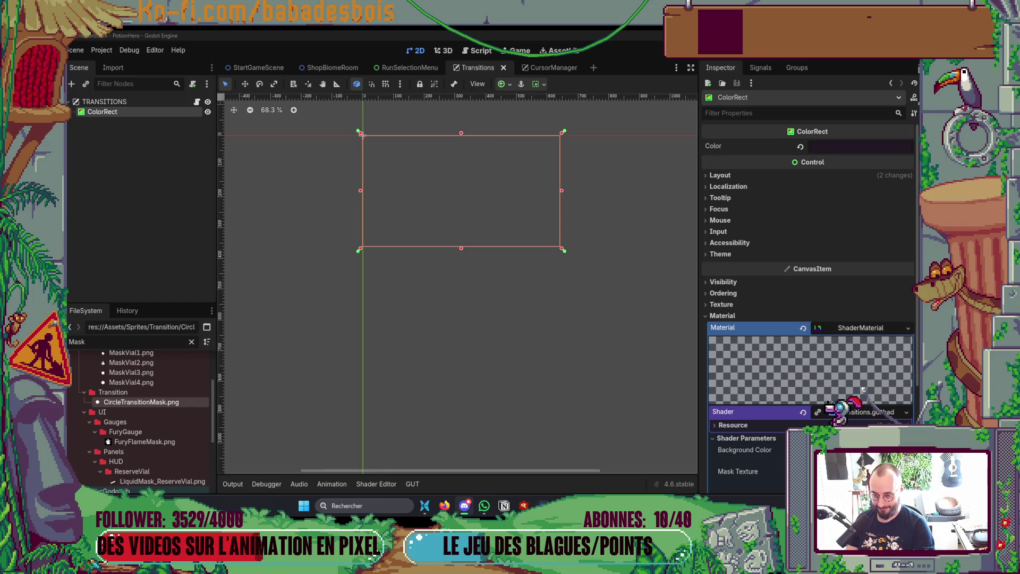
Scroll the Inspector down to the Shader Parameters
scroll(856, 377, down, 3)
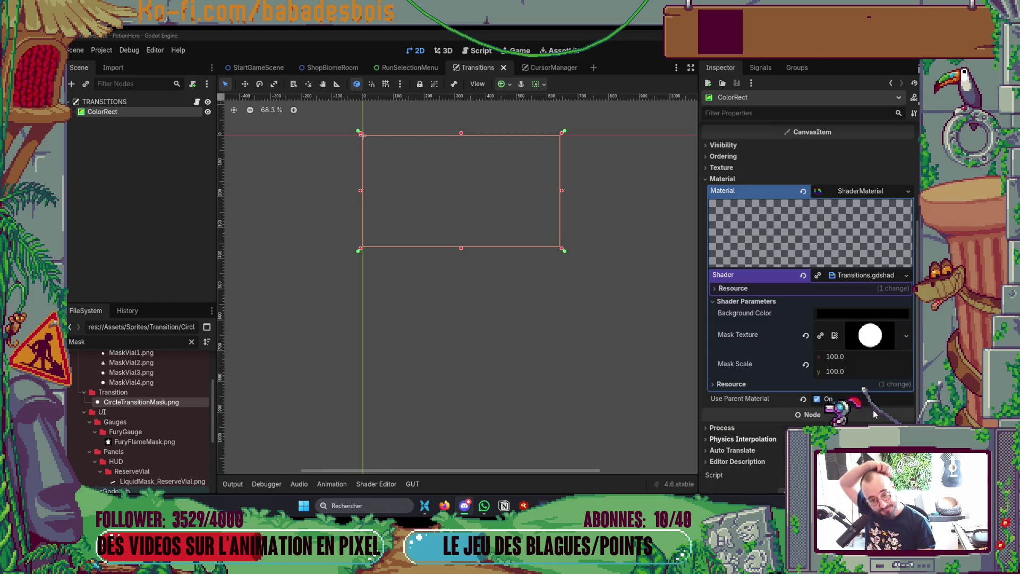
Save the scene, open Transitions.gd from the TRANSITIONS node, and switch to Neovim
scroll(556, 312, up, 1)
key(ctrl+s)
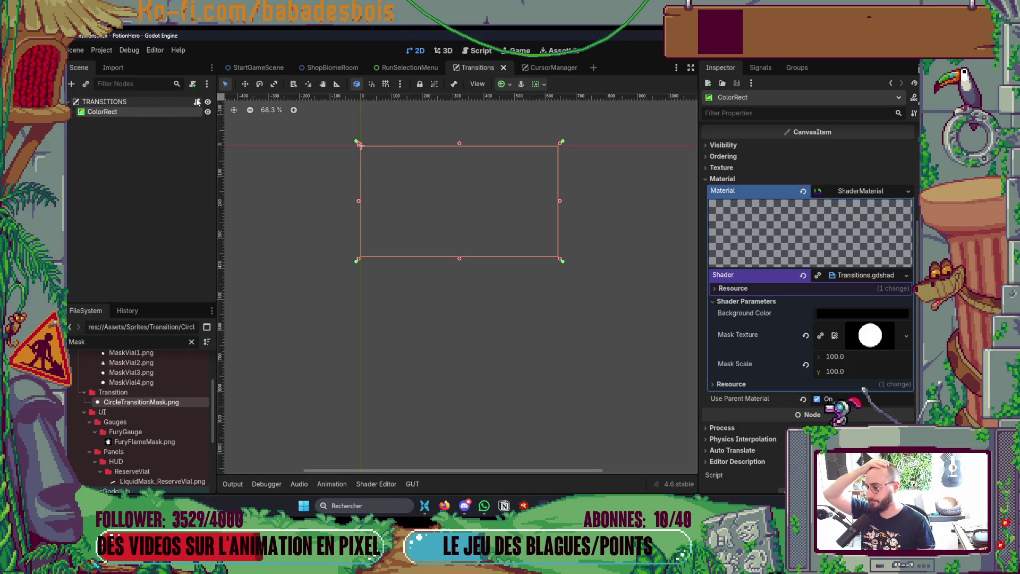
click(197, 102)
key(alt+Tab)
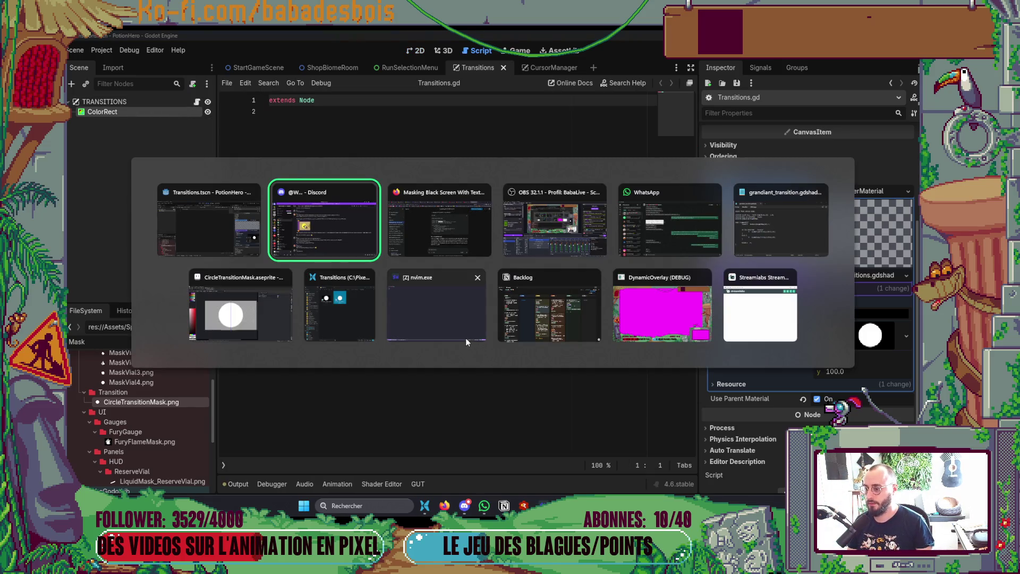
click(447, 322)
key(u)
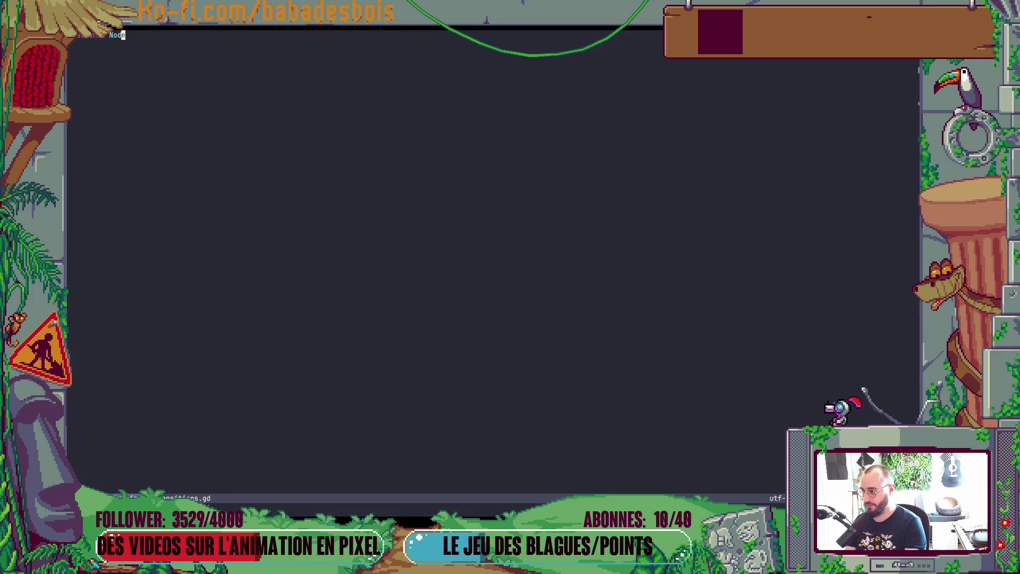
text(o)
text(@export)
key(alt+Tab)
key(alt+Tab)
text(va)
key(alt+Tab)
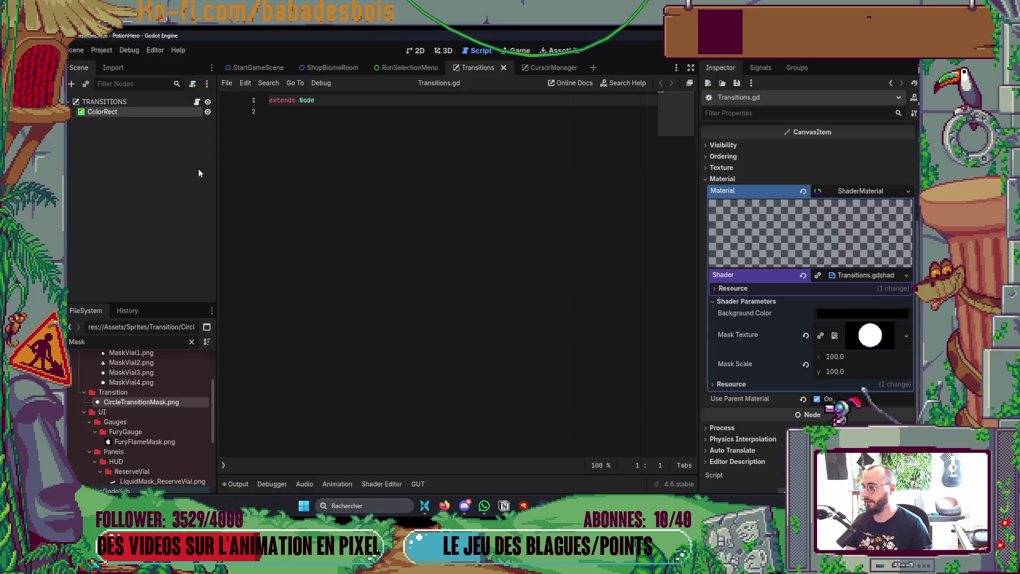
Rename the ColorRect node in the Scene dock to CircleTransition
click(144, 113)
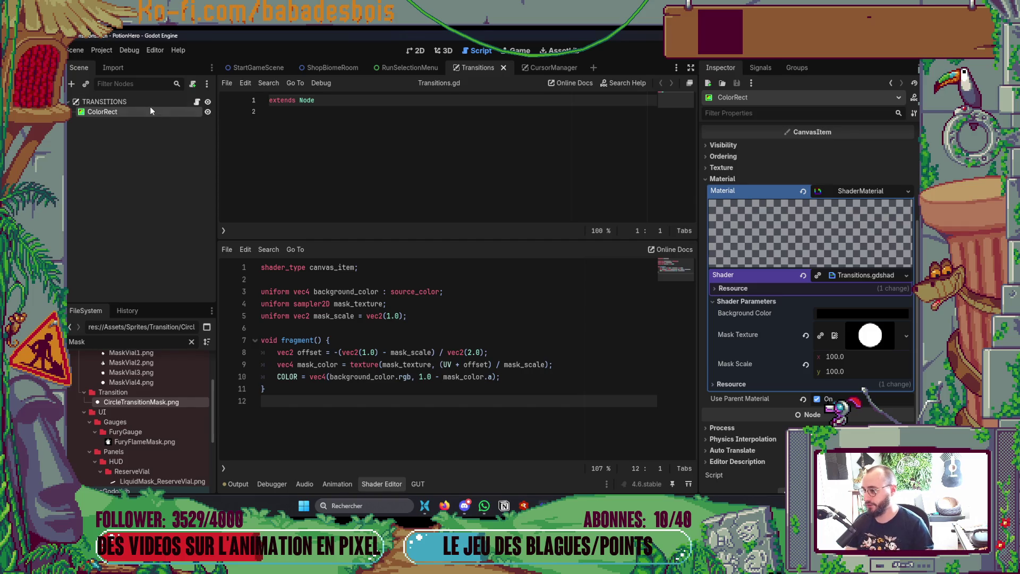
double_click(150, 111)
text(R)
key(BackSpace)
text(Circle)
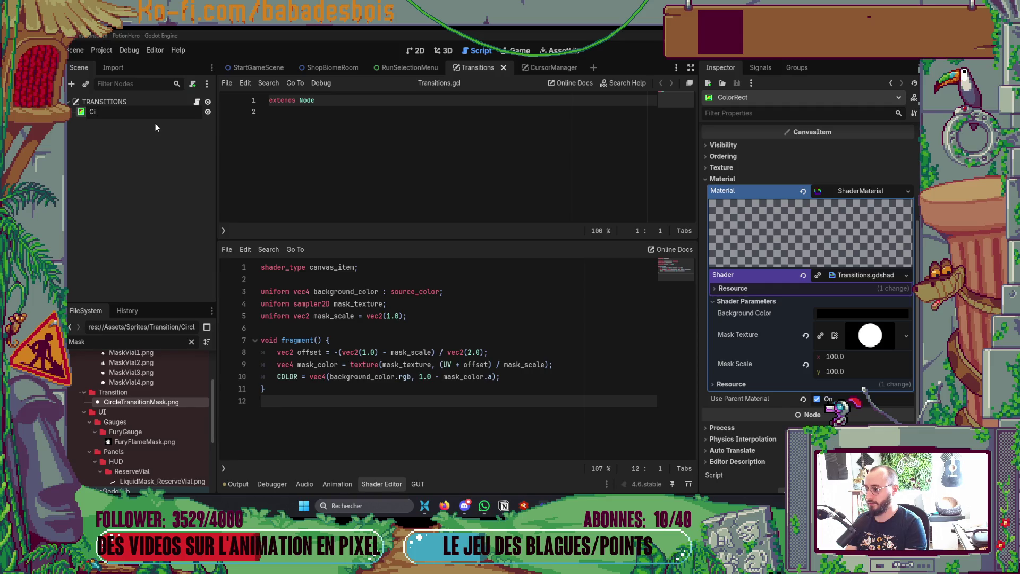
text(Transitio)
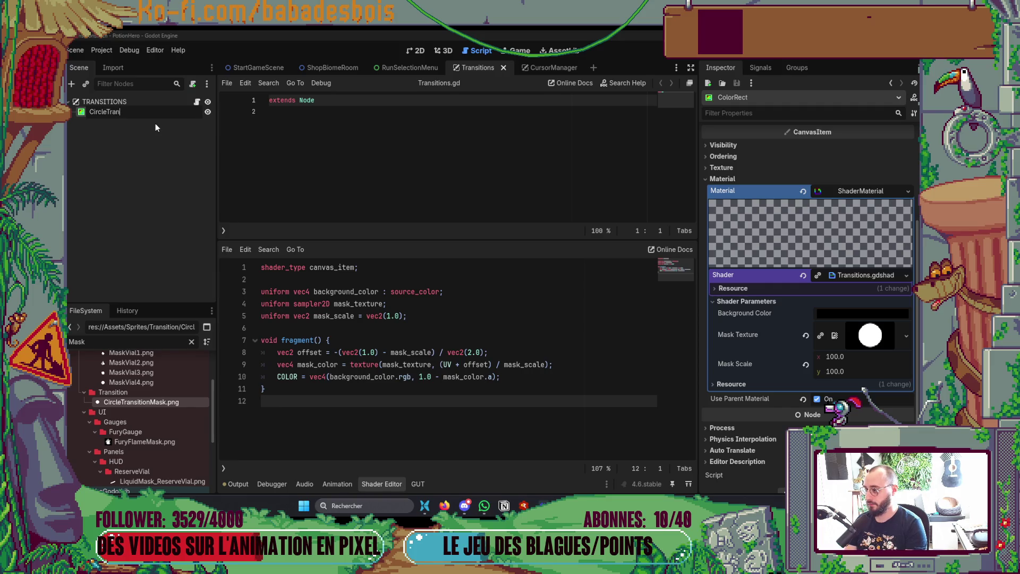
text(n)
key(Return)
key(alt+Tab)
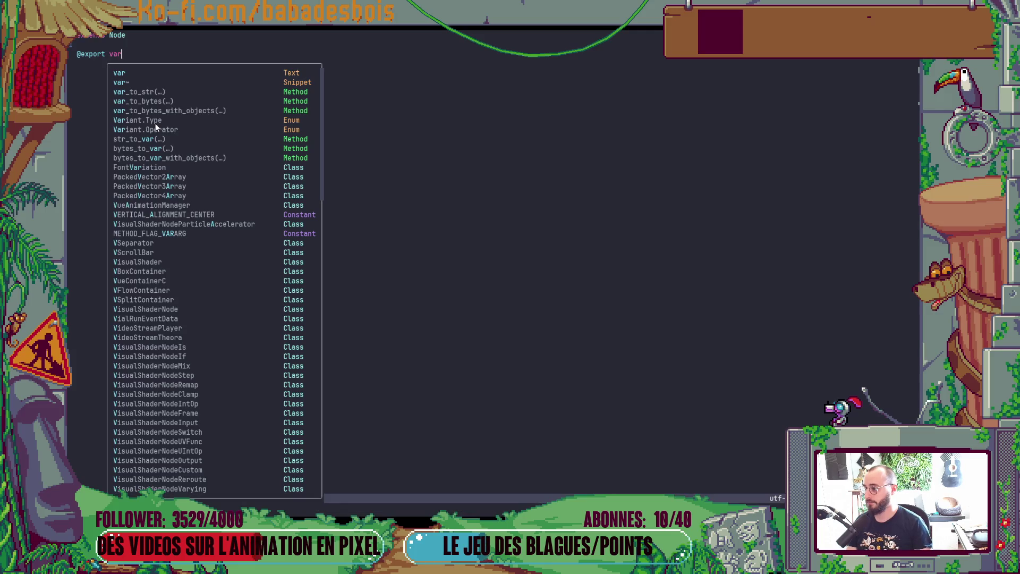
text(ar circle_transiti)
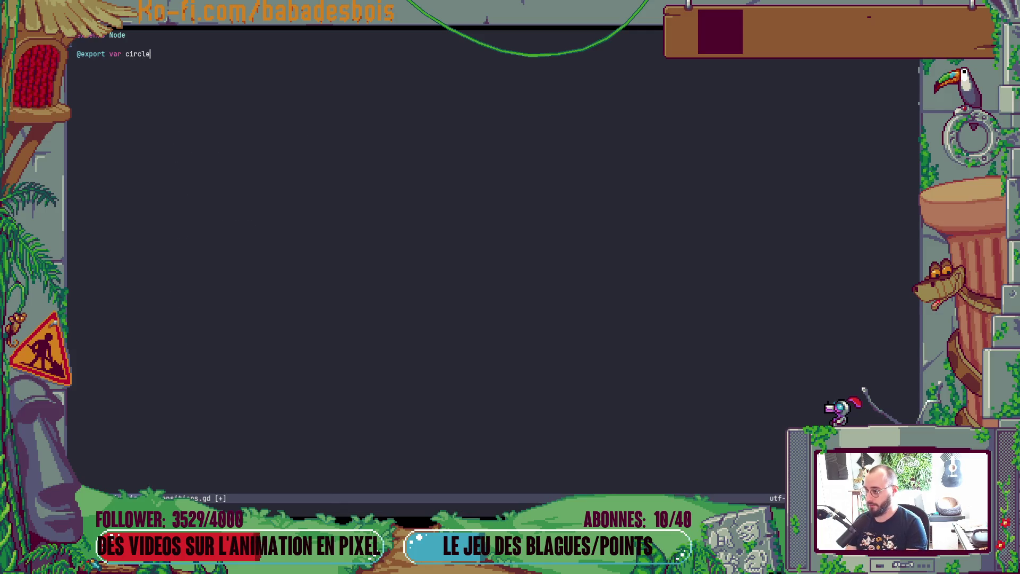
text(on : )
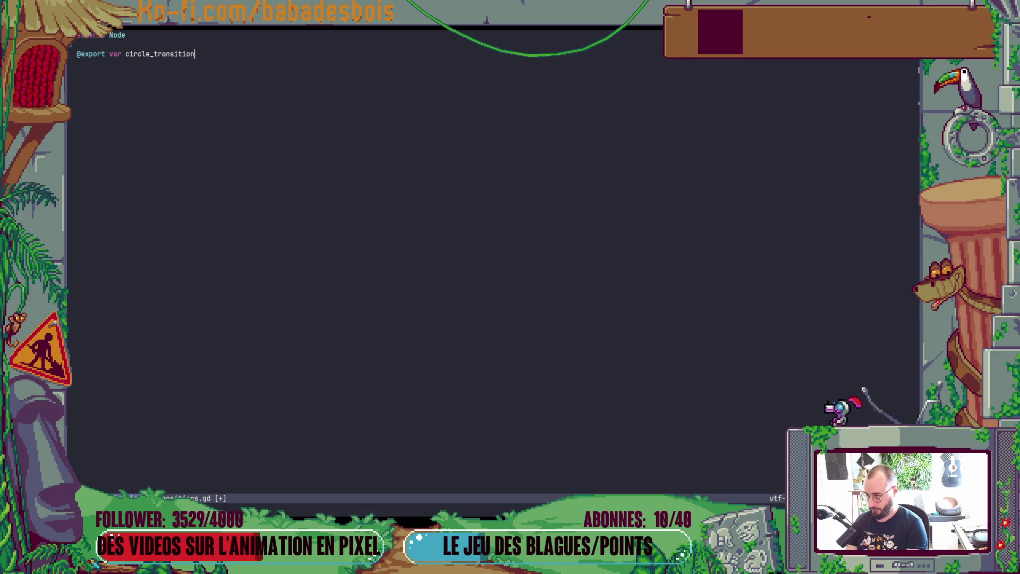
text(ColorR)
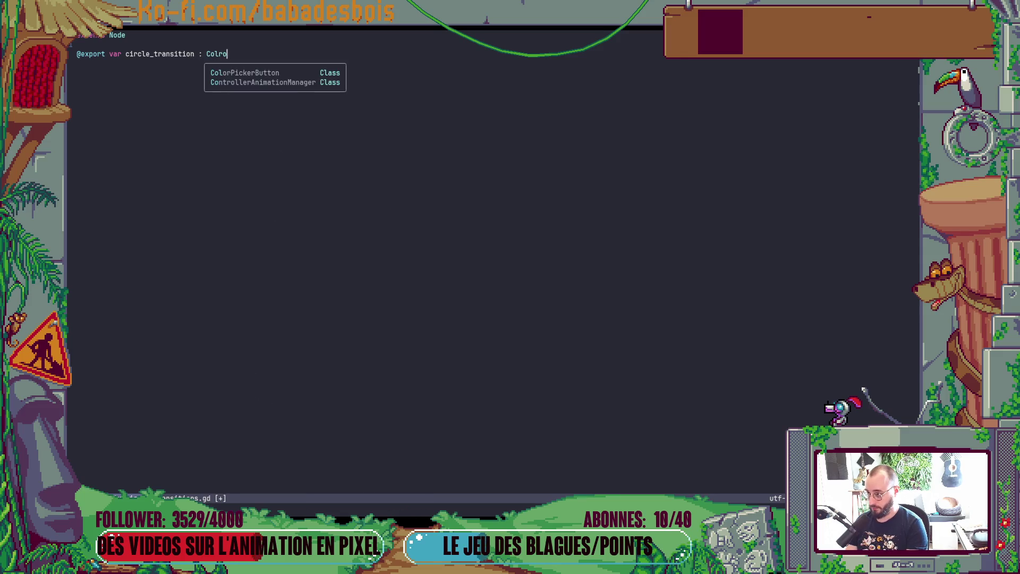
key(Return)
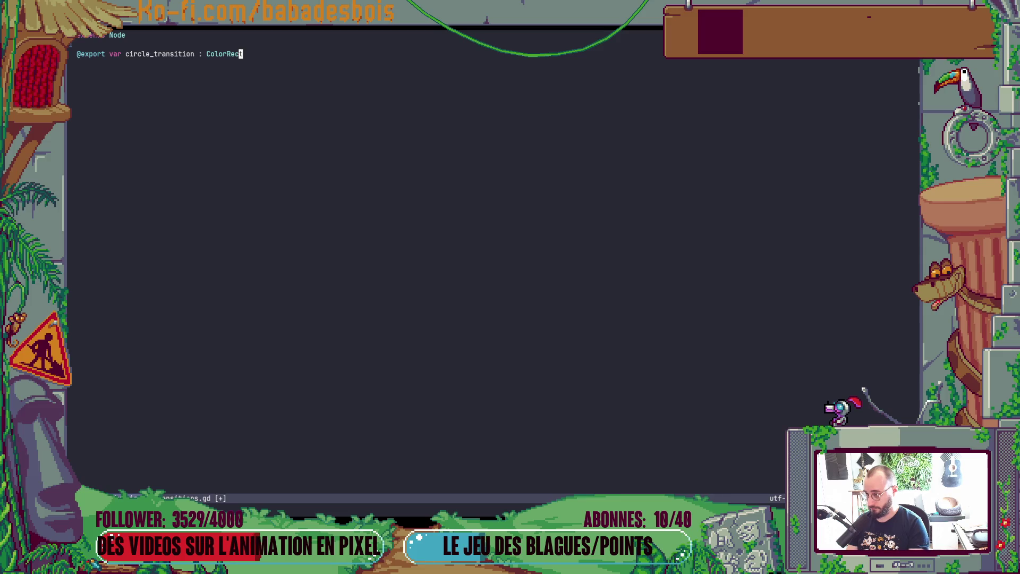
text(:w)
key(Return)
key(b)
Add a 'func trigger_circle_transition() -> void:' stub containing pass and save with :w
key(o)
key(Return)
key(Return)
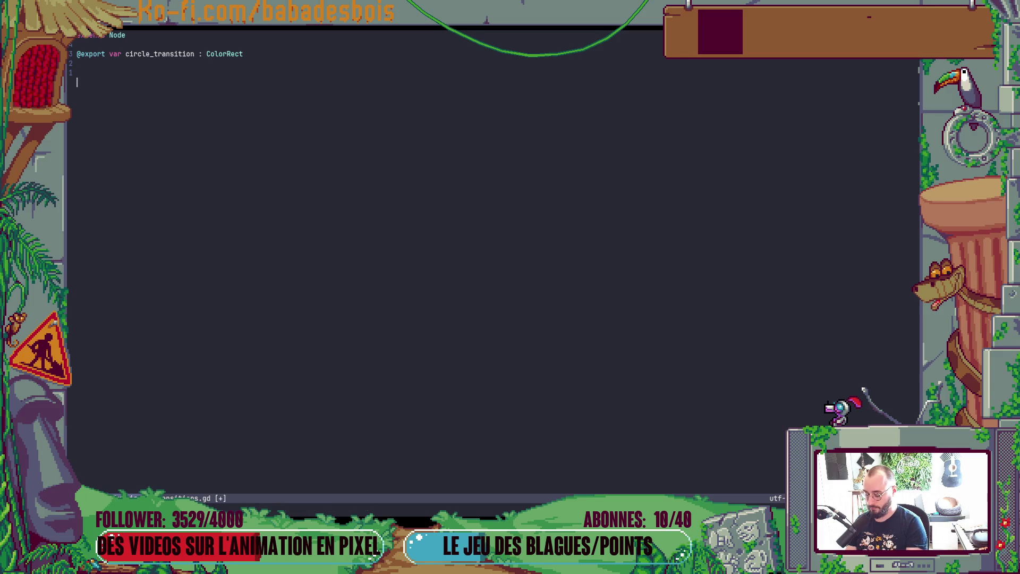
text(func )
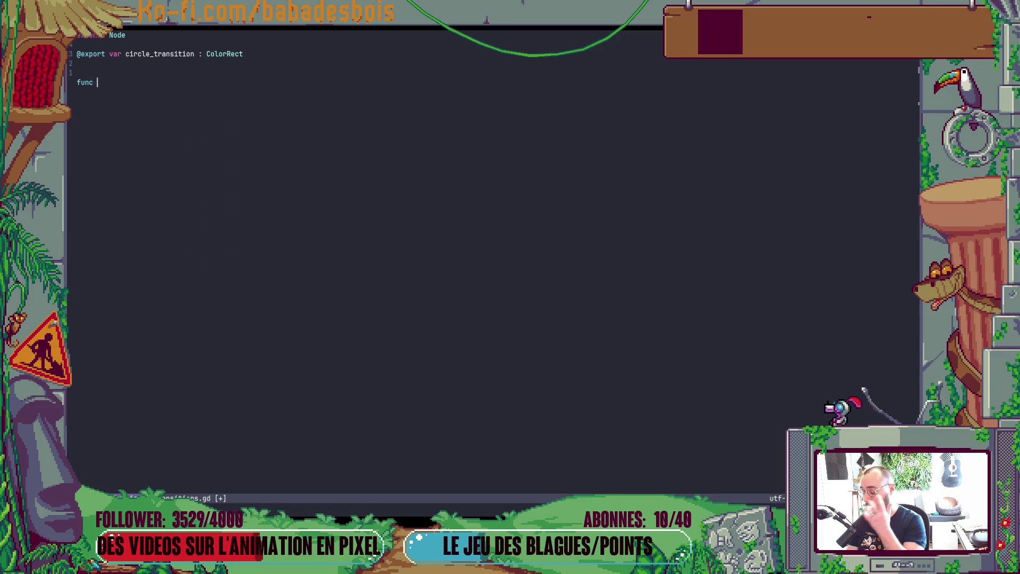
text(ci)
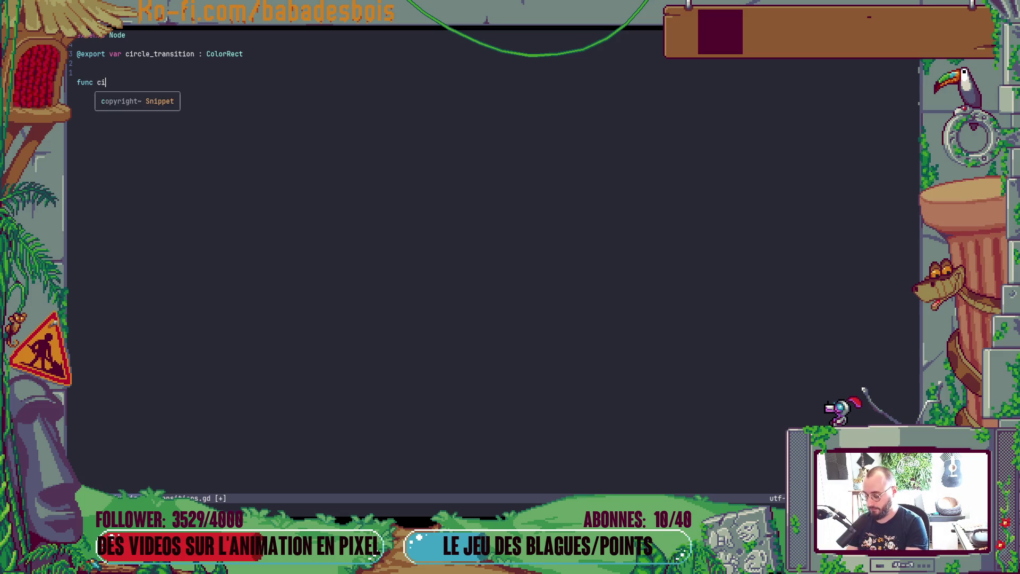
key(BackSpace)
key(BackSpace)
text(trigg)
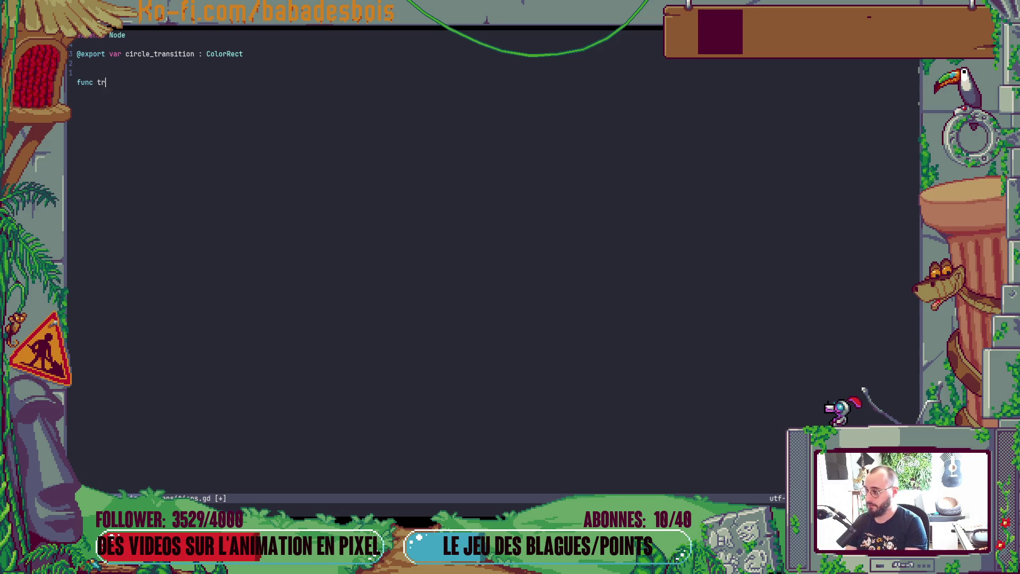
text(er_circle_transition() -> void:)
key(Return)
text(pass)
key(Escape)
text(:w)
key(Return)
key(alt+Tab)
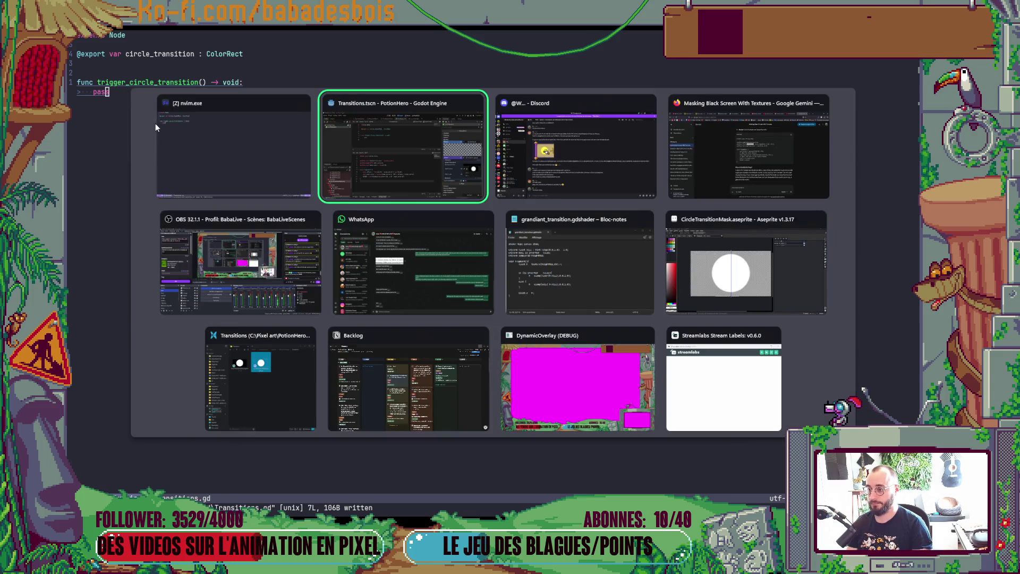
key(Down)
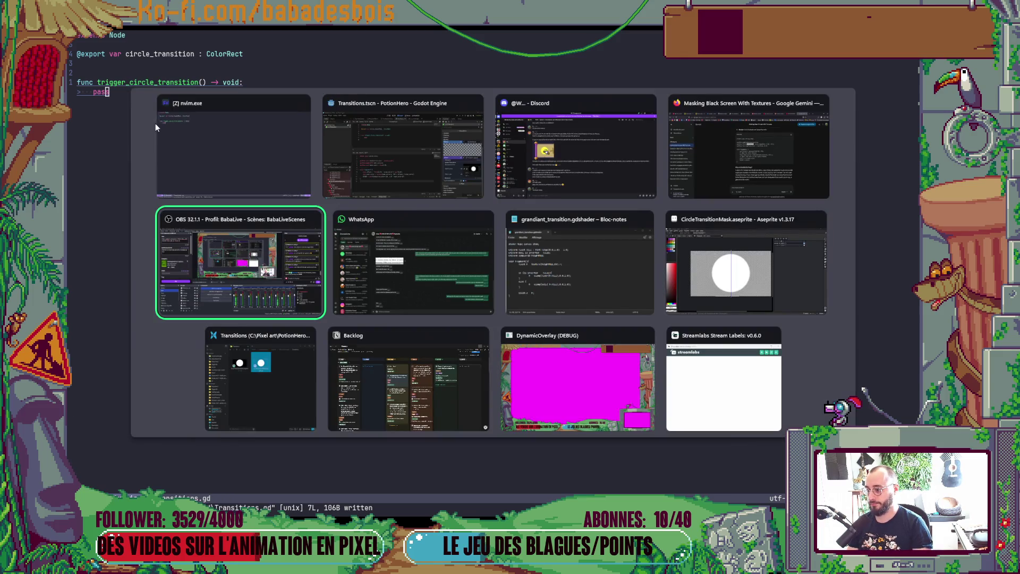
key(Escape)
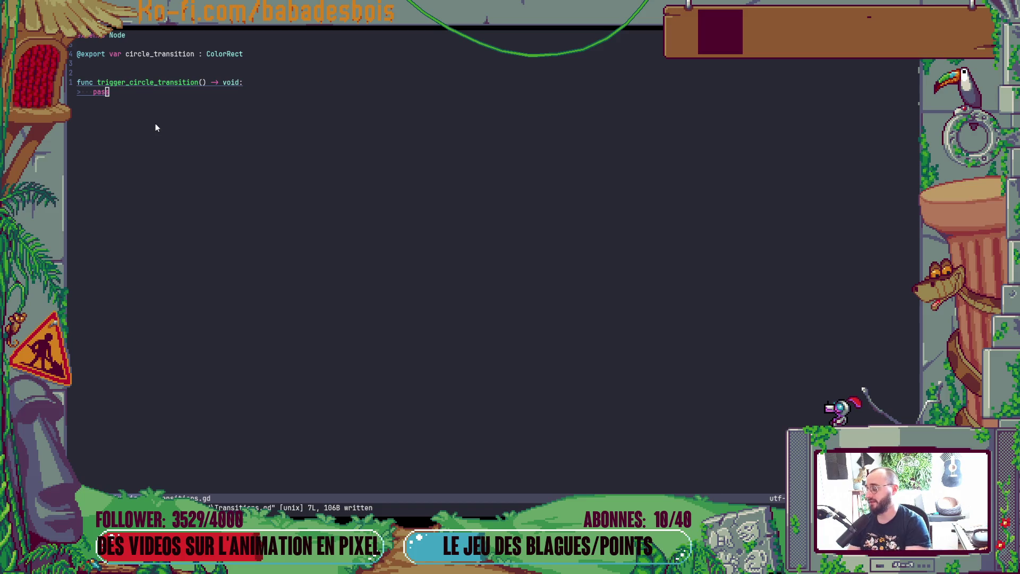
Try line-selecting the trigger_circle_transition function and its pass line, then cancel the selection
click(204, 82)
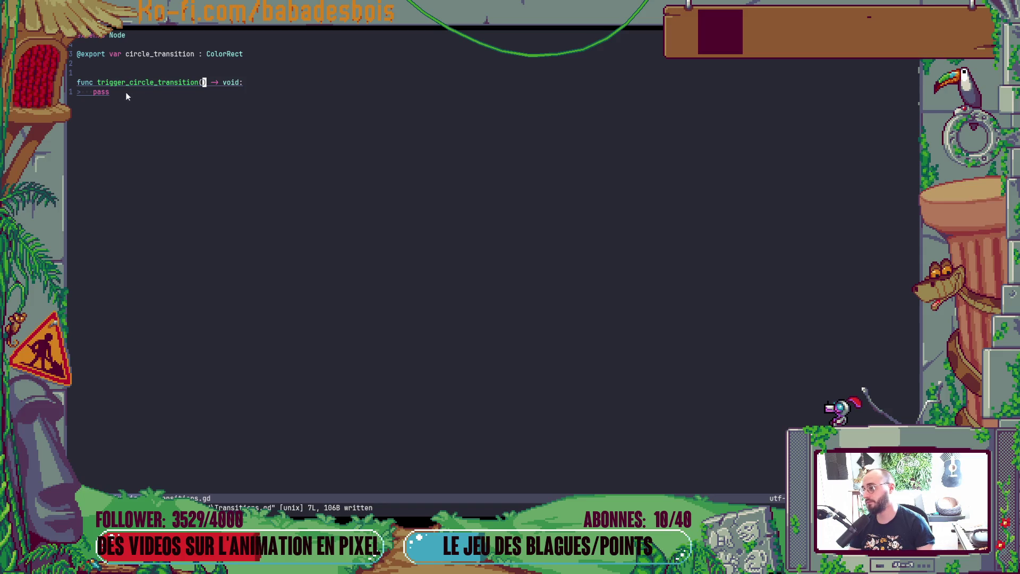
key(h)
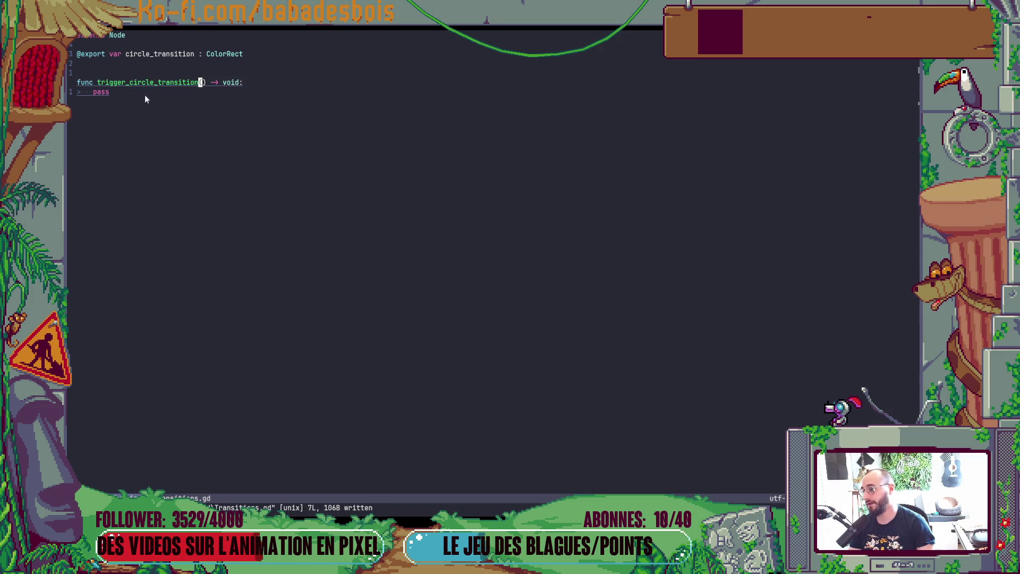
click(127, 92)
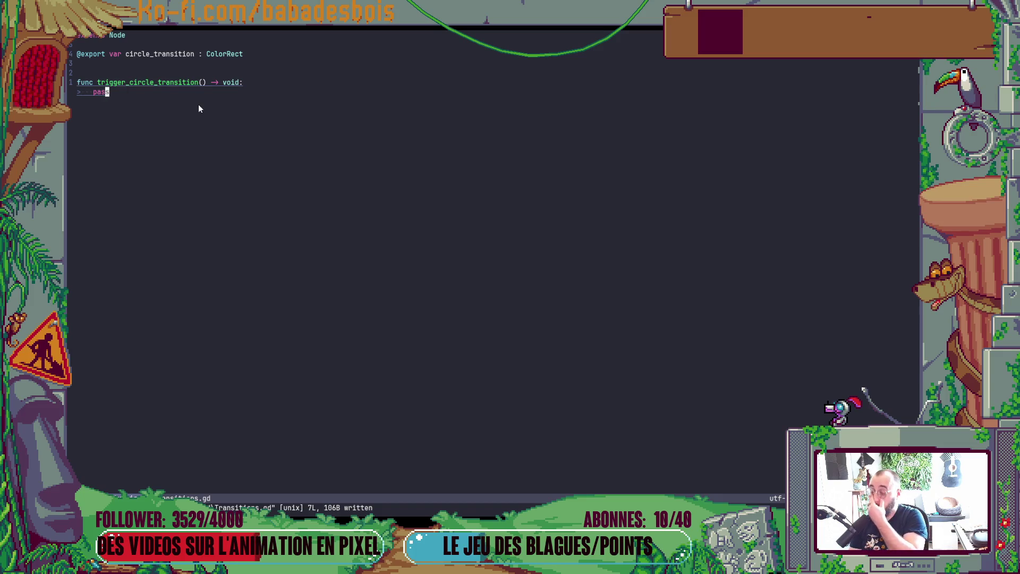
key(k)
key(shift+v)
key(j)
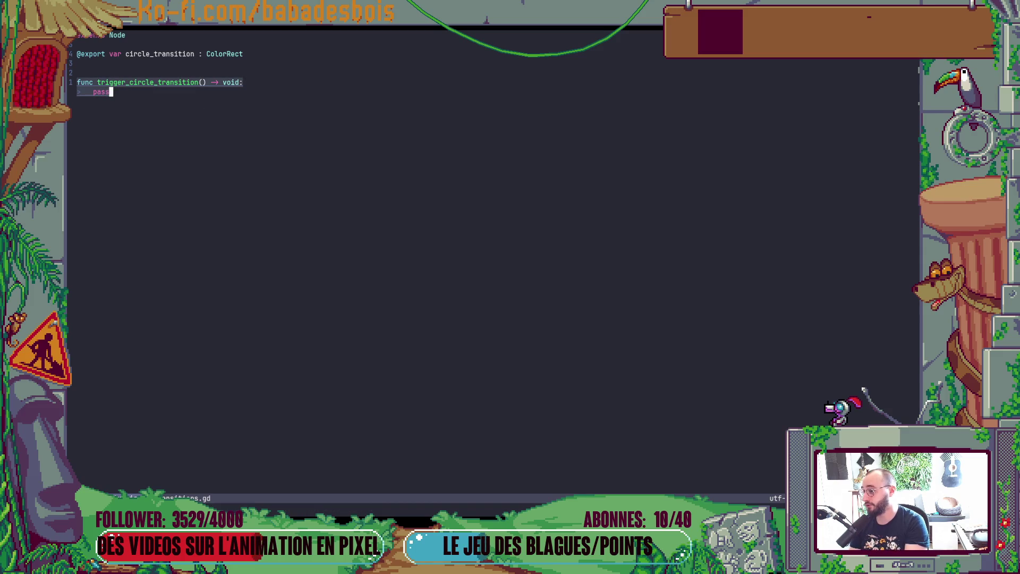
key(Escape)
key(k)
key(shift+v)
key(j)
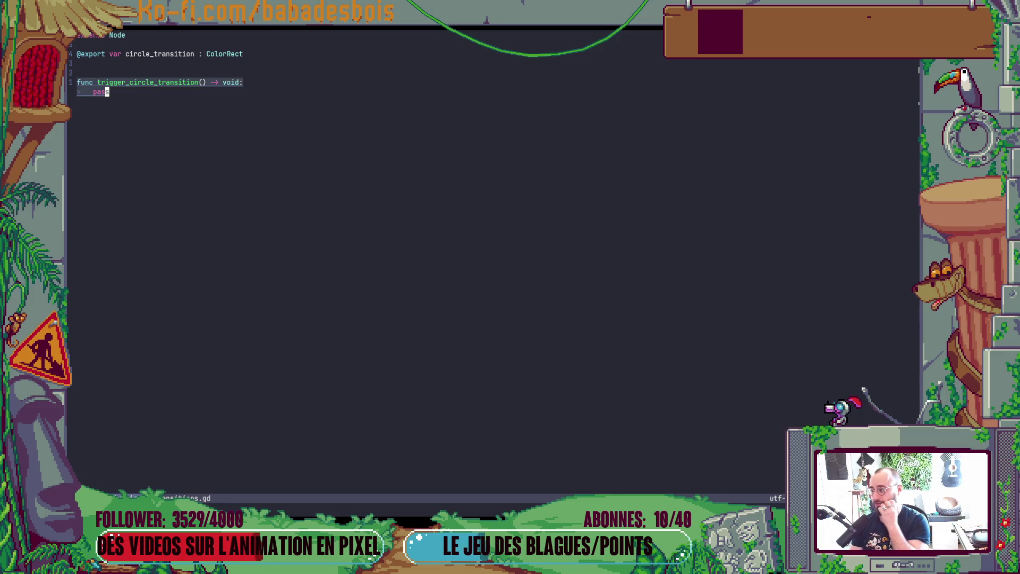
key(Escape)
key(k)
key(k)
key(j)
key(k)
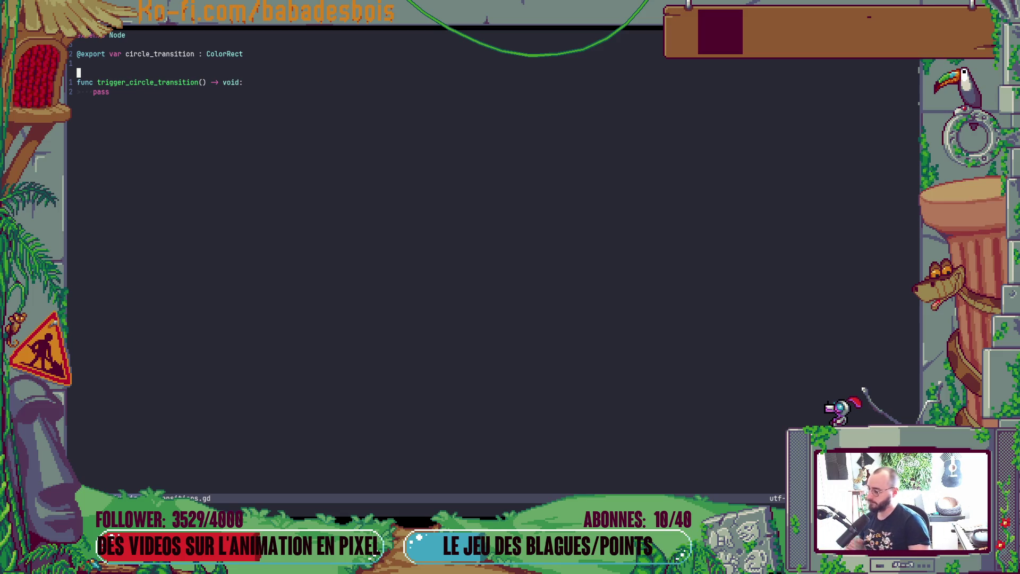
key(j)
key(j)
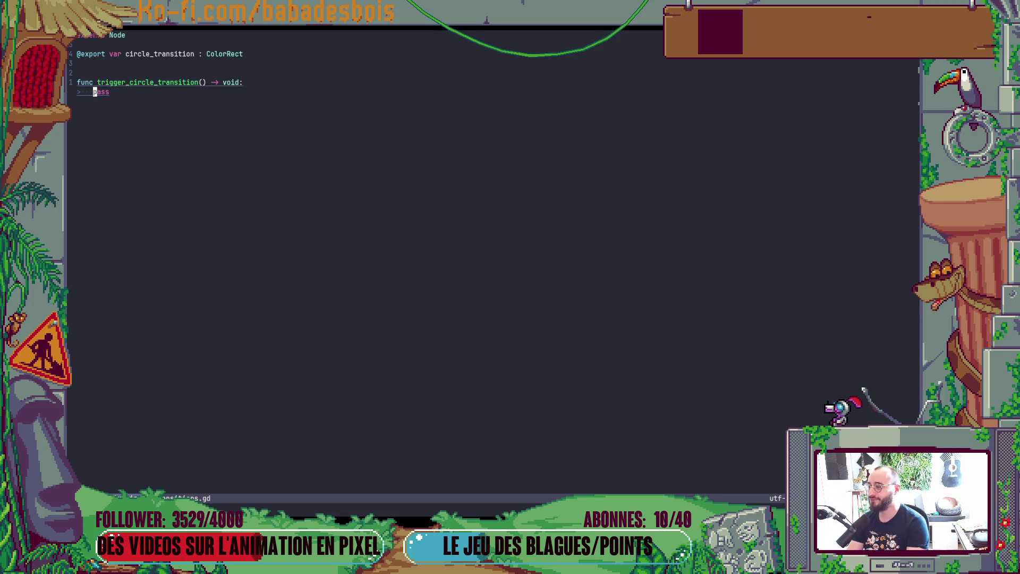
key(k)
key(k)
key(k)
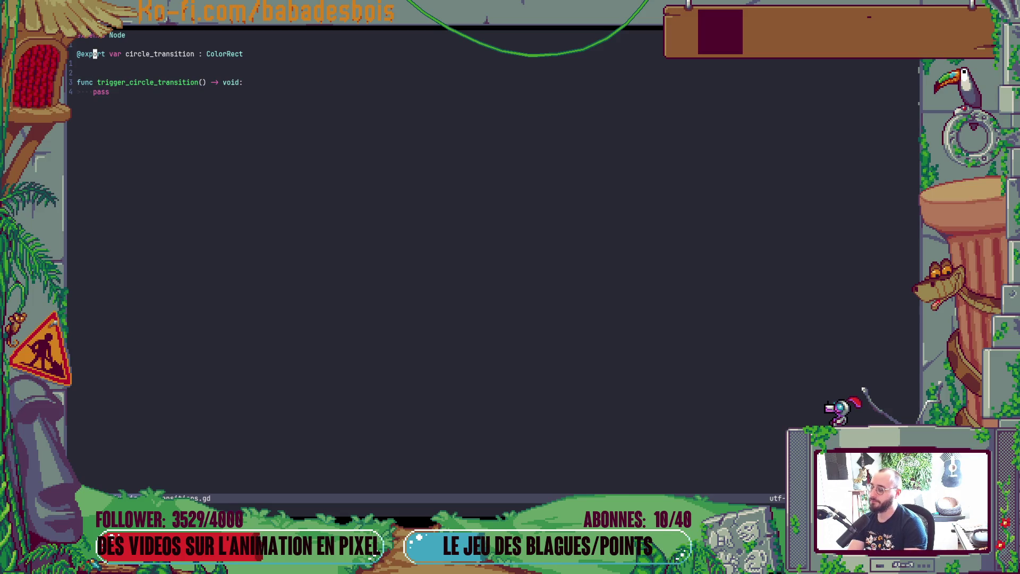
key(shift+o)
text(enum)
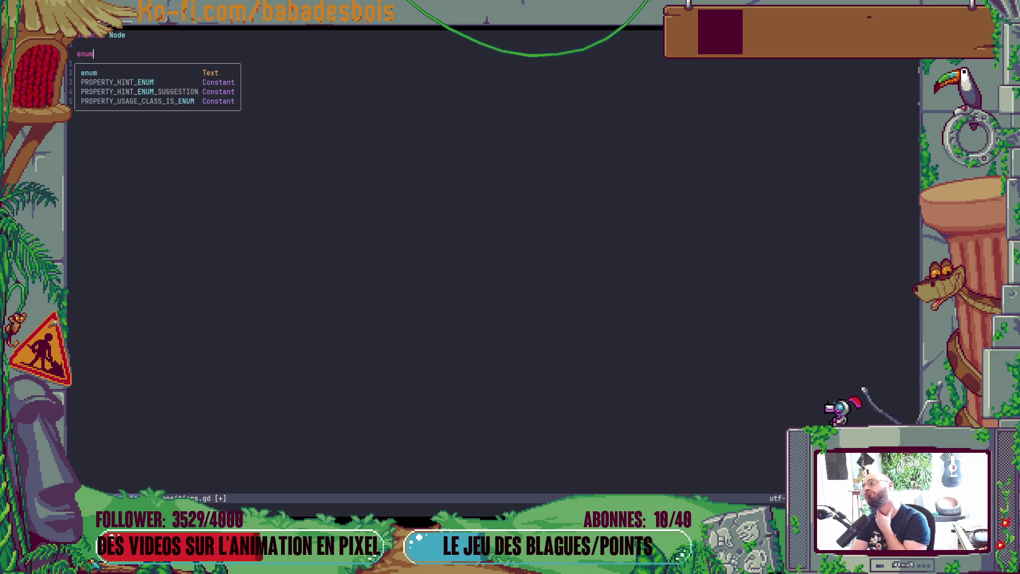
key(Escape)
key(u)
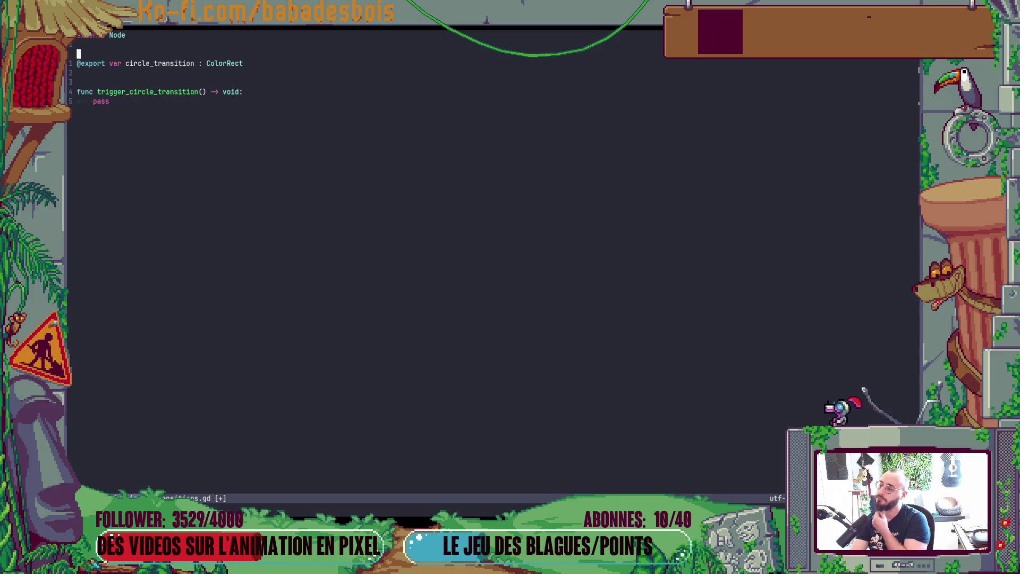
Delete the trigger_circle_transition function and its pass line, then switch to Godot
key(j)
key(j)
key(j)
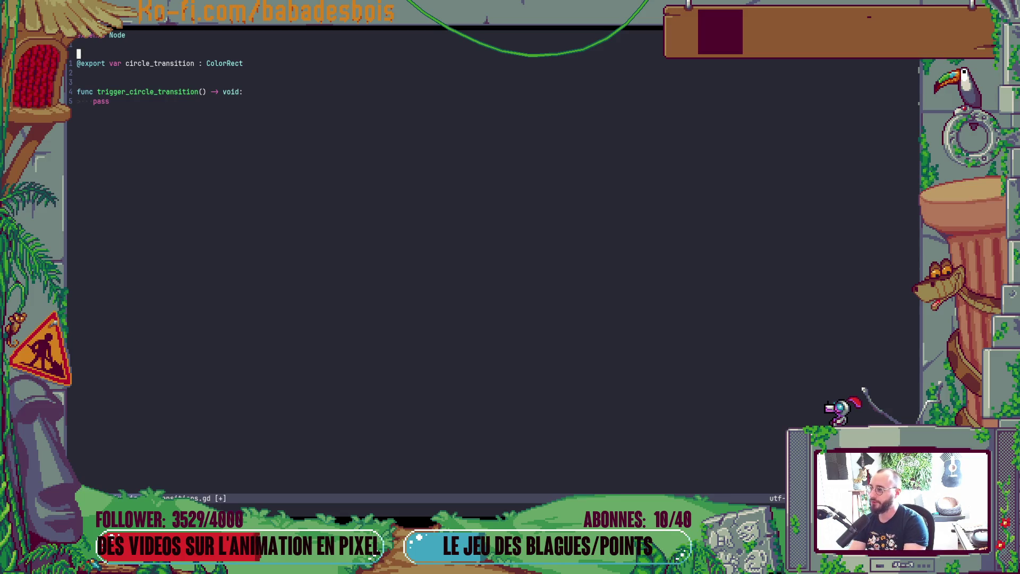
key(V)
key(j)
key(d)
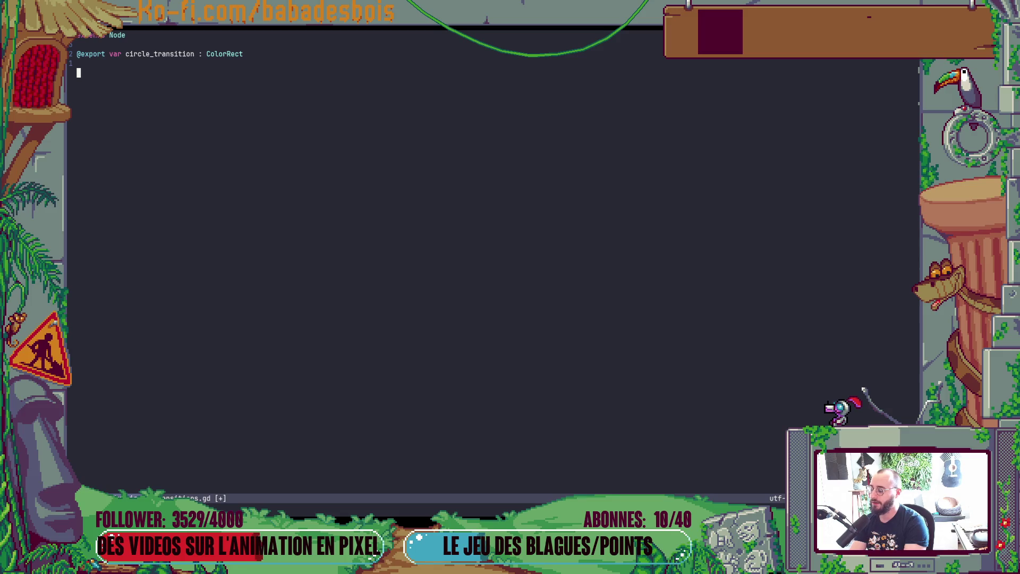
key(alt+Tab)
key(alt+Tab)
key(alt+Tab)
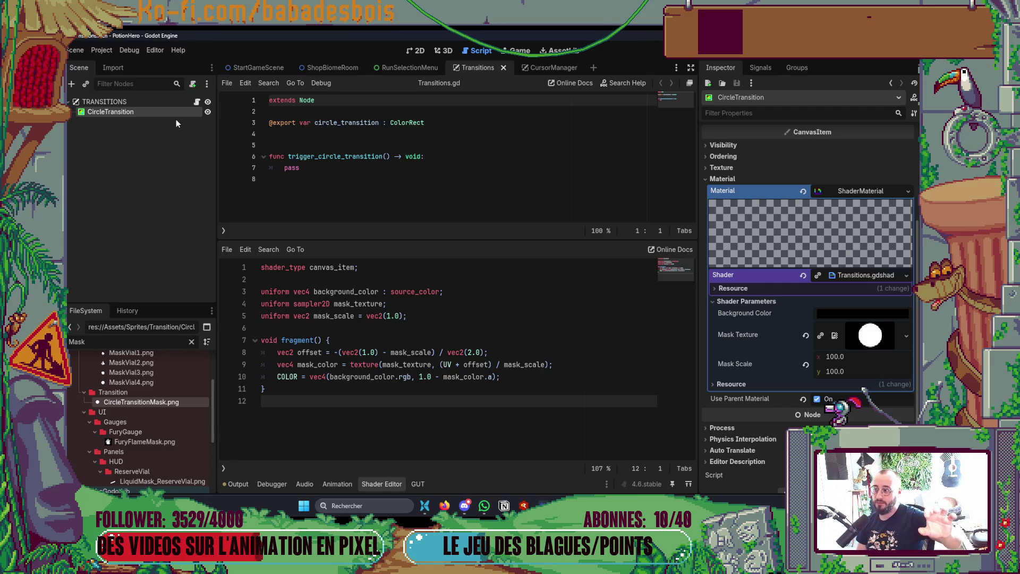
Reselect the CircleTransition node and show the TRANSITIONS root's Transitions.gd script
click(171, 194)
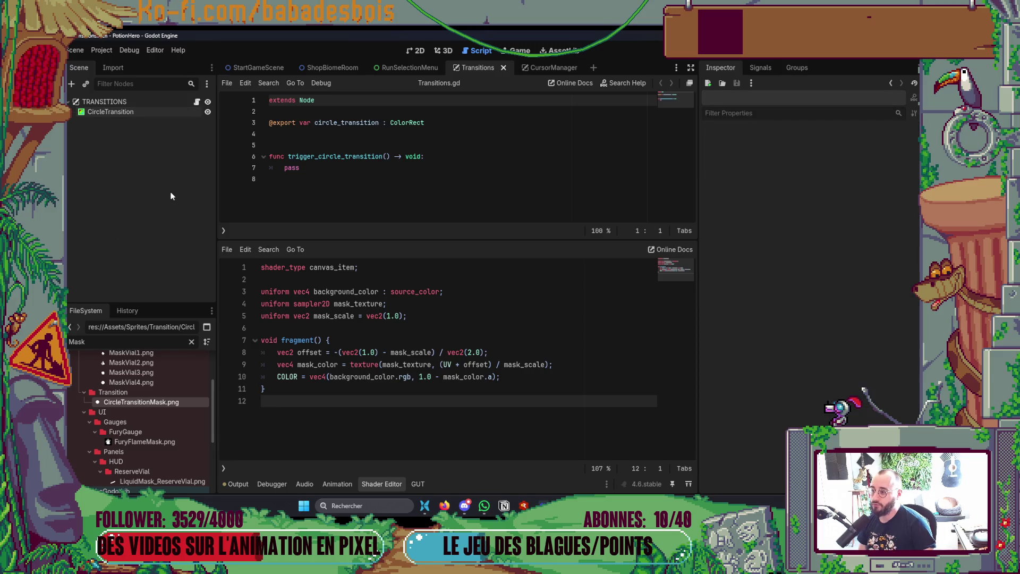
click(153, 112)
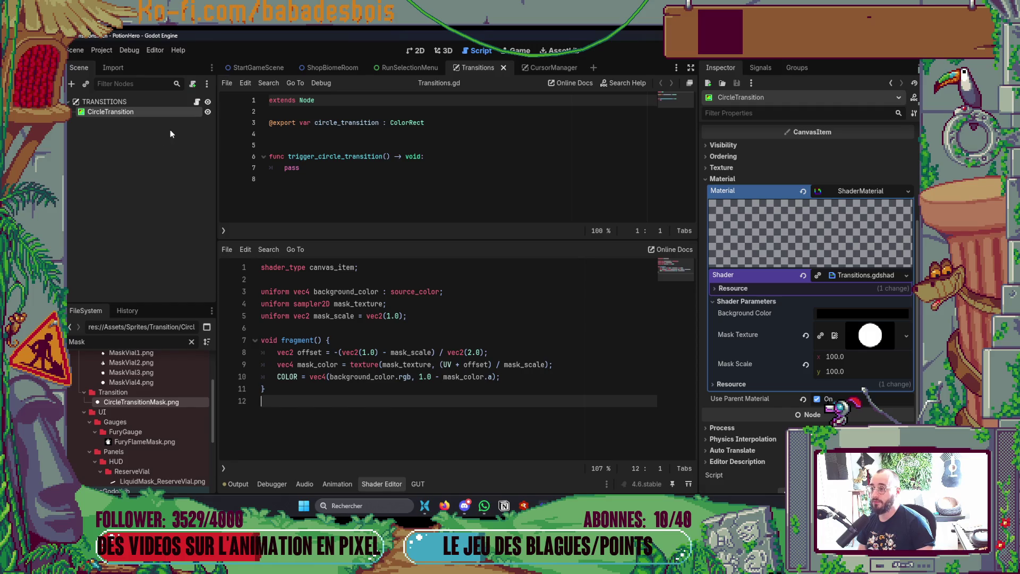
click(197, 101)
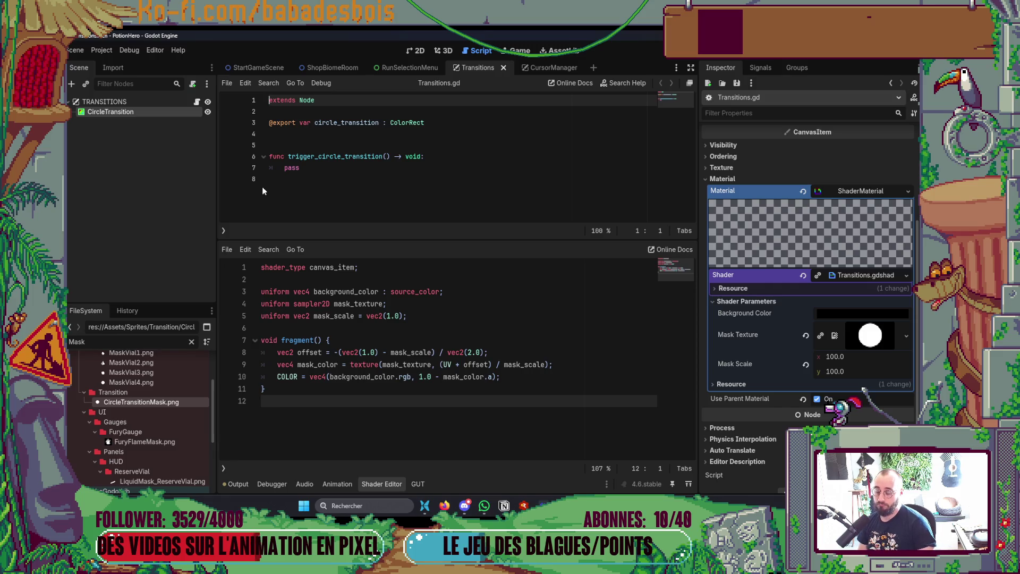
Hide Godot's shader code panel to enlarge the script view, then return to Neovim
key(alt+Tab)
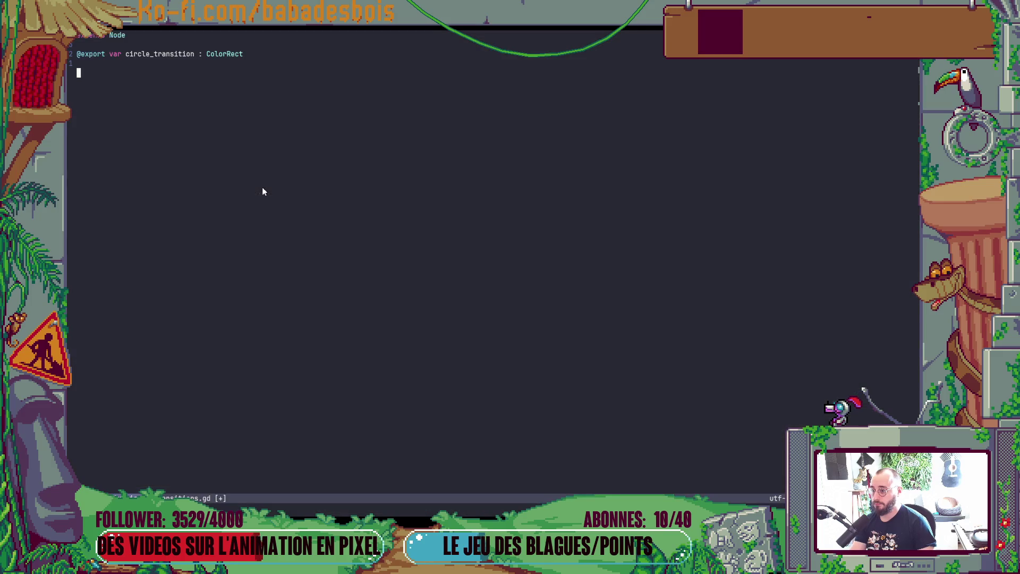
key(alt+Tab)
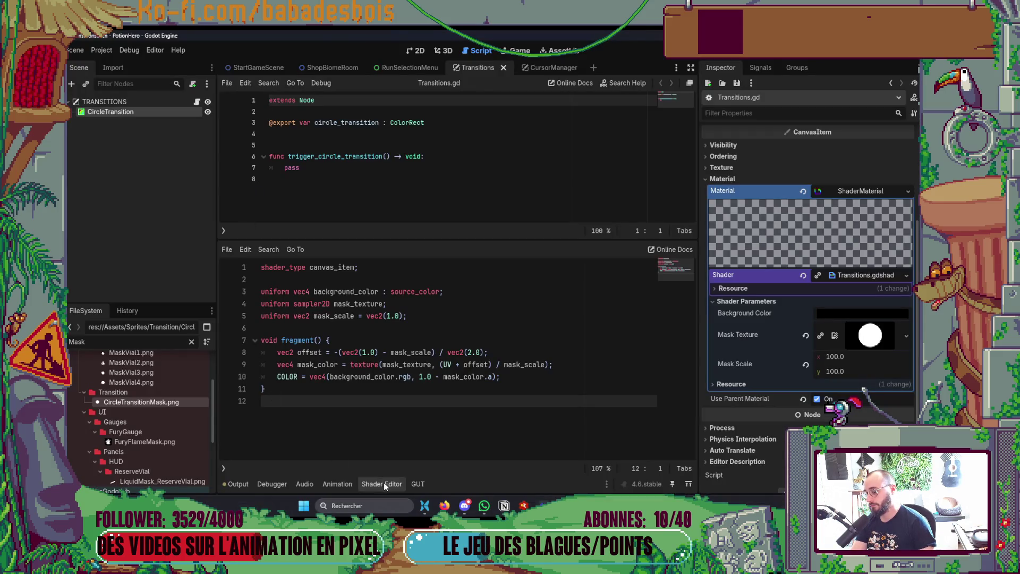
click(382, 483)
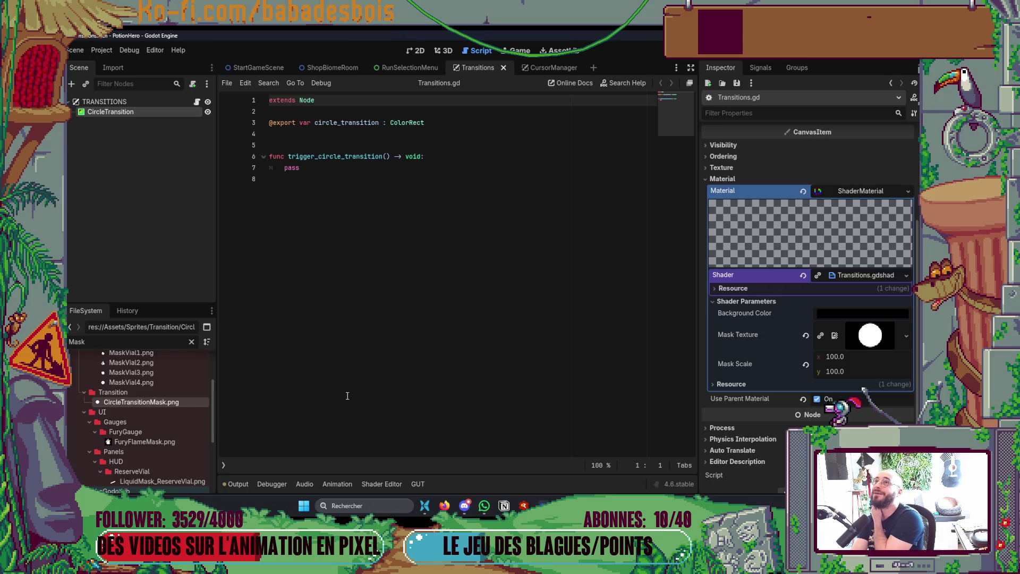
key(alt+Tab)
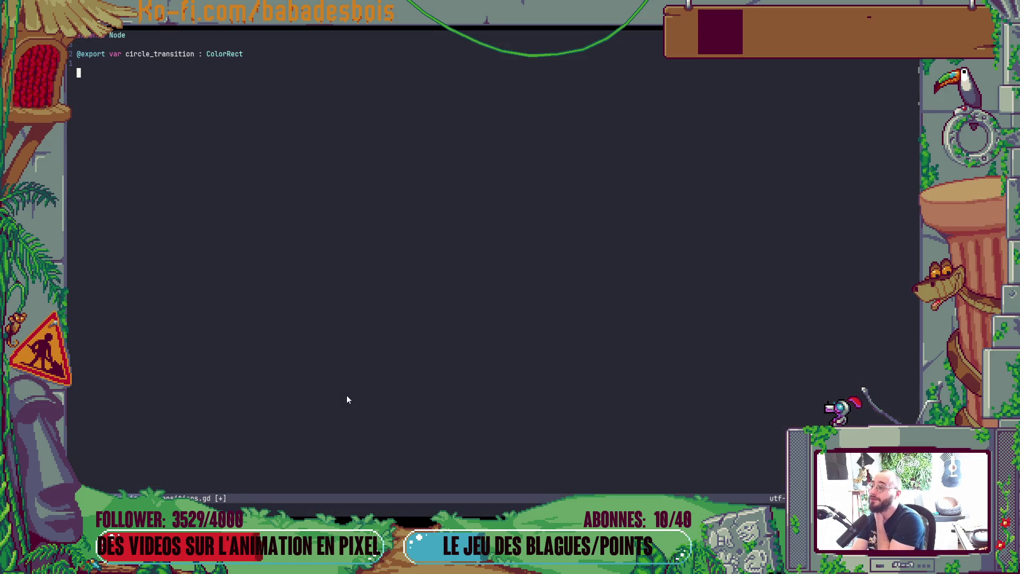
key(alt+Tab)
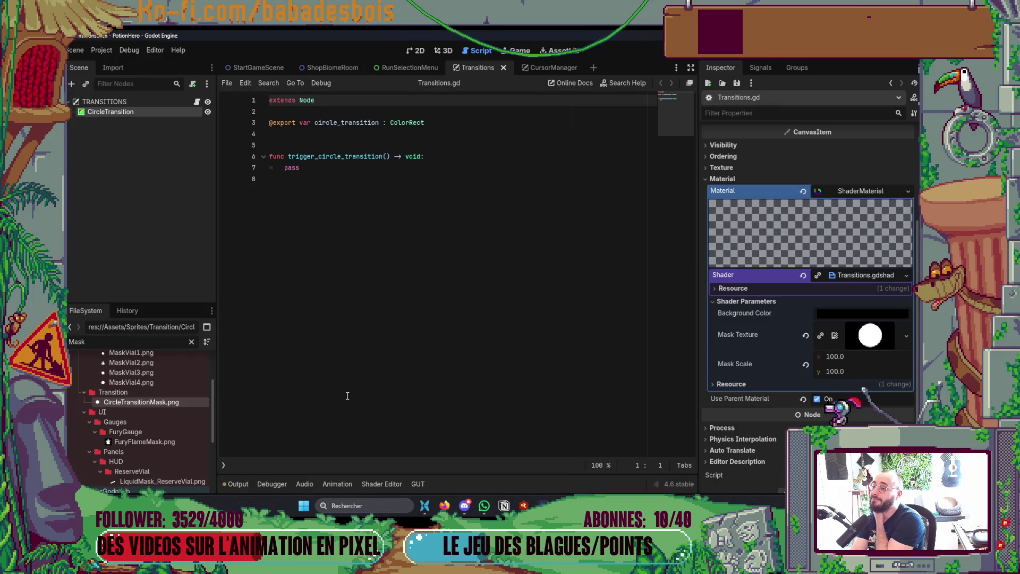
key(alt+Tab)
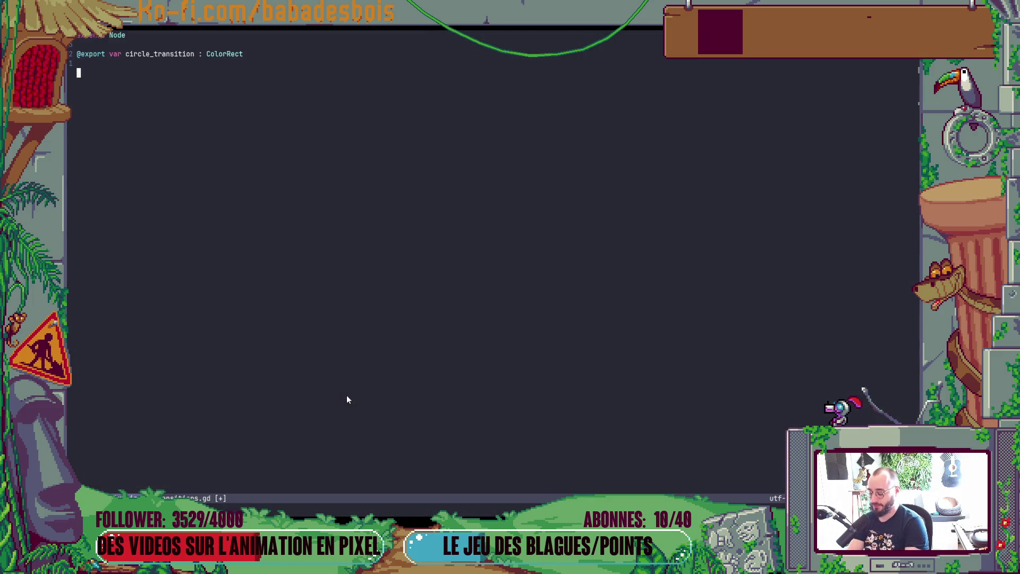
key(o)
key(Escape)
text(:w)
key(Return)
key(k)
key(k)
key(k)
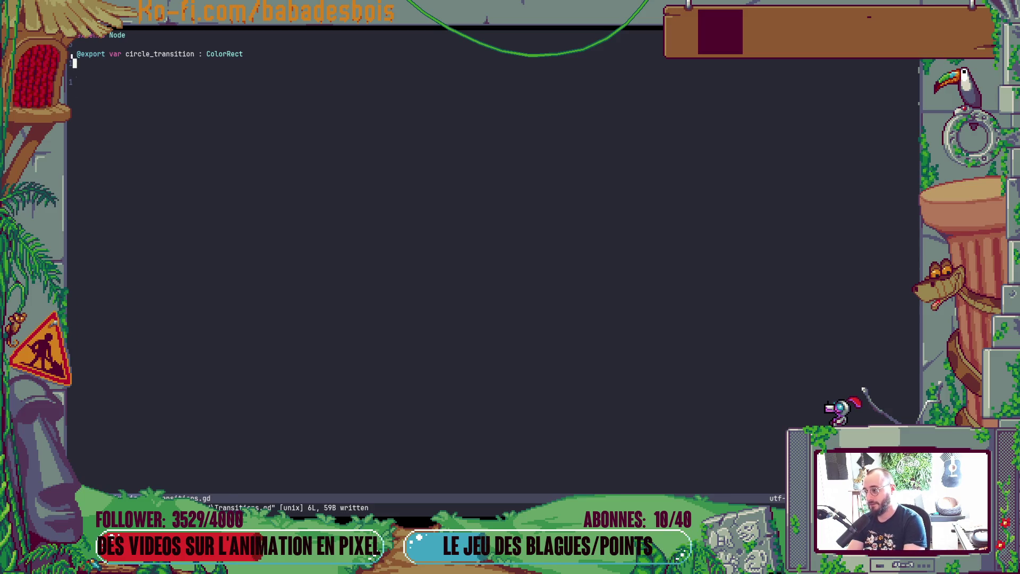
key(O)
key(Return)
key(Up)
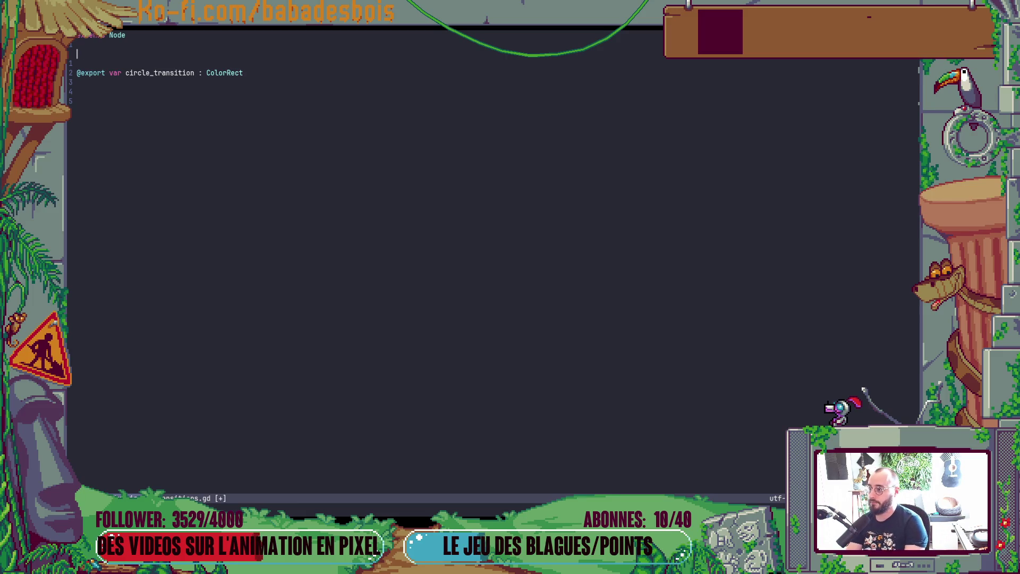
Declare enum TRANSTION_TYPE { IN, OUT, IN_OUT }, save, and open a new line below the export
text(@export var)
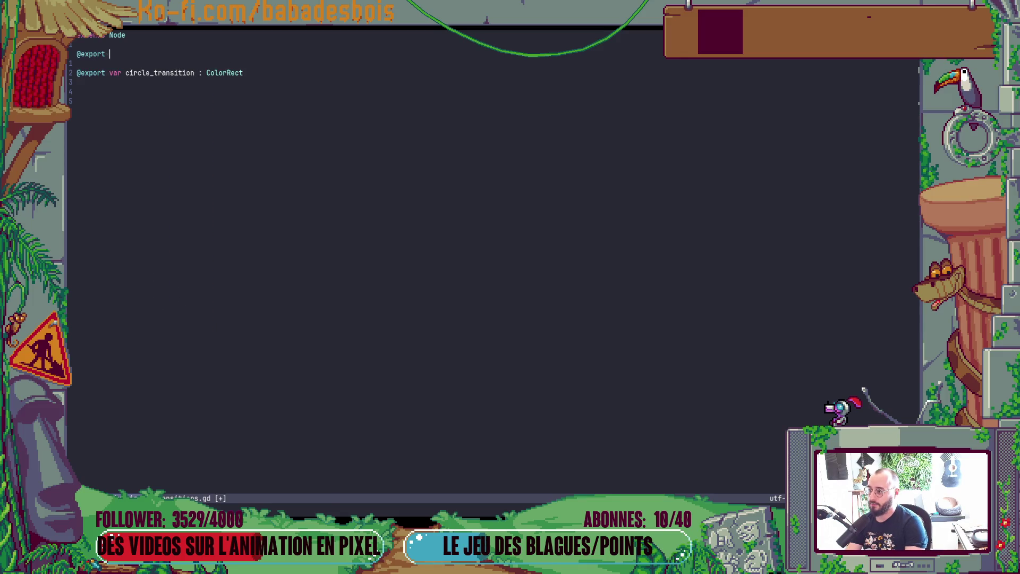
key(Escape)
key(ctrl+BackSpace)
key(ctrl+BackSpace)
key(ctrl+BackSpace)
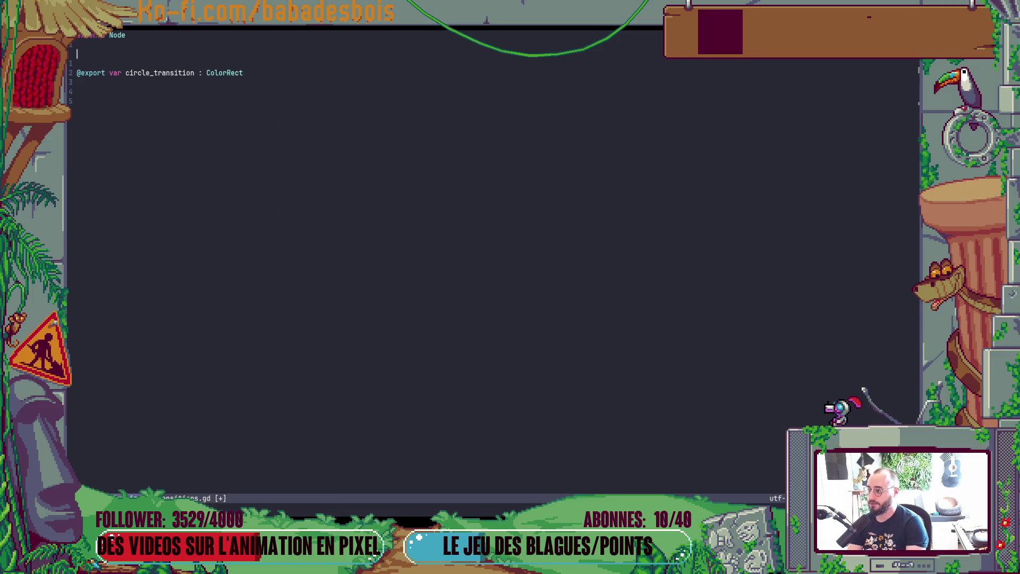
text(be)
key(BackSpace)
key(BackSpace)
text(enum )
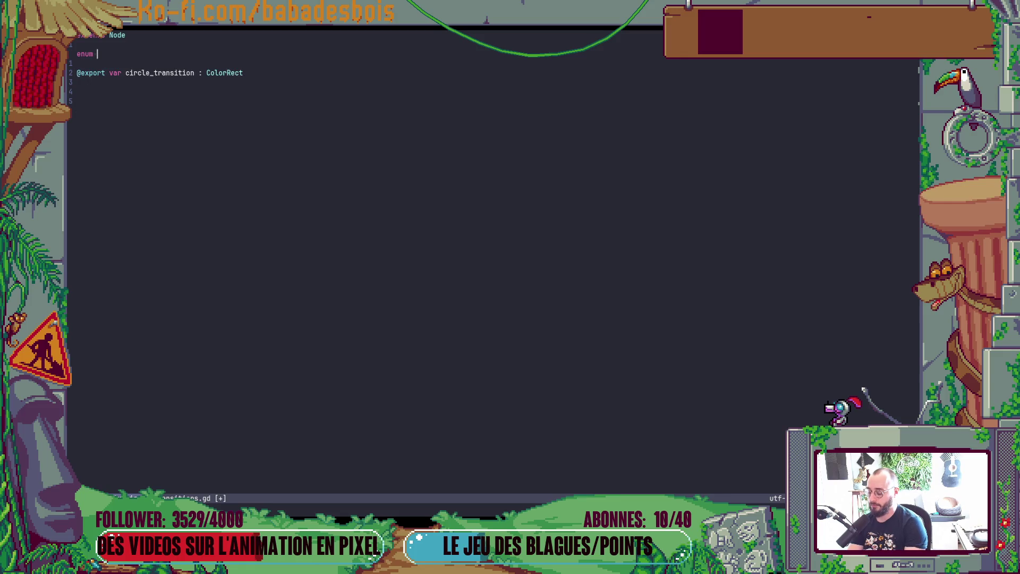
text(TRANSI)
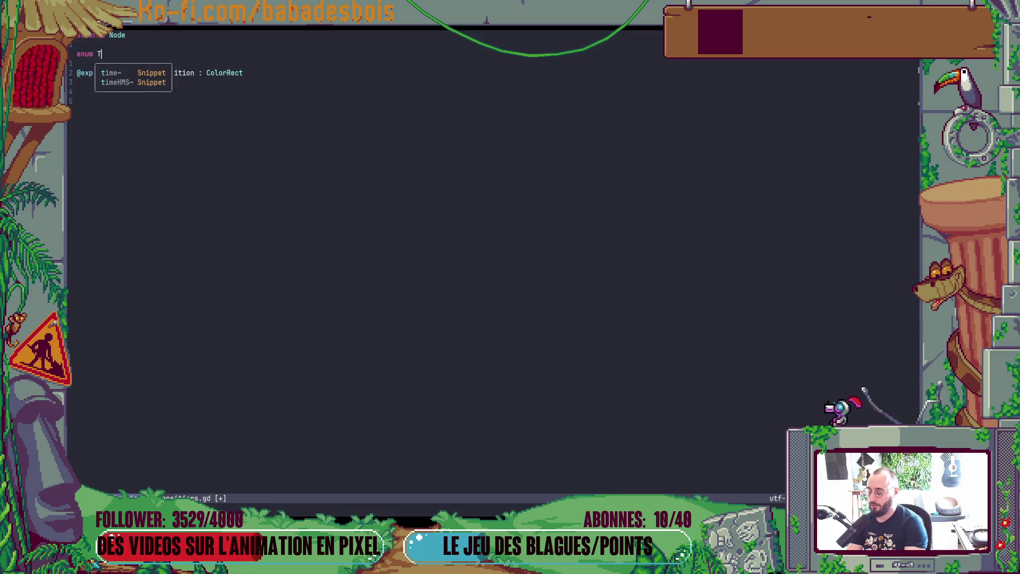
key(BackSpace)
text(TION_TYPE )
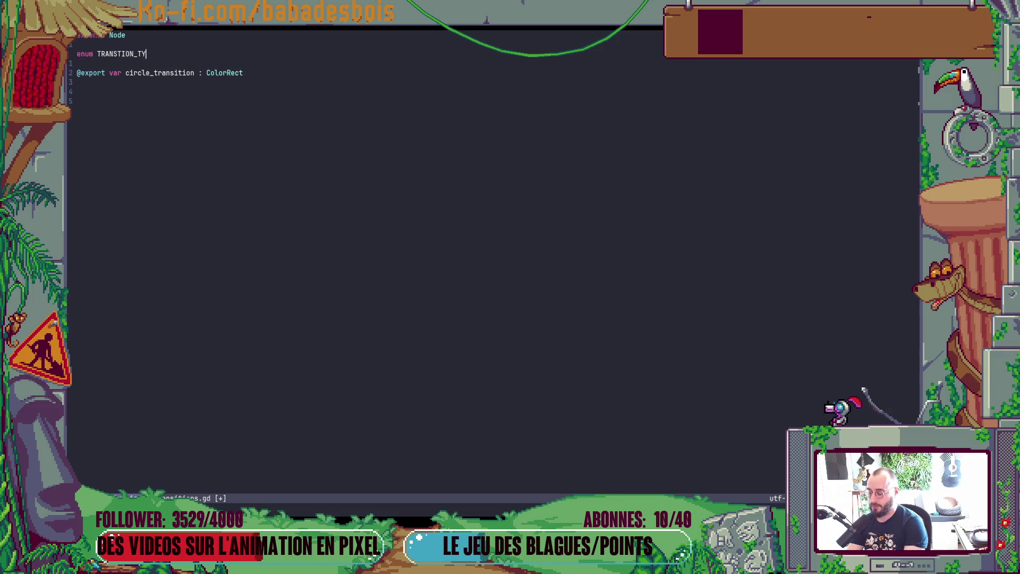
text({ IN)
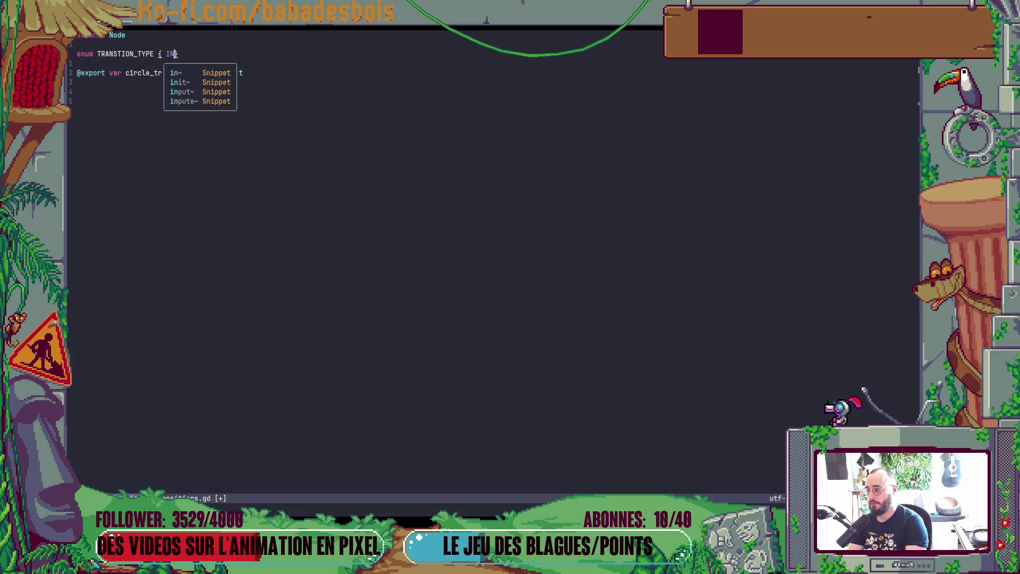
text(, OUT, I)
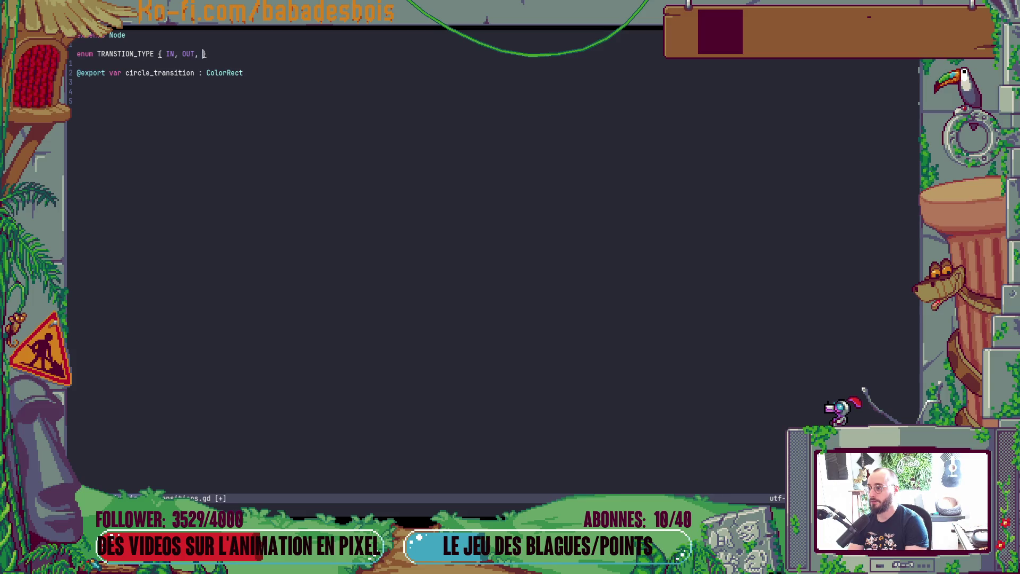
text(N_OUT)
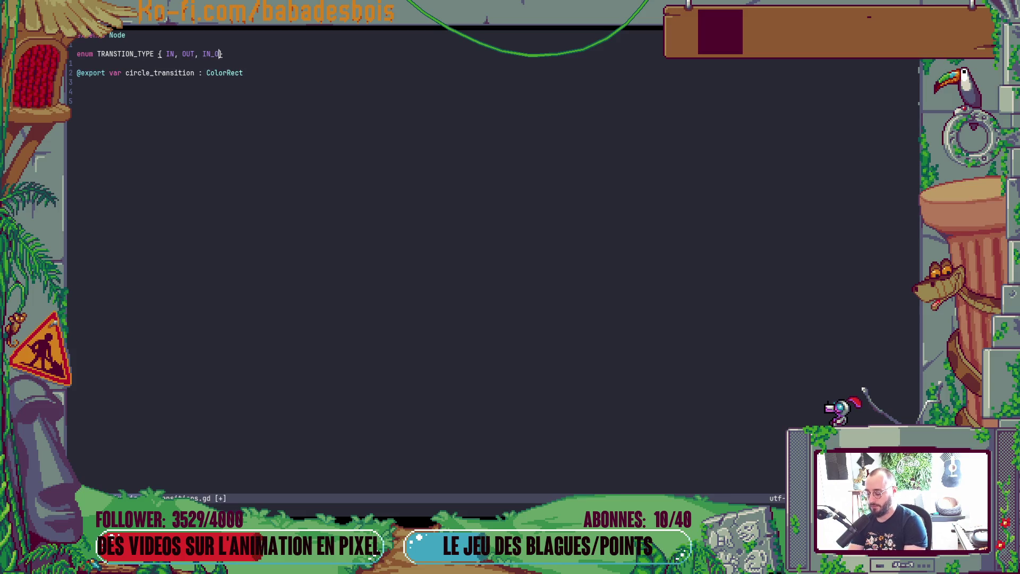
key(Escape)
text(:w)
key(Return)
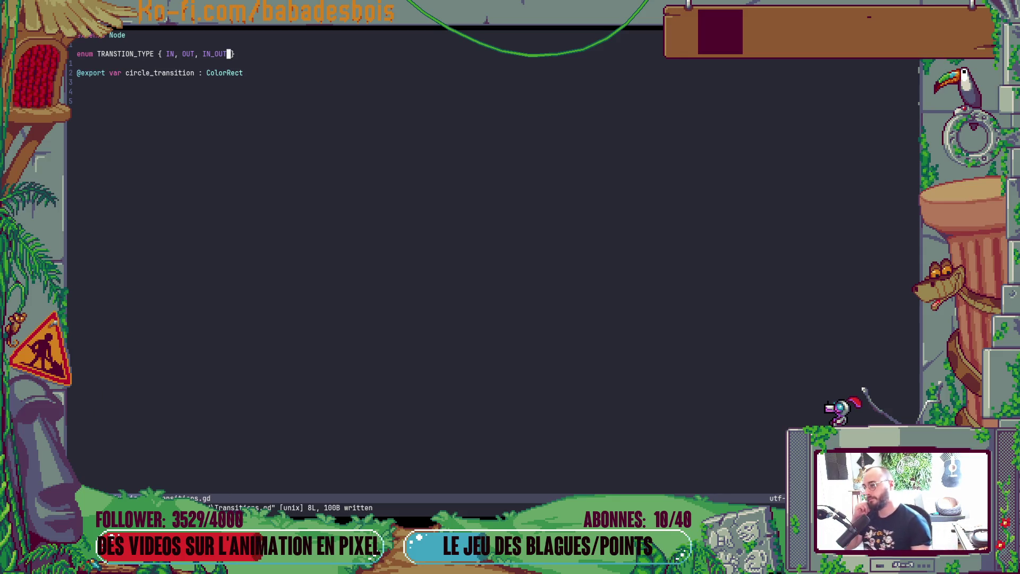
key(j)
key(j)
key(j)
key(o)
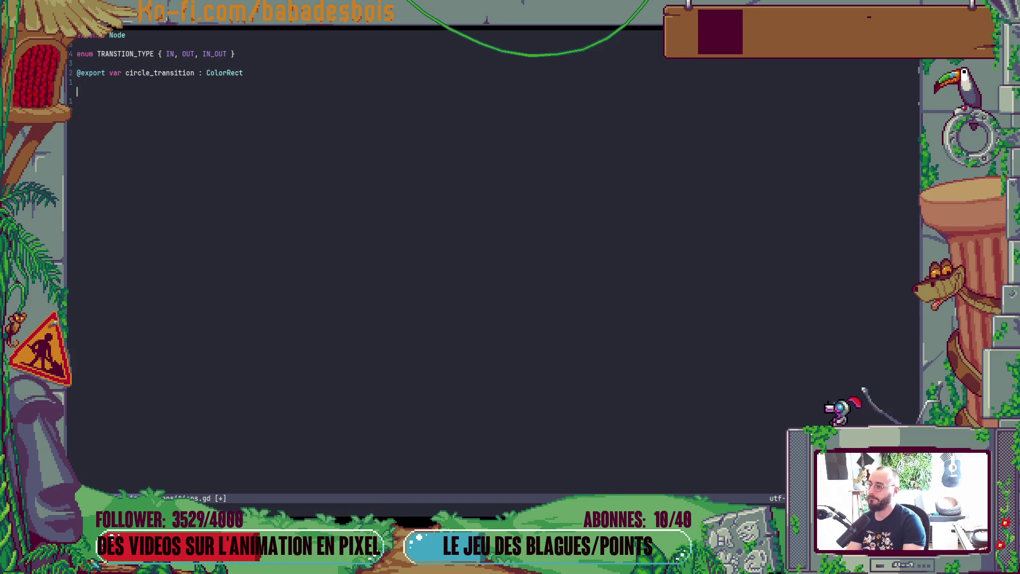
Type func _transition(trans_type: TRANSTION_TYPE, trans_node: ) as the function signature
text(func _)
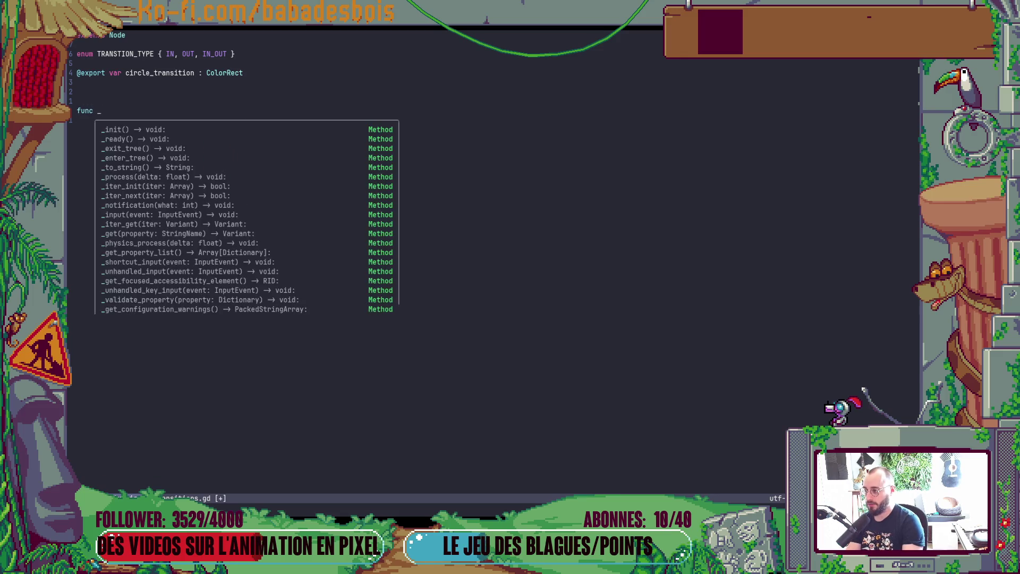
text(transition())
key(Left)
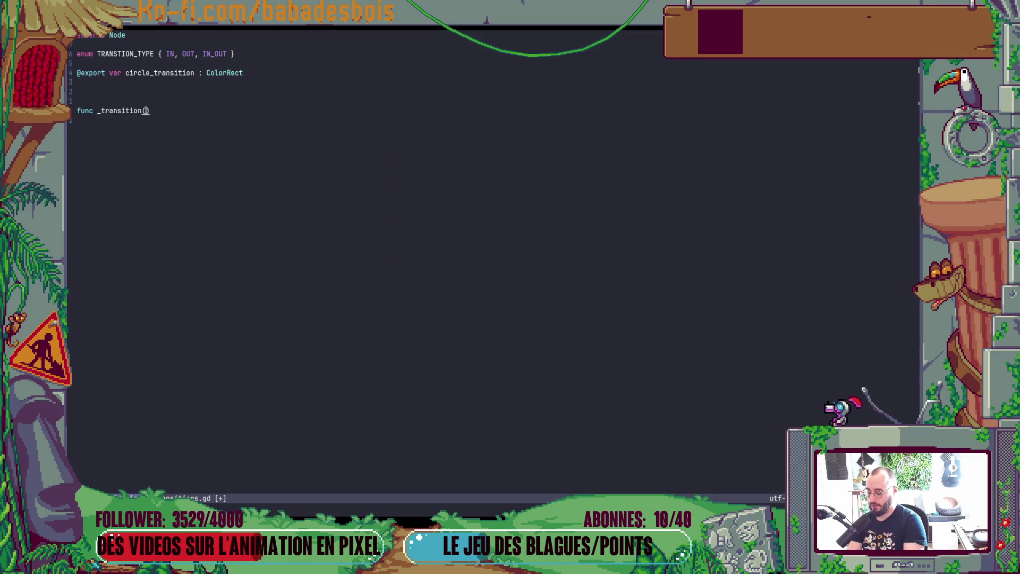
text(trans_typ)
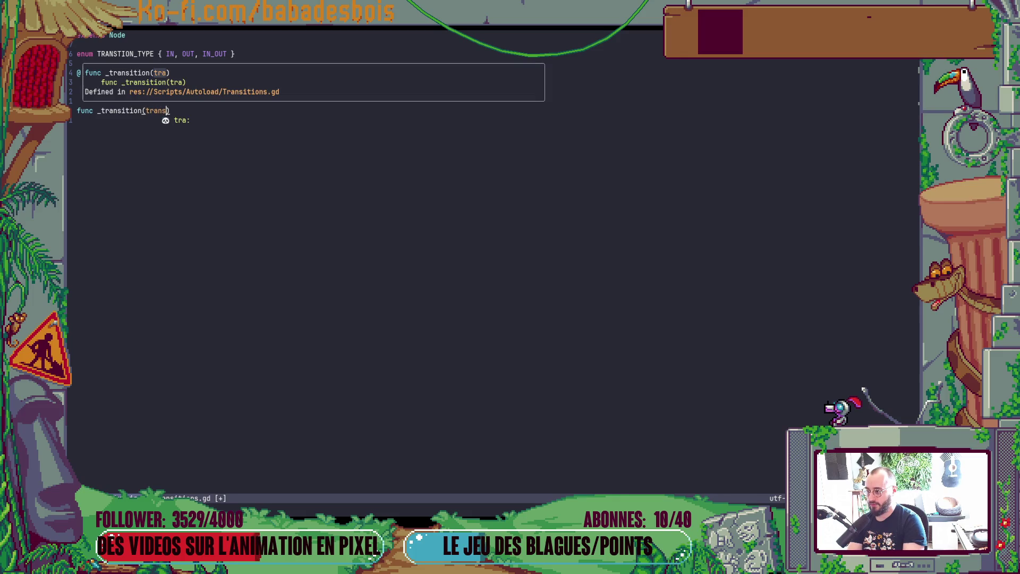
text(e: Tra)
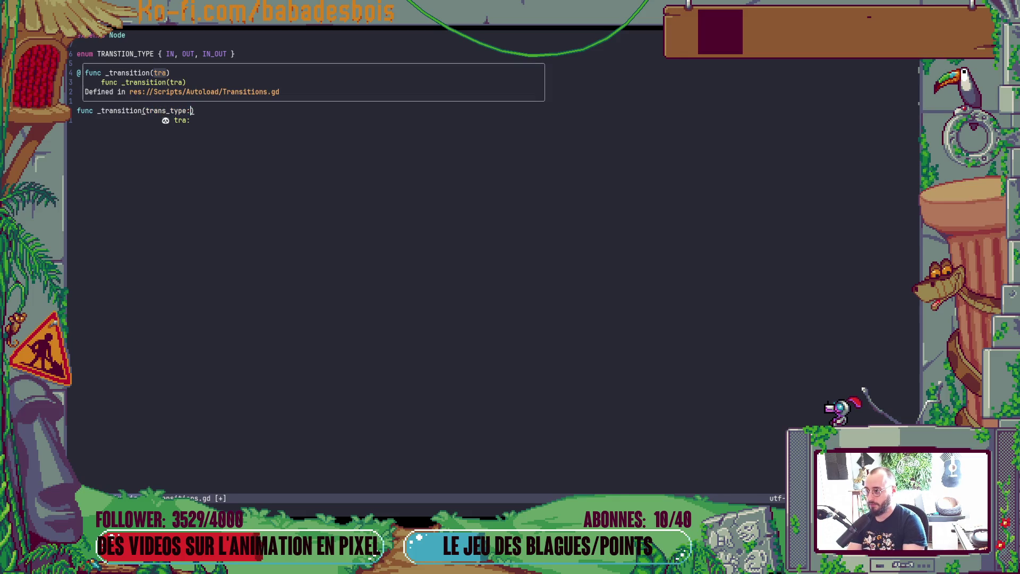
key(BackSpace)
key(BackSpace)
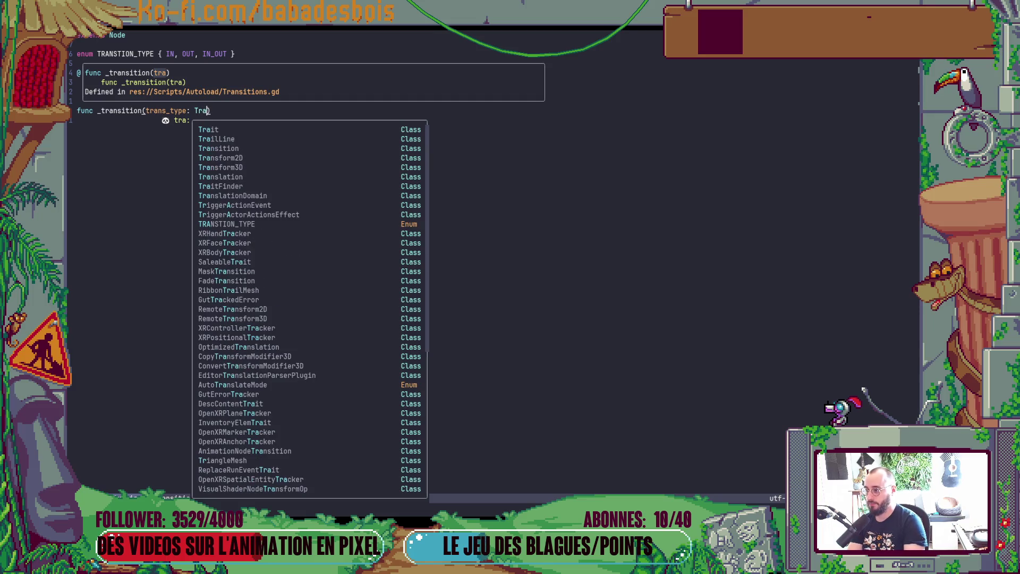
text(EA)
key(BackSpace)
key(BackSpace)
text(R)
key(Return)
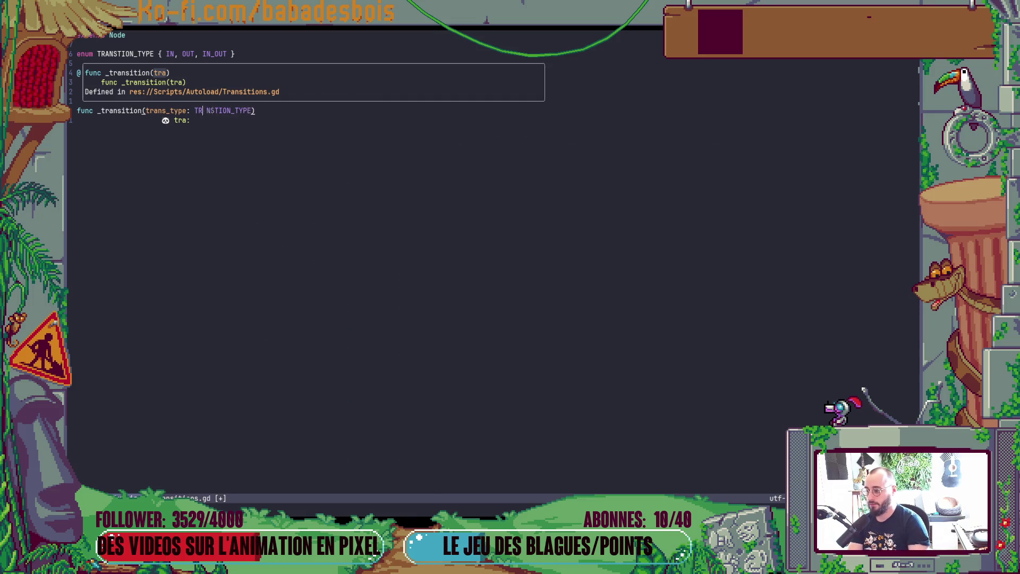
text(, )
text(dur)
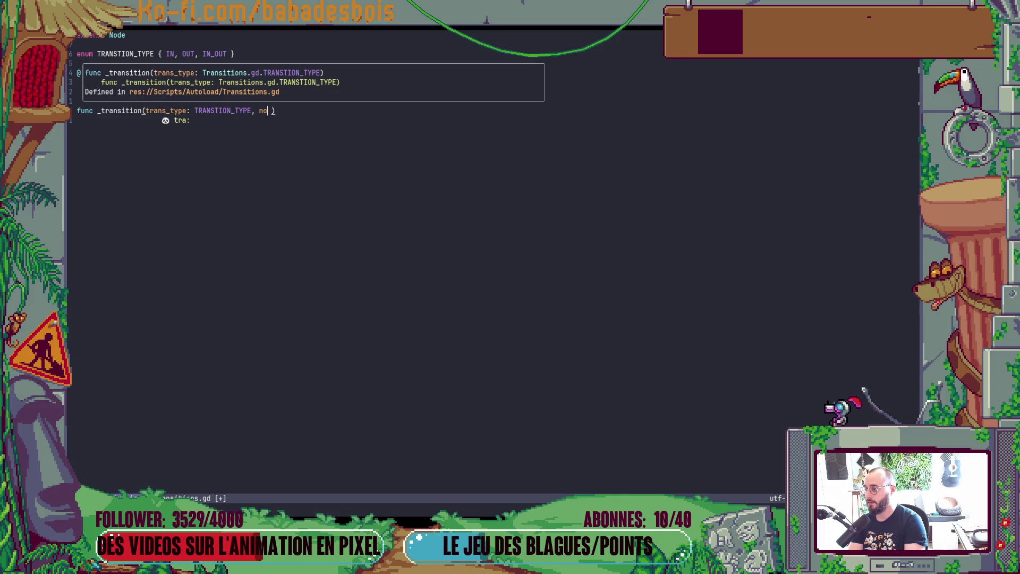
key(BackSpace)
key(BackSpace)
key(BackSpace)
text(trans-)
key(BackSpace)
text(_node:)
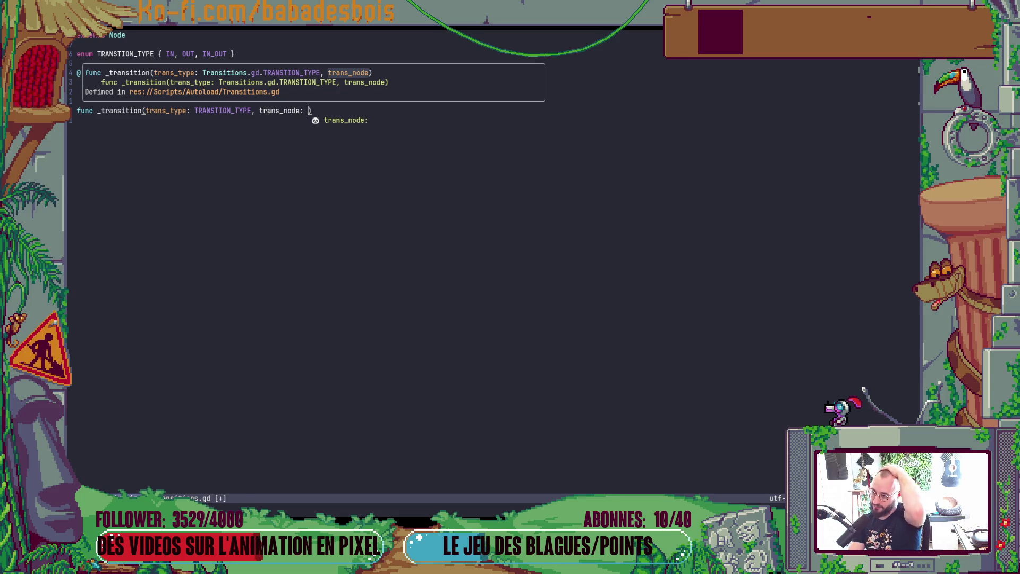
Start typing a type for trans_node, then check node types in Godot
key(Escape)
click(134, 101)
double_click(136, 112)
click(316, 111)
key(i)
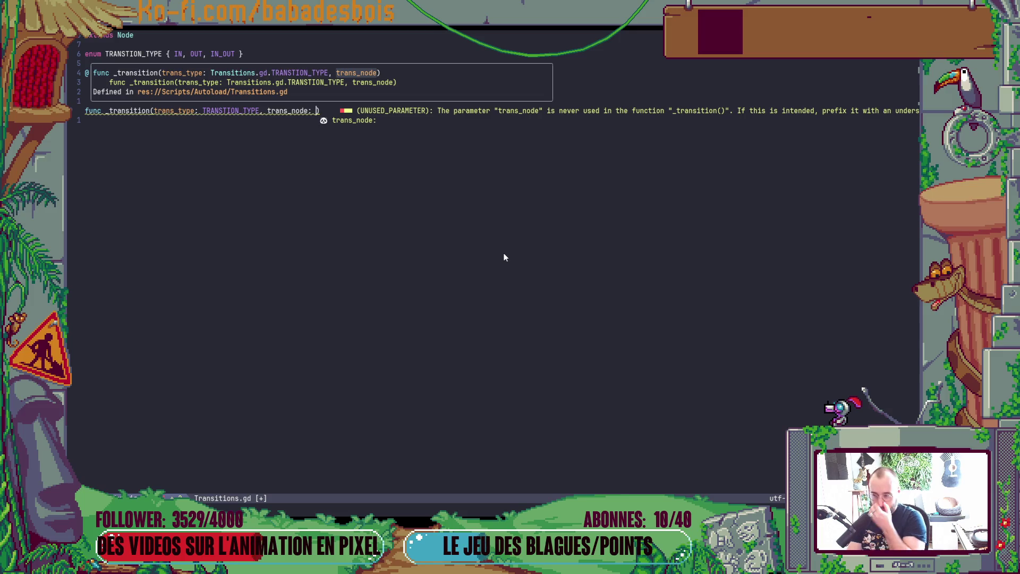
text(N)
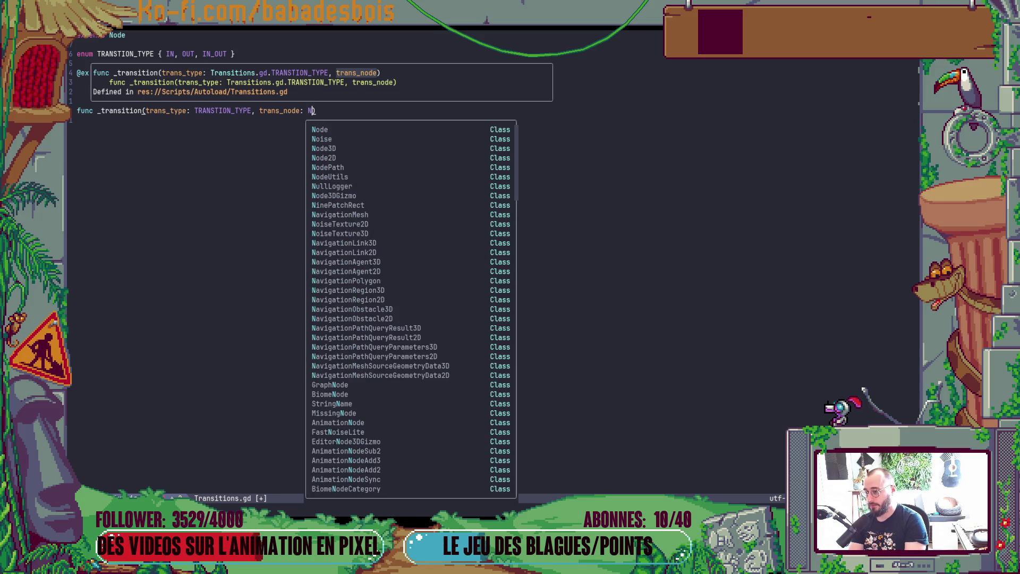
key(BackSpace)
text(C)
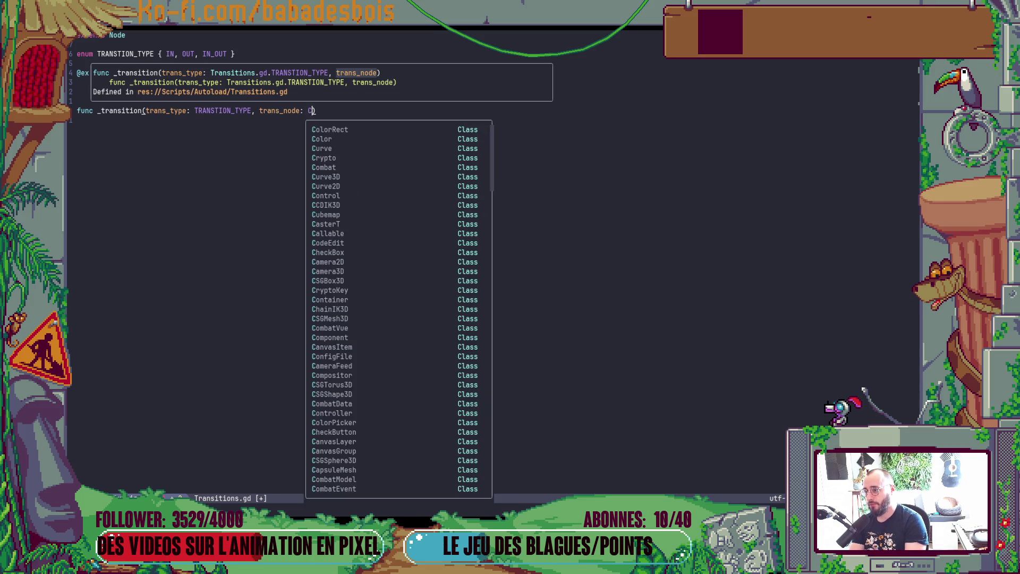
key(alt+Tab)
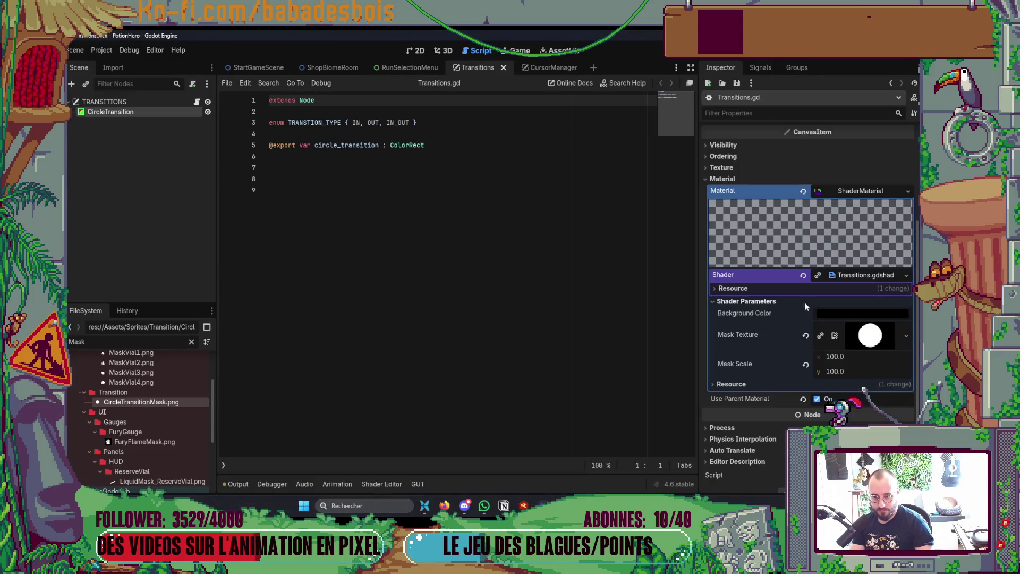
Complete the signature with trans_node: CanvasItem, a -> void return and a pass body
scroll(763, 191, up, 5)
key(alt+Tab)
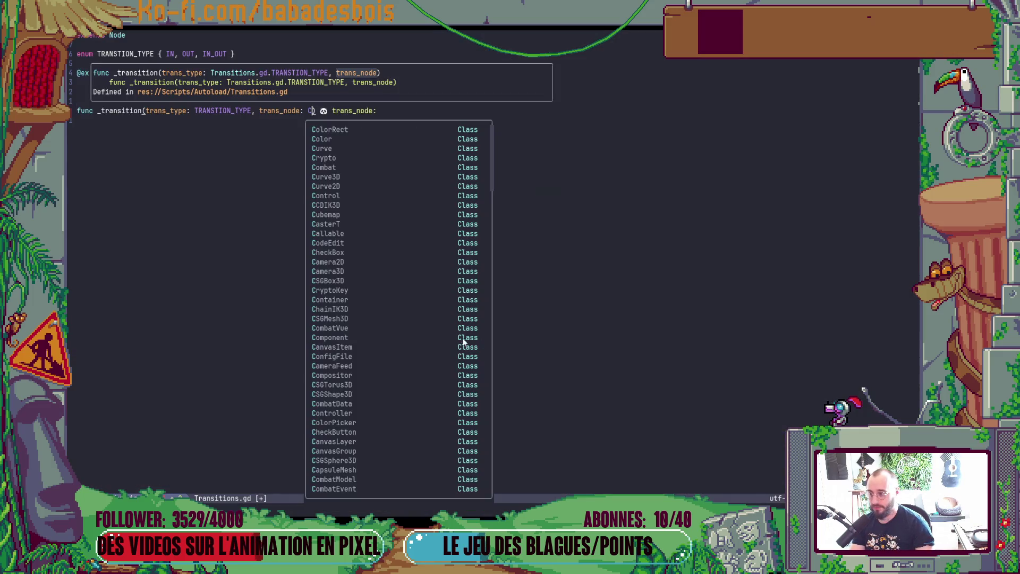
text(an)
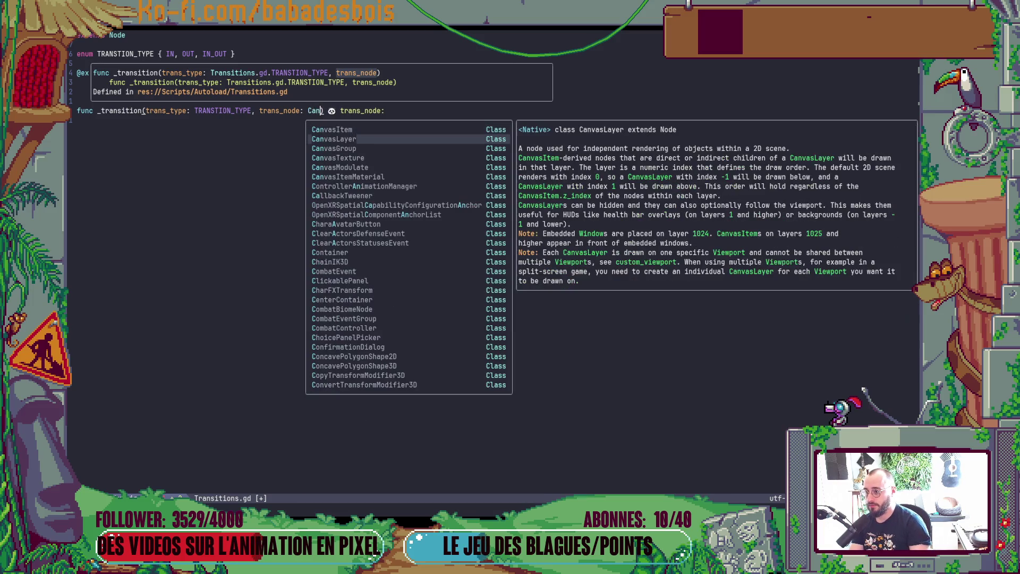
key(Return)
text() -)
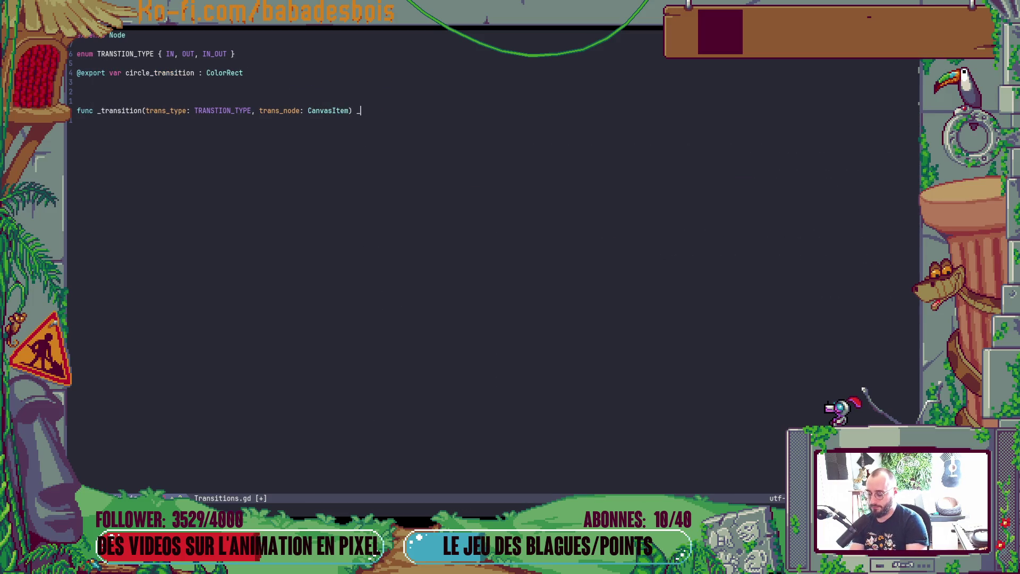
text(> void:)
key(Return)
text(pass)
key(Escape)
Rename the trans_node parameter to item and save Transitions.gd
key(k)
key(dollar)
key(b)
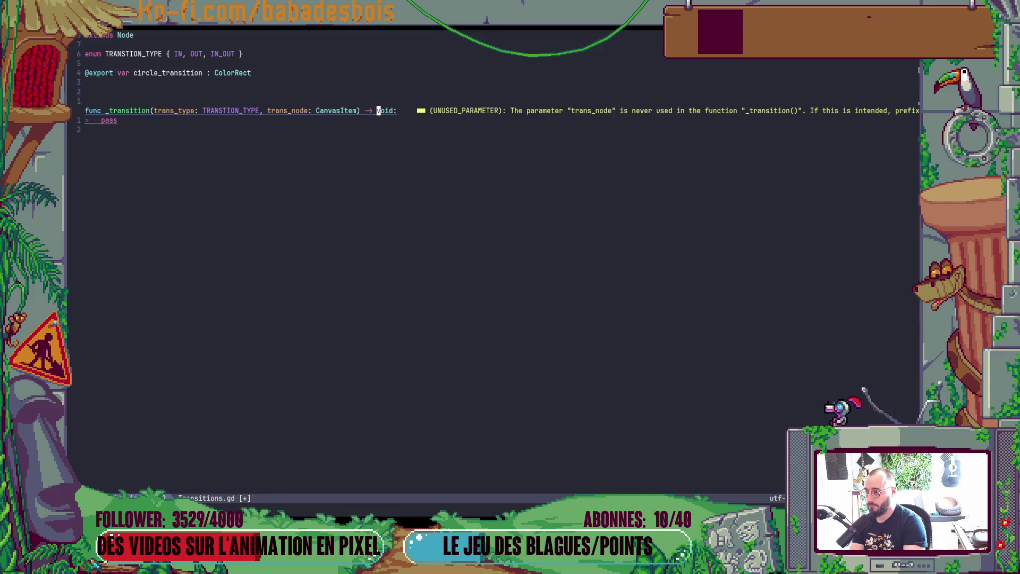
key(b)
key(b)
key(b)
text(cwitem)
key(Escape)
text(:w)
key(Return)
key(j)
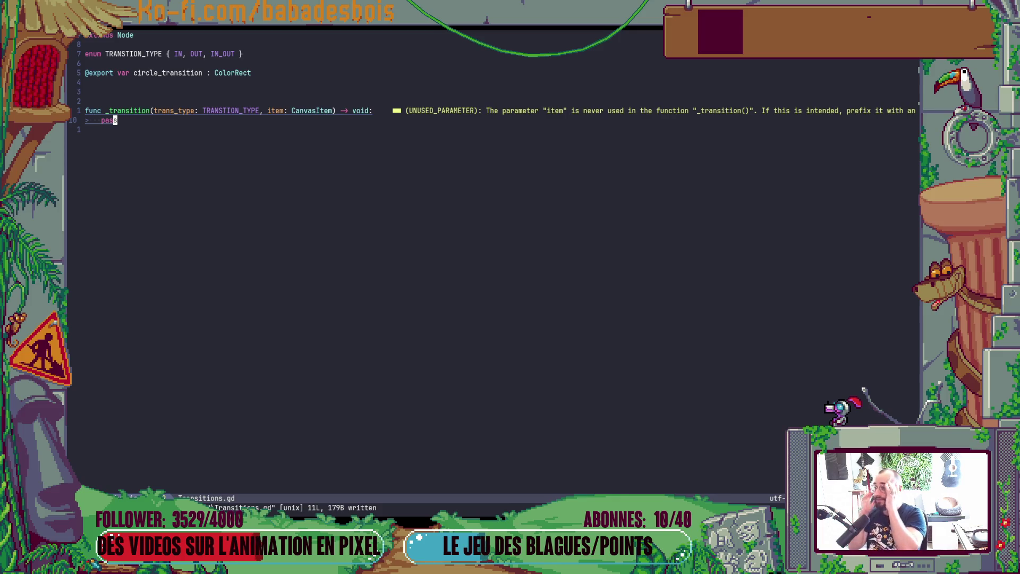
Delete the extra blank lines above the function and save Transitions.gd
key(k)
key(k)
key(k)
key(2)
key(d)
key(d)
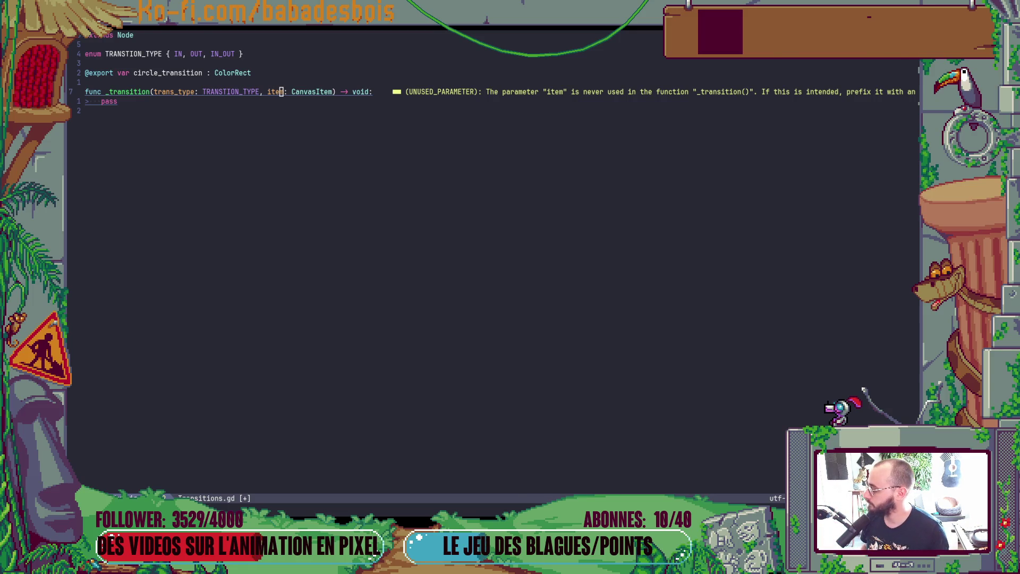
key(alt+Tab)
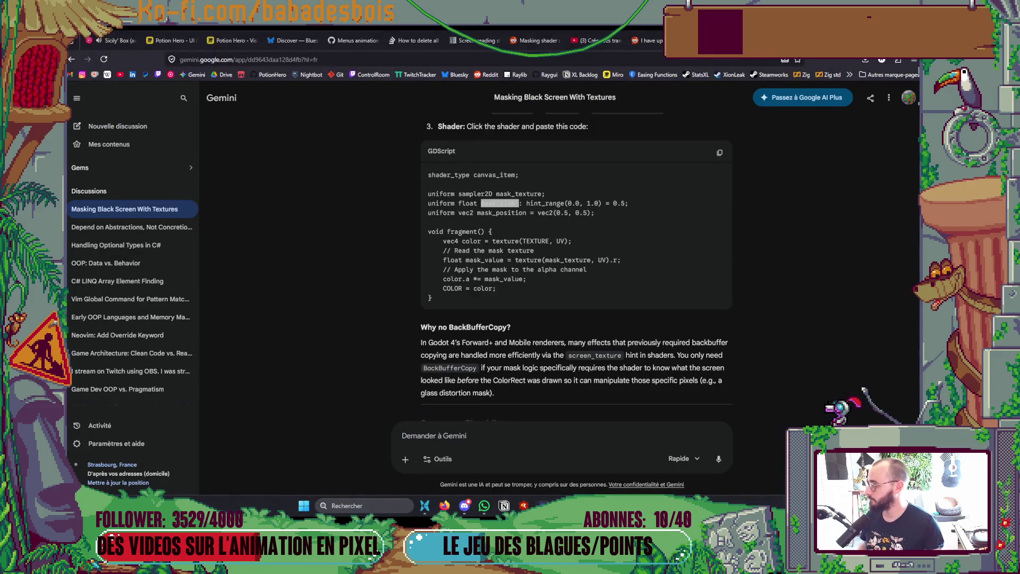
key(alt+Tab)
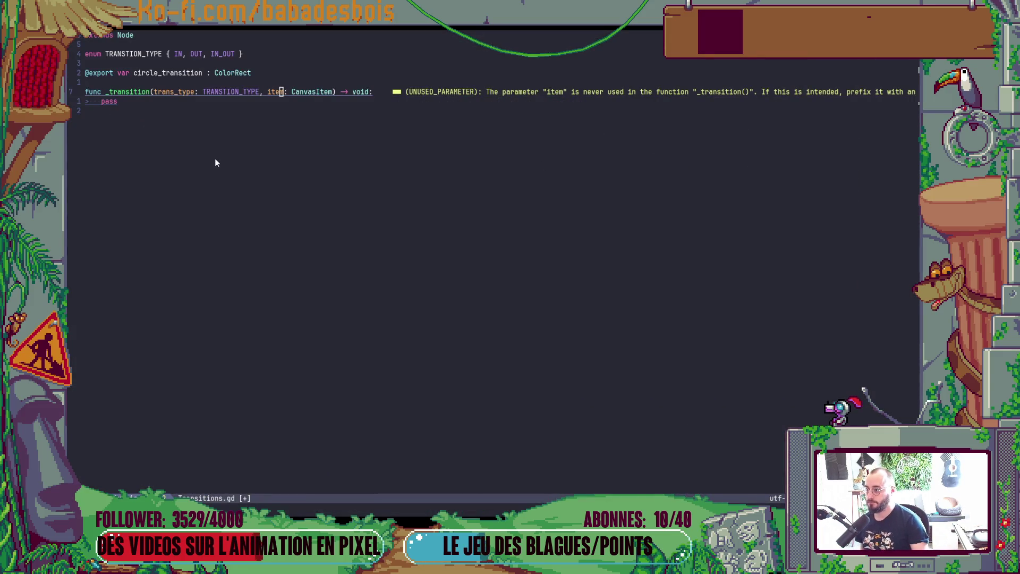
click(248, 101)
text(:w)
key(Return)
Replace pass with var tween = create_tween()
click(103, 101)
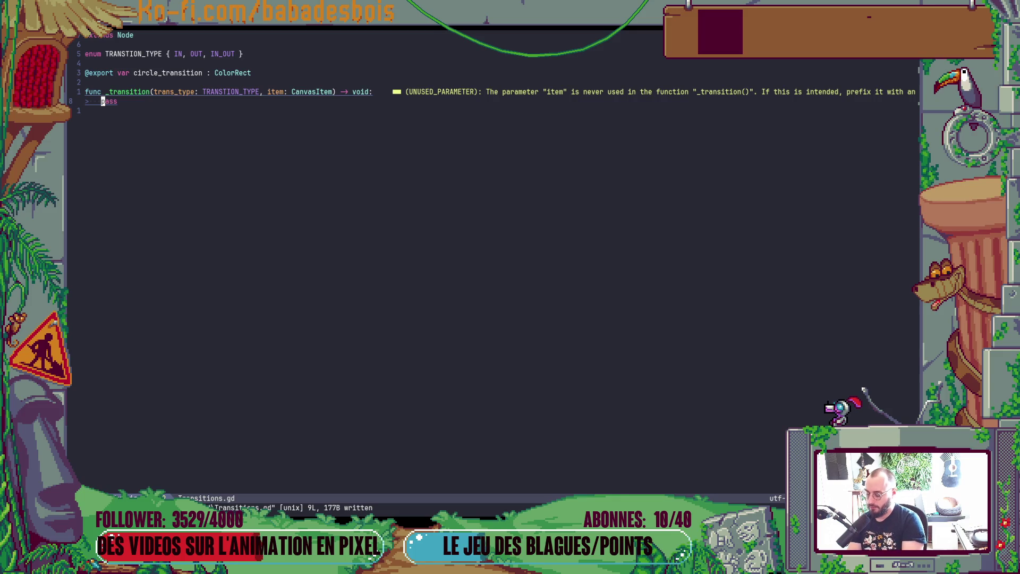
key(c)
key(c)
text(var tw)
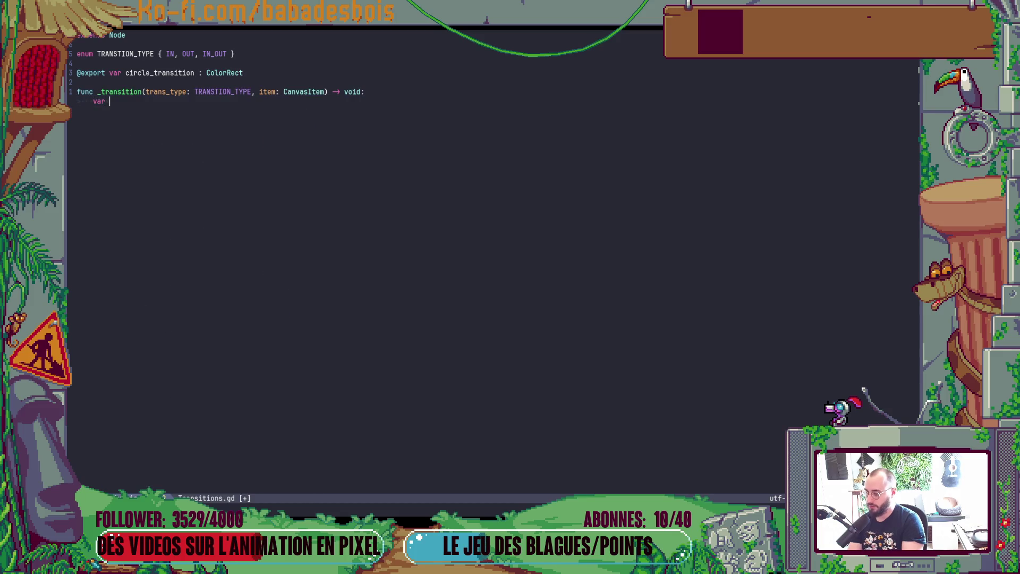
text(een)
key(BackSpace)
key(BackSpace)
key(BackSpace)
text(een)
key(BackSpace)
key(BackSpace)
key(BackSpace)
text(ween = cr)
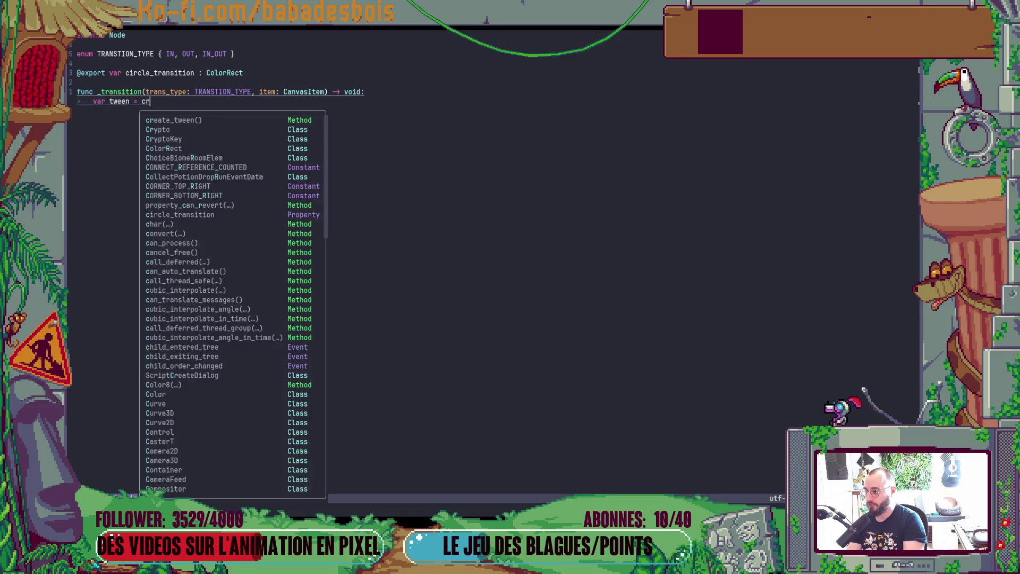
key(Return)
key(Return)
key(Return)
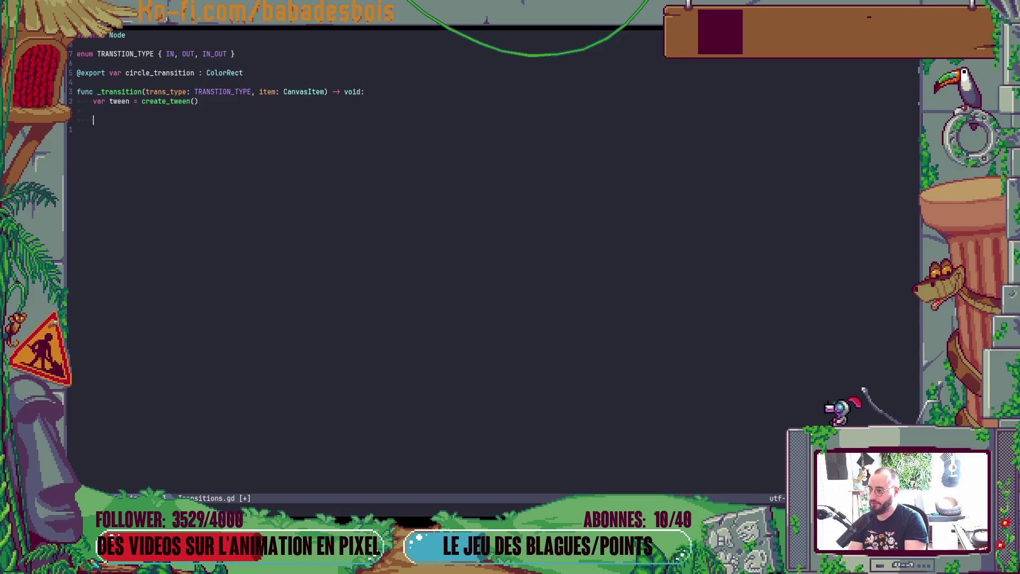
Add match(trans_type): with an empty TRANSTION_TYPE.IN: case below the tween line
text(match)
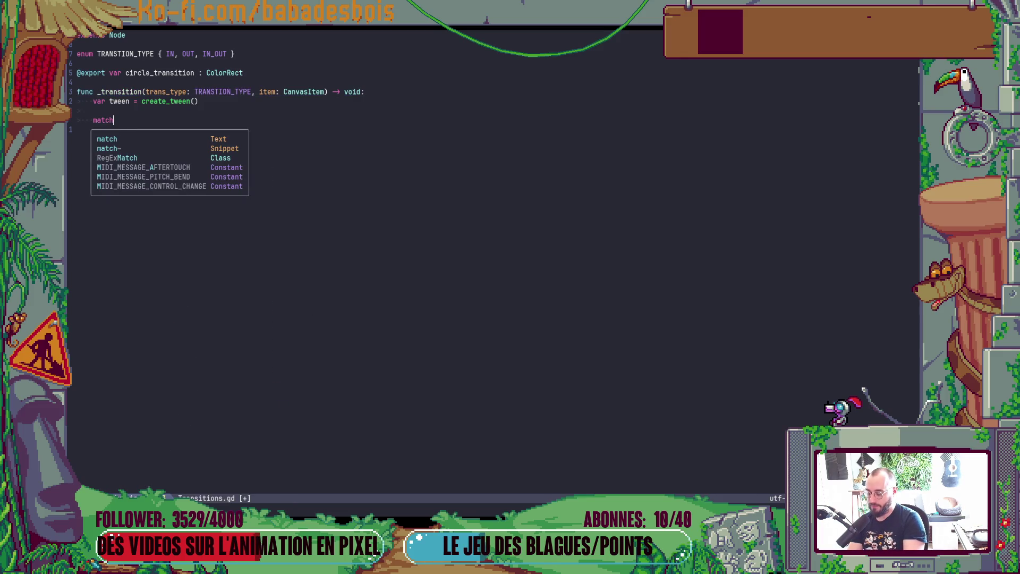
text(())
key(Left)
text(trans_ty pe):)
key(Return)
text(TRANSTION_TYPE.IN:)
key(Return)
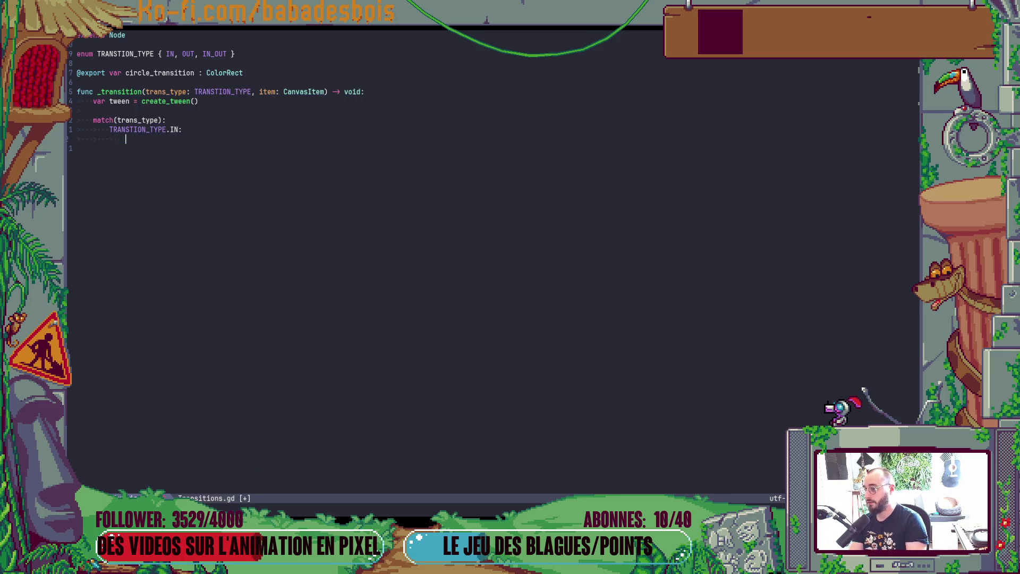
key(Escape)
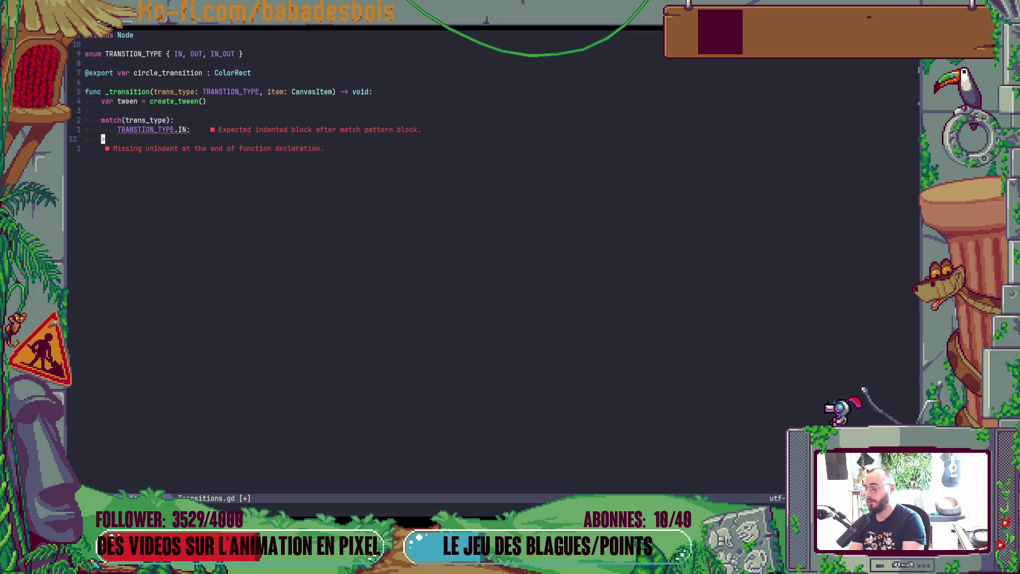
key(k)
key(k)
key(k)
text(kA.)
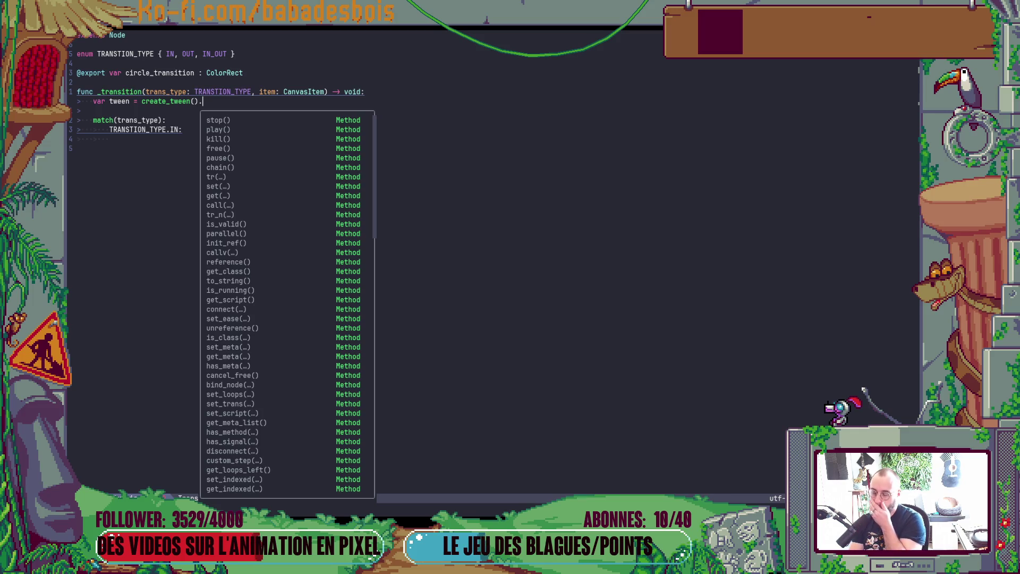
Remove the stray dot after create_tween() and discard an accidental duplicate enum line
key(BackSpace)
key(Escape)
key(j)
key(j)
key(j)
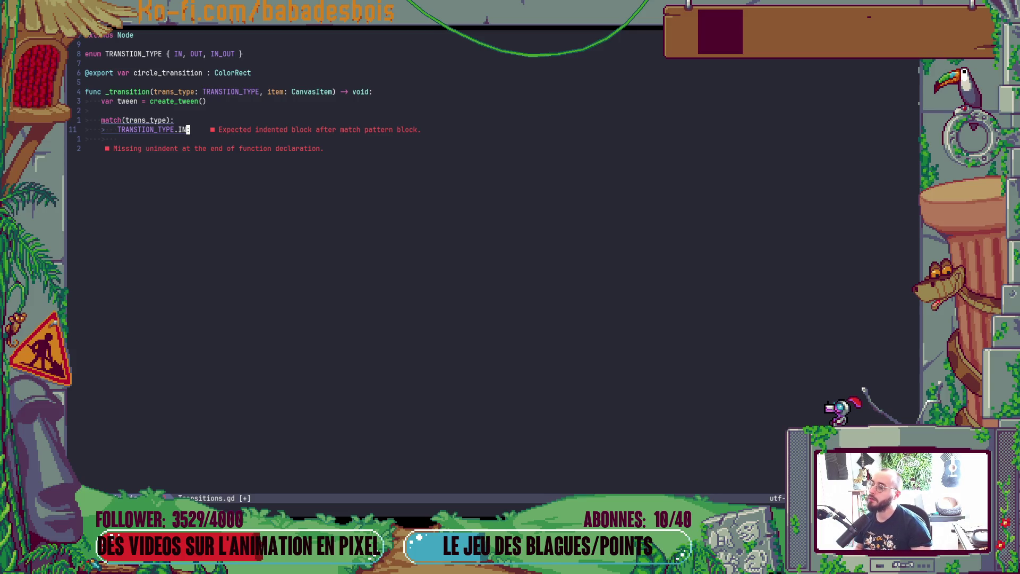
key(A)
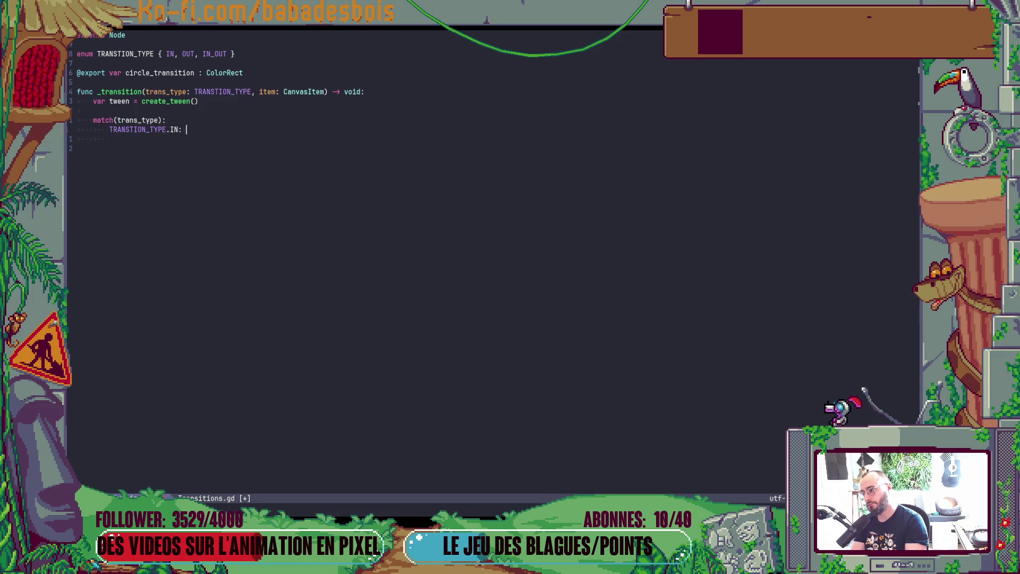
key(Escape)
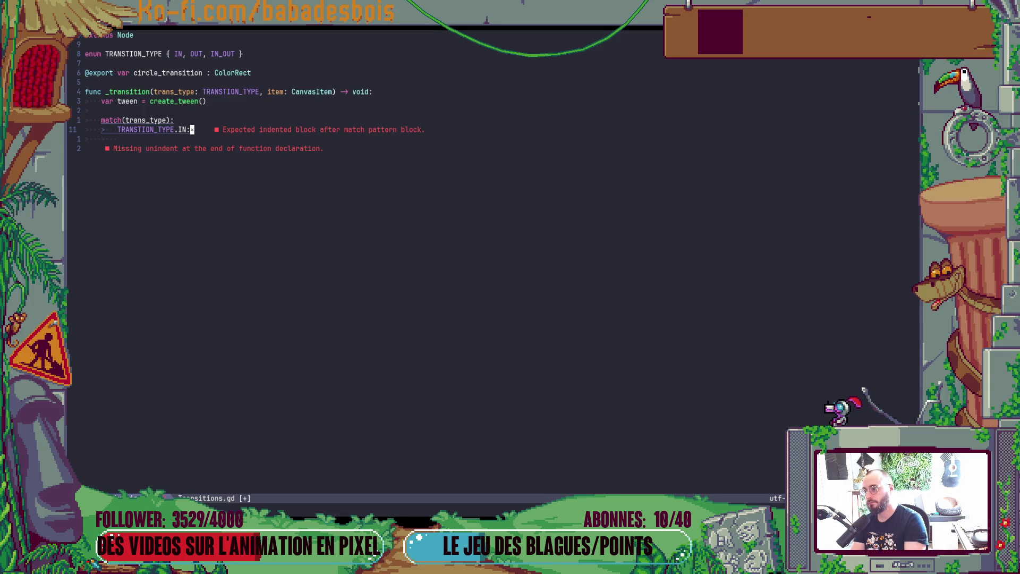
key(k)
key(k)
key(k)
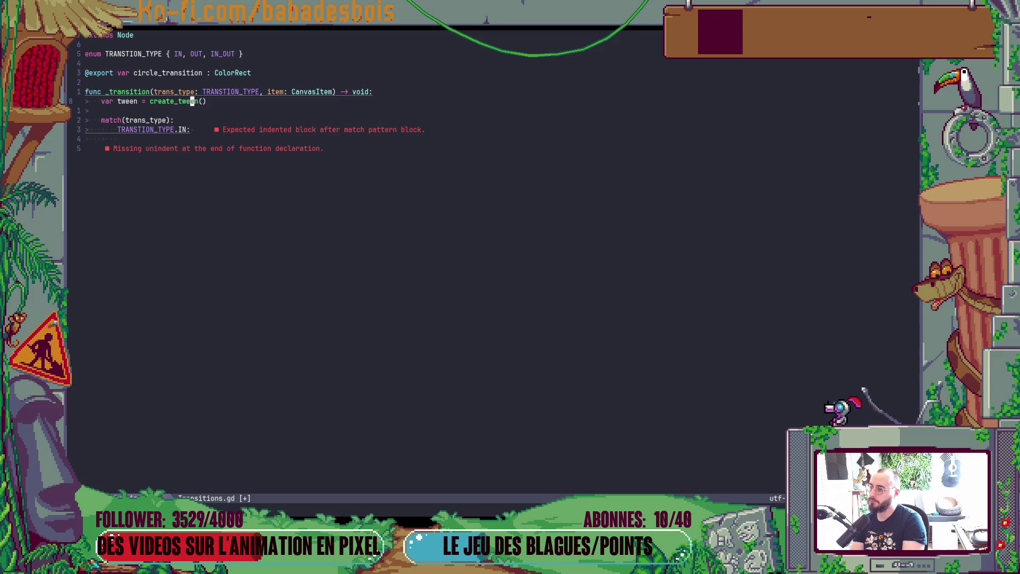
key(k)
key(k)
key(k)
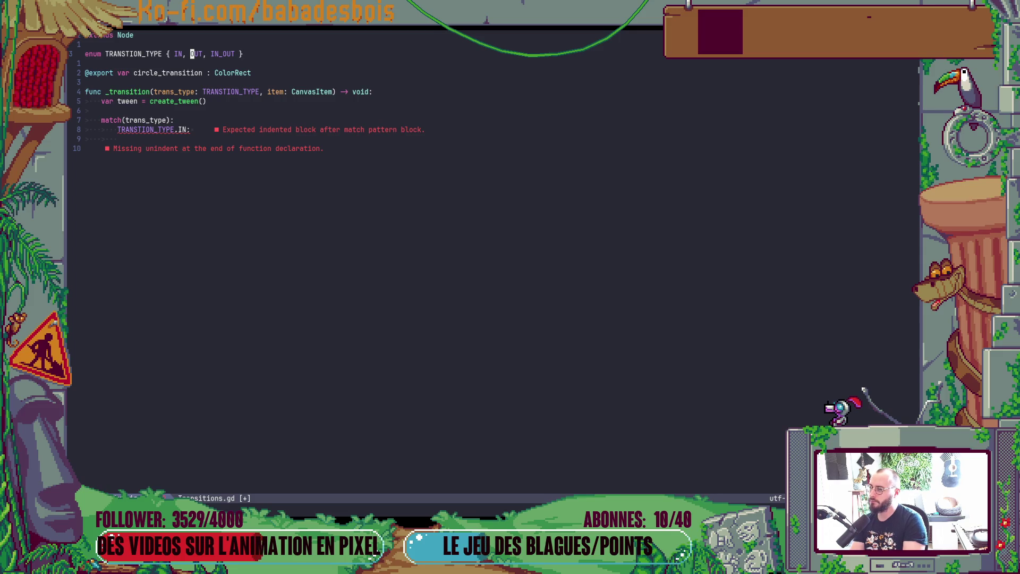
text(Oenum)
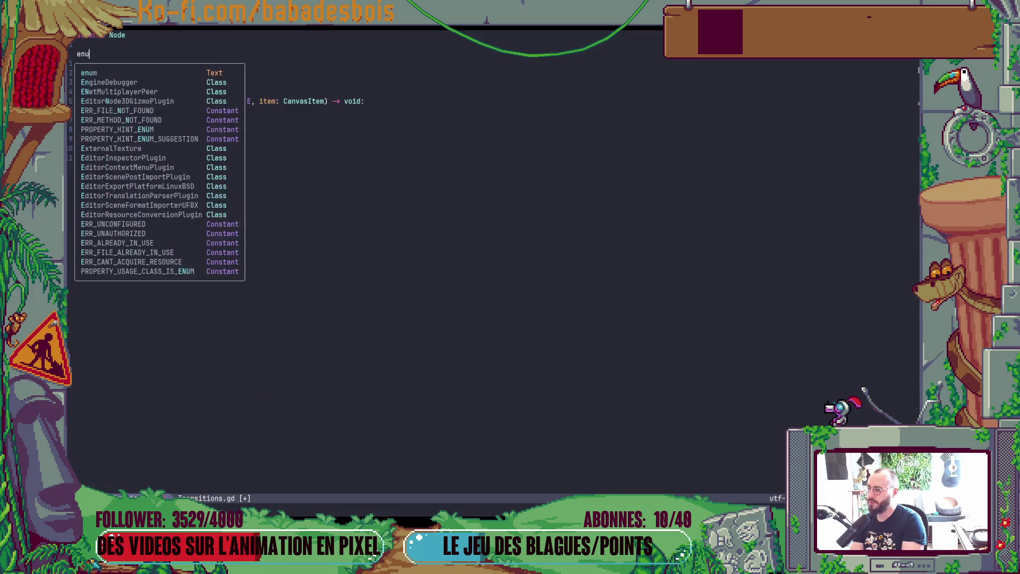
text( TRANSITIO)
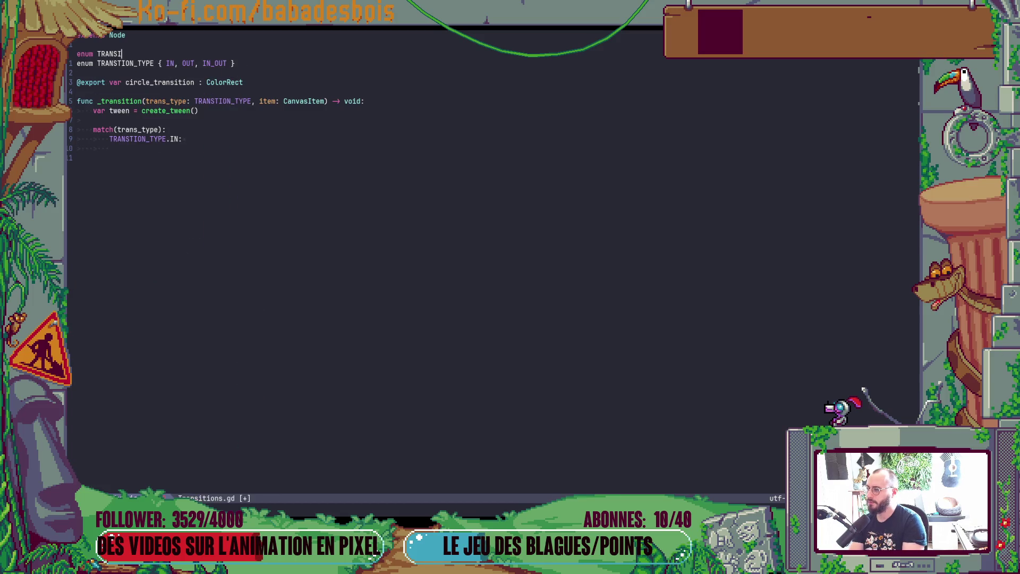
text(N_)
key(BackSpace)
key(BackSpace)
key(BackSpace)
key(BackSpace)
key(BackSpace)
key(BackSpace)
key(Escape)
key(j)
key(j)
key(j)
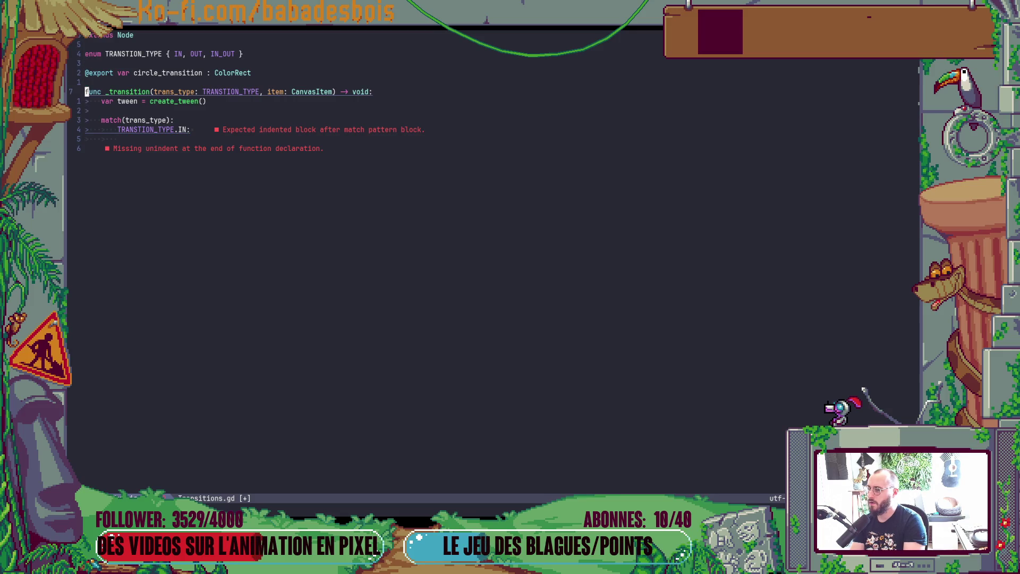
Type item.mat after the TRANSTION_TYPE.IN: case colon
key(shift+v)
key(j)
key(j)
key(j)
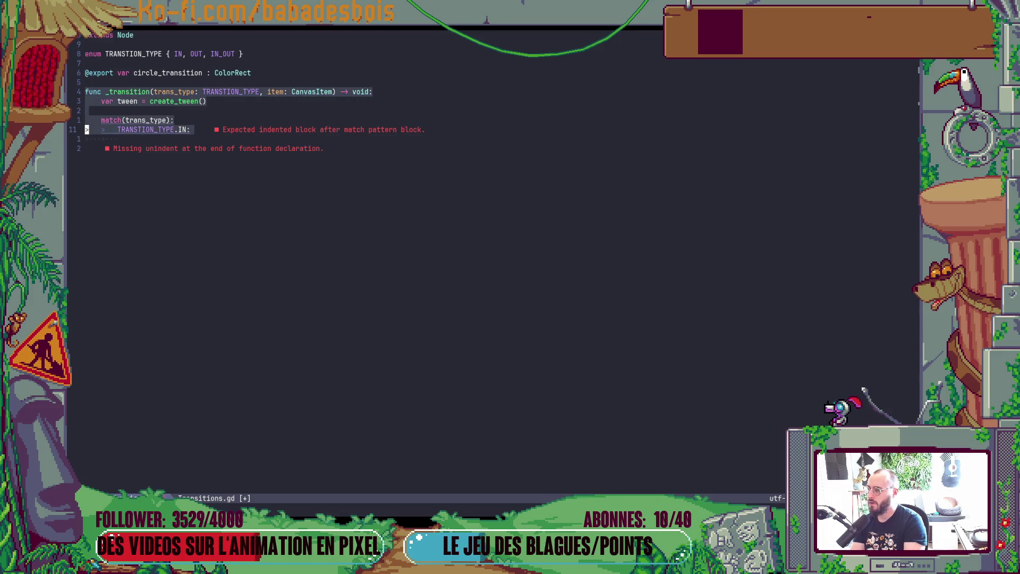
key(Escape)
key(dollar)
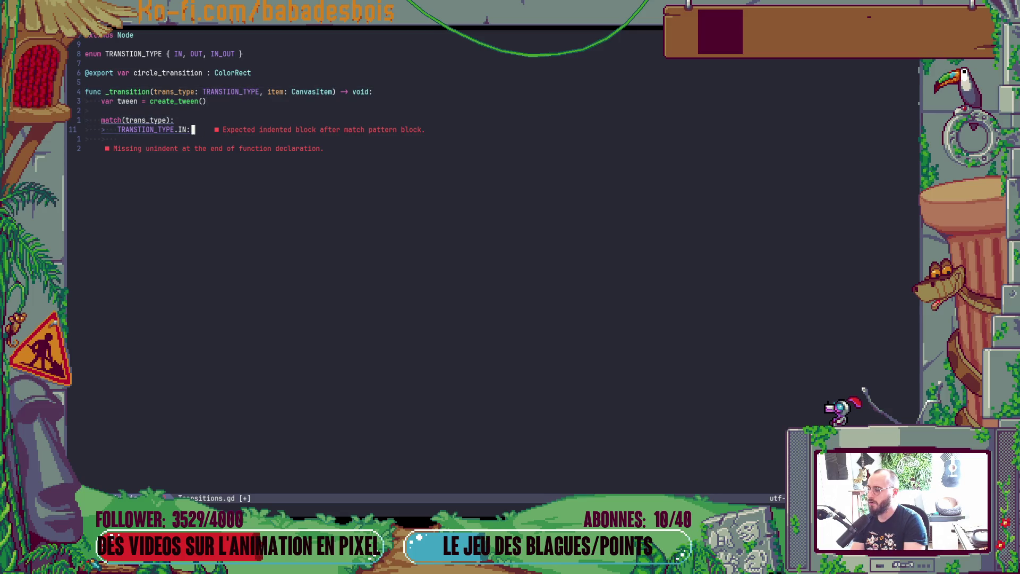
key(a)
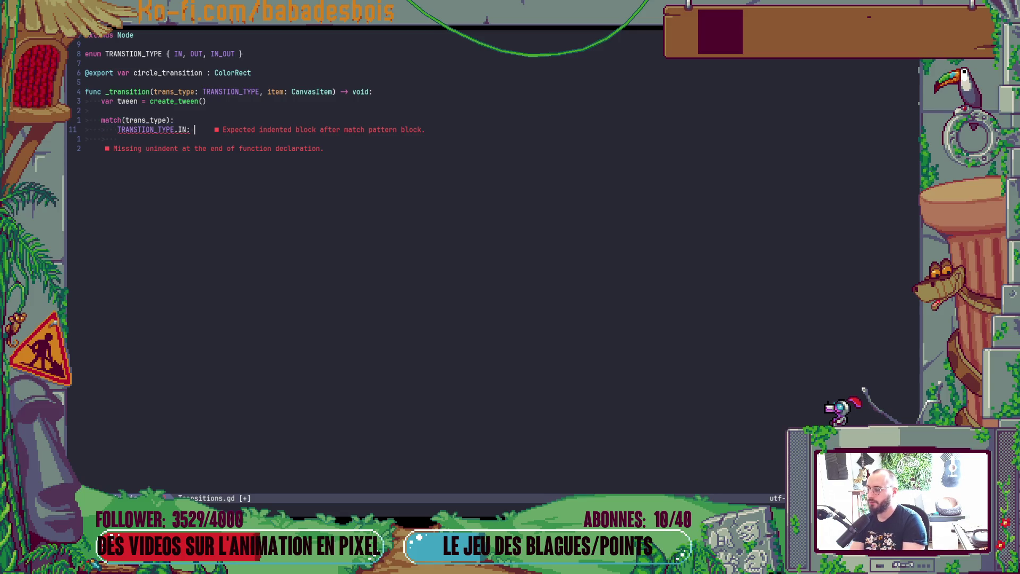
text(item)
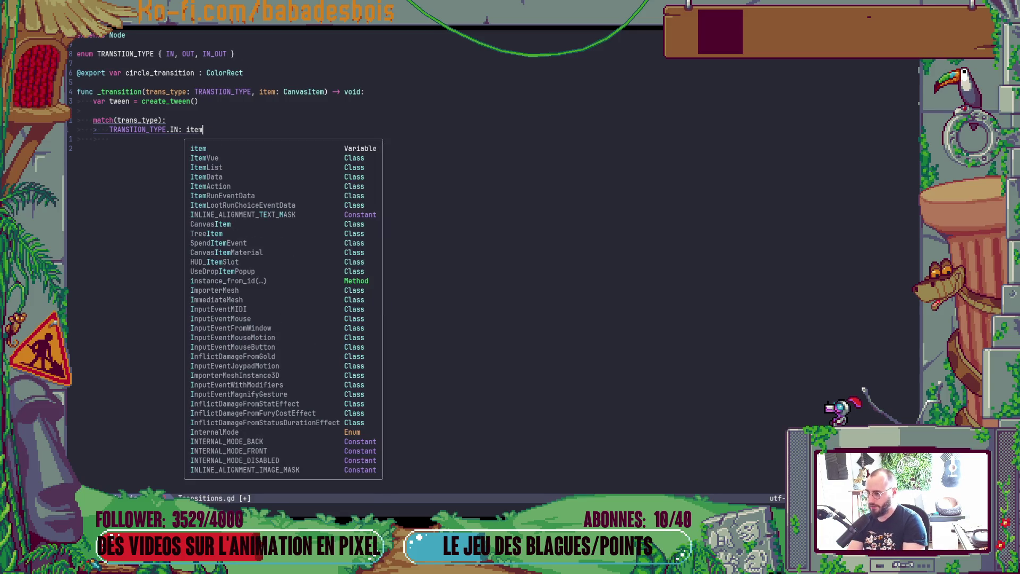
text(.mat)
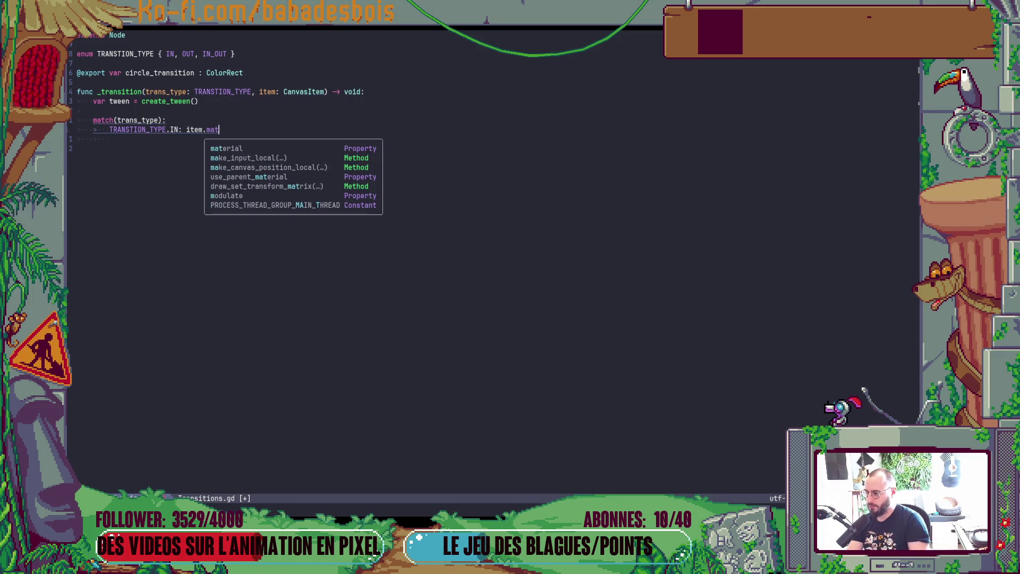
Put item.material on its own indented line under the IN case
key(Tab)
text(.)
key(BackSpace)
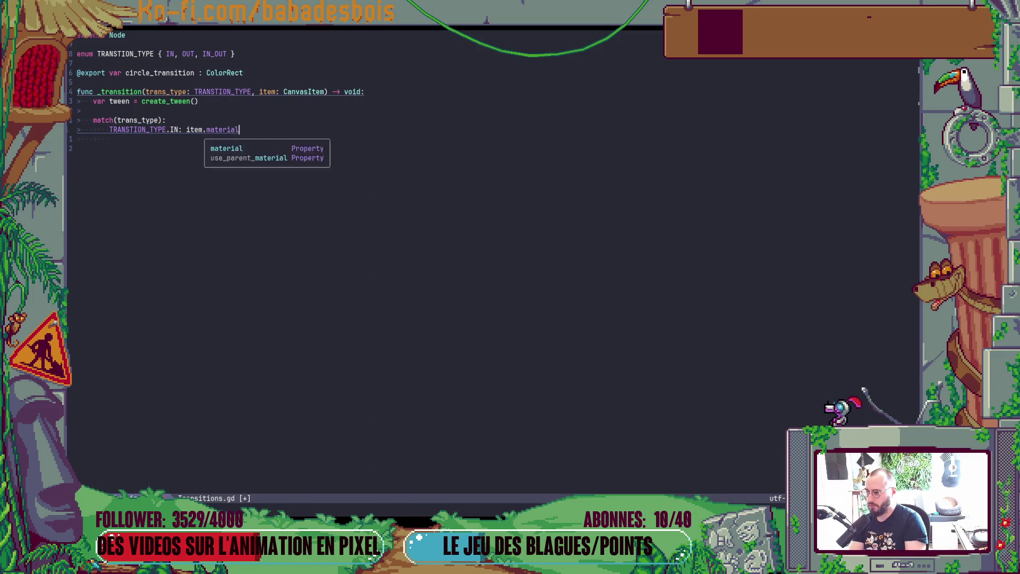
key(Escape)
key(B)
key(i)
key(Return)
key(Escape)
Wrap it in a tween.tween_property( call with item.material as the first argument
text($Bitween)
text(.)
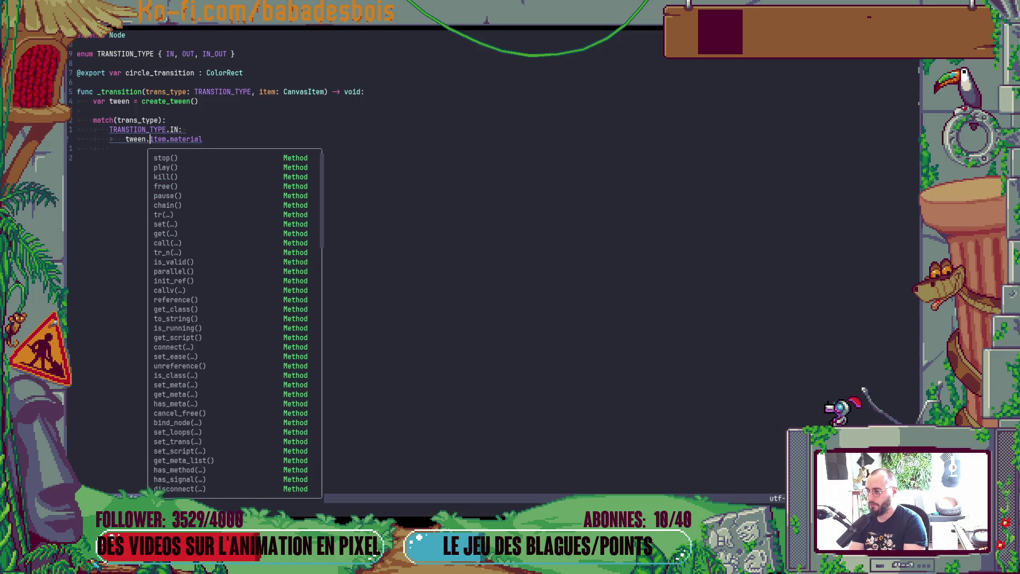
text(twe)
key(Down)
key(Return)
key(End)
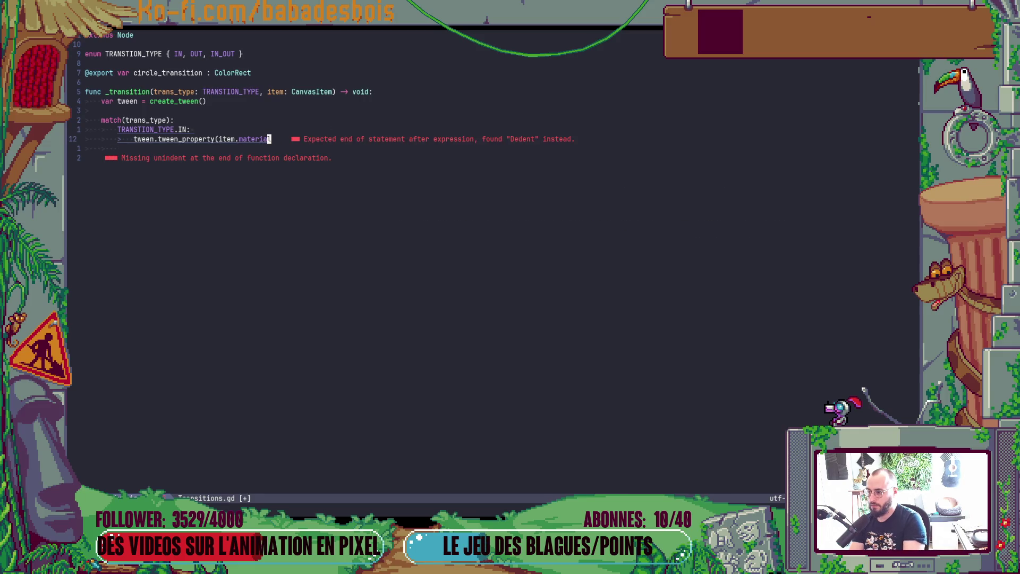
key(BackSpace)
key(BackSpace)
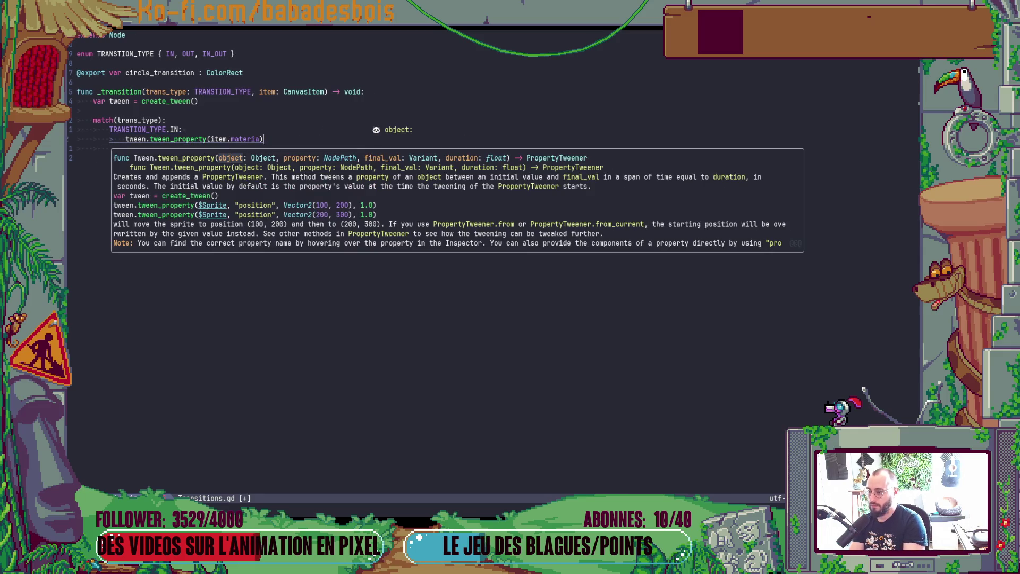
text(,)
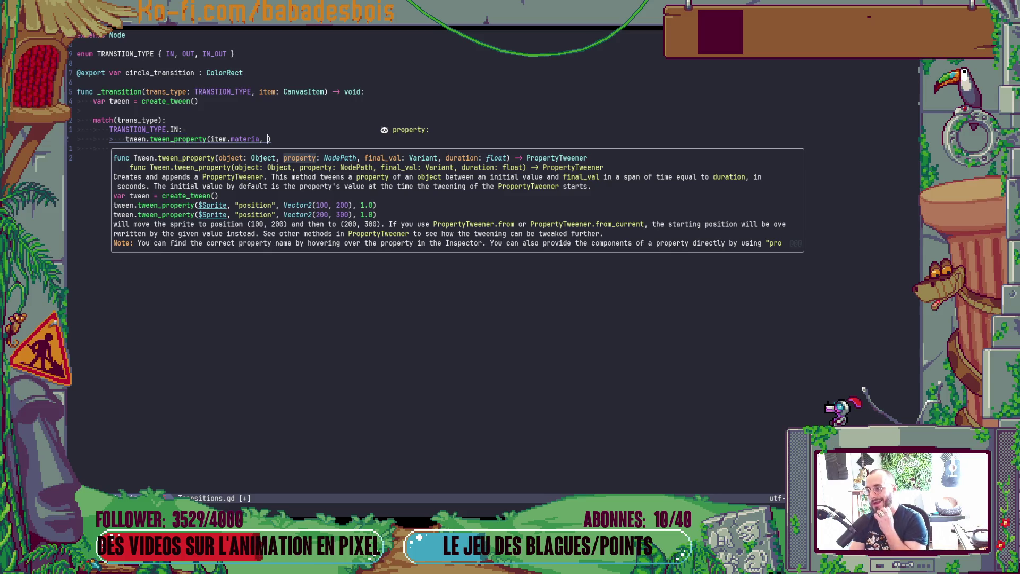
key(Left)
key(Left)
text(l)
key(Right)
key(Right)
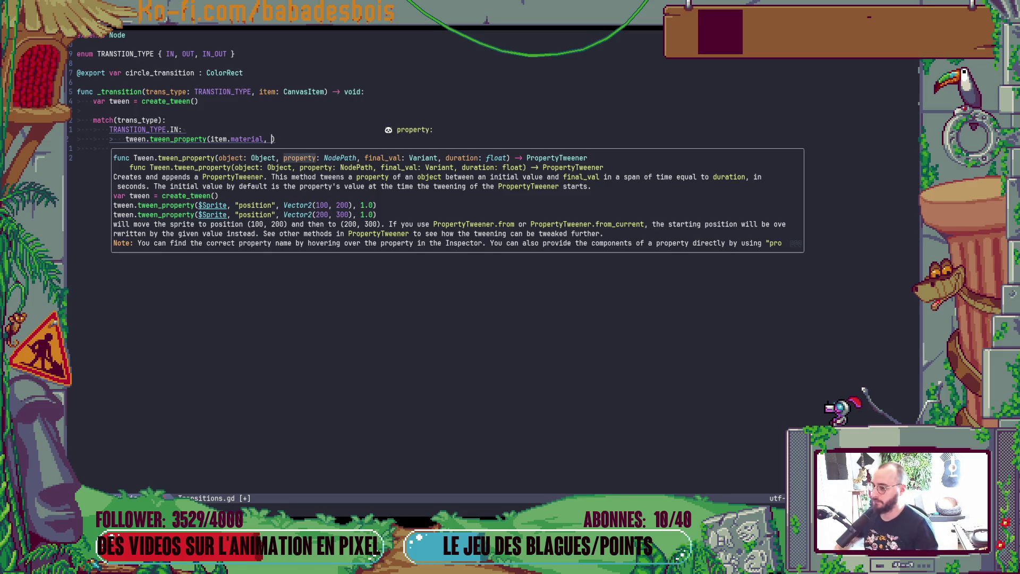
Pass "mask_scale" as the property argument, leaving a slot for the final value
text(")
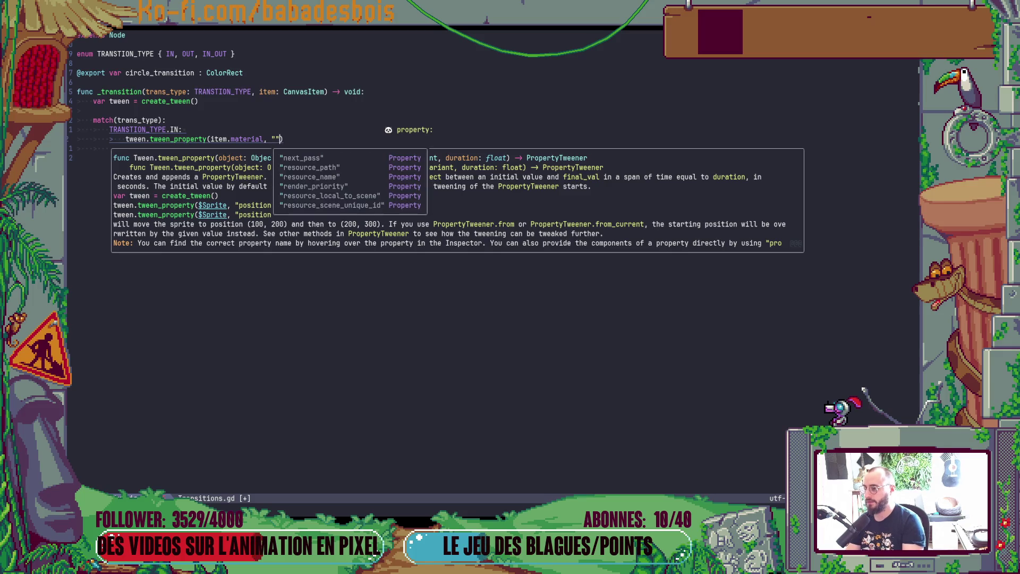
text(position)
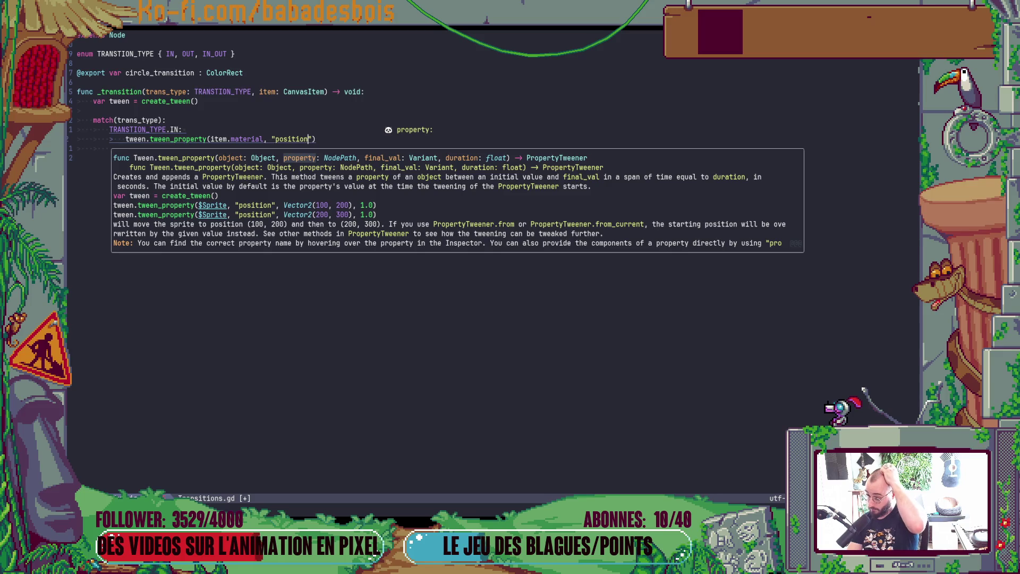
key(ctrl+BackSpace)
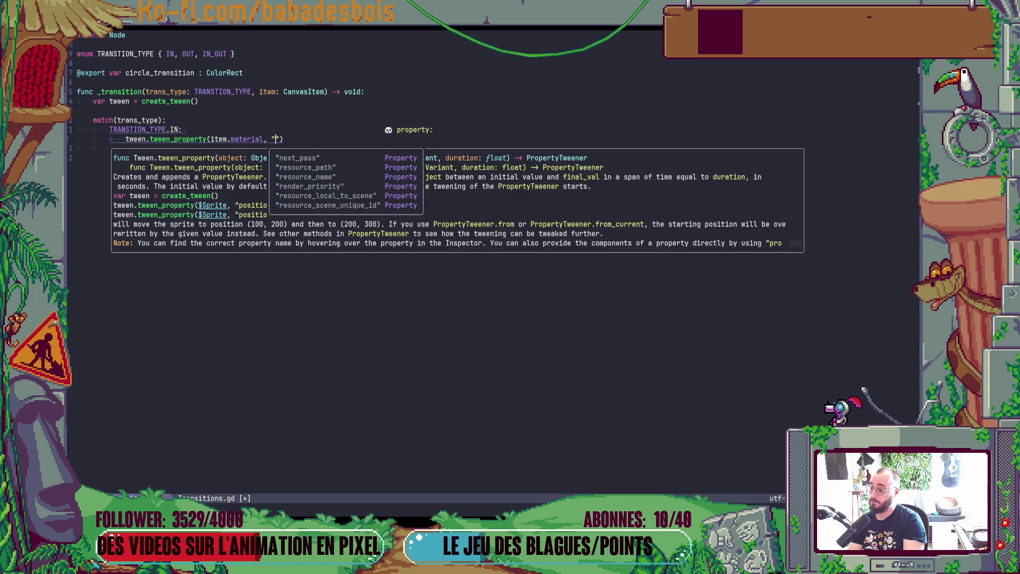
text(mask)
text(_scale)
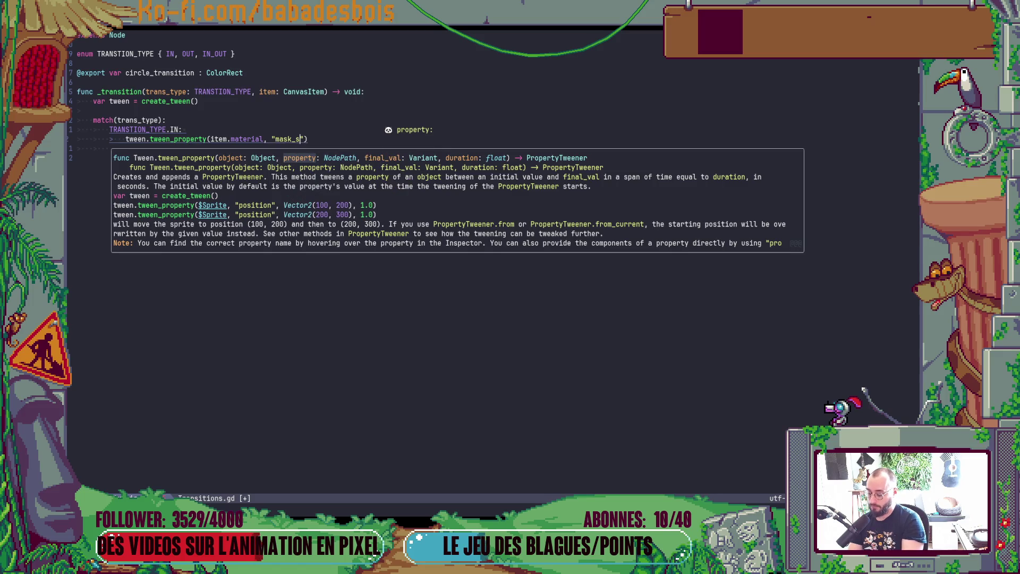
key(Right)
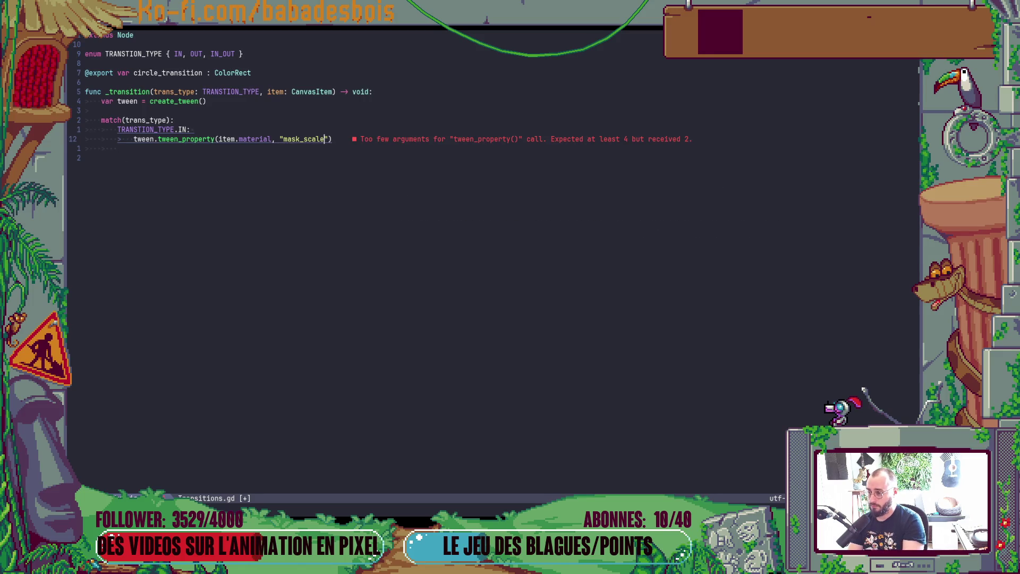
key(Right)
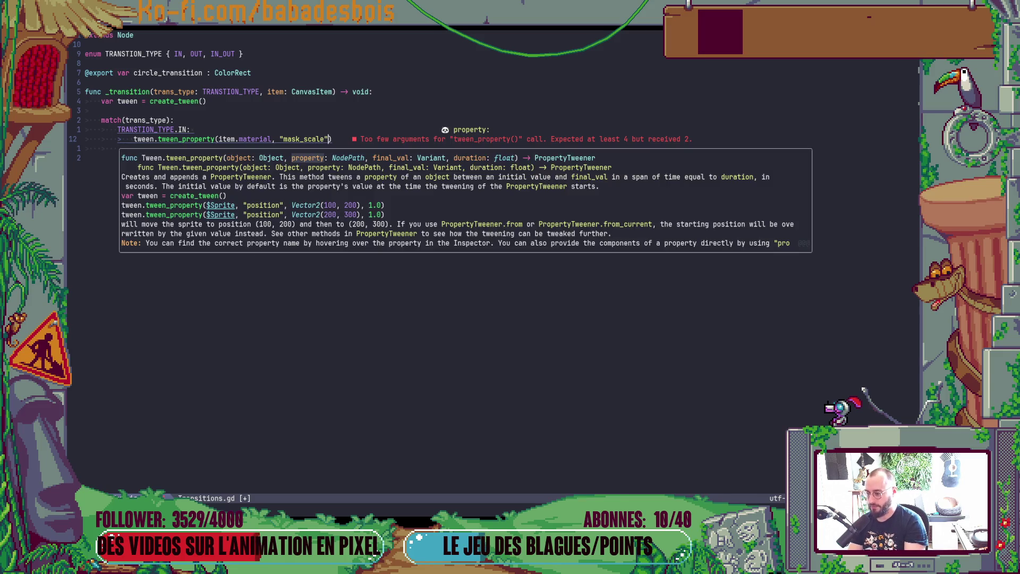
text(, z)
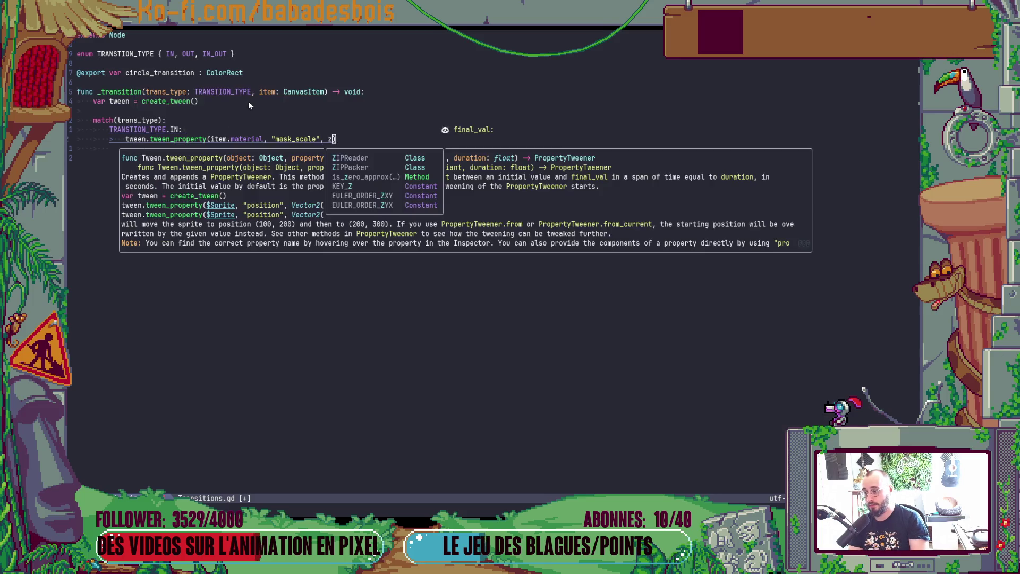
key(alt+Tab)
key(alt+Tab)
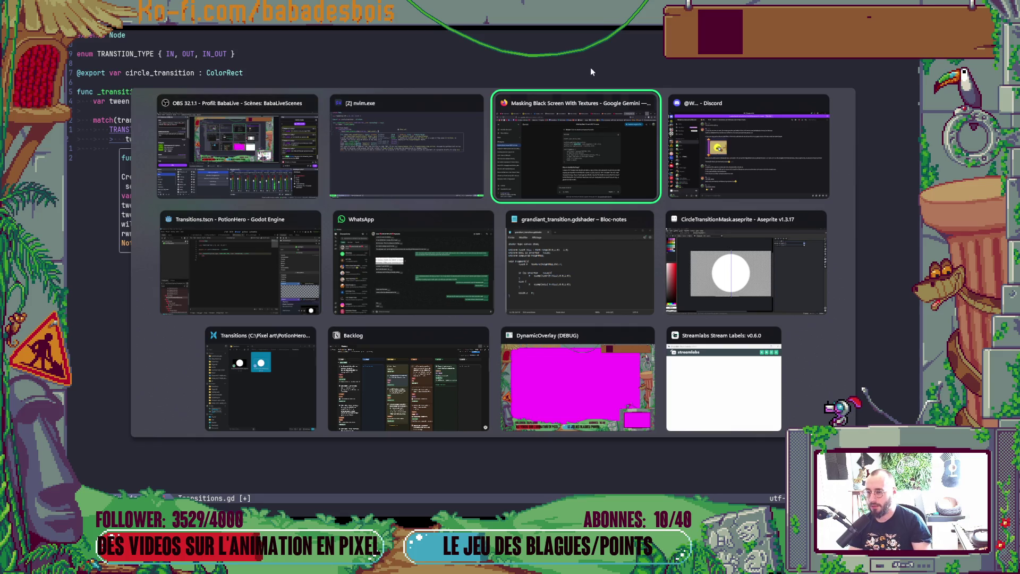
In Godot's 2D view, set the CircleTransition material's Mask Scale x and y to 0
key(Escape)
key(alt+Tab)
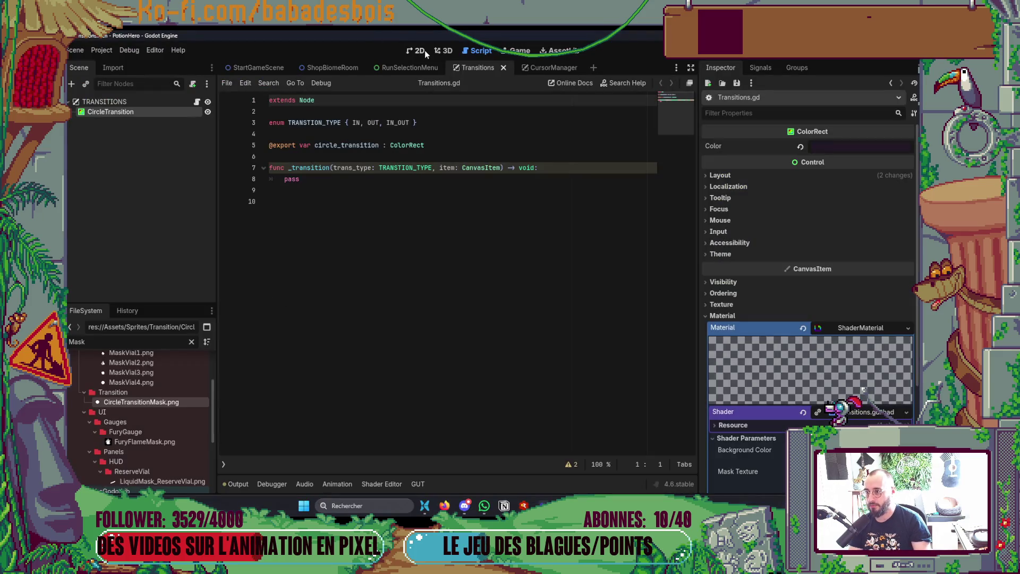
click(420, 50)
scroll(852, 307, down, 5)
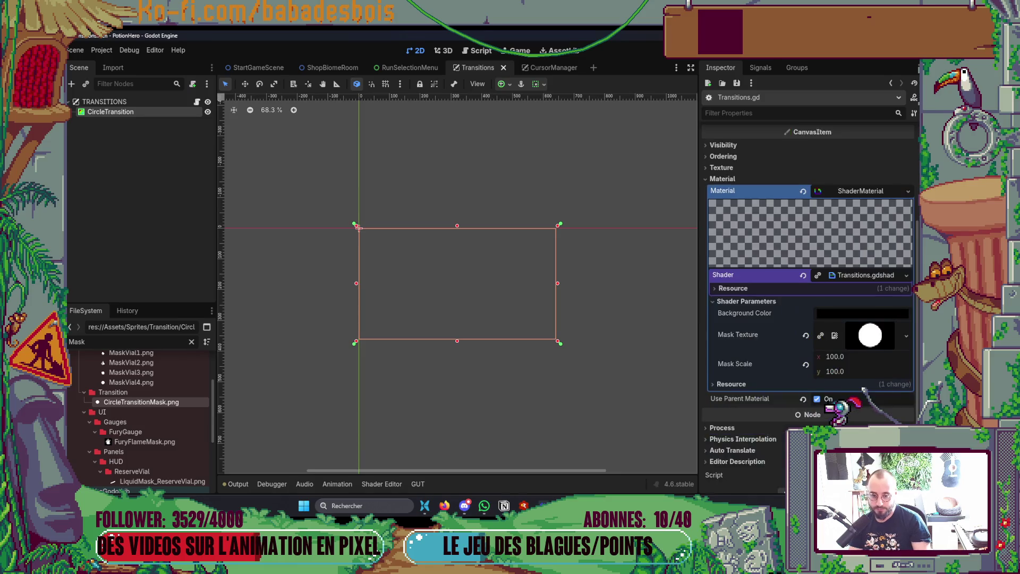
click(849, 344)
text(0)
key(Tab)
text(0)
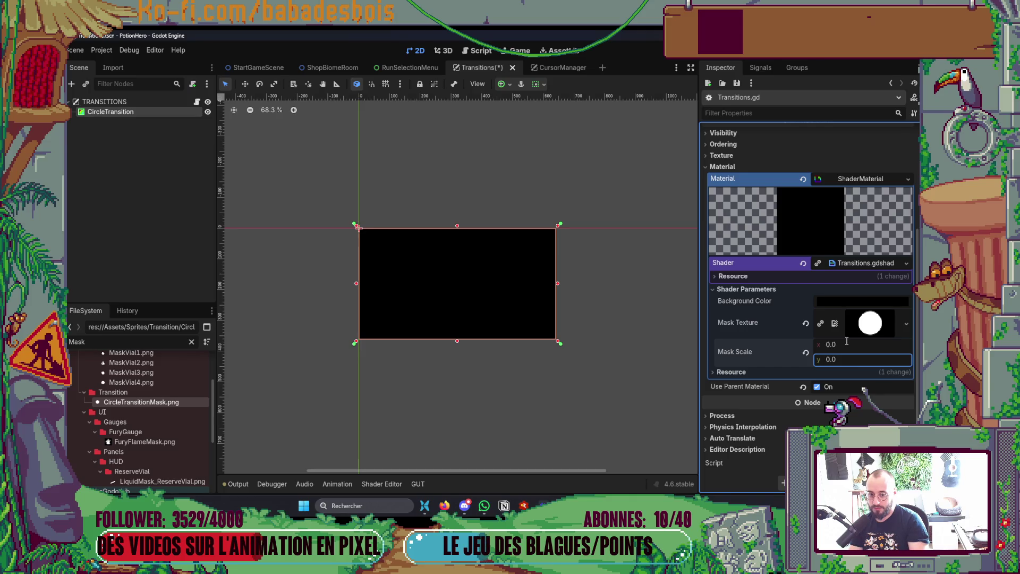
Back in Neovim, enter 0.0 as the tween's final mask_scale value
key(alt+Tab)
key(BackSpace)
text(0.0,)
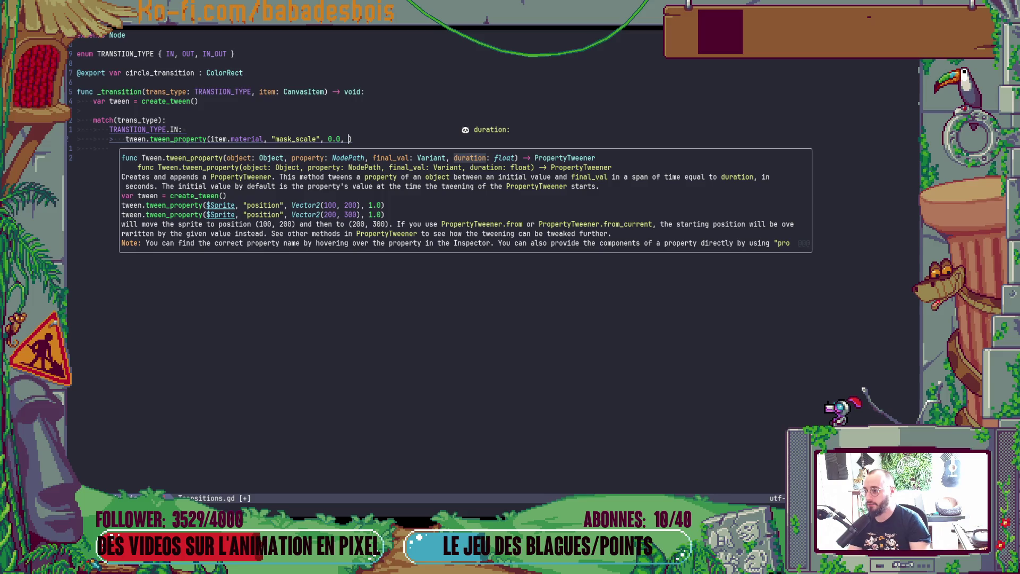
Add a 'duration := 1.0' parameter to _transition and pass duration as tween_property's fourth argument
key(Escape)
key(k)
key(k)
key(k)
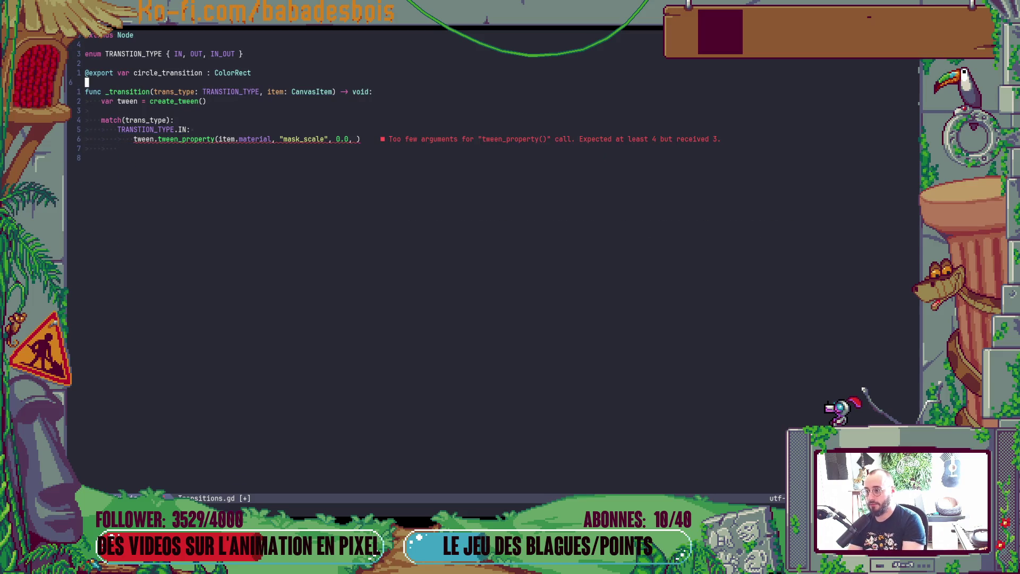
key(h)
key(h)
key(h)
text(item: CanvasItem, )
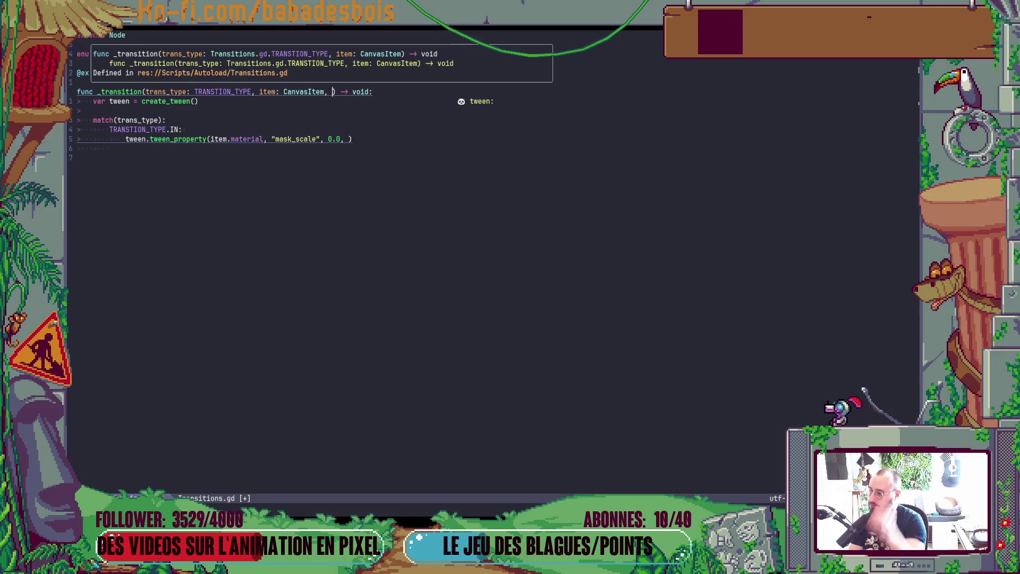
text(durat)
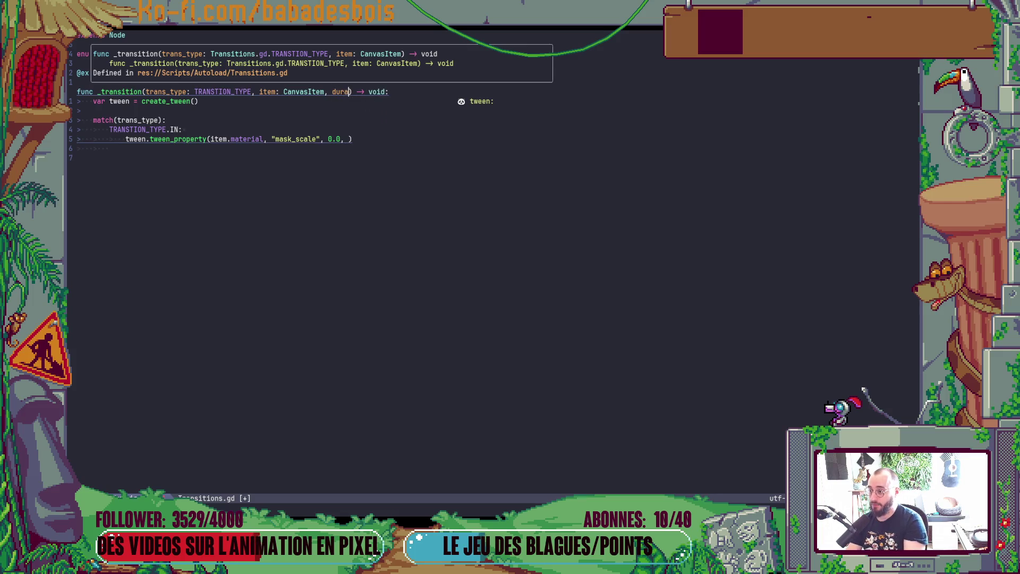
text(ion := )
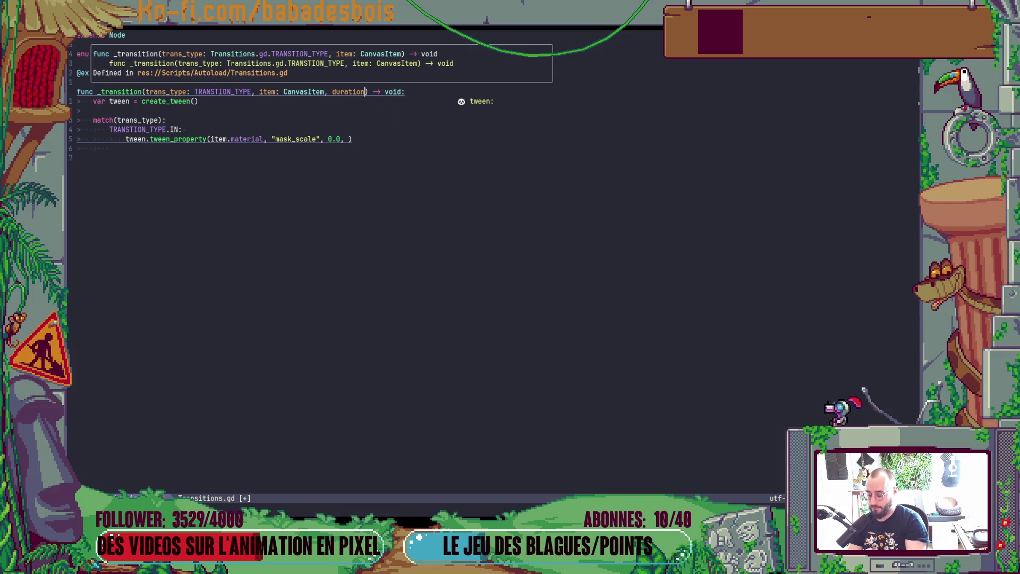
text(1.0)
key(Escape)
key(j)
key(j)
key(j)
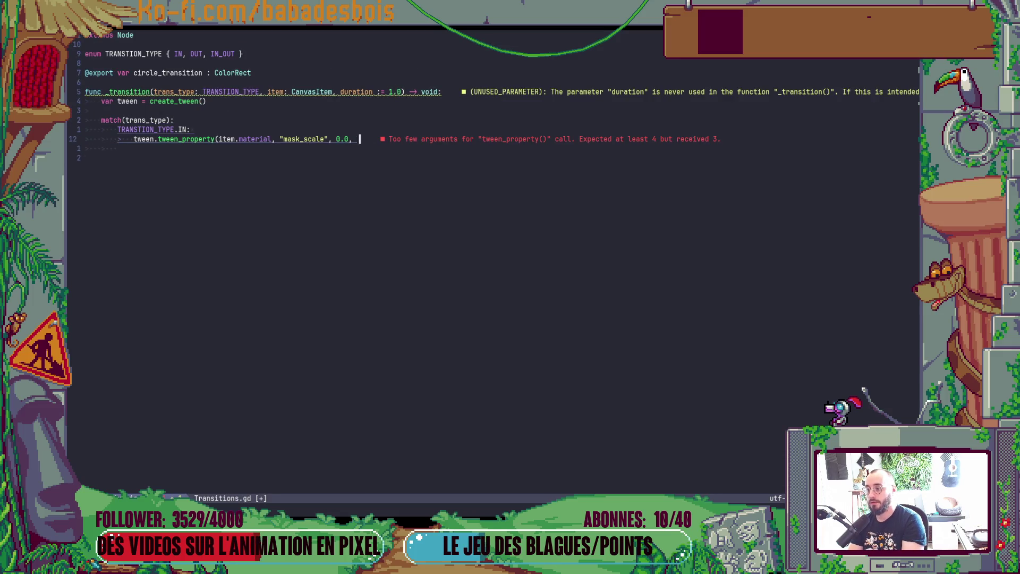
text(duration)
key(Escape)
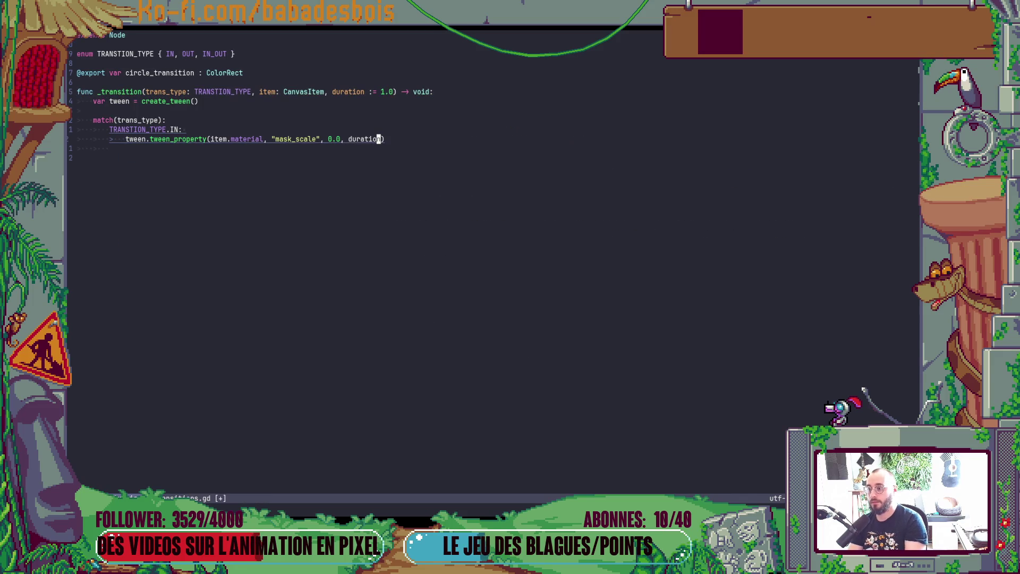
Chain .set_trans(Tween.TRANS_CUBIC) onto create_tween()
key(k)
key(k)
key(k)
text(A.)
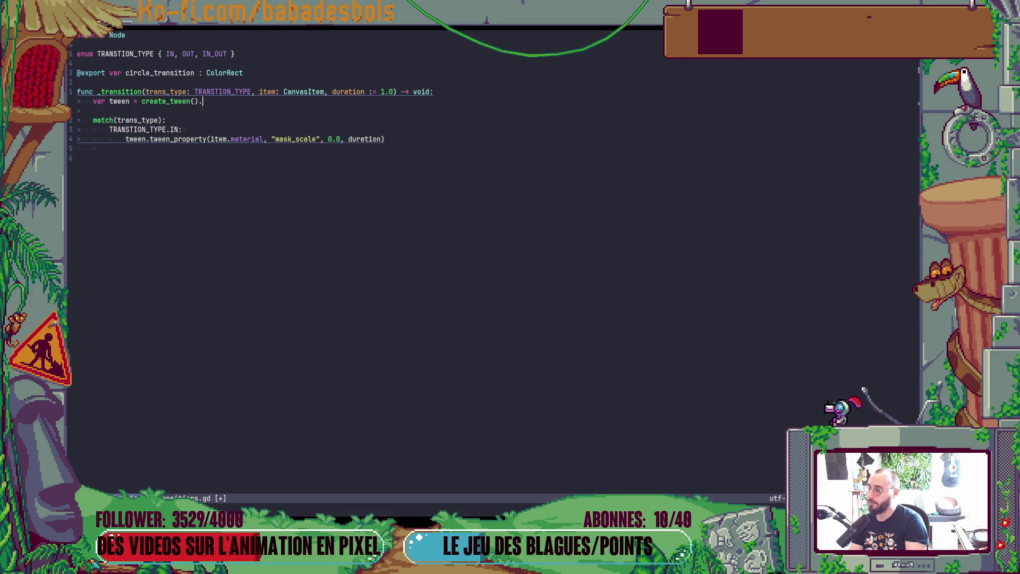
text(s)
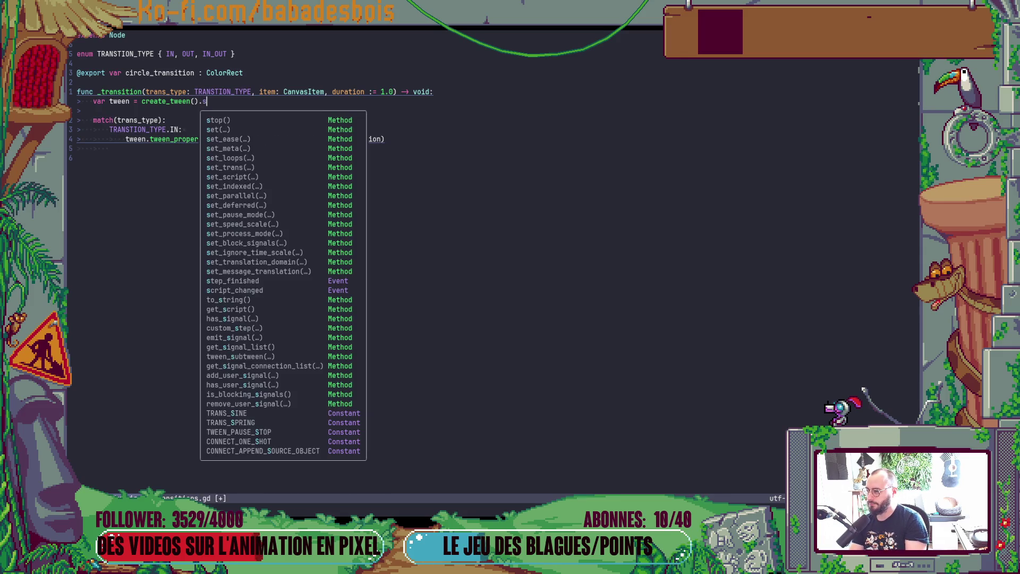
text(et_Tr)
key(Return)
key(Escape)
text()Tween.)
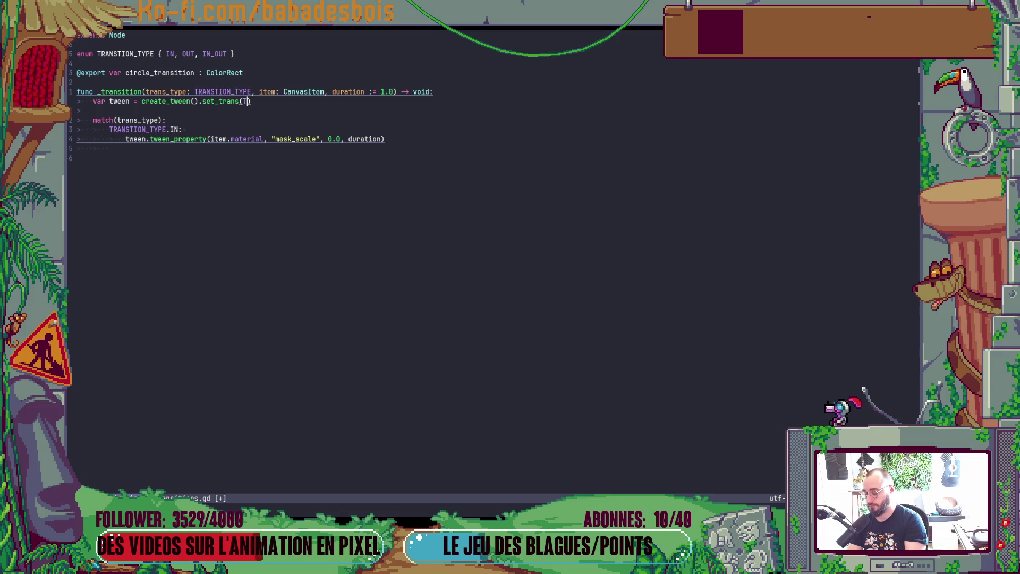
text(TRA)
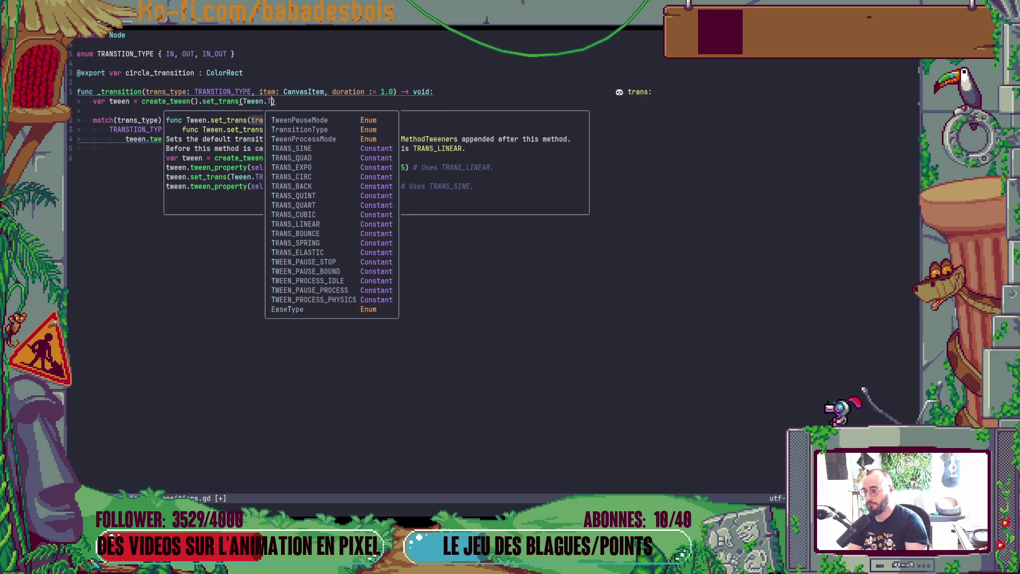
key(Down)
key(Down)
key(Down)
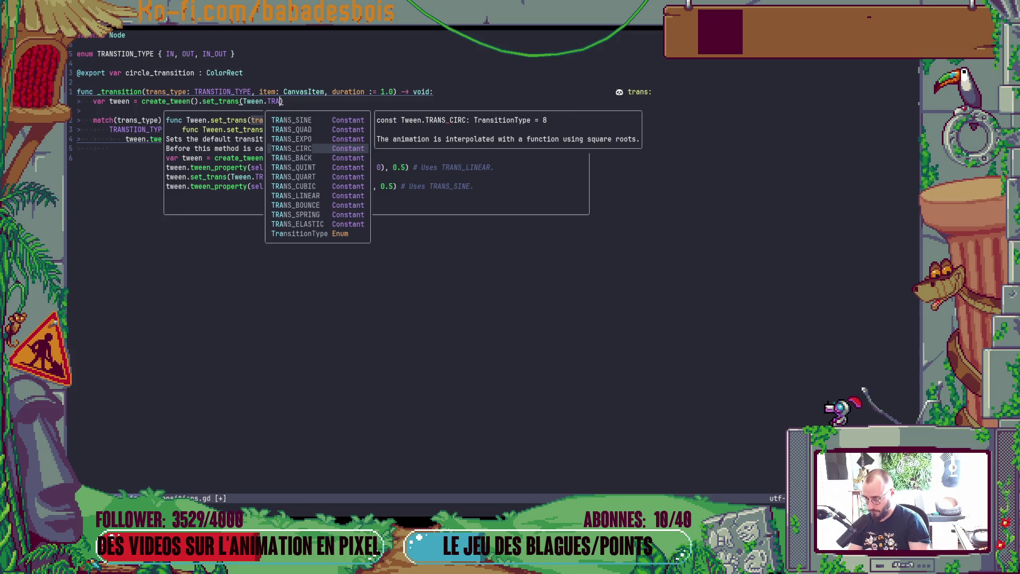
key(Down)
key(Down)
key(Down)
key(Return)
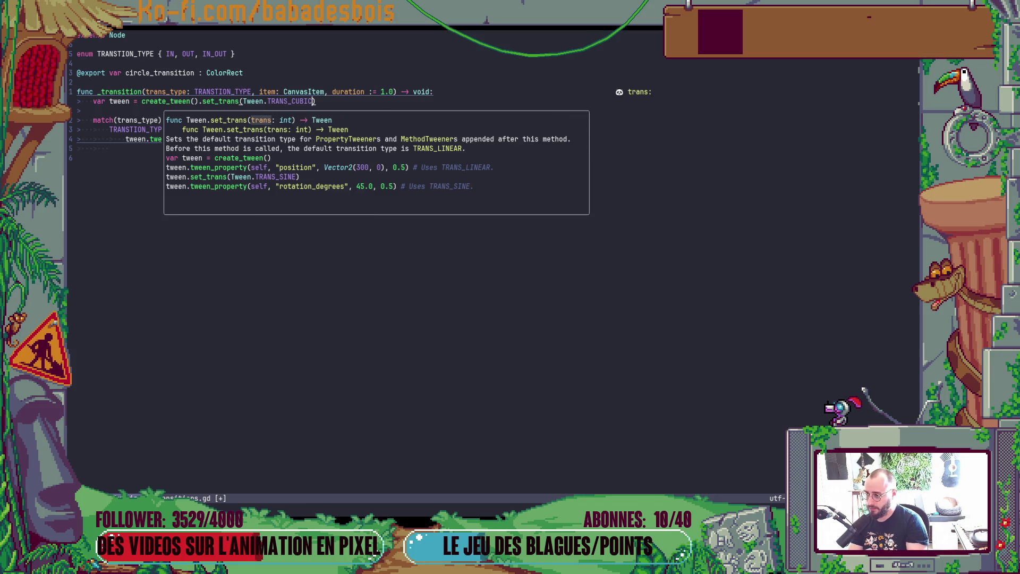
Append .set_ease(Tween.EASE_IN_OUT) to the tween and save the script
text(.set_tran)
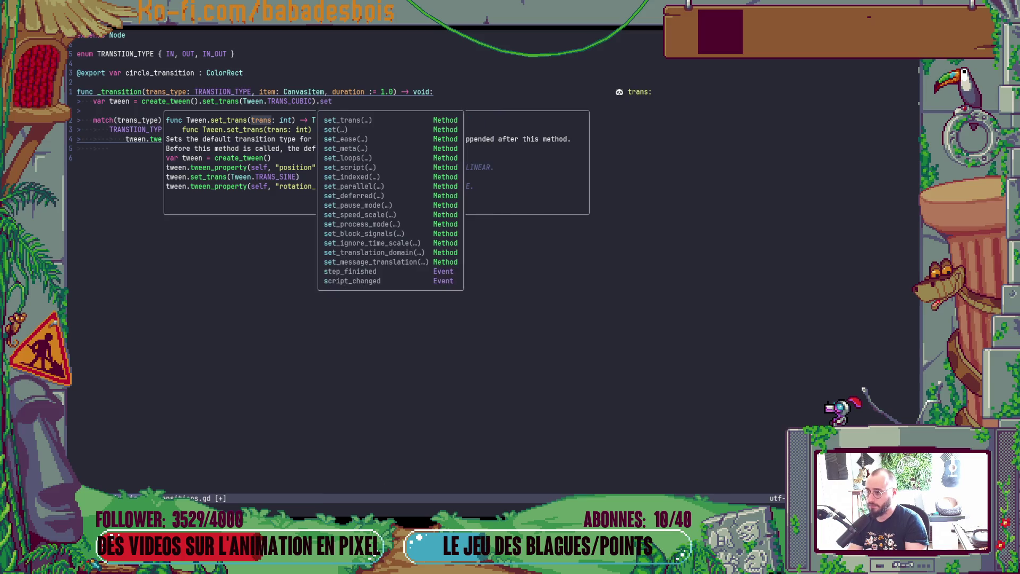
key(BackSpace)
key(BackSpace)
key(BackSpace)
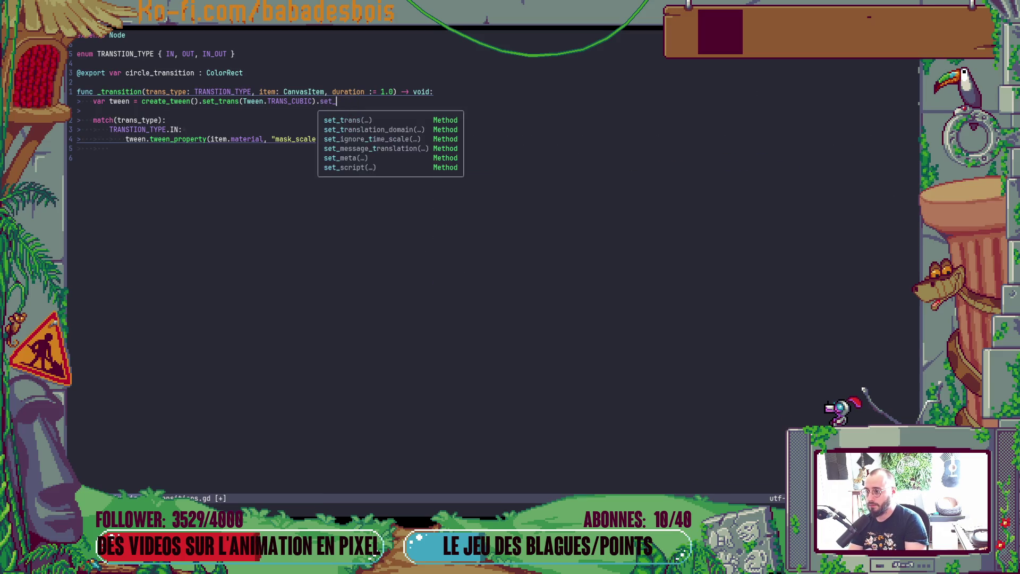
key(Tab)
key(Return)
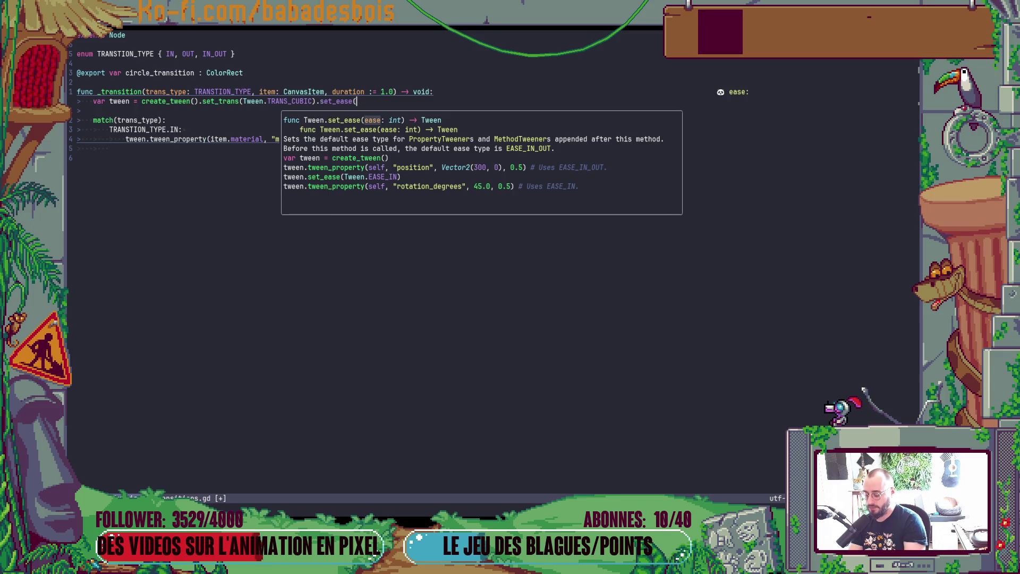
text()Tween.EE)
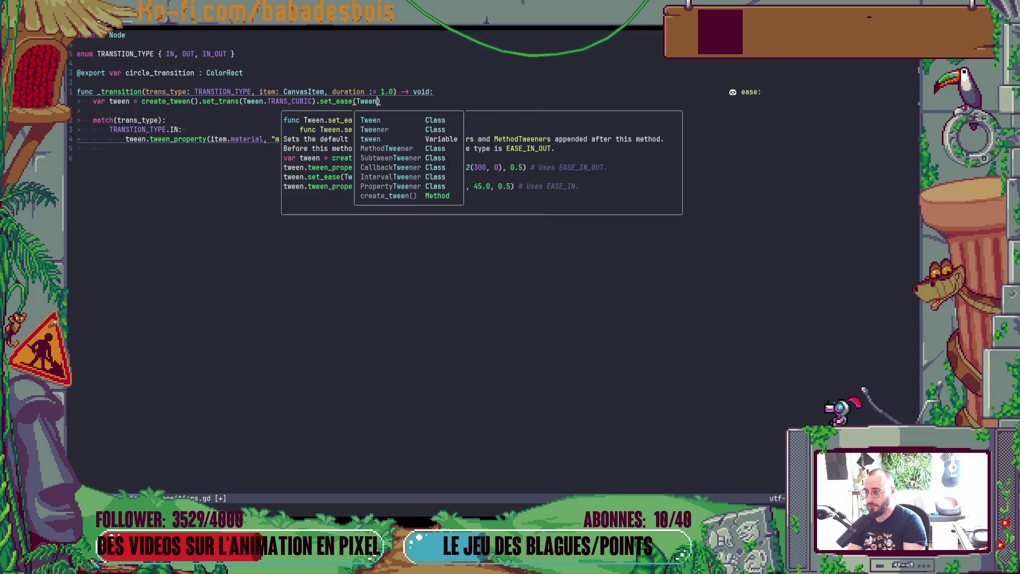
key(Down)
key(Down)
key(Down)
key(Return)
key(Escape)
key(ctrl+s)
Duplicate the tween_property and IN case lines, starting to rename the copied case to OUT
key(j)
key(j)
key(j)
key(j)
key($)
key(y)
key(y)
key(p)
key(p)
key(k)
key(k)
key(k)
key(y)
key(y)
text(jp)
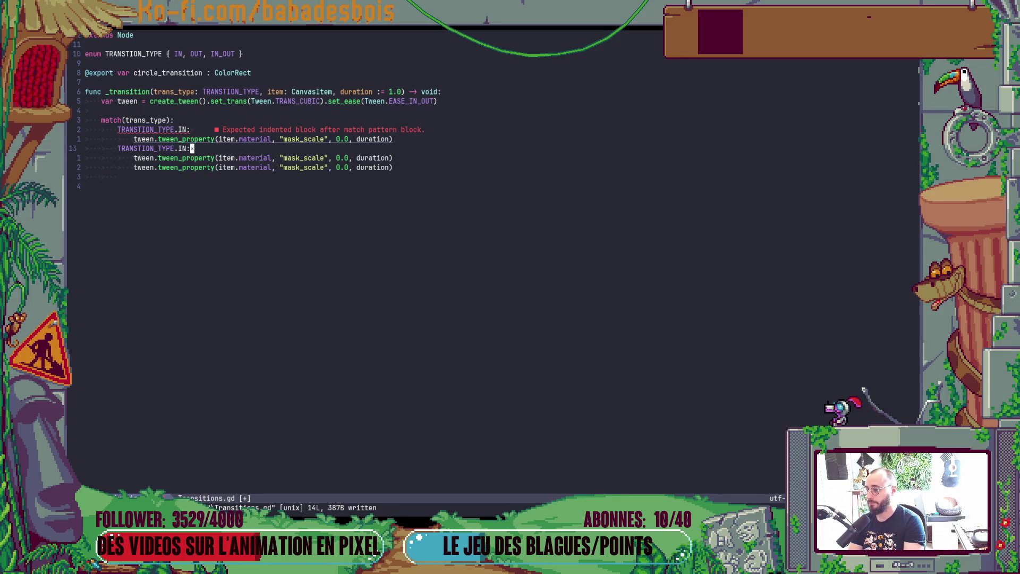
text(ciwOUT)
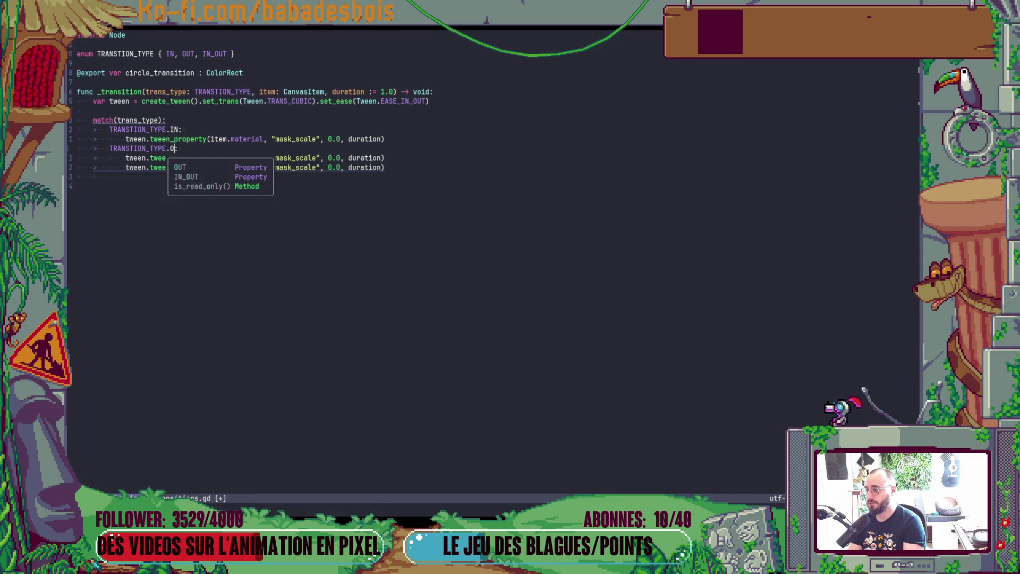
Make the OUT case tween mask_scale to 100.0
key(Escape)
key(j)
key(j)
key(k)
key(k)
key(l)
key(j)
key(j)
key(k)
key(dollar)
key(h)
key(h)
key(asciicircum)
key(dollar)
key(b)
key(b)
key(h)
key(h)
key(h)
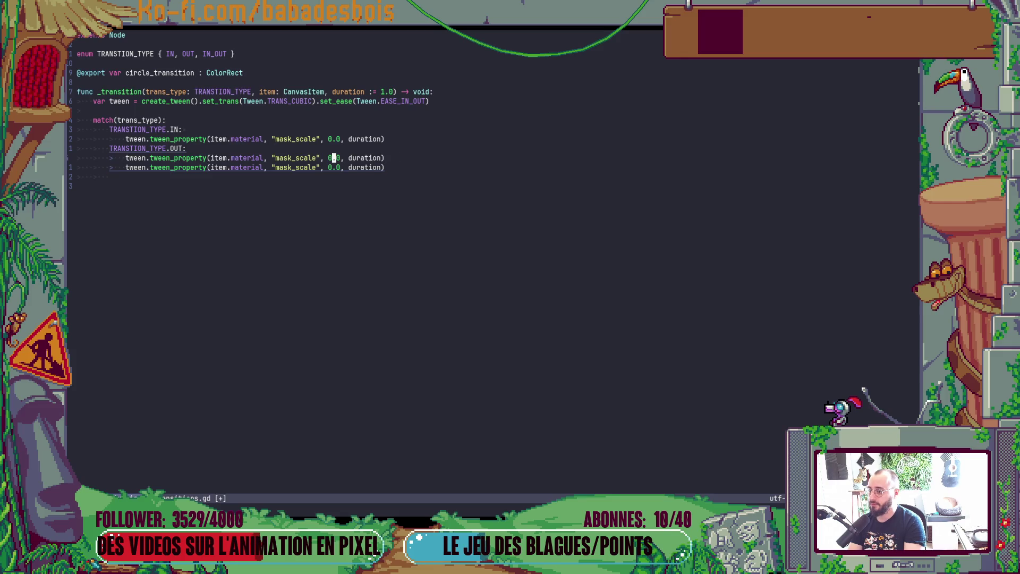
text(i10)
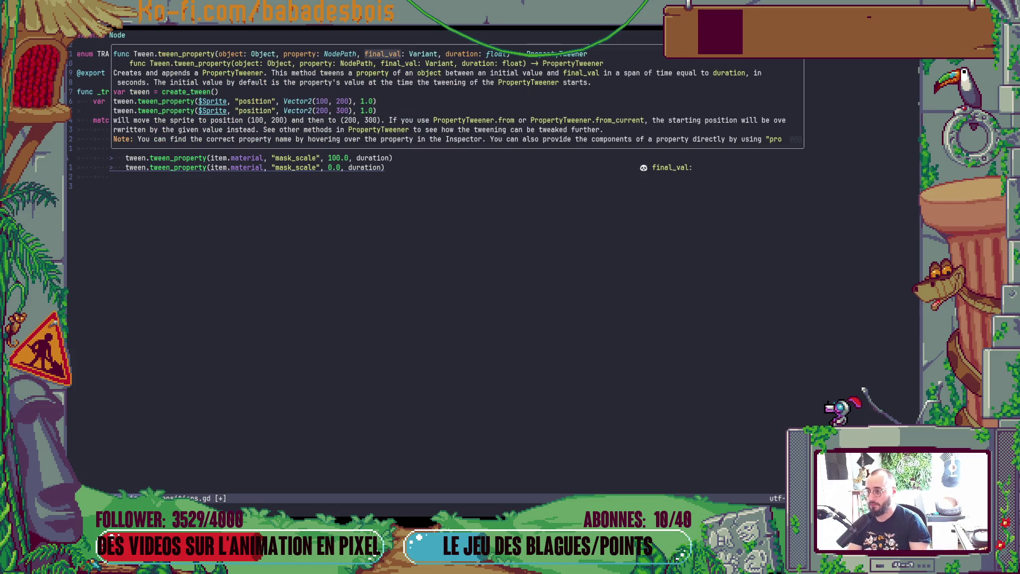
key(Escape)
Copy the OUT case line as a new IN_OUT case and save
key(j)
key(k)
key(k)
key(y)
key(y)
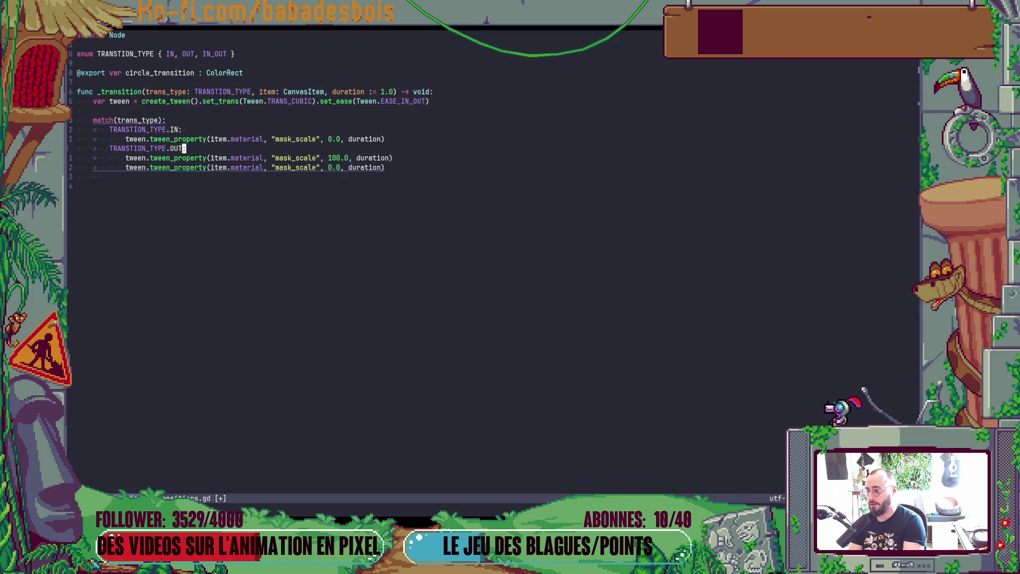
key(j)
key(p)
key(w)
key(w)
text(iIN_)
key(Escape)
text(:w)
key(Return)
Give IN_OUT a second tween_property to 100.0 after the 0.0 one, then save
key(j)
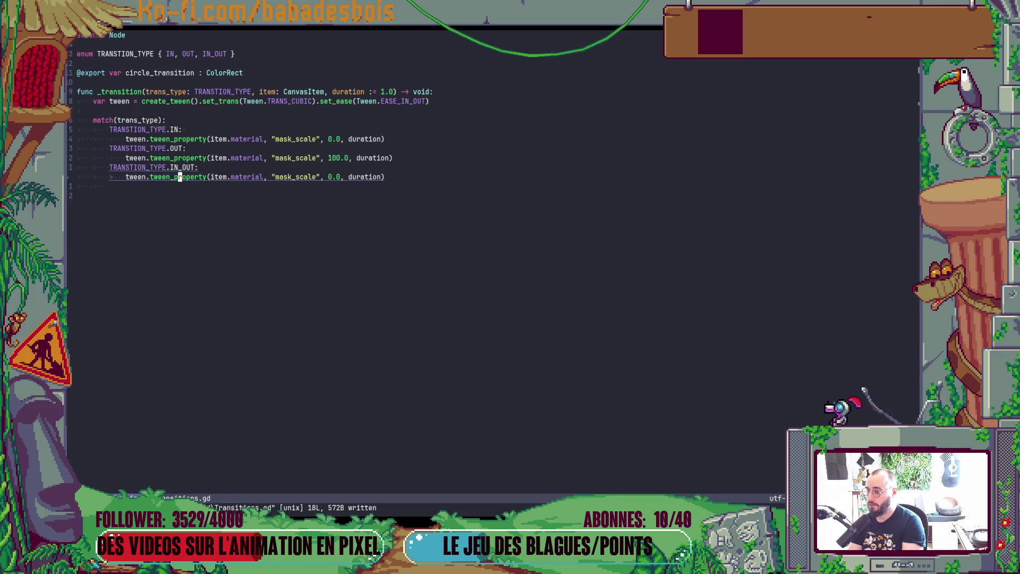
key(y)
key(y)
key(p)
key($)
key(b)
key(b)
key(b)
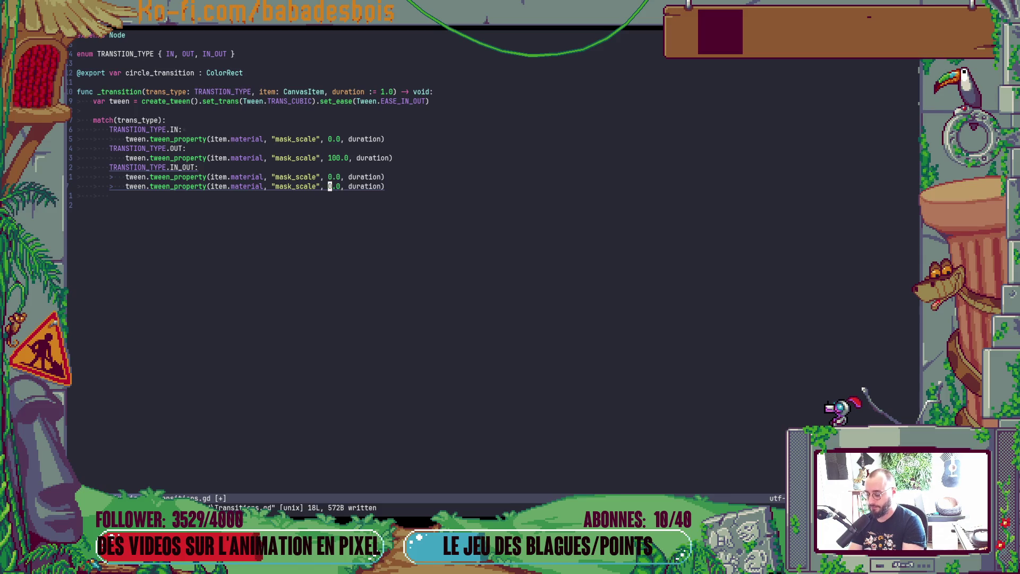
text(i10)
key(Escape)
text(:w)
key(Return)
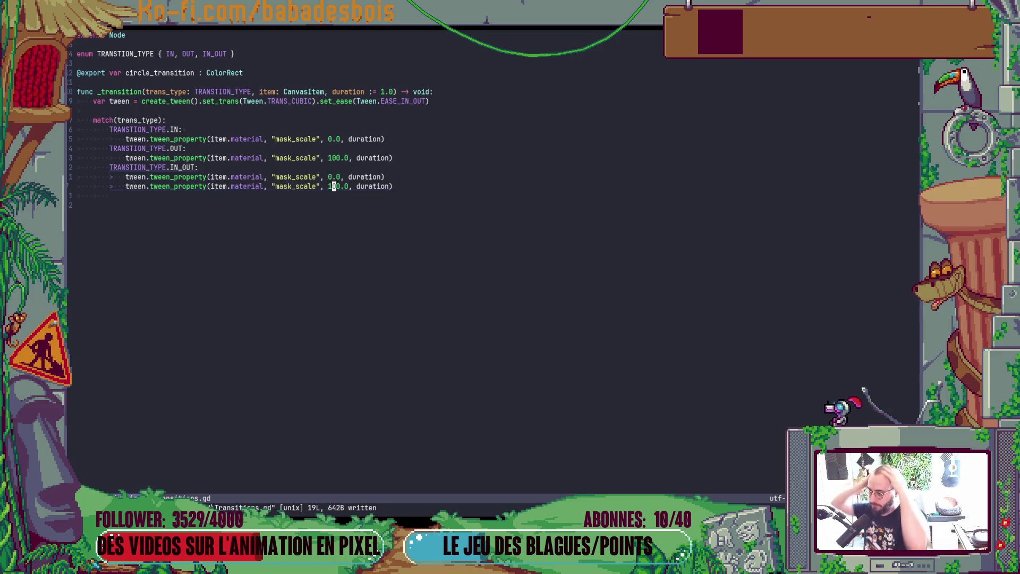
Add 'await tween.finished' at the end of the function
key(j)
key(x)
text(o)
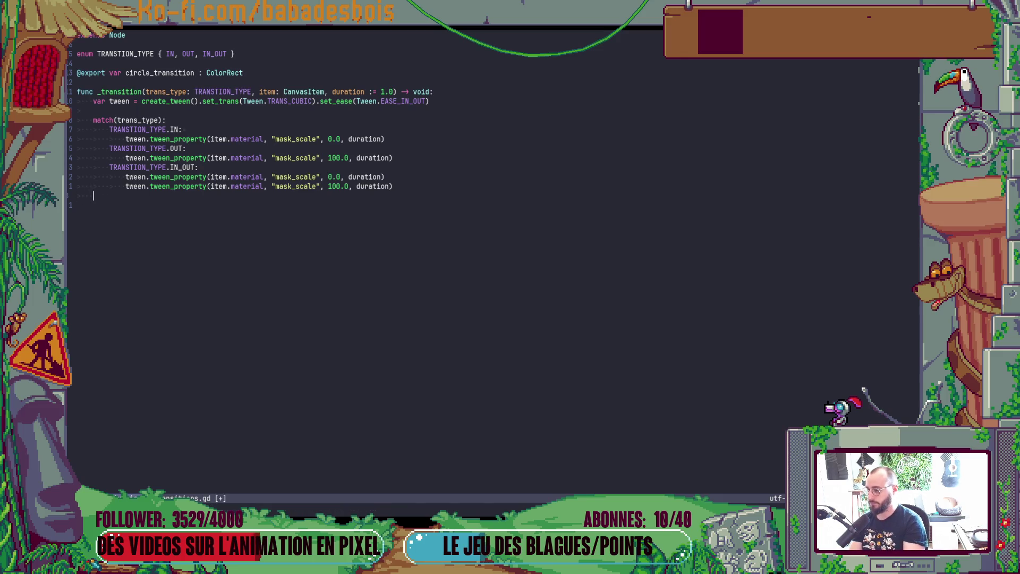
text(await t)
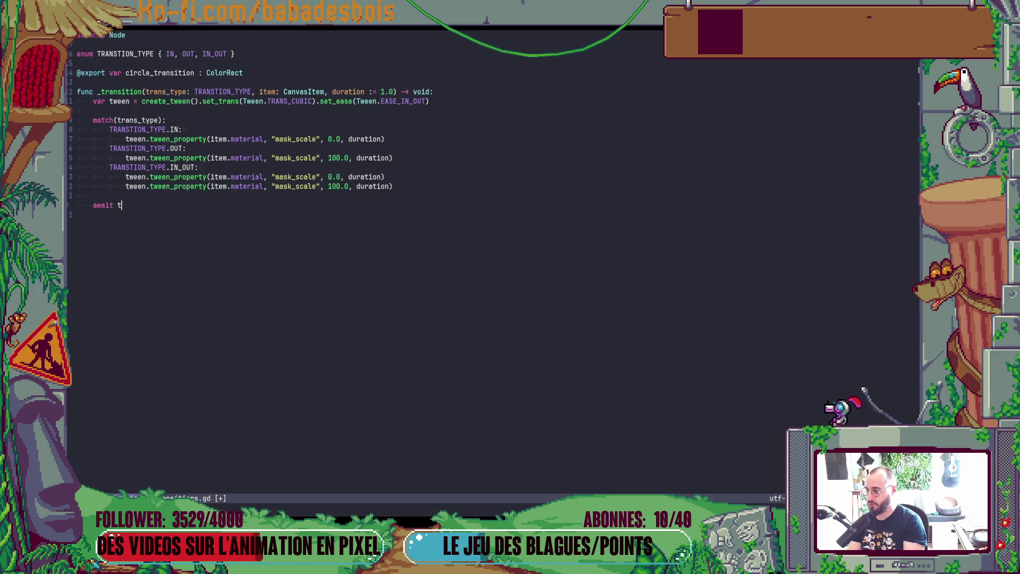
text(ween)
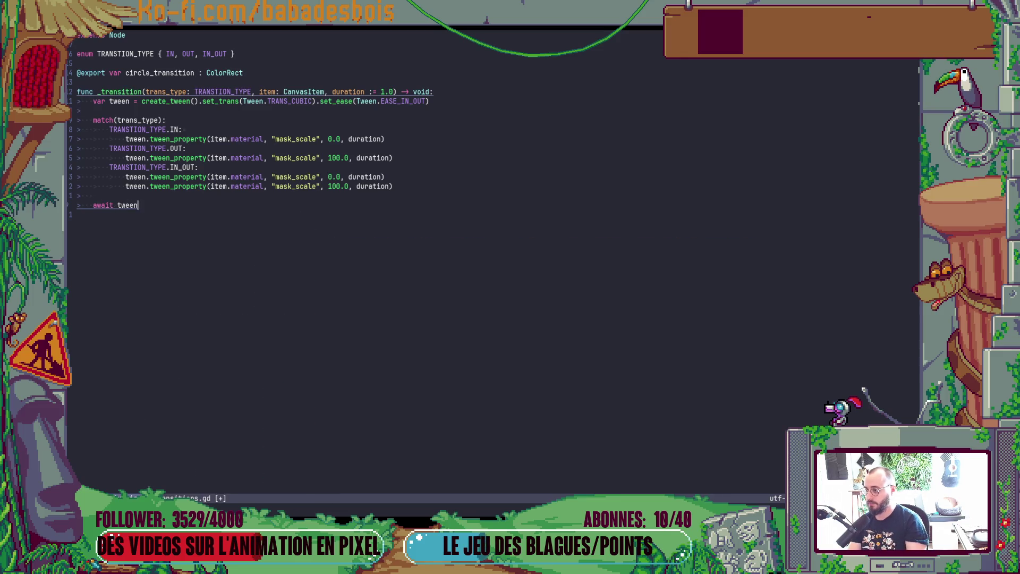
text(.f)
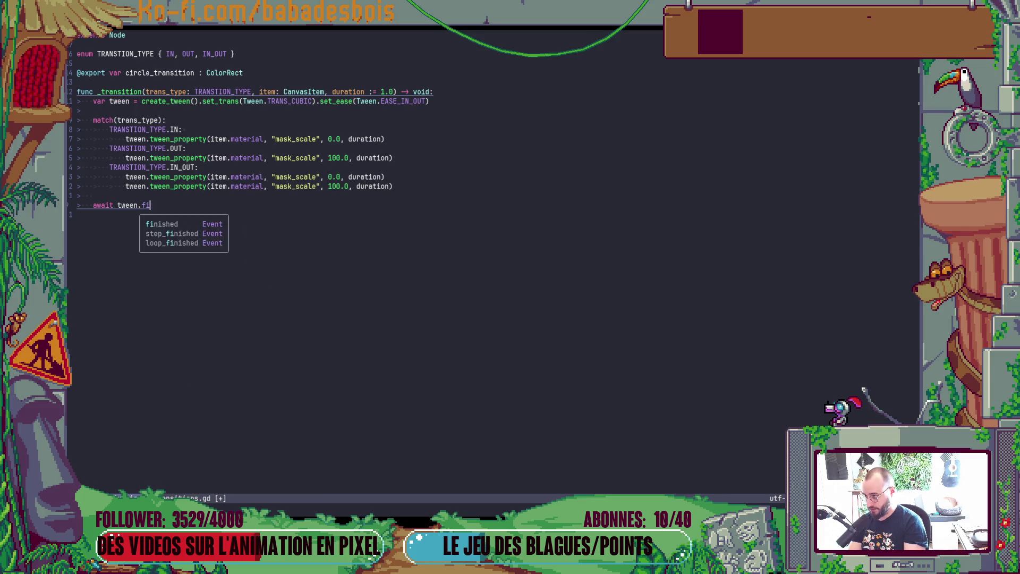
key(Down)
key(Return)
key(Down)
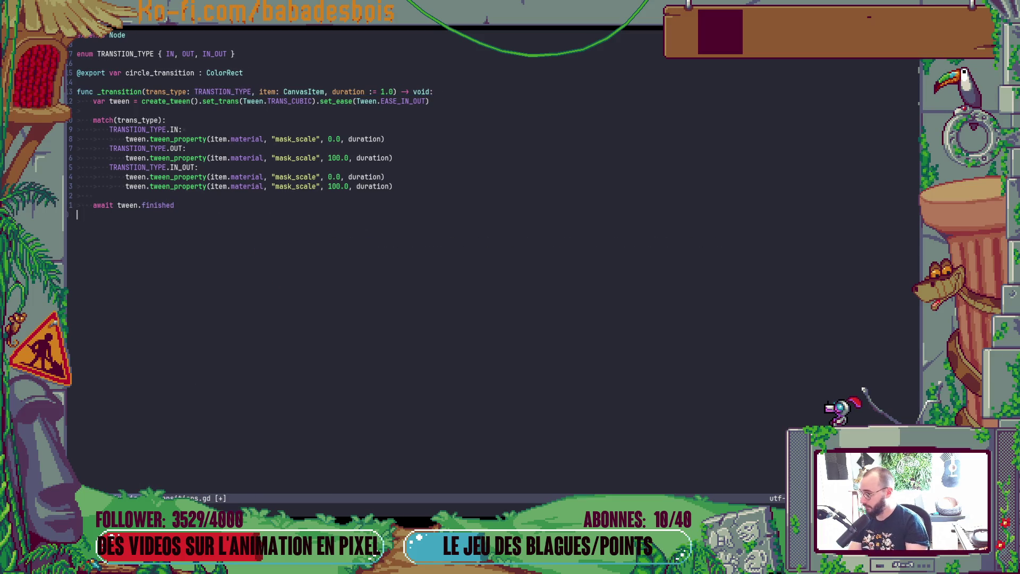
key(Escape)
text(:)
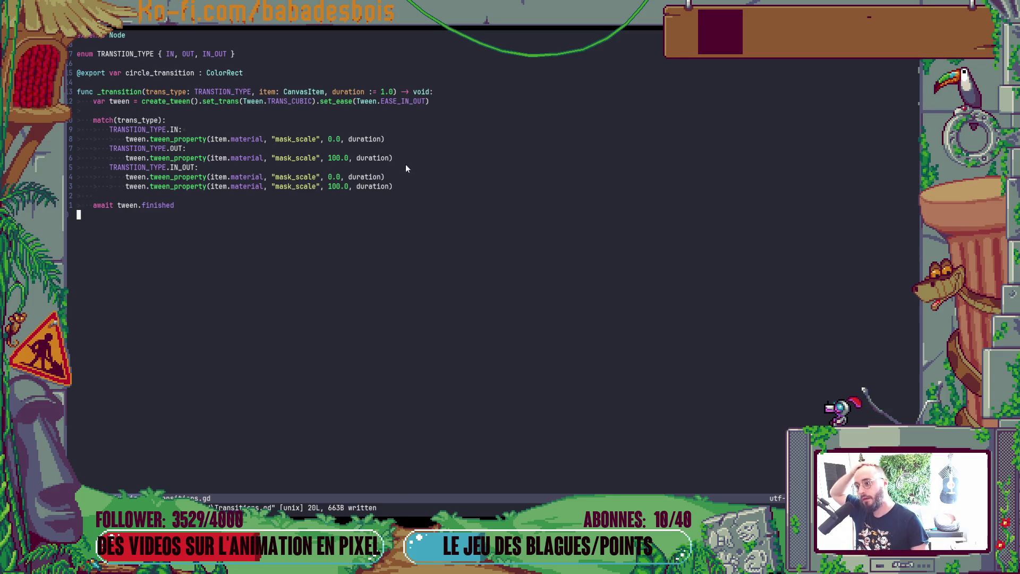
Move up to the IN_OUT case in the match block
key(k)
key(k)
key(k)
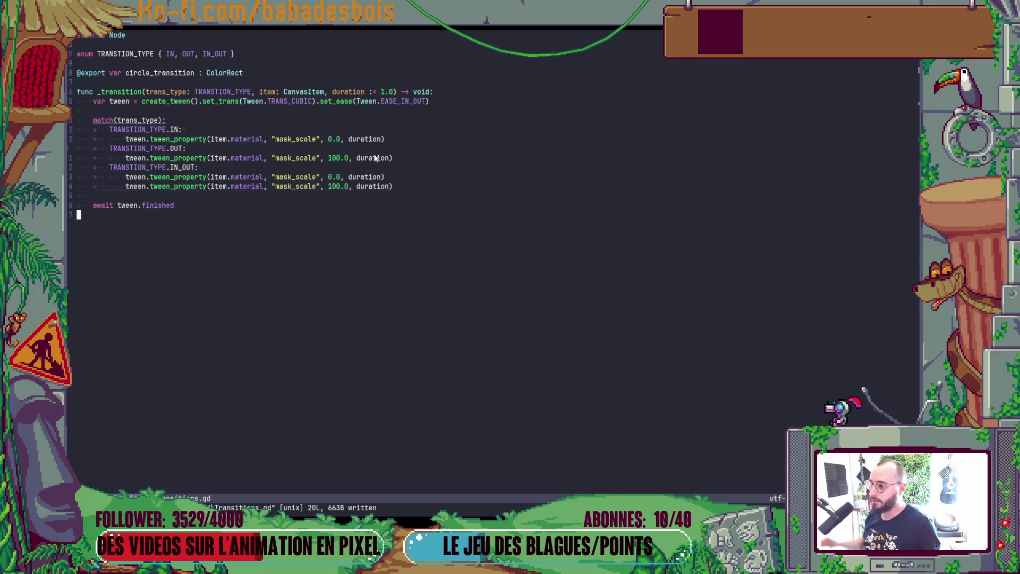
key(alt+Tab)
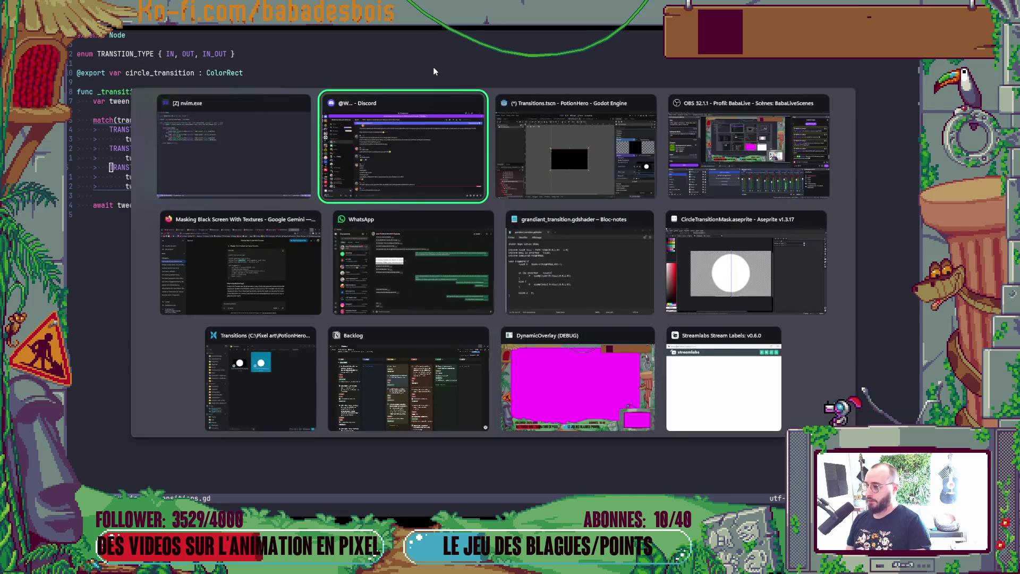
key(alt+Tab)
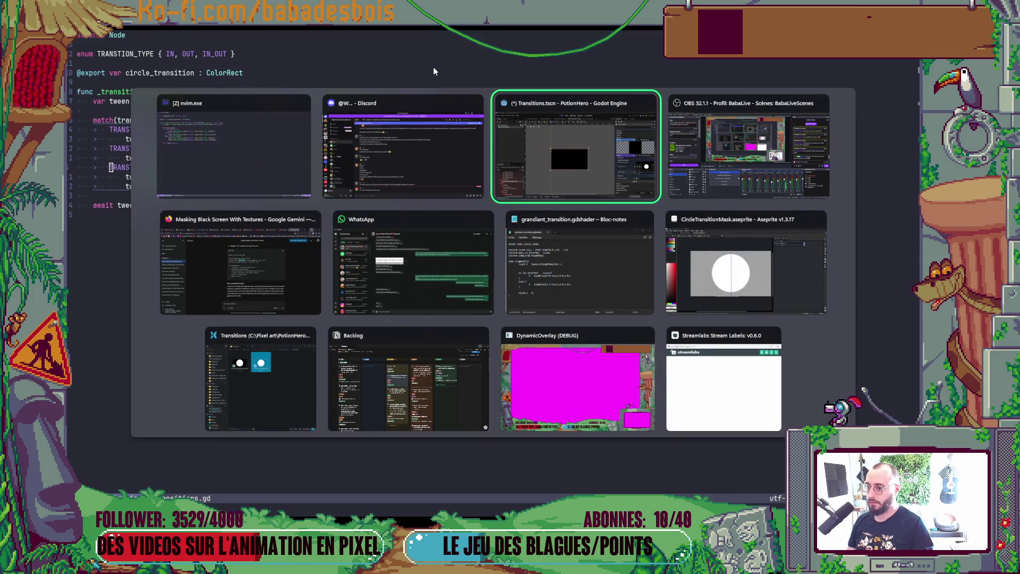
key(F6)
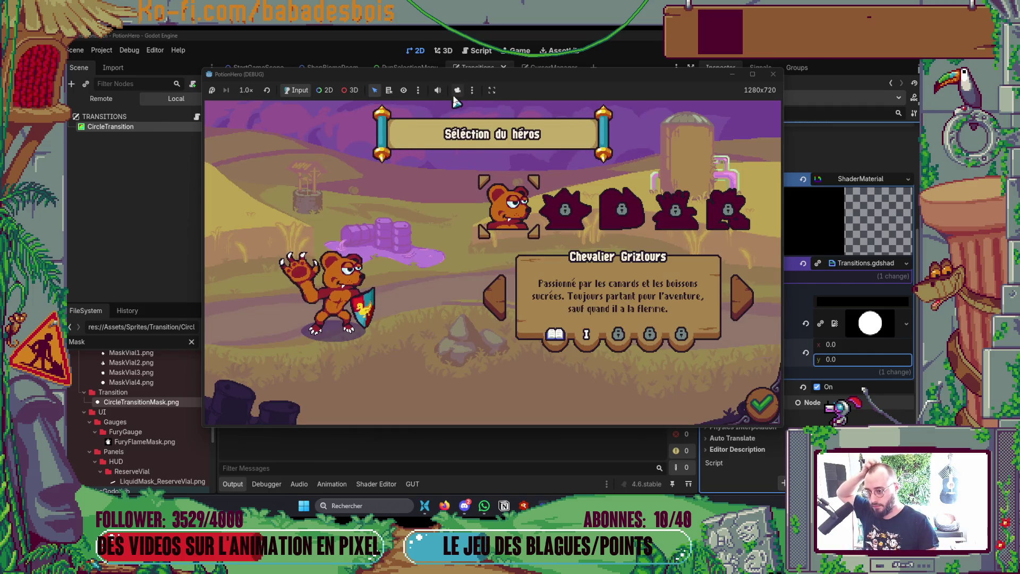
click(773, 75)
key(alt+Tab)
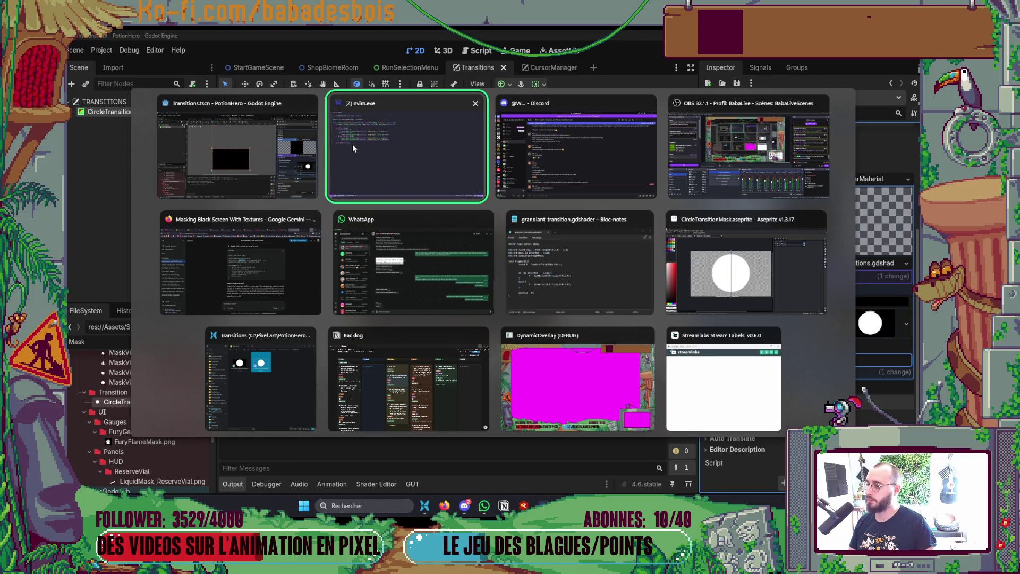
click(341, 164)
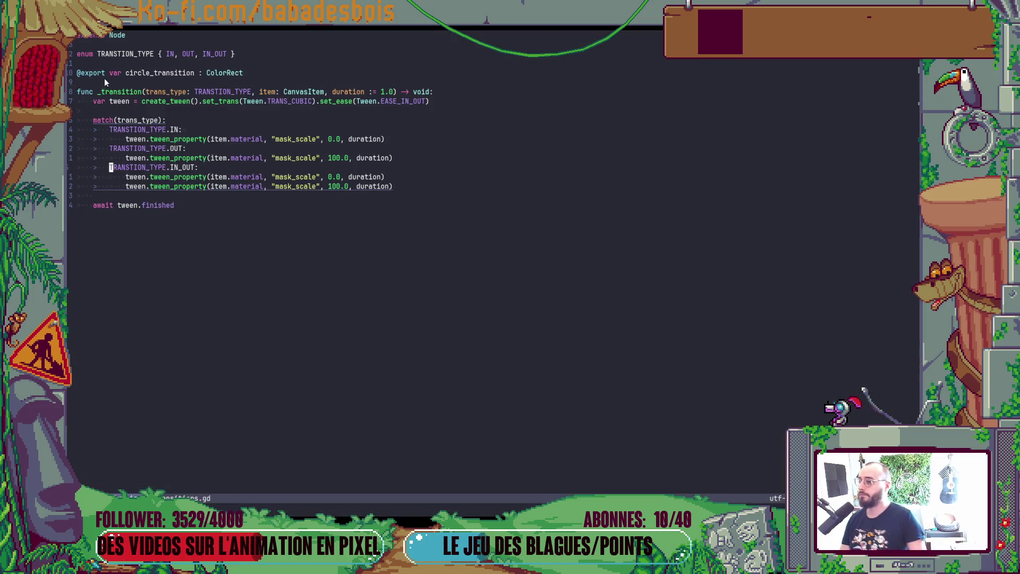
click(145, 82)
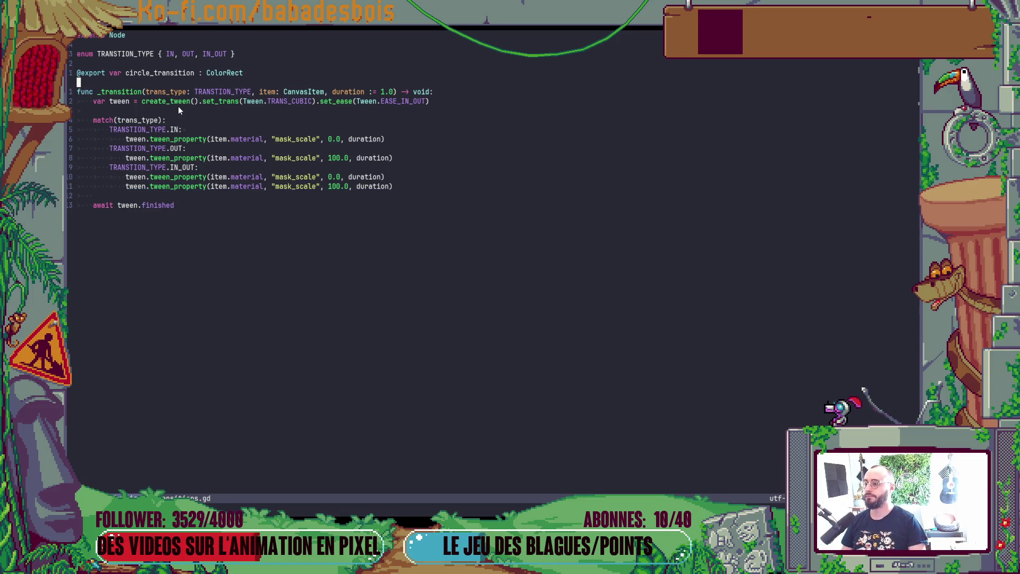
key(shift+o)
key(Escape)
key(k)
key(k)
key(k)
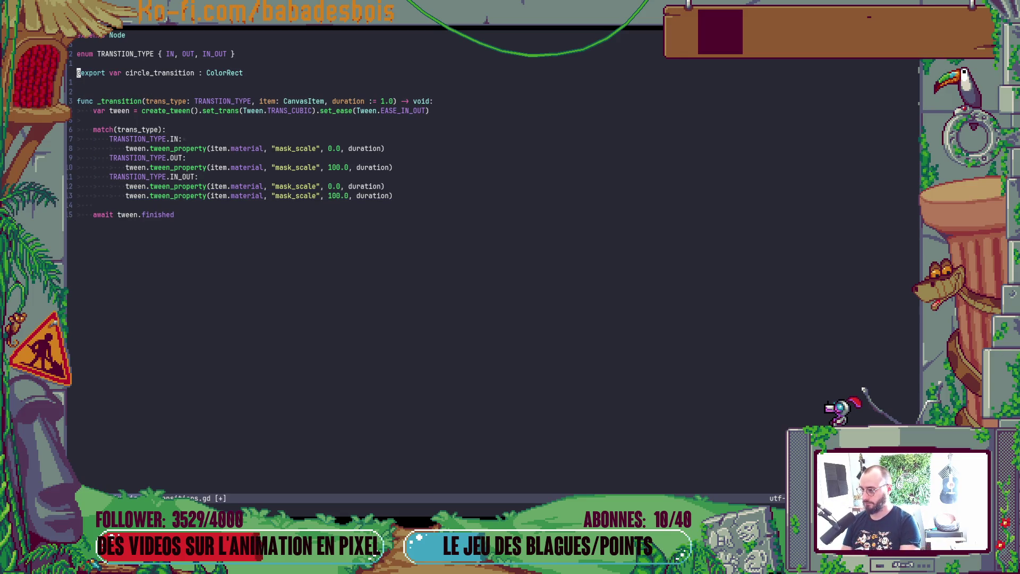
key(shift+o)
key(Escape)
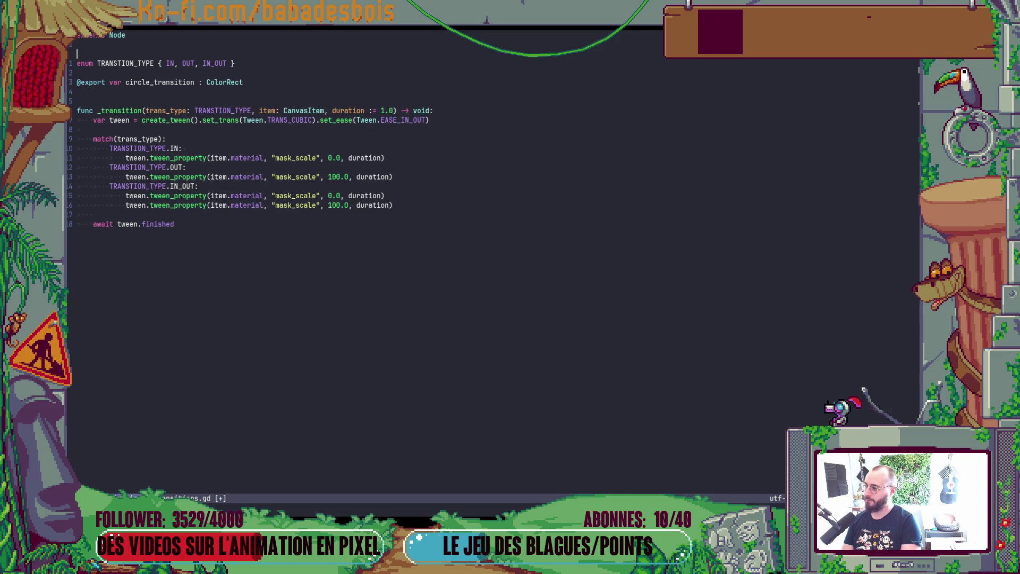
key(j)
key(j)
key(j)
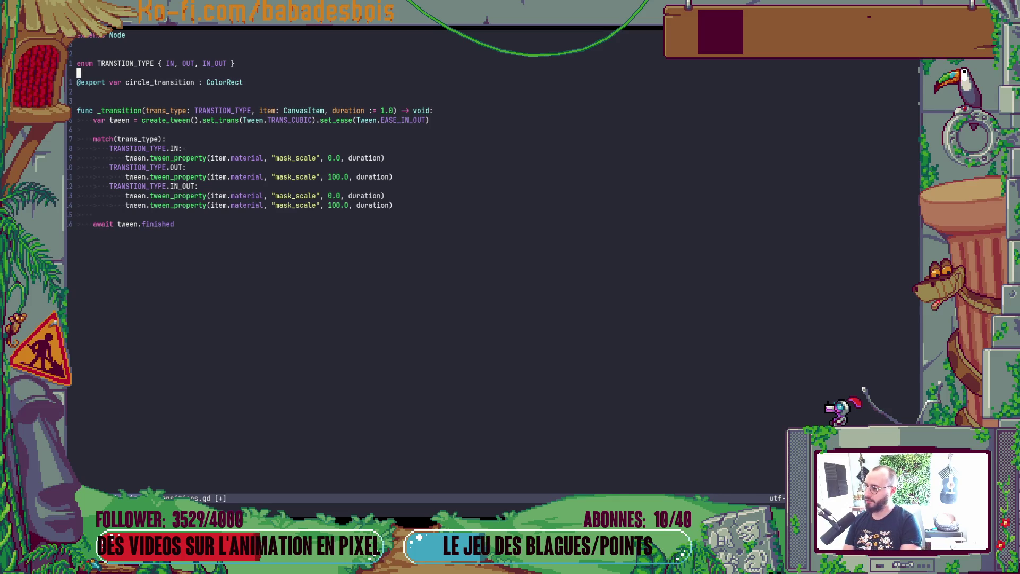
key(j)
key(d)
key(d)
key(j)
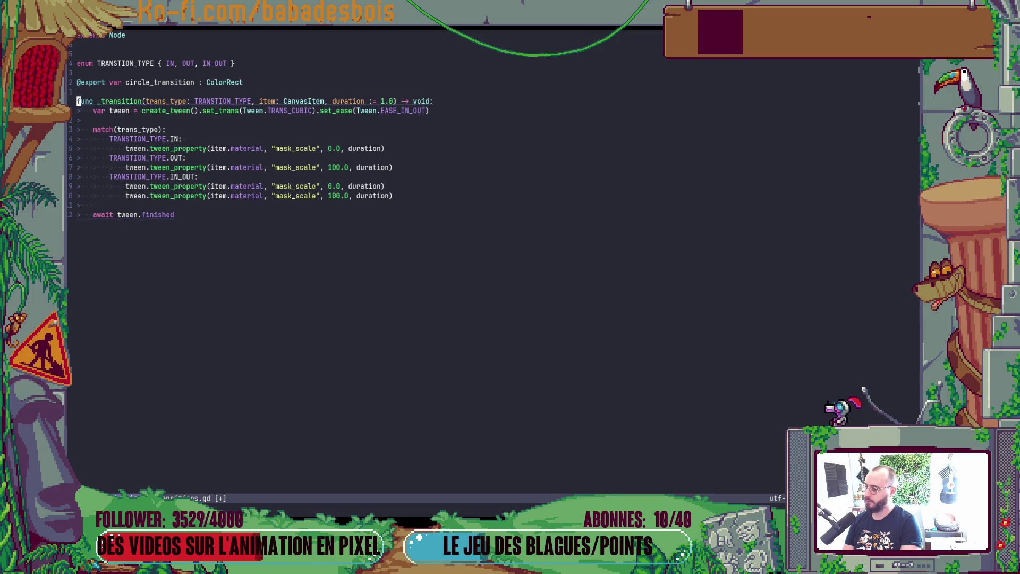
Rename _transition to transition, delete the blank line above the enum, and save
key(dollar)
key(b)
key(b)
key(b)
text(0lwx:w)
key(Return)
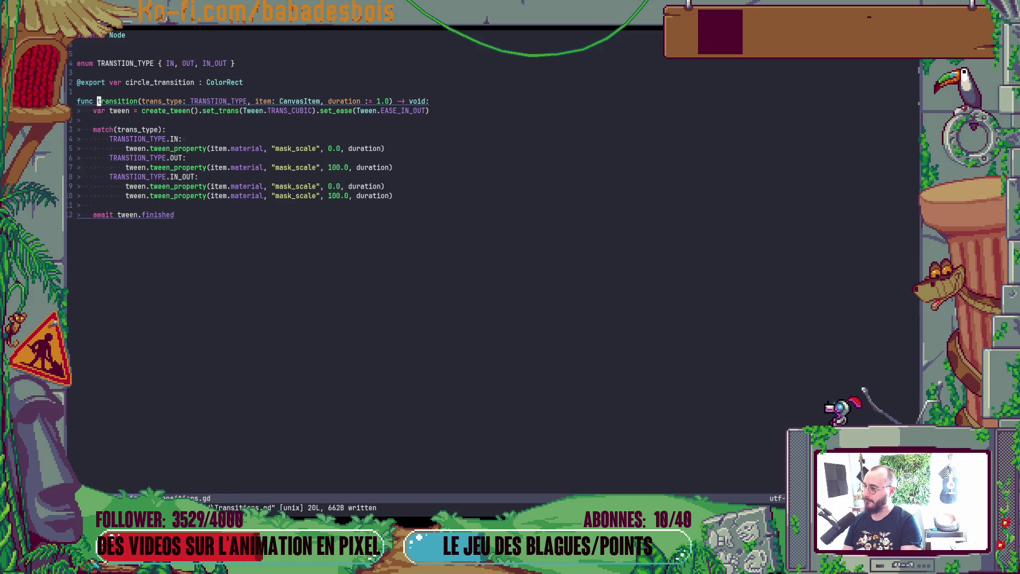
key(k)
key(k)
key(k)
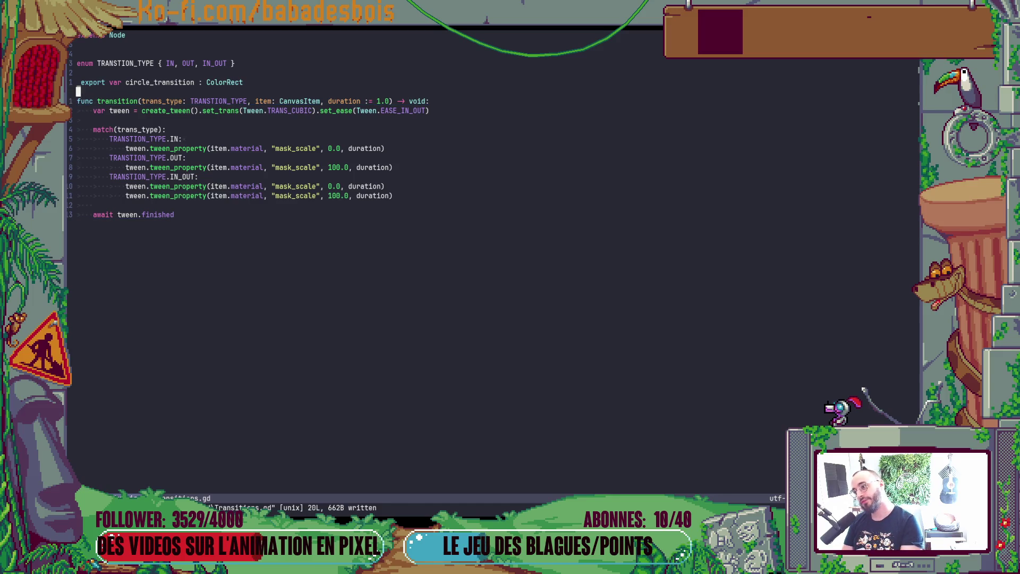
key(d)
key(d)
key(j)
key(j)
key(j)
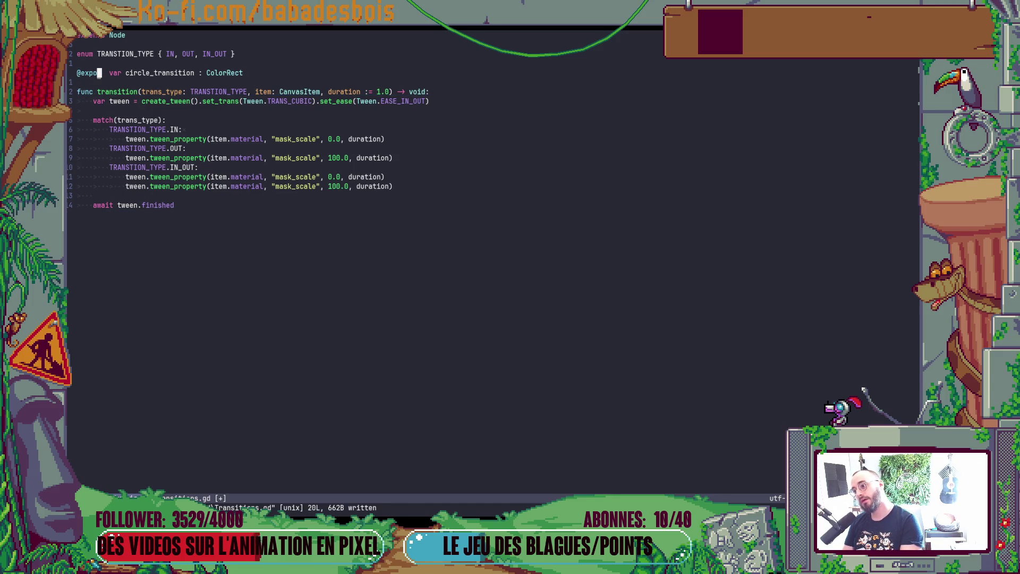
text(:w)
key(Return)
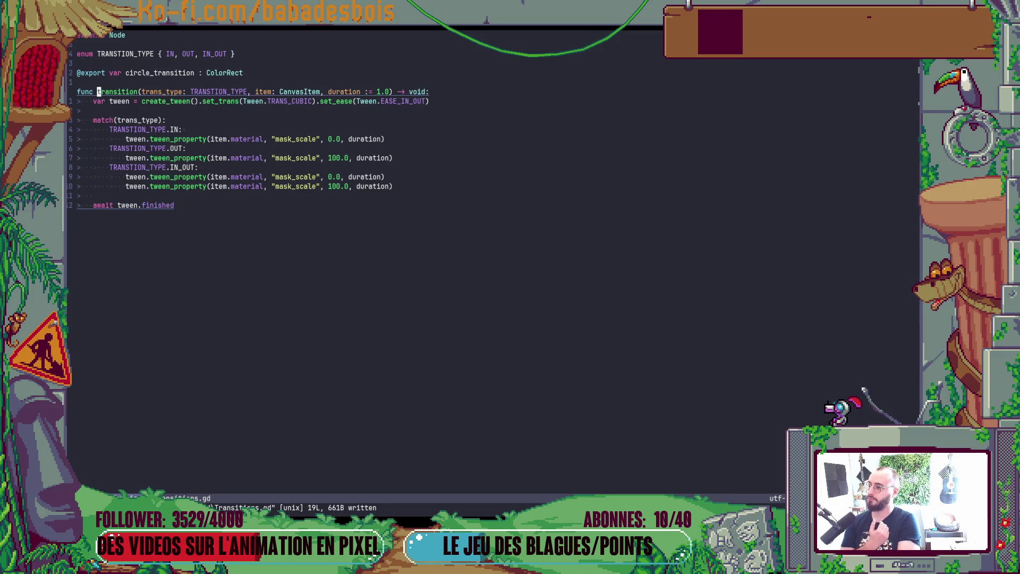
Open the RunSelectionMenu script in a vertical split beside Transitions.gd
key(alt+Tab)
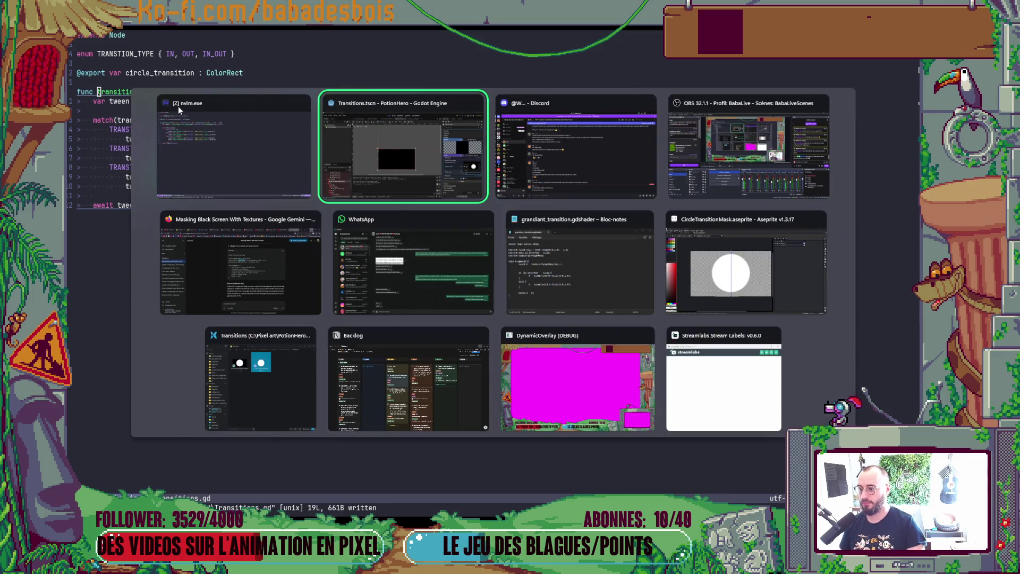
key(Tab)
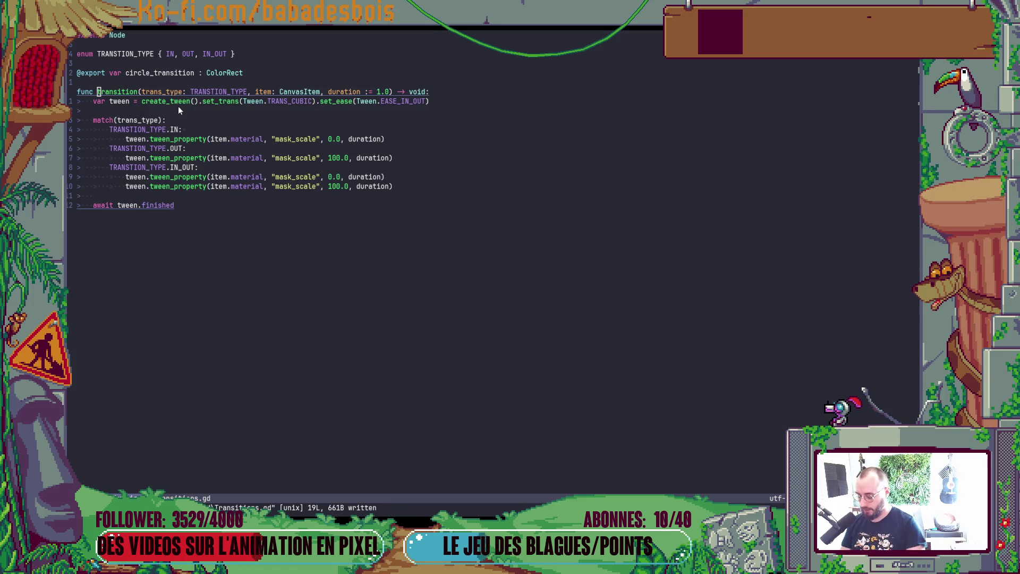
key(ctrl+w)
key(v)
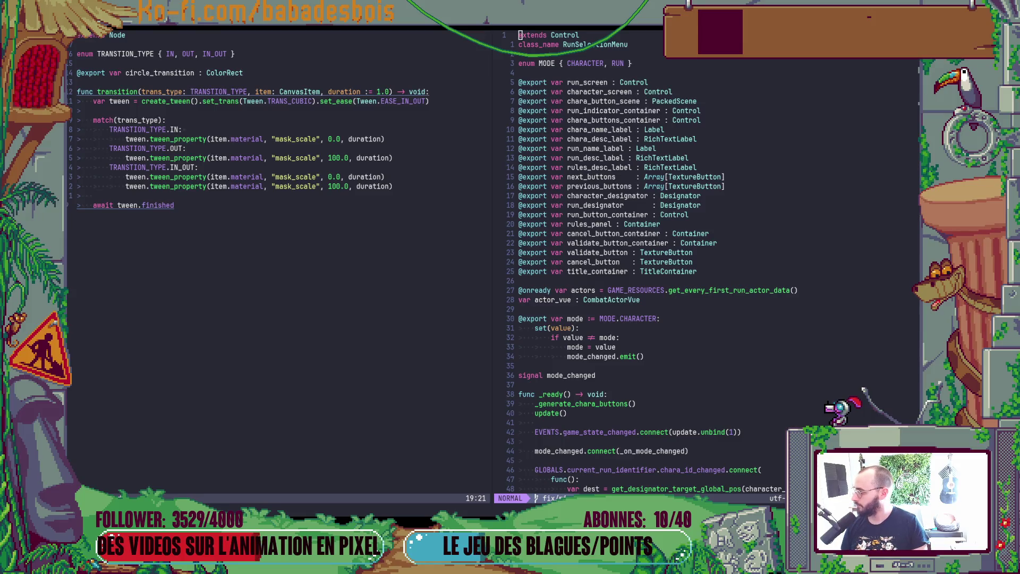
key(alt+Tab)
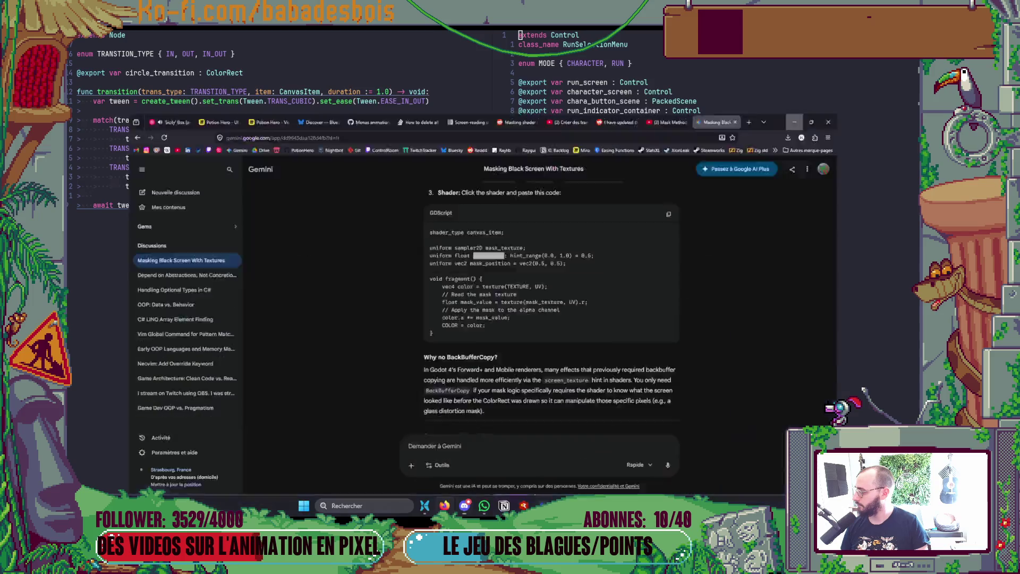
key(alt+Tab)
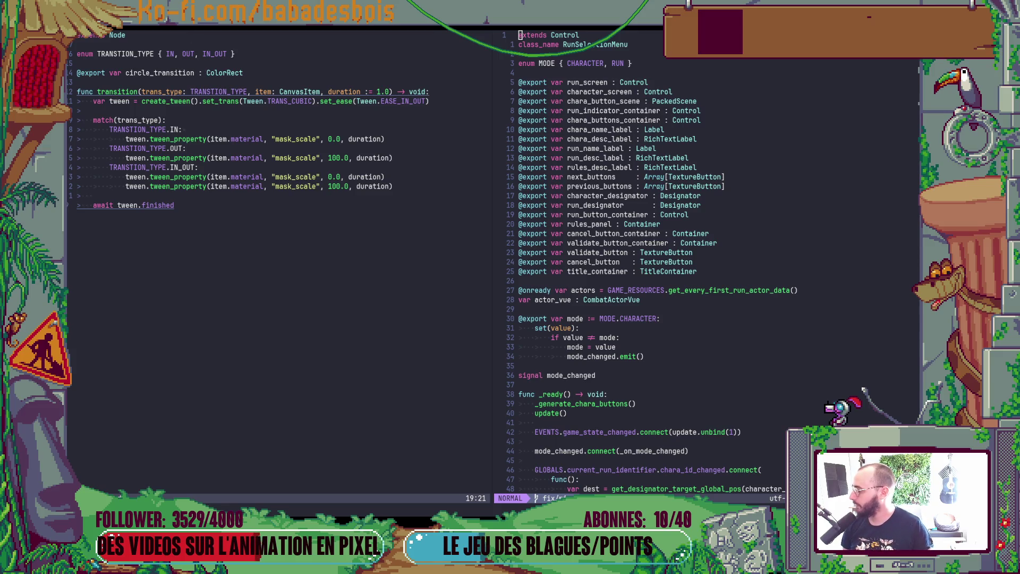
In the right Neovim split, find the GLOBALS.new_run call and jump to its definition with gd
scroll(355, 200, down, 4)
scroll(354, 207, up, 4)
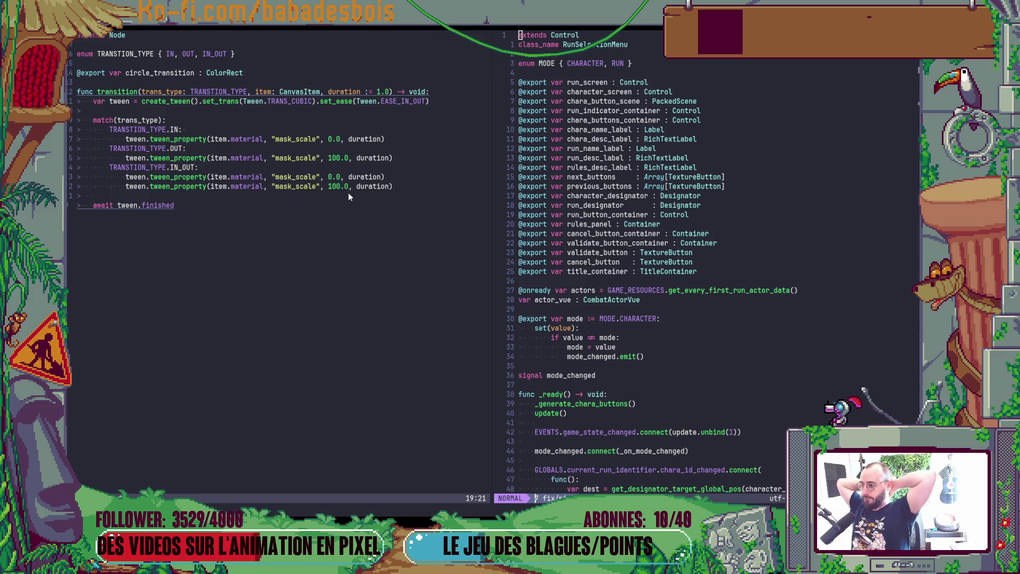
click(847, 224)
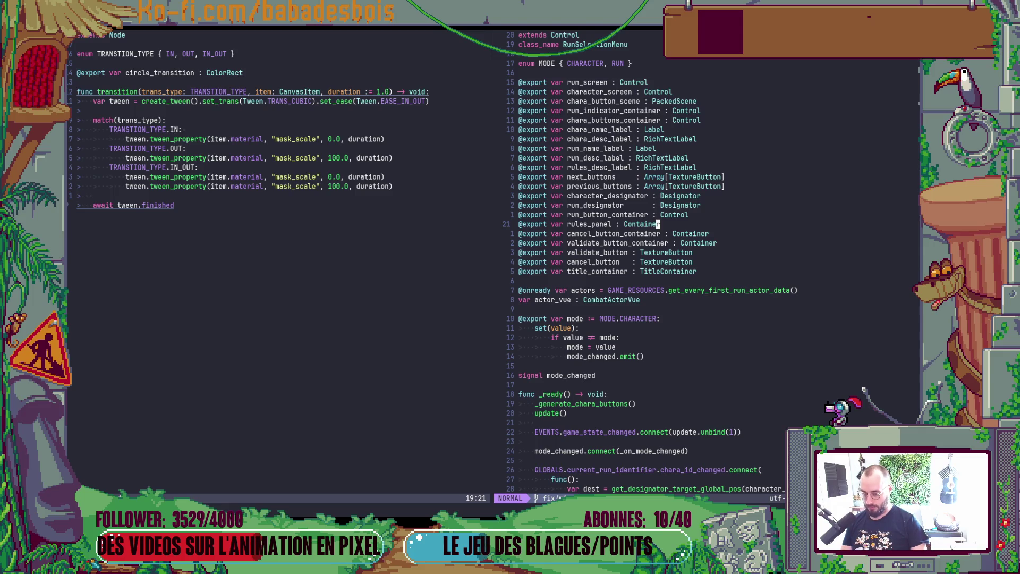
key(ctrl+d)
key(ctrl+d)
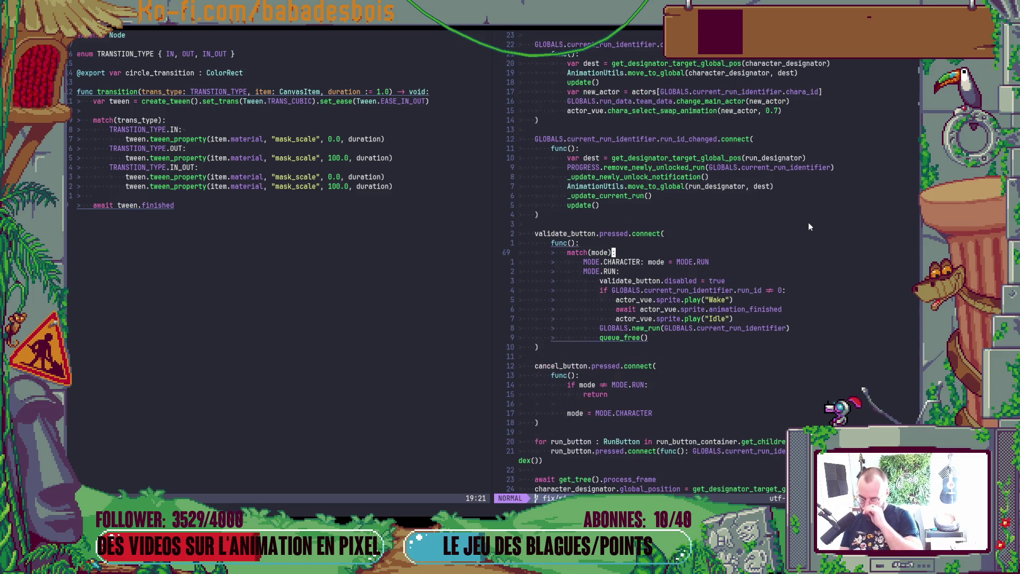
key(h)
key(h)
key(j)
key(j)
key(j)
key(j)
key(j)
key(j)
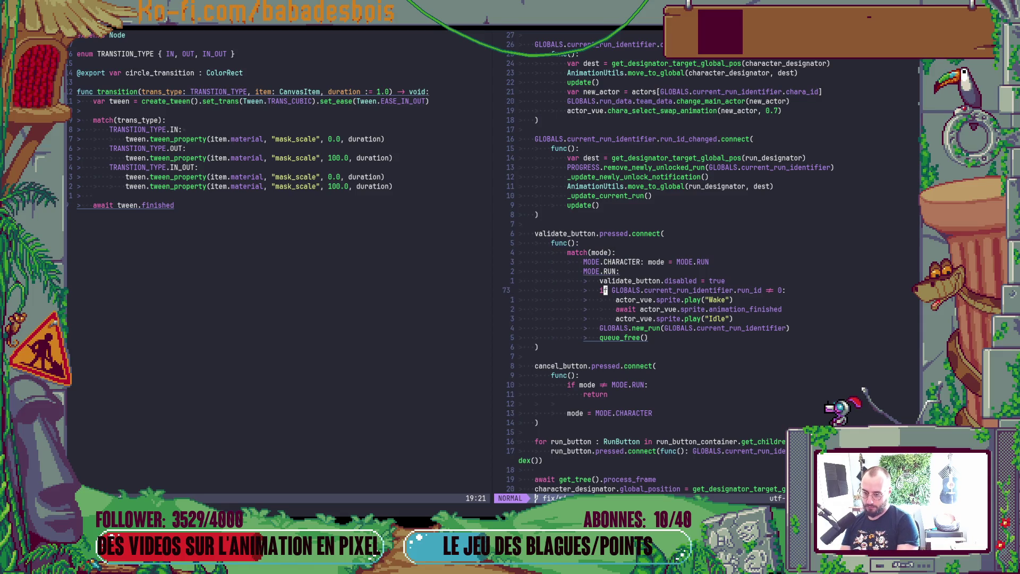
key(l)
key(l)
key(l)
key(l)
key(l)
key(l)
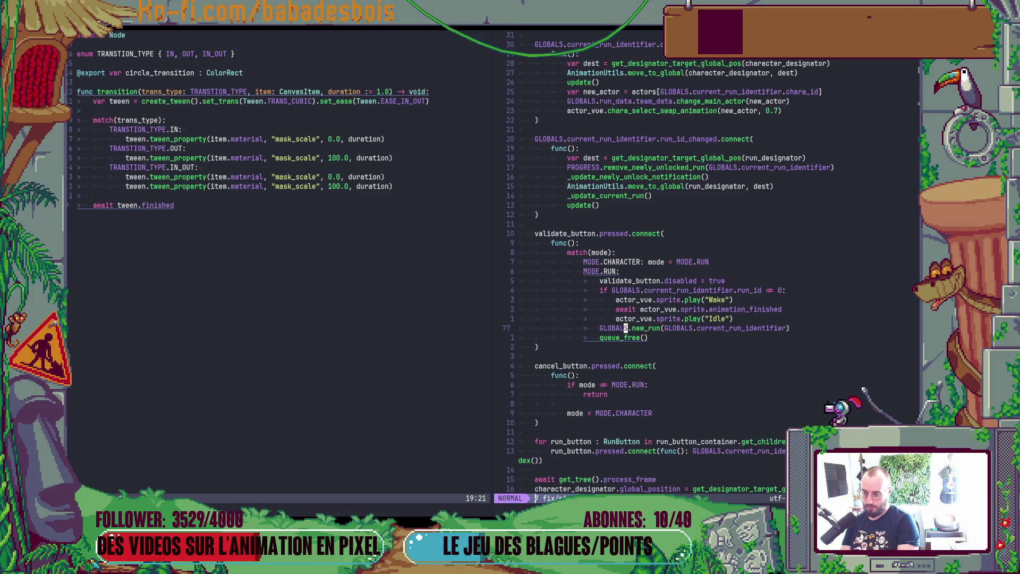
key(g)
key(d)
Open a blank line after room.feed_run_data(run_data) in new_run
key(j)
key(j)
key(j)
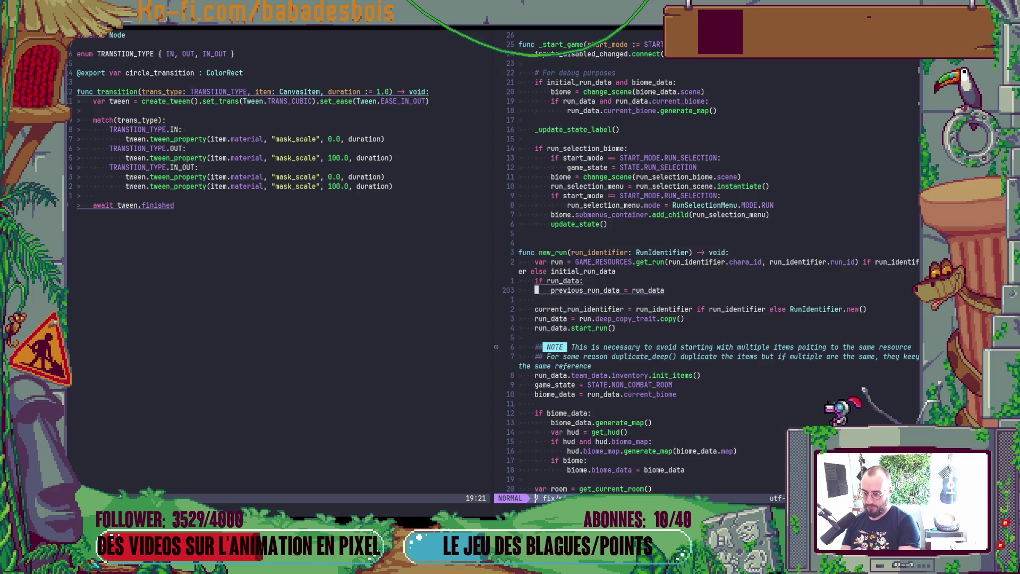
key(ctrl+d)
key(j)
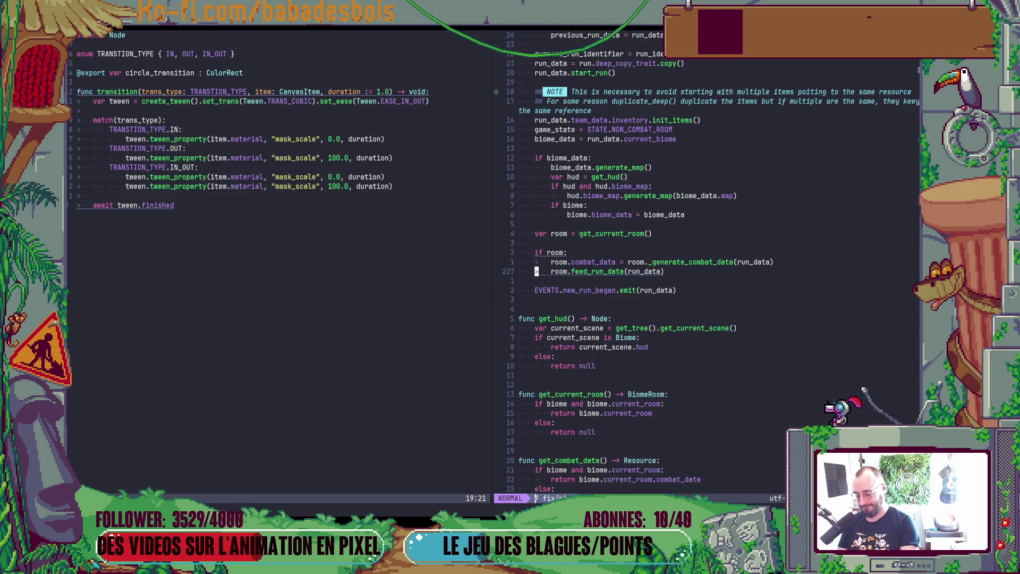
key(o)
key(Return)
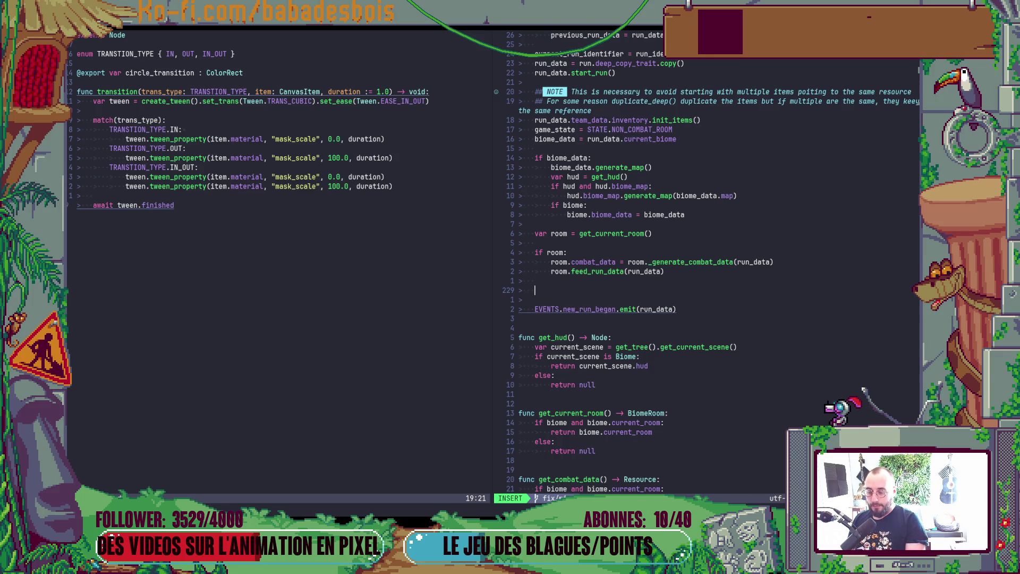
Clear the new line's indentation and start typing 'await TRANSITION'
key(Return)
key(BackSpace)
key(BackSpace)
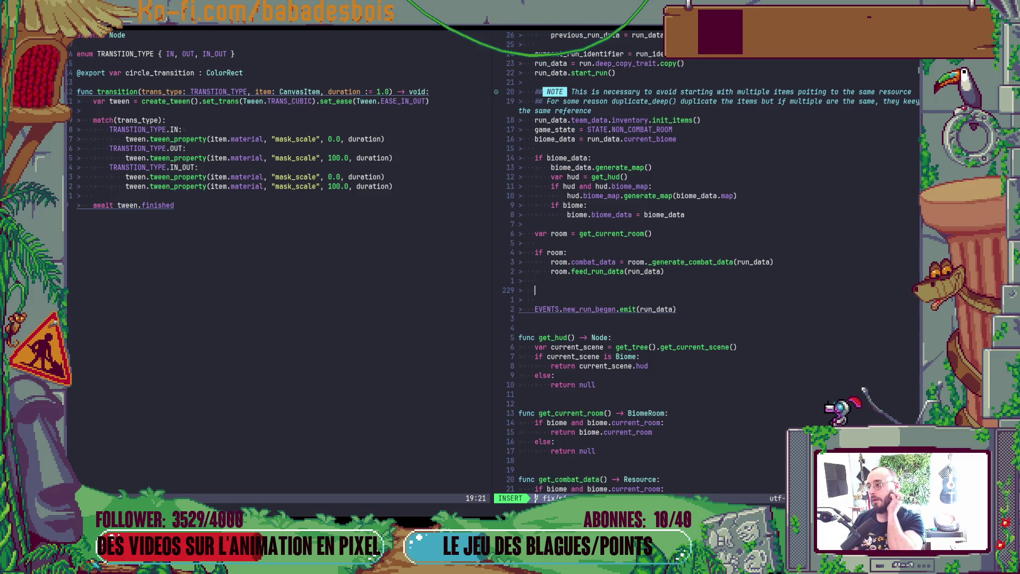
text(await)
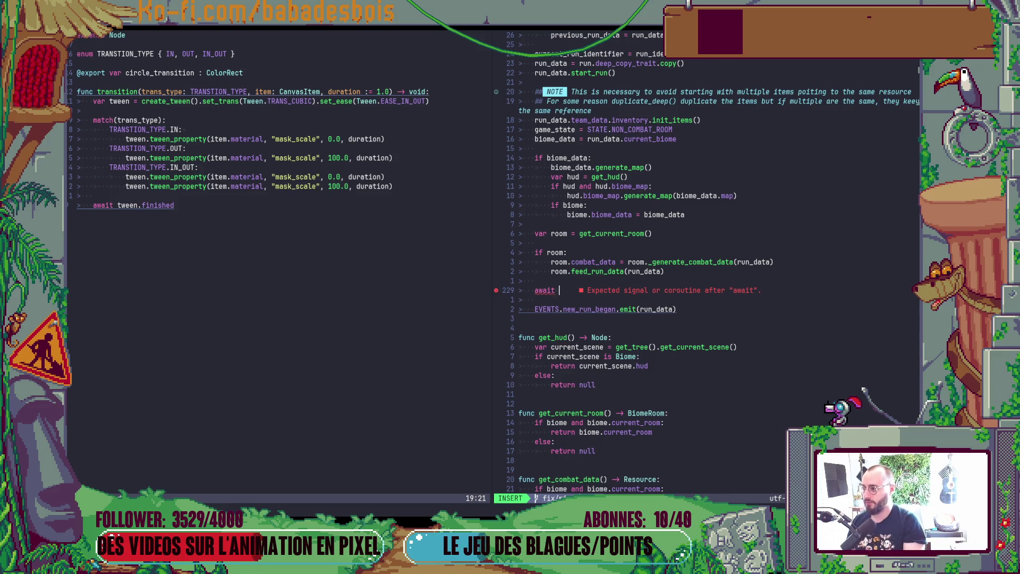
text(TRAN)
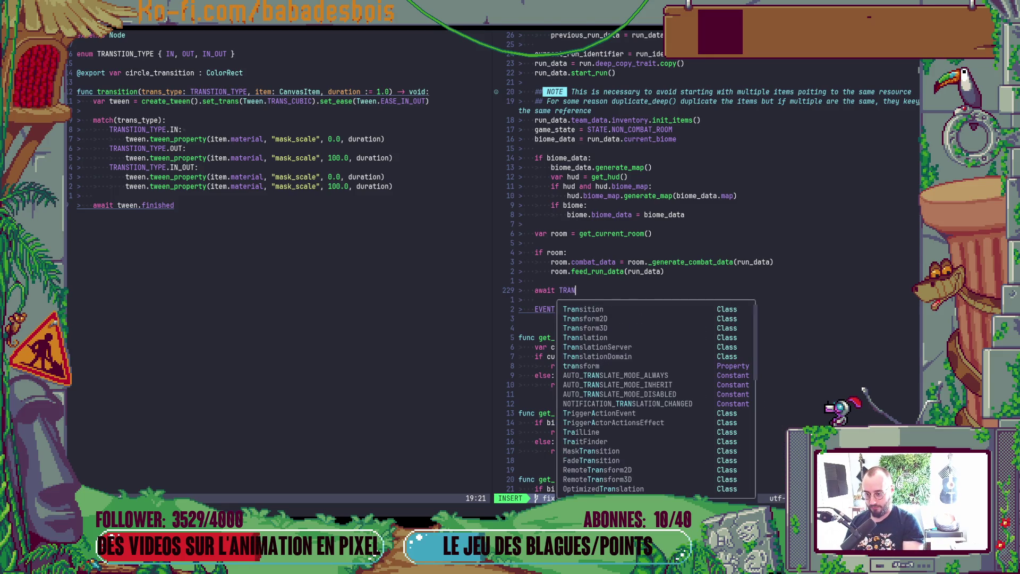
text(SITION)
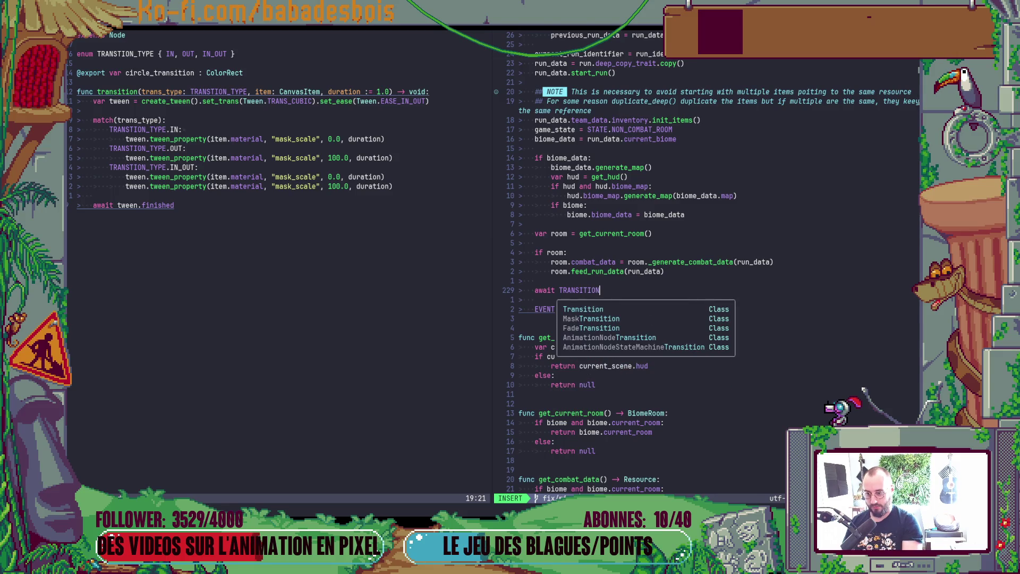
Delete the unfinished await TRANSITION line and switch to the Godot editor
key(Escape)
key(d)
key(d)
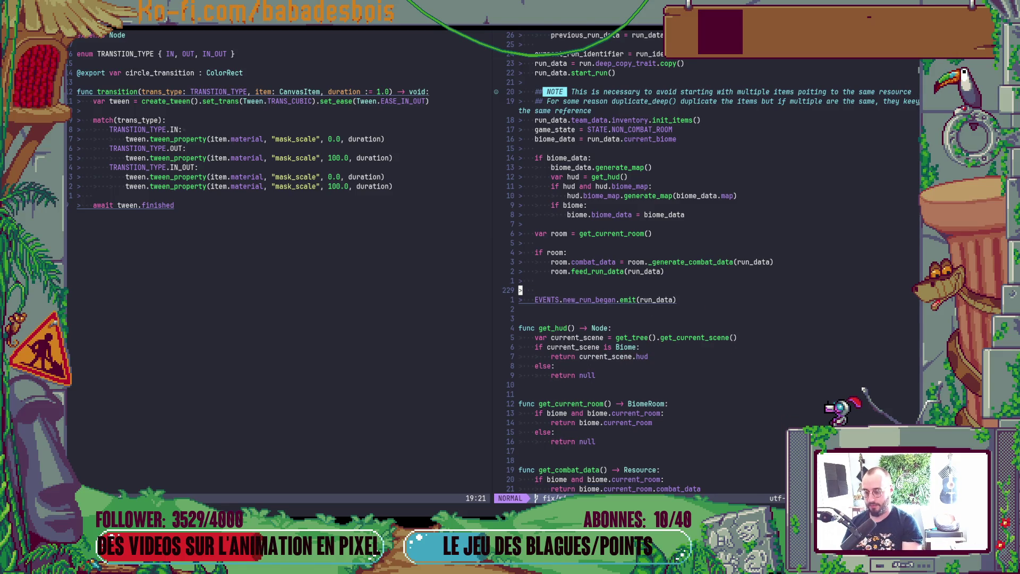
key(alt+Tab)
key(Tab)
key(Tab)
key(Tab)
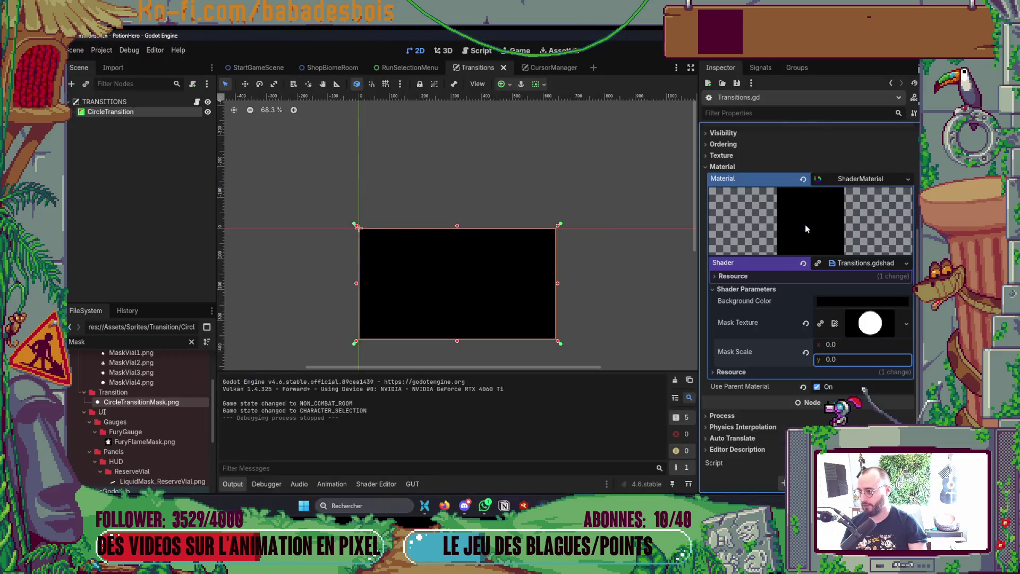
Add res://Autoloads/Transitions.tscn as the TRANSITION autoload in Project Settings, then close them
click(101, 50)
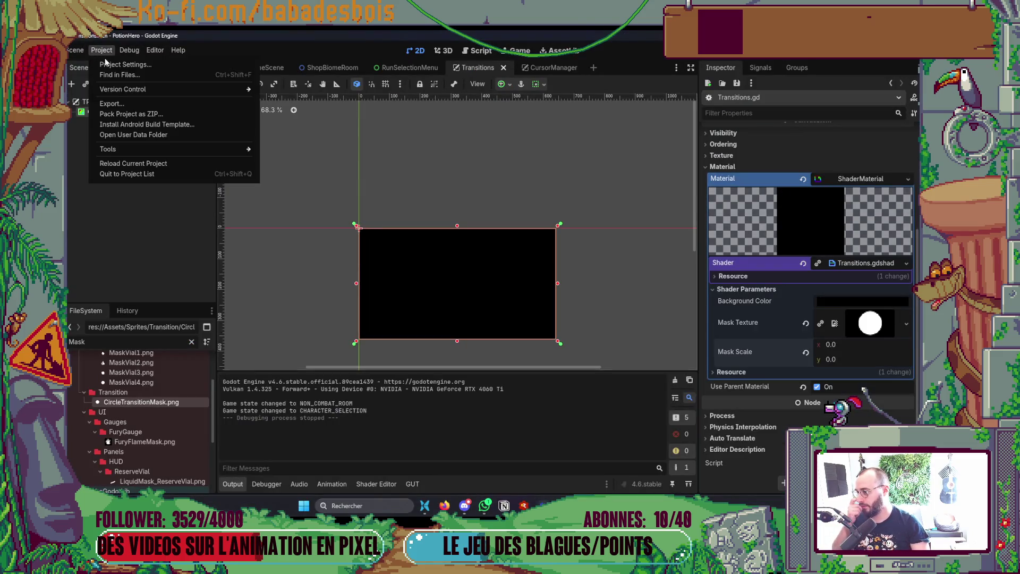
click(109, 66)
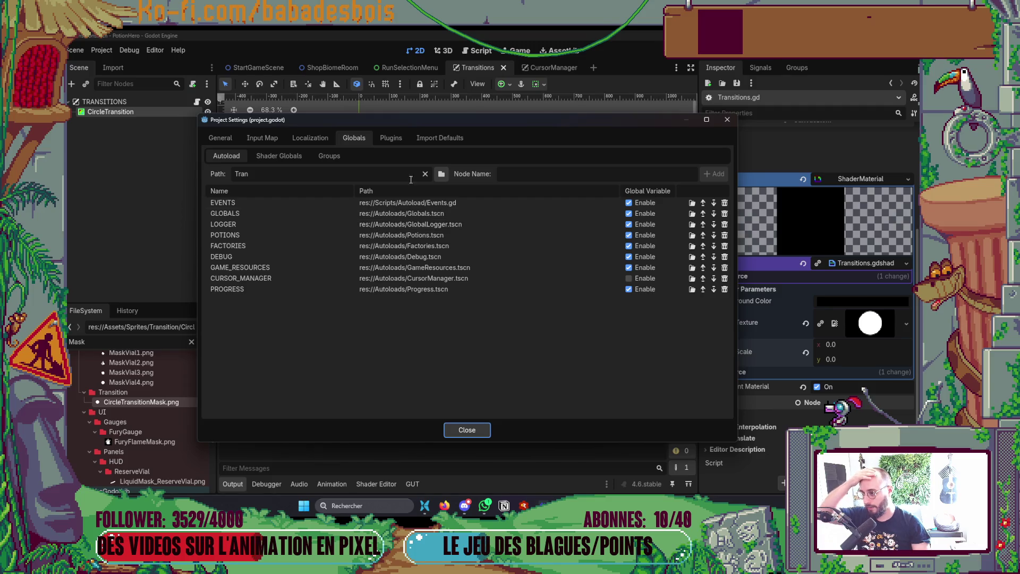
click(441, 174)
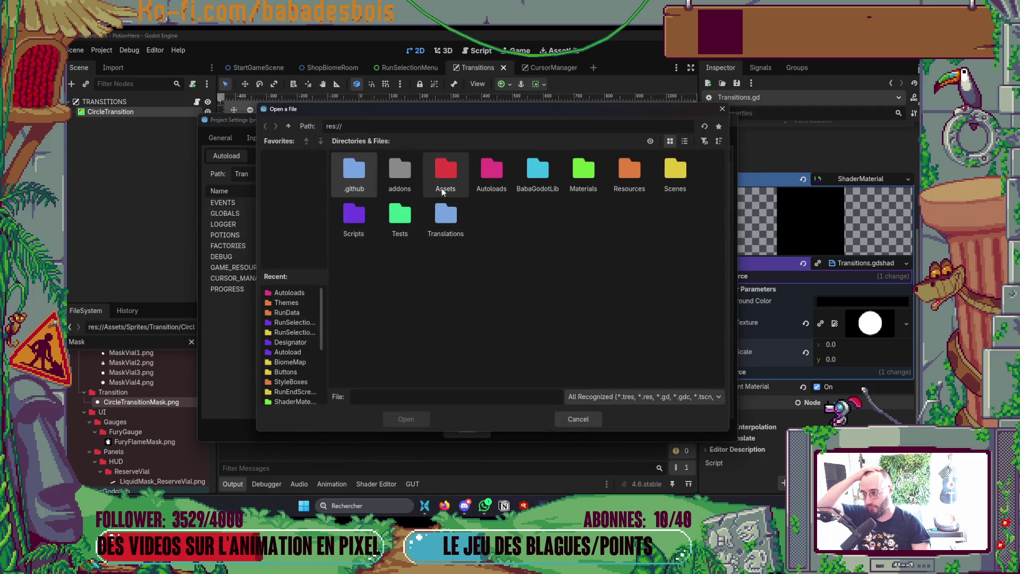
double_click(474, 173)
double_click(356, 226)
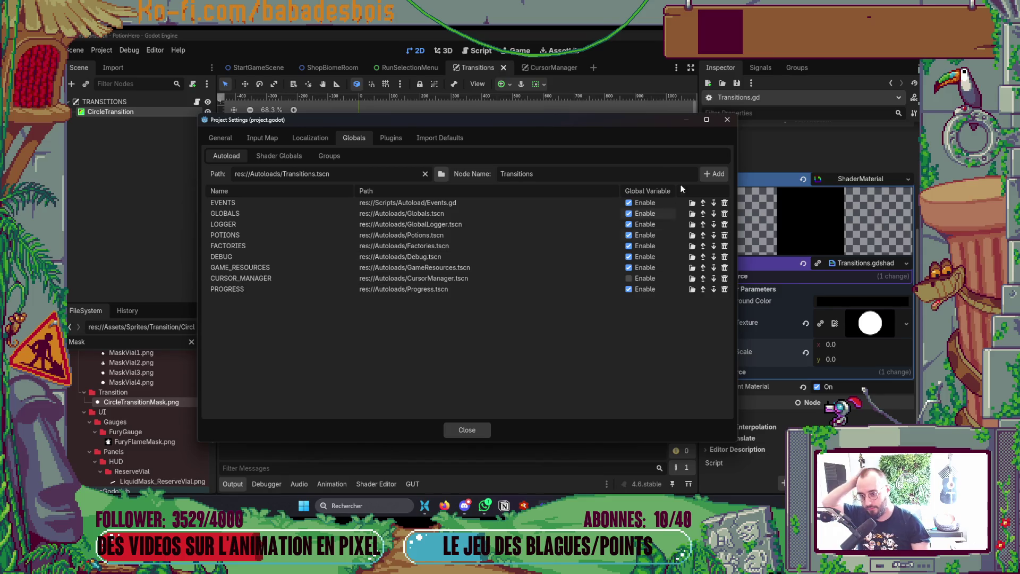
text(TRANSITION)
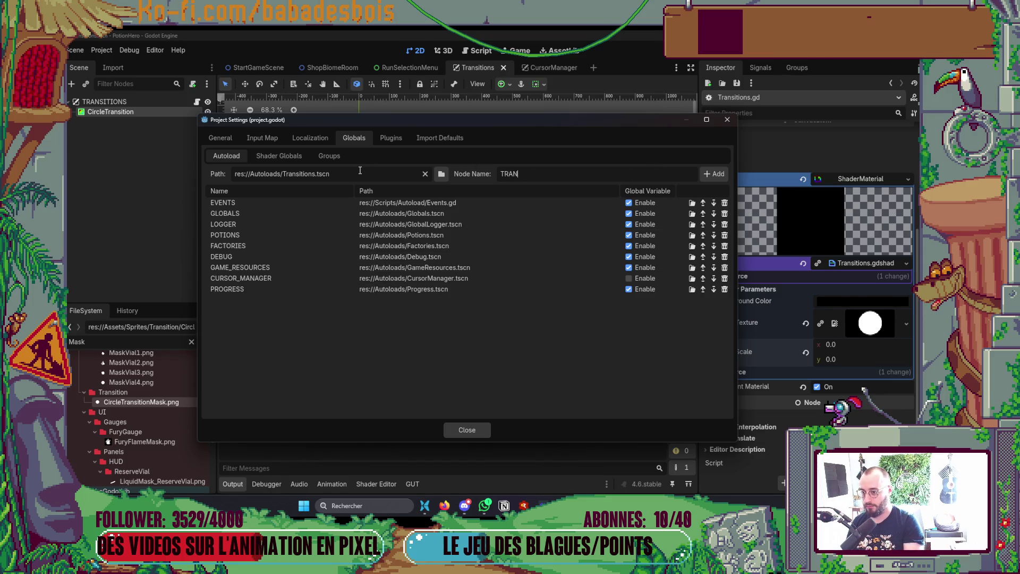
text(S)
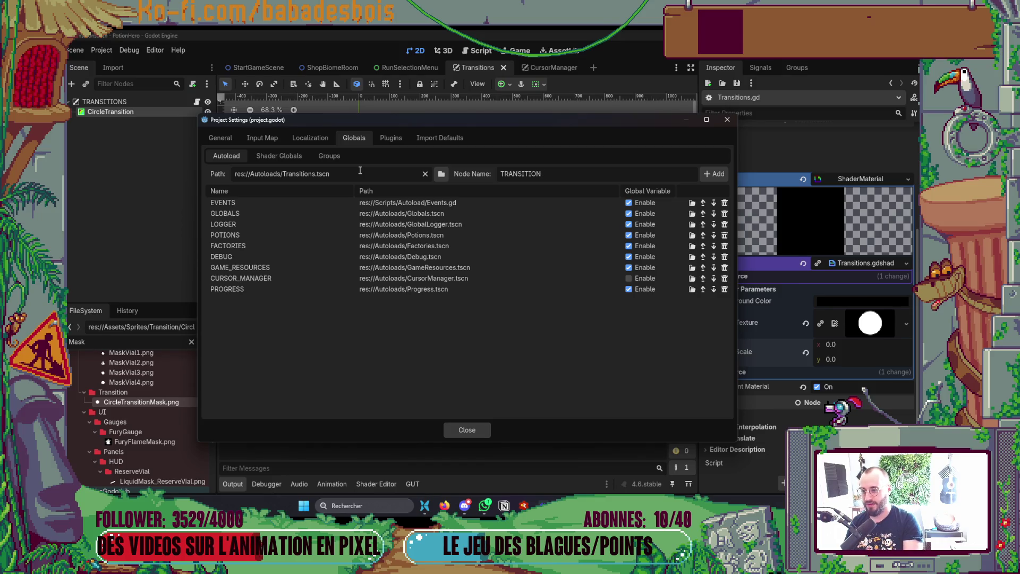
key(Return)
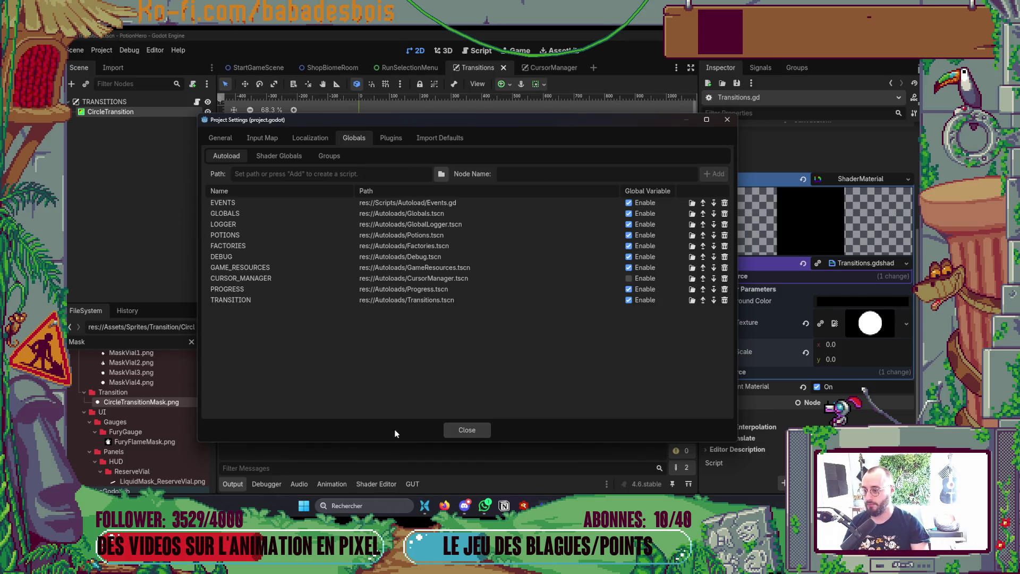
click(467, 430)
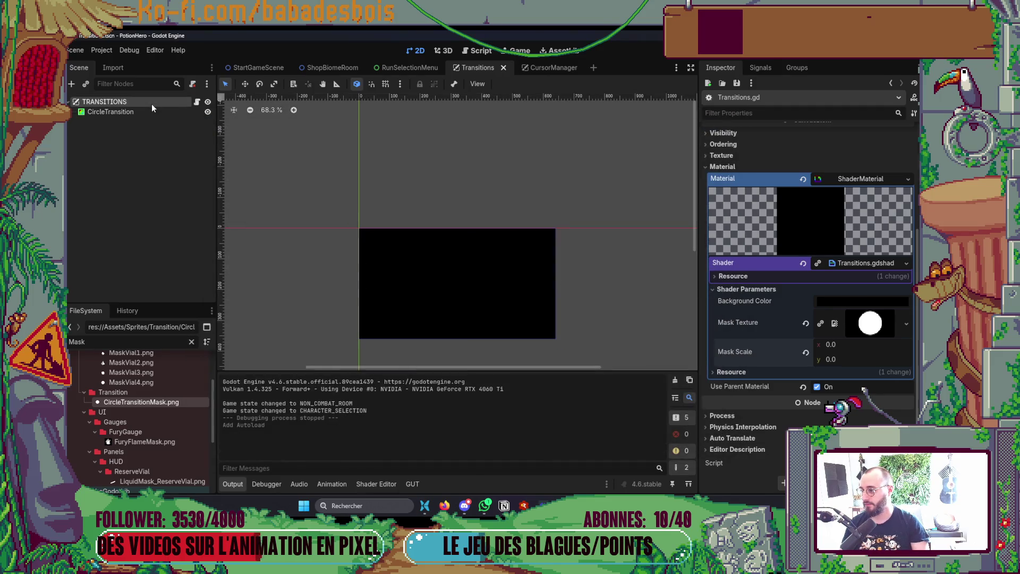
key(alt+Tab)
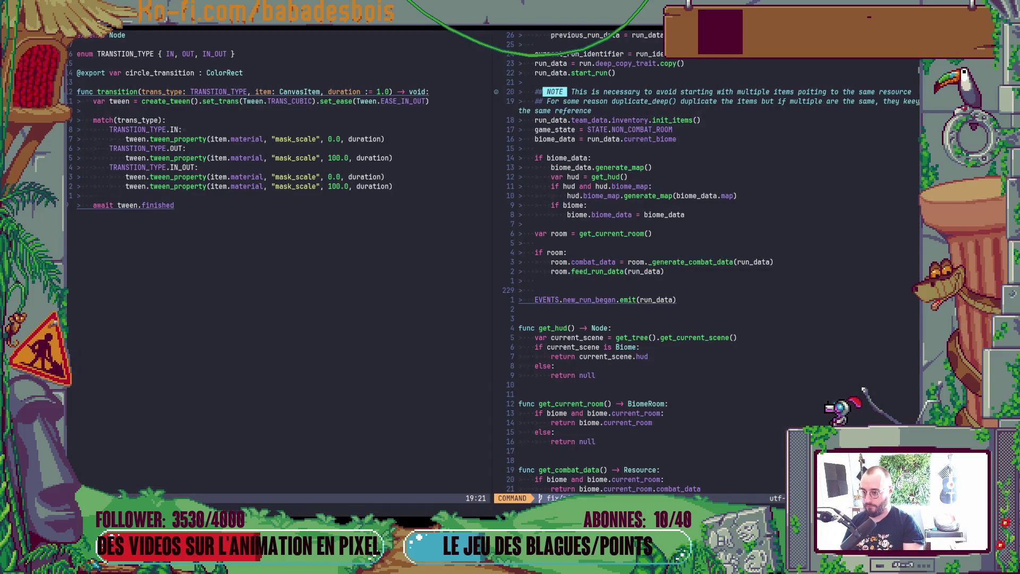
Add a TRANSITION.transition call after feed_run_data with TRANSITION.TRANSTION_TYPE.IN_OUT as first argument
text(o)
text(TRANSITION.)
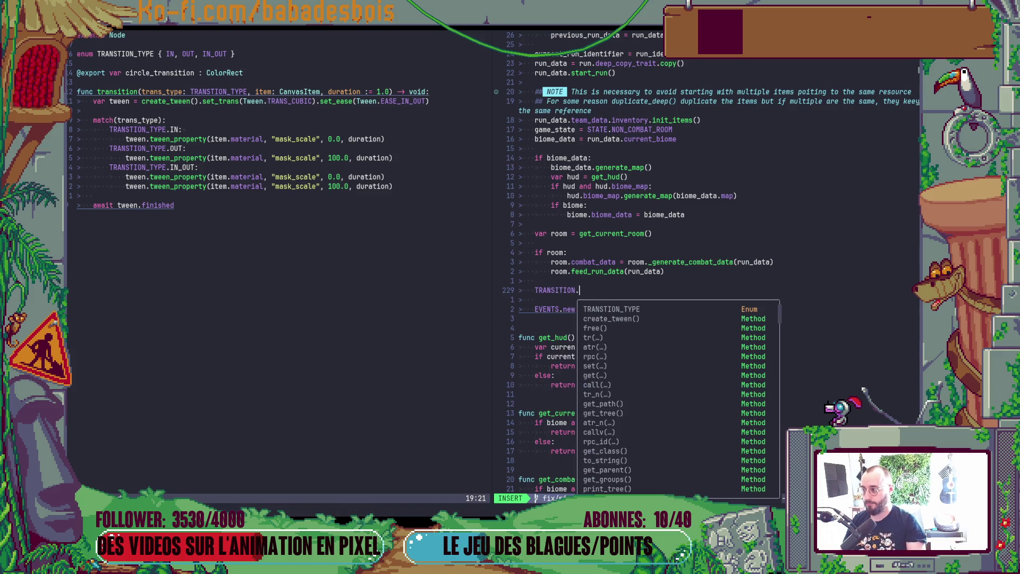
text(transition()
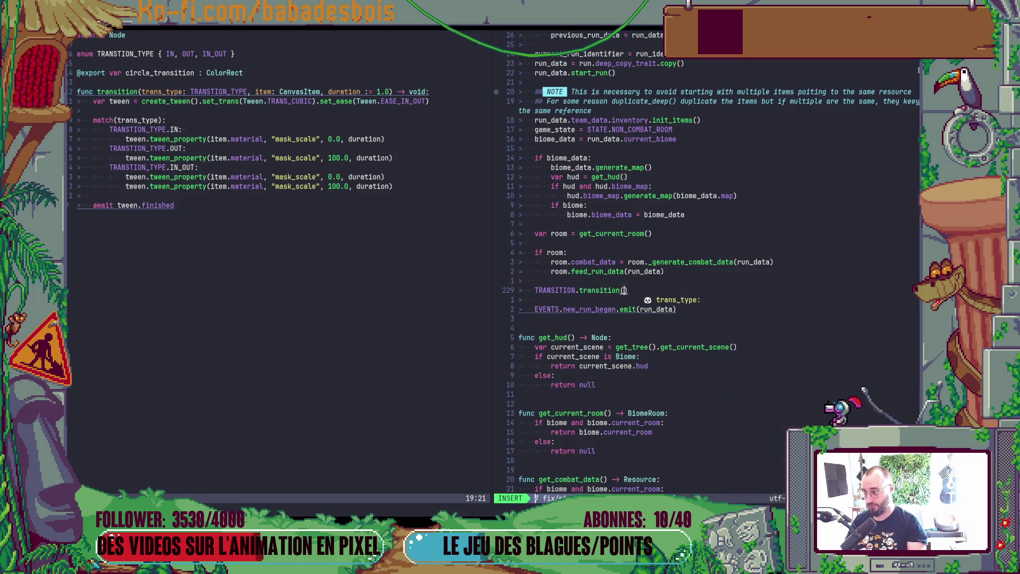
text(T)
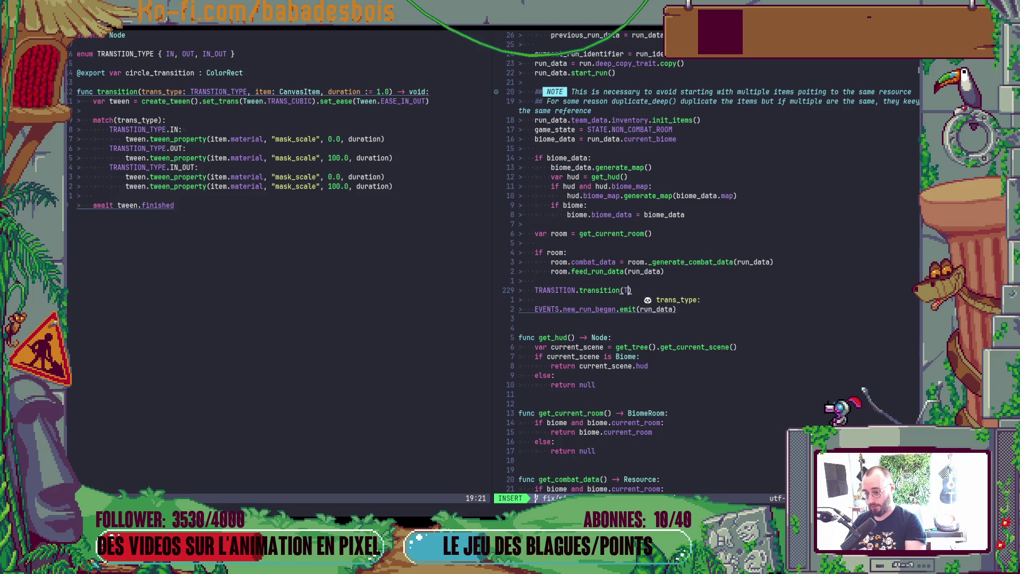
key(BackSpace)
text(T)
key(Return)
text(.)
text(TION.)
key(Return)
text(.TRANSTION_TYPE.)
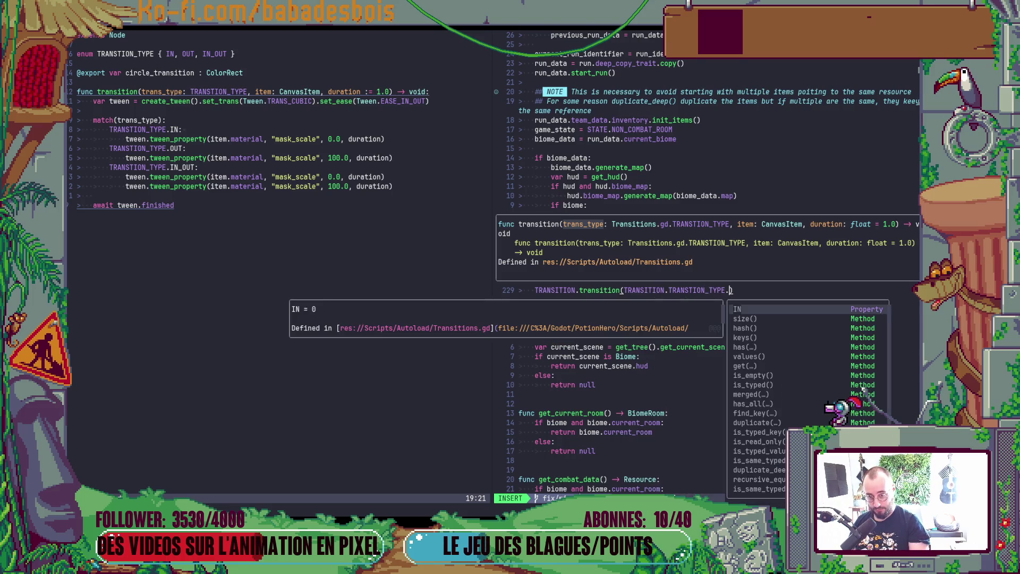
text(IN_OUT)
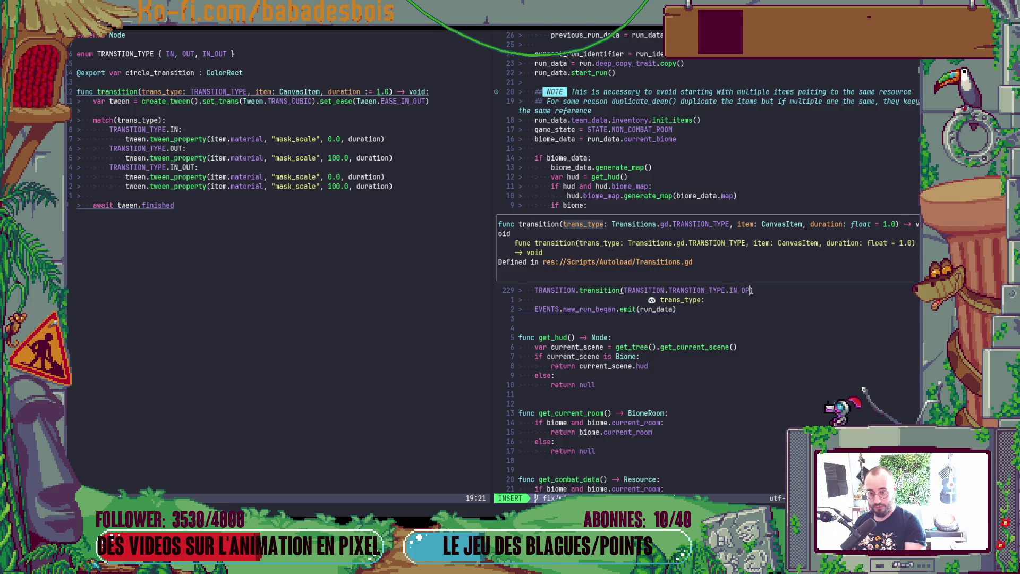
text(UT)
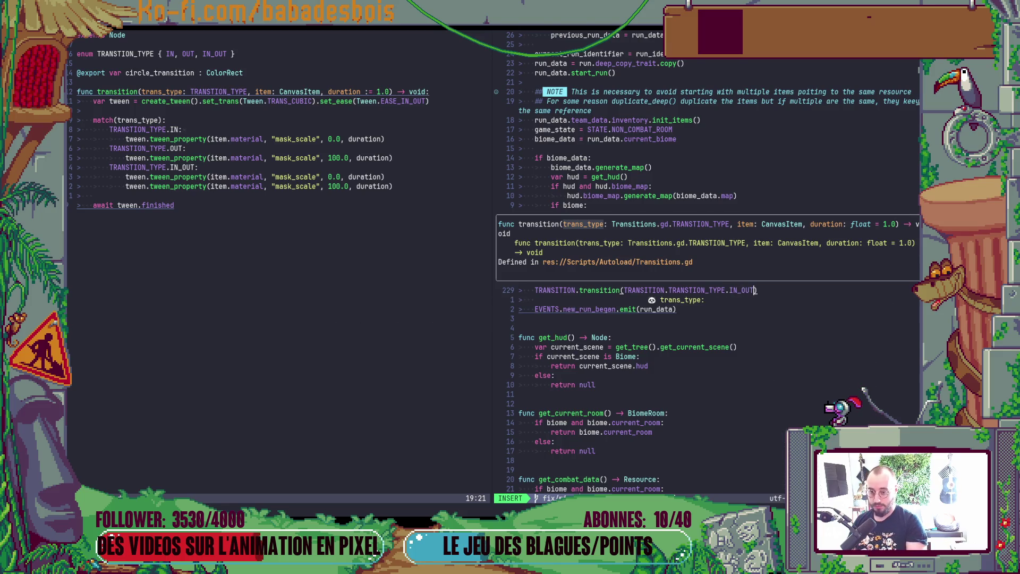
key(Escape)
key(asciicircum)
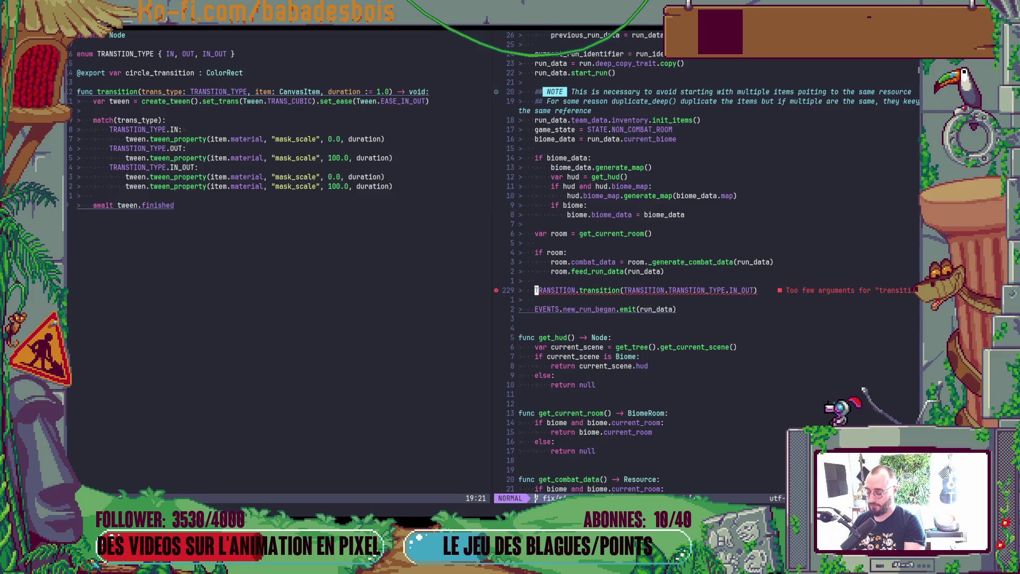
Break the call's arguments onto separate lines and add a comma after IN_OUT
key(shift+v)
key(l)
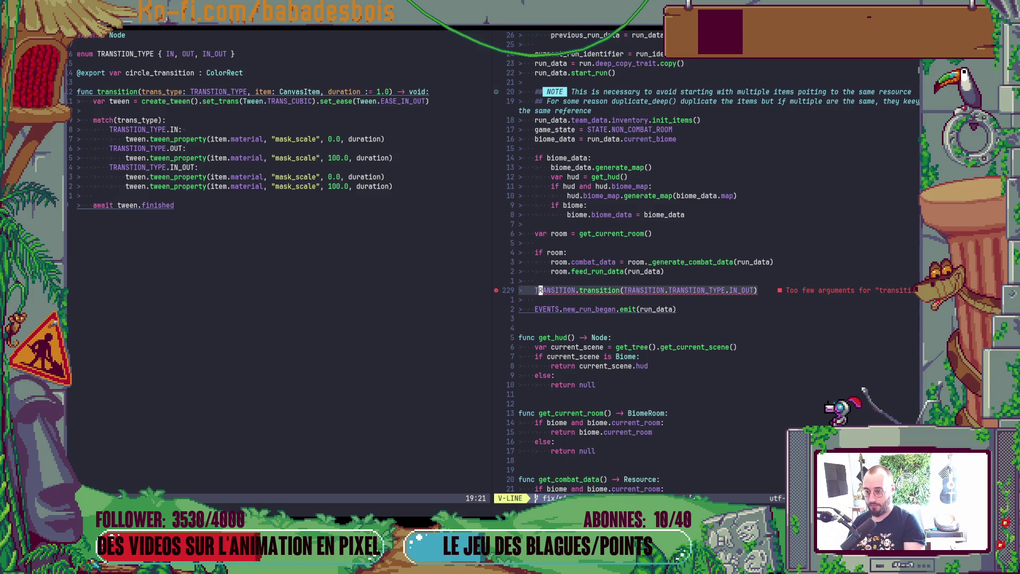
key(g)
key(S)
key(j)
key(j)
text(kA,)
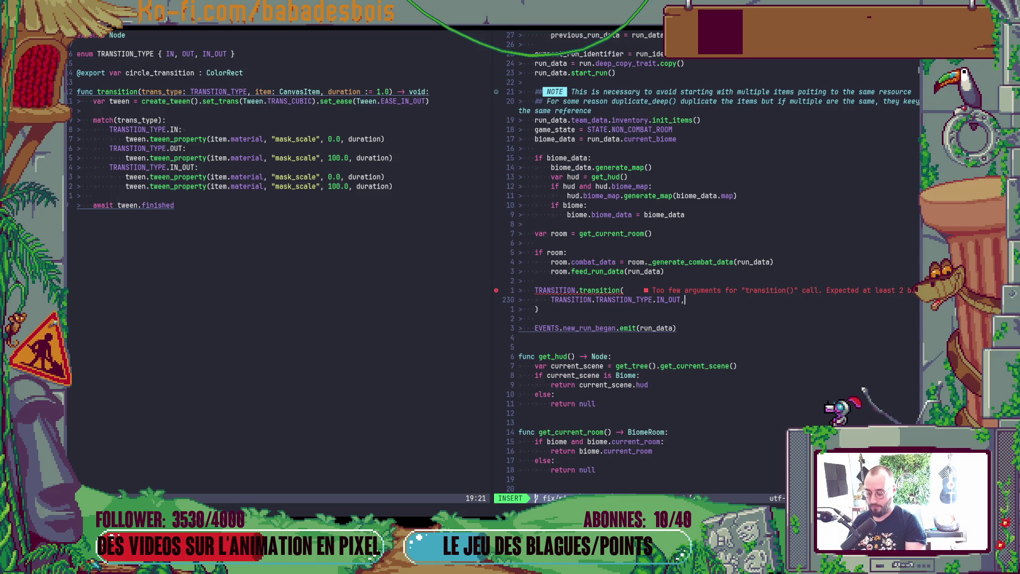
key(Return)
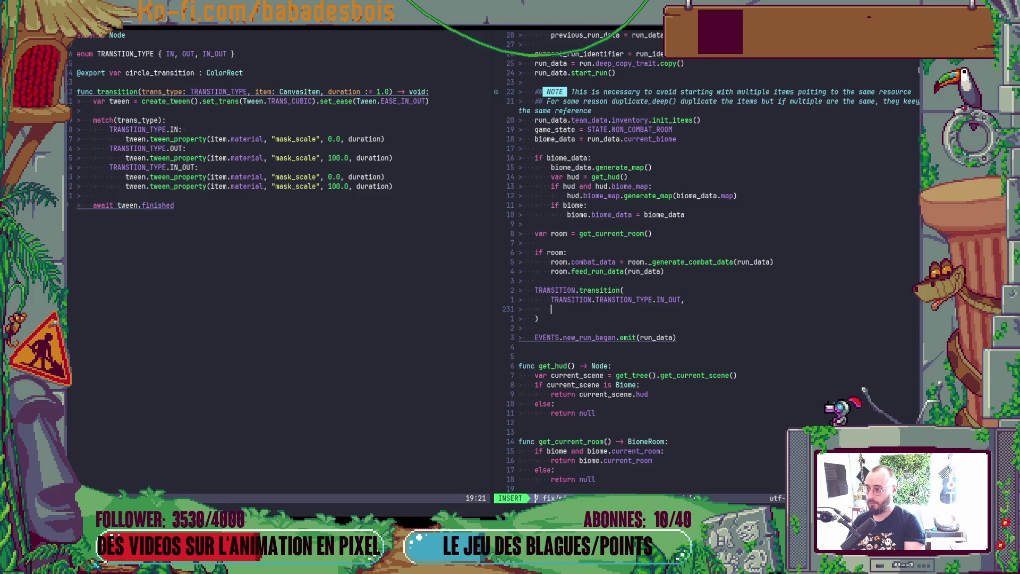
Add TRANSITION.circle_transition and duration 1.0 as the remaining arguments, then save Globals.gd
text(TRANSITION.ci)
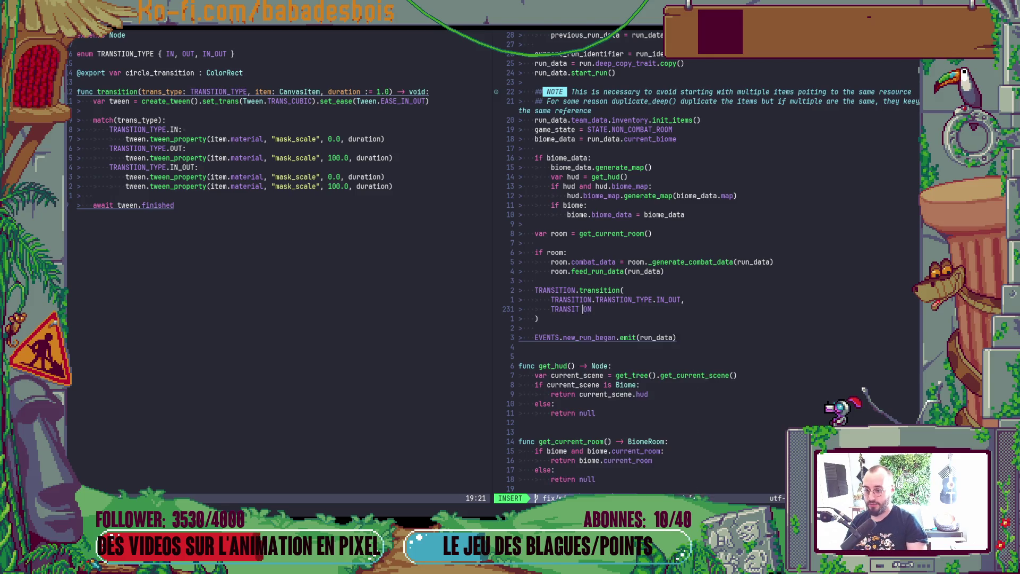
key(Tab)
text(,)
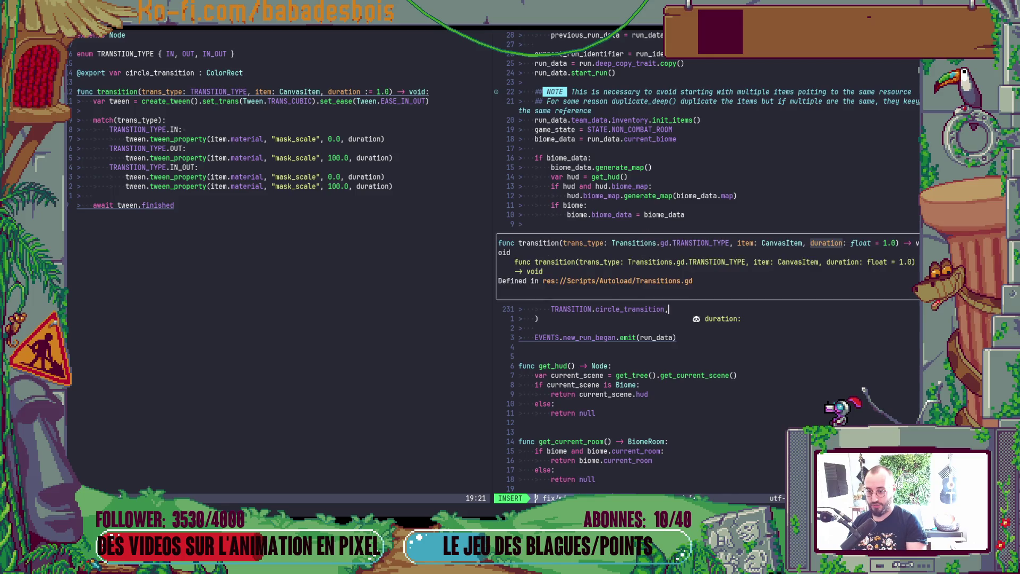
key(Return)
text(1.0)
key(Escape)
text(:w)
key(Return)
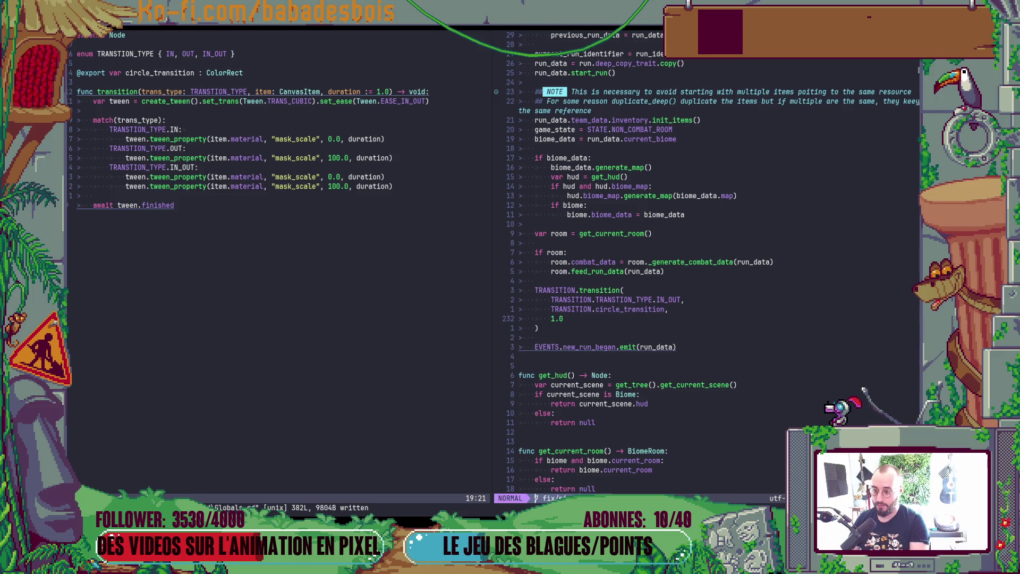
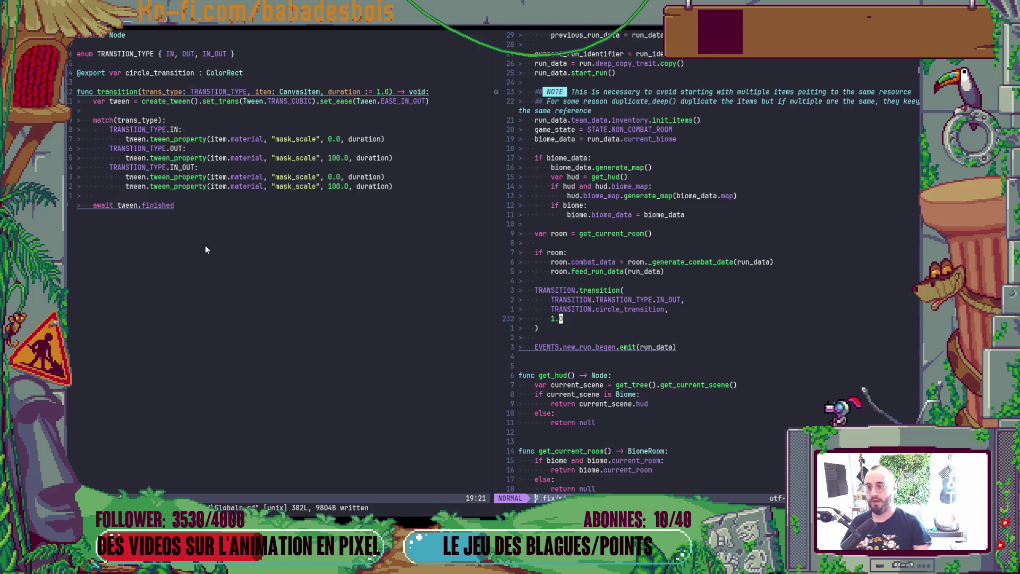
Trace start_run() into its TeamData definition, then return to new_run in Globals.gd
scroll(653, 191, up, 4)
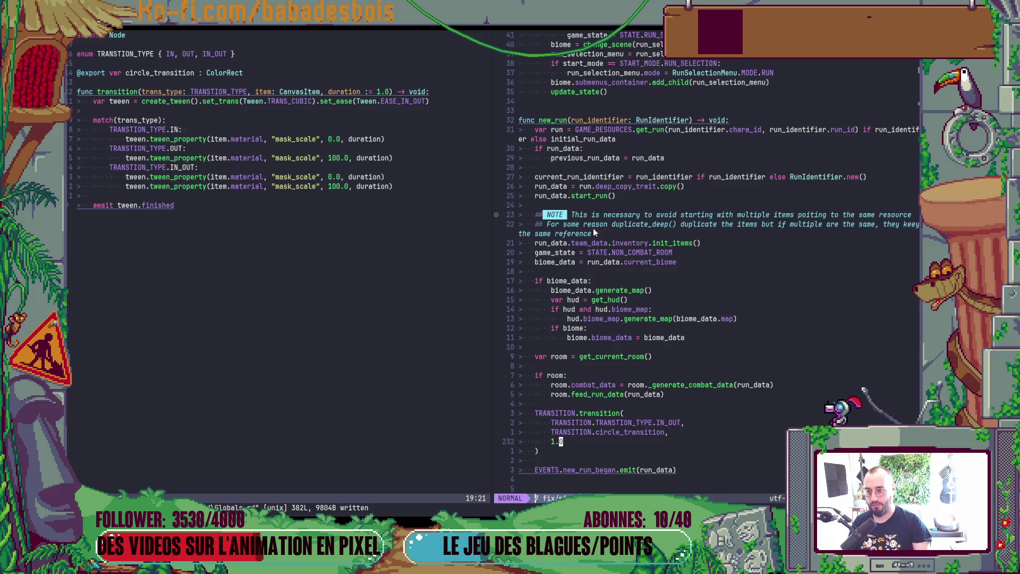
click(592, 196)
key(g)
key(d)
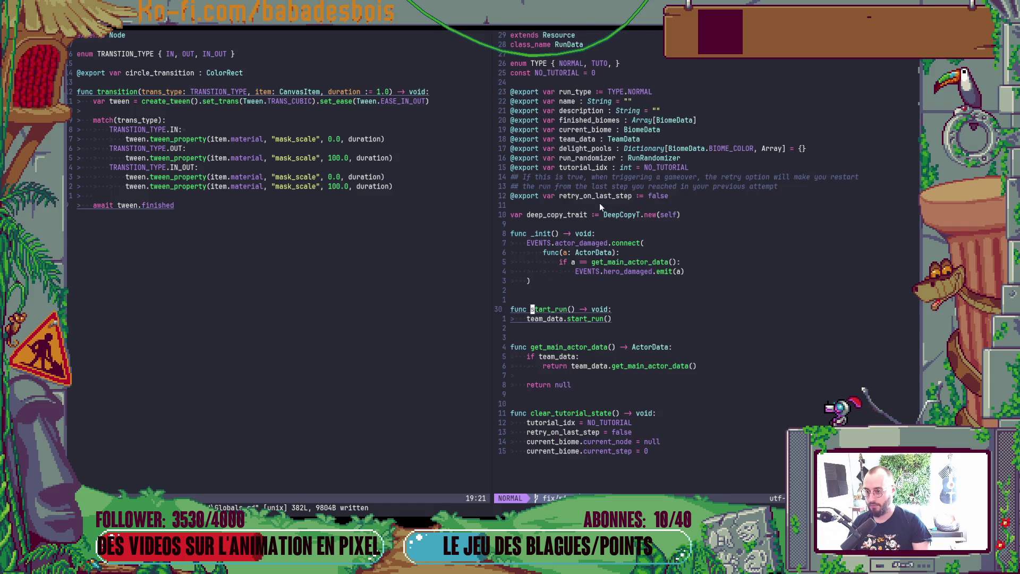
click(588, 262)
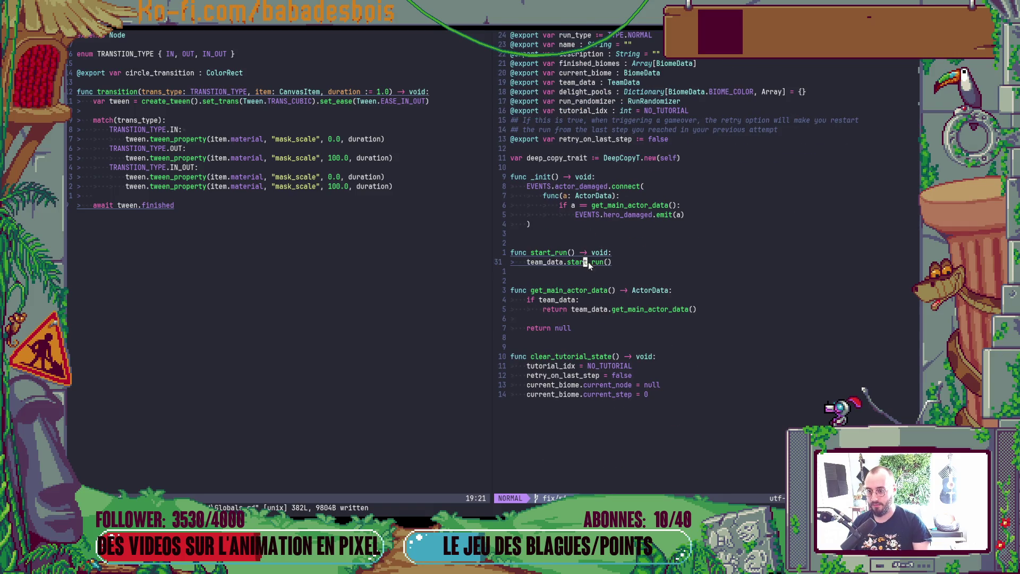
key(g)
key(d)
scroll(594, 262, down, 4)
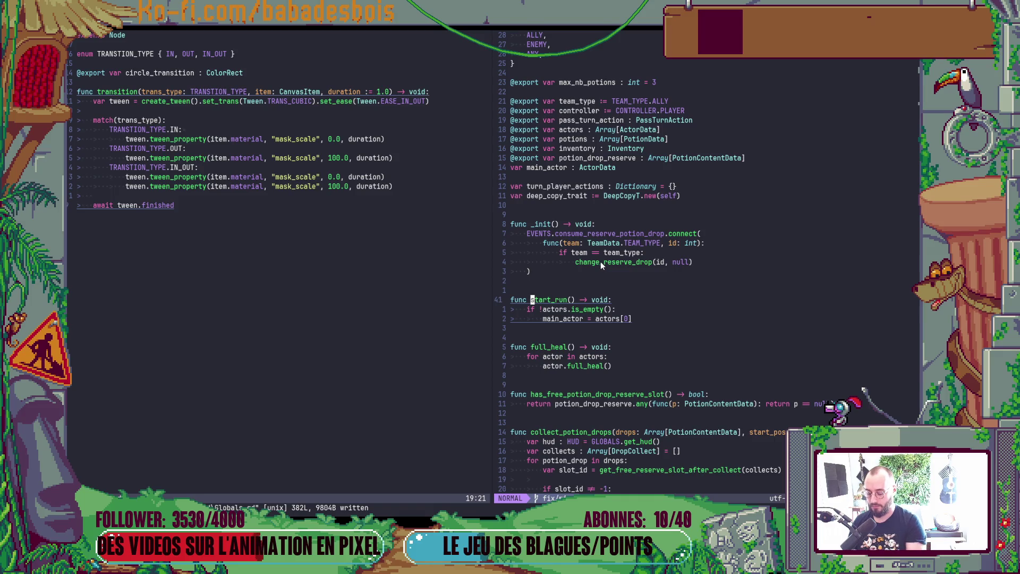
key(ctrl+o)
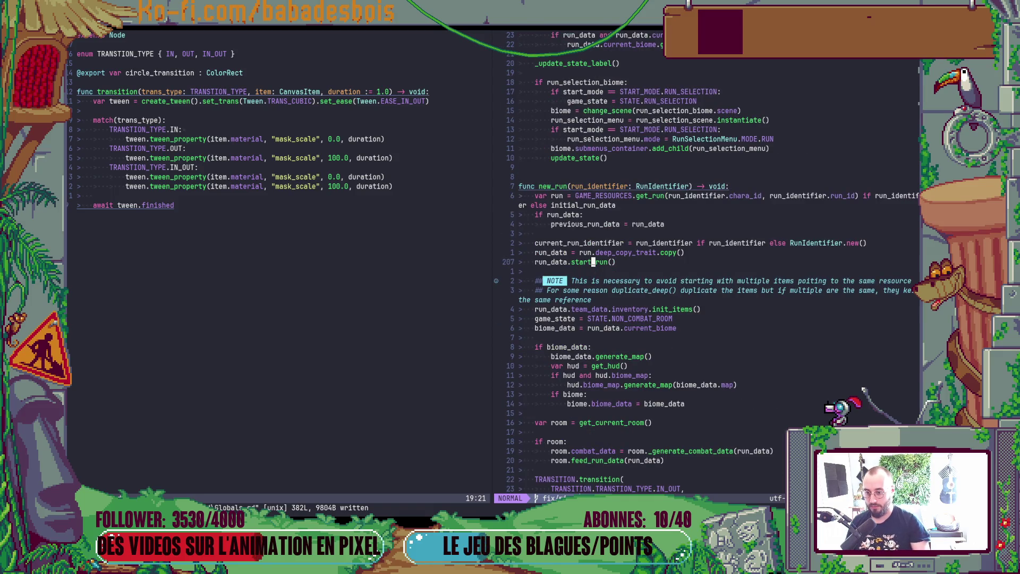
scroll(590, 263, down, 5)
Move the five-line TRANSITION.transition call above the run data copy line
click(577, 338)
key(V)
key(j)
key(j)
key(j)
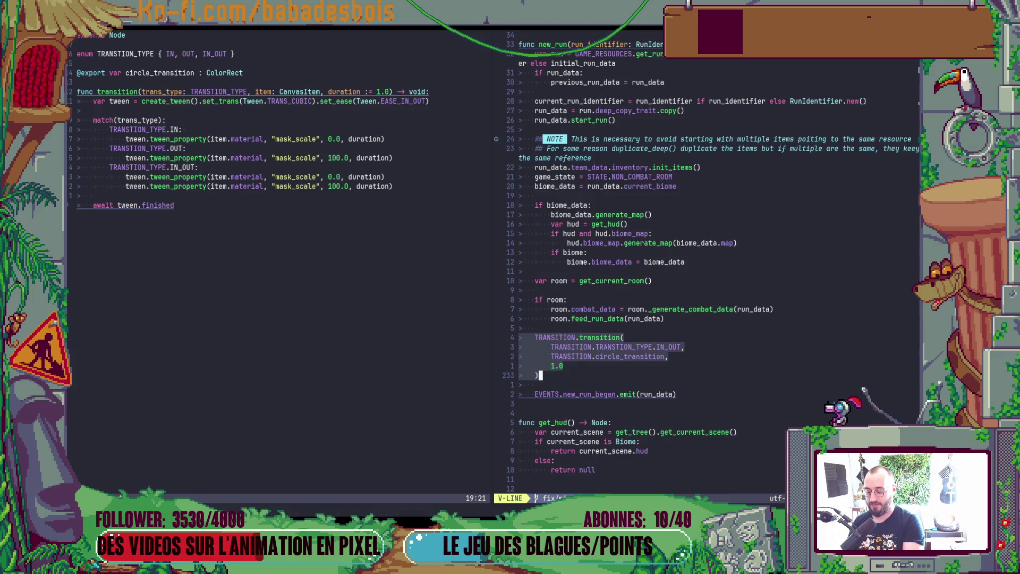
key(d)
key(k)
key(k)
key(k)
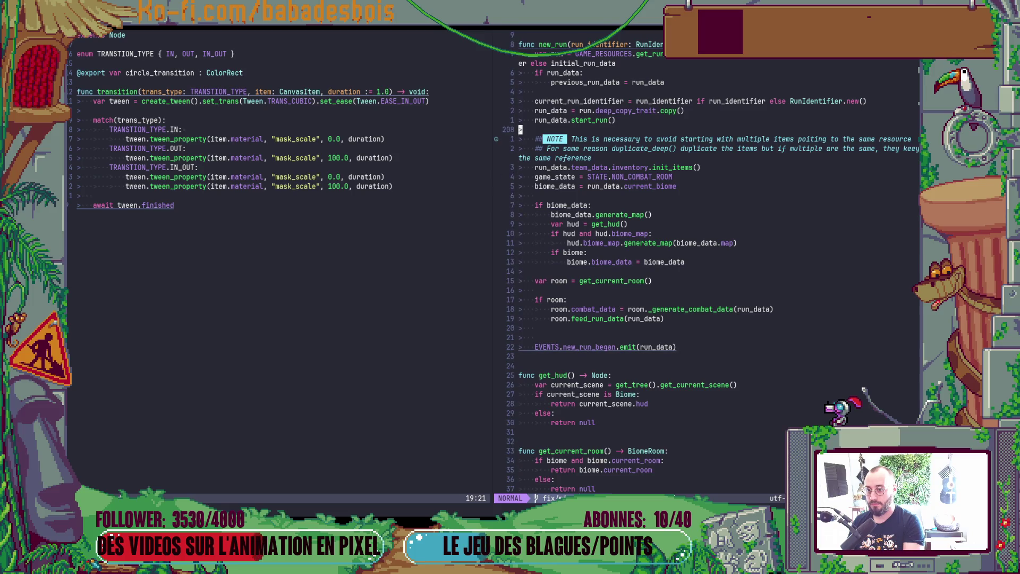
key(P)
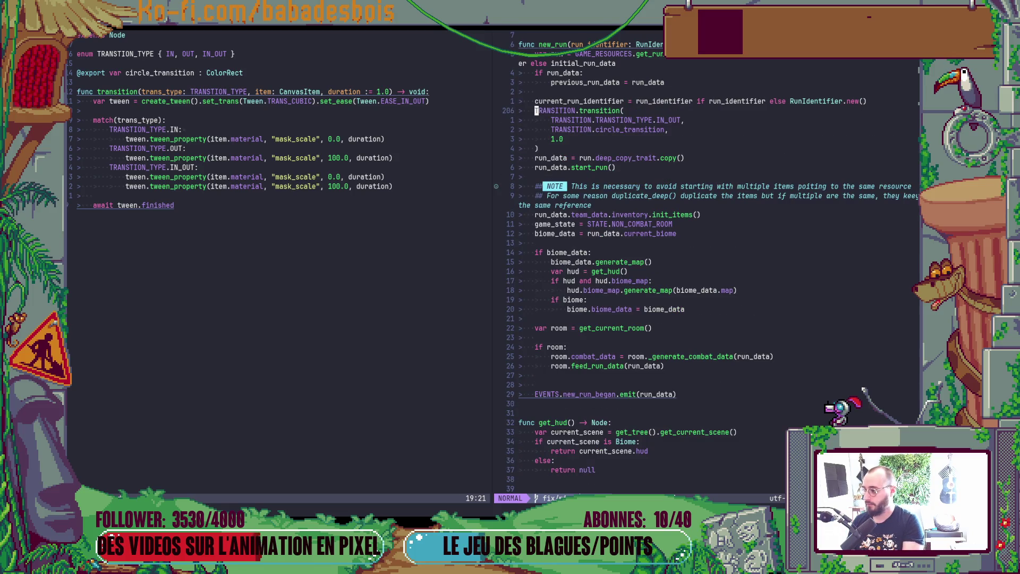
Check the Transitions script, then prefix the moved transition call with await
key(ctrl+w)
key(h)
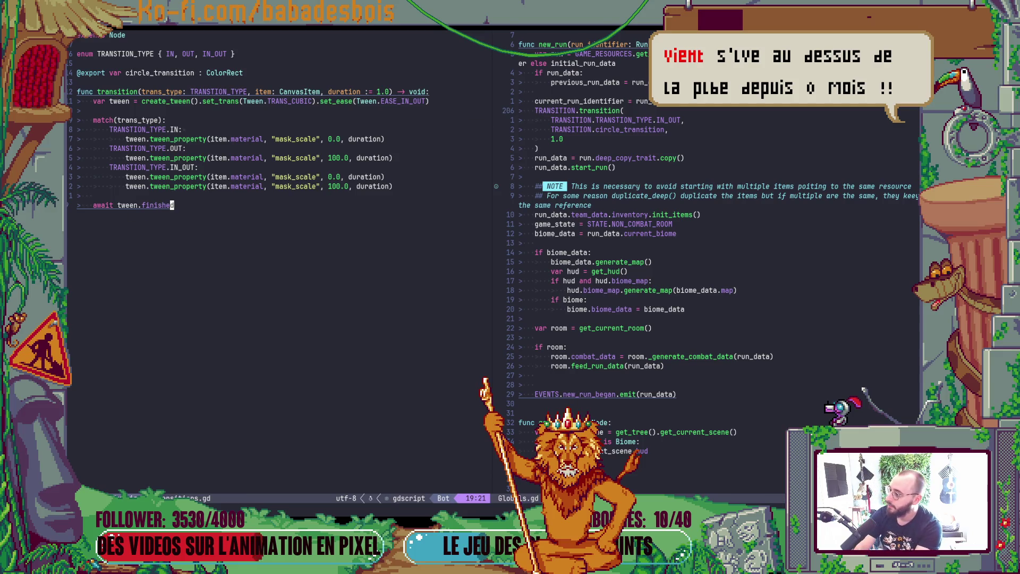
key(ctrl+w)
key(l)
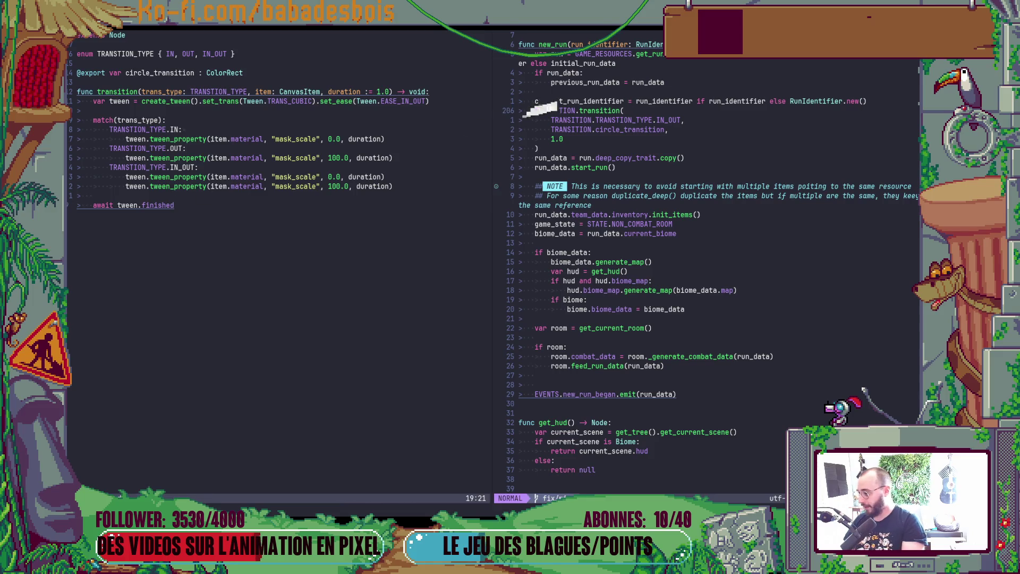
text(iawait)
key(Escape)
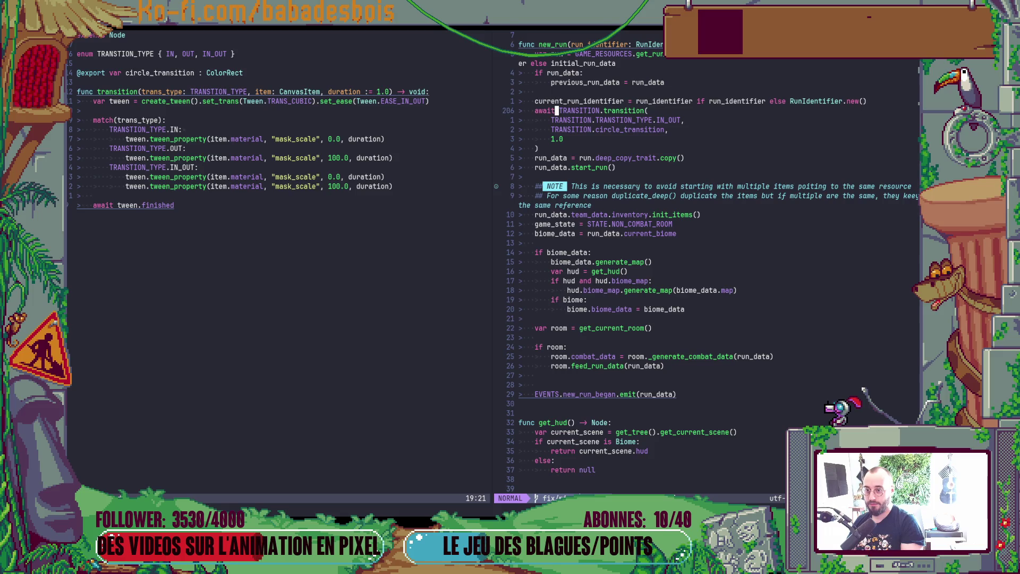
Change the transition type argument from IN_OUT to IN
key(j)
key(F)
key(_)
key(c)
key(w)
key(Escape)
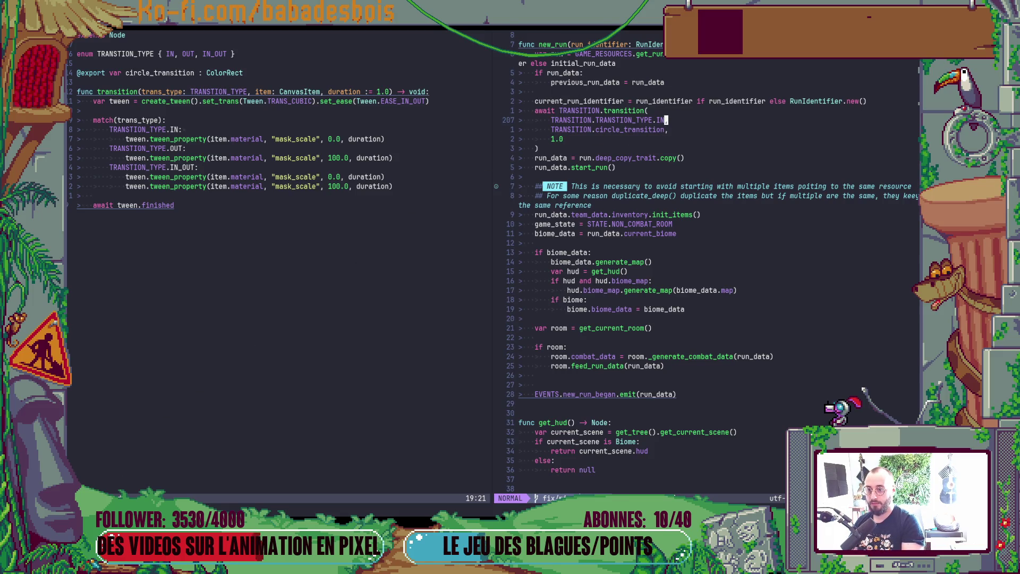
key(j)
key(j)
key(ctrl+w)
Divide both IN_OUT tween durations in Transitions.gd by 2.0
key(h)
key(k)
key(k)
key(k)
key(t))
text(ation)
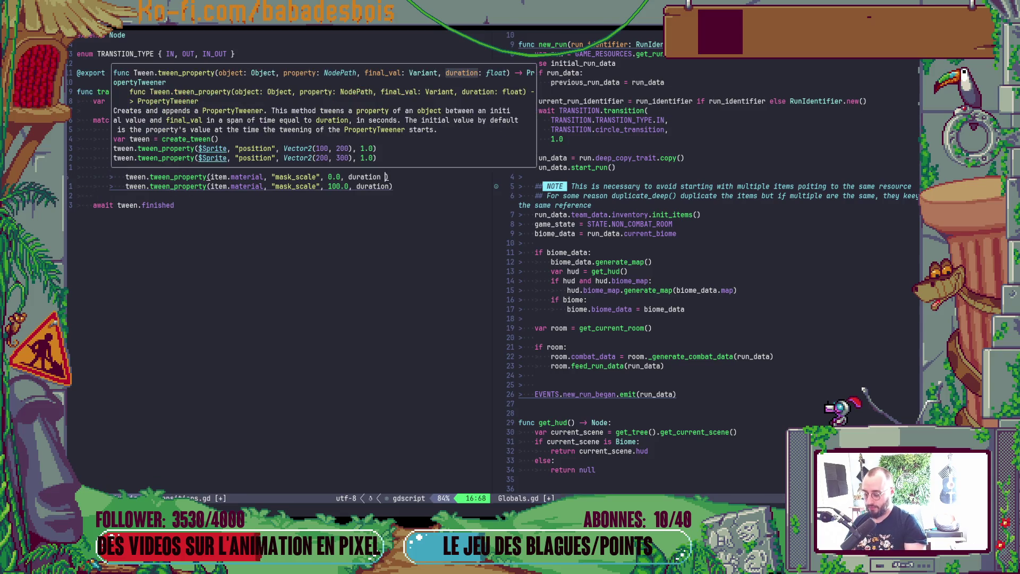
text( / 2)
key(Escape)
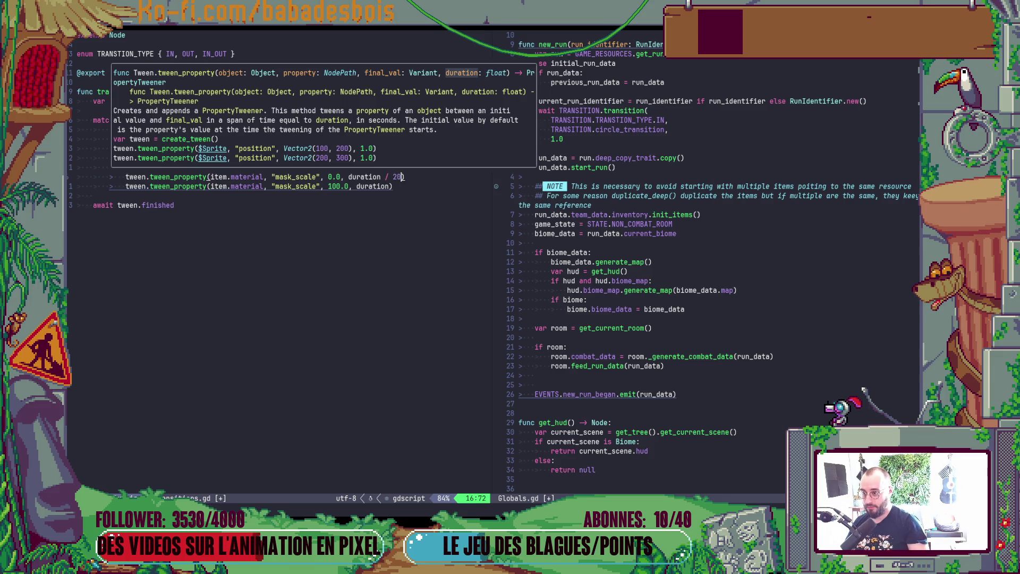
text(a.0)
key(Escape)
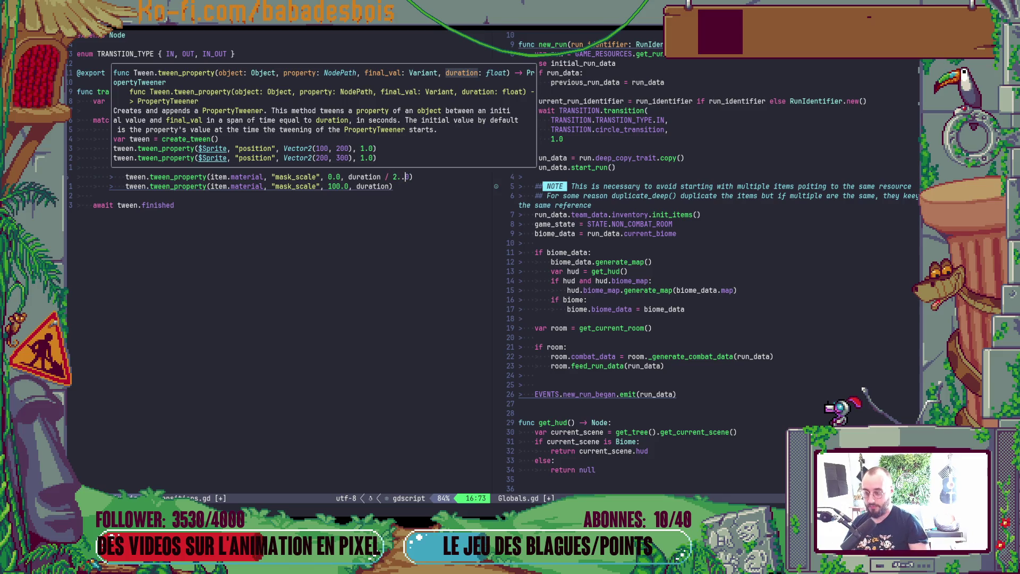
text(j)
text(i / 2.0)
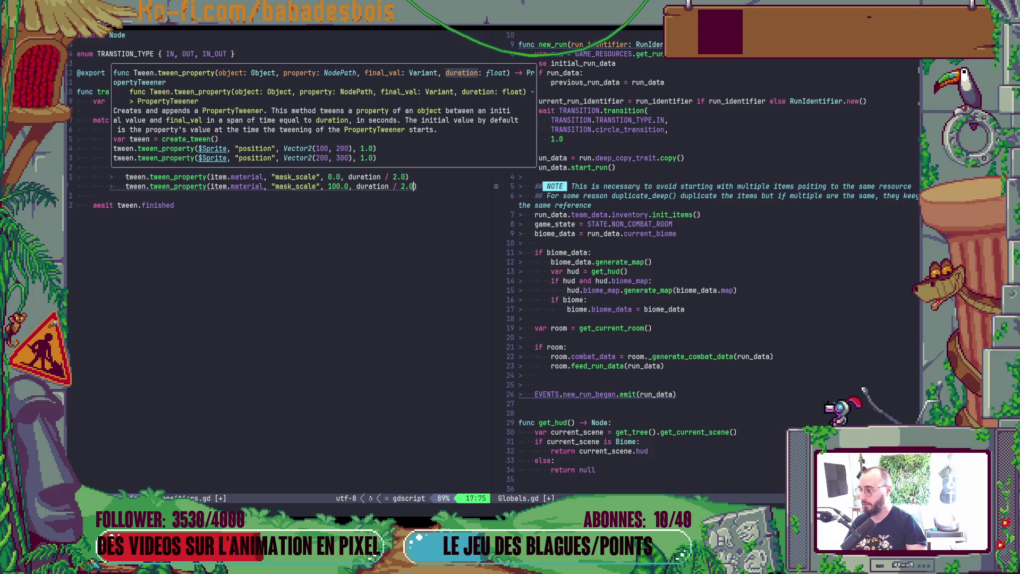
key(Escape)
Save Globals.gd and change the new-run IN transition duration from 1.0 to 0.5
key(ctrl+w)
text(l:w)
key(Return)
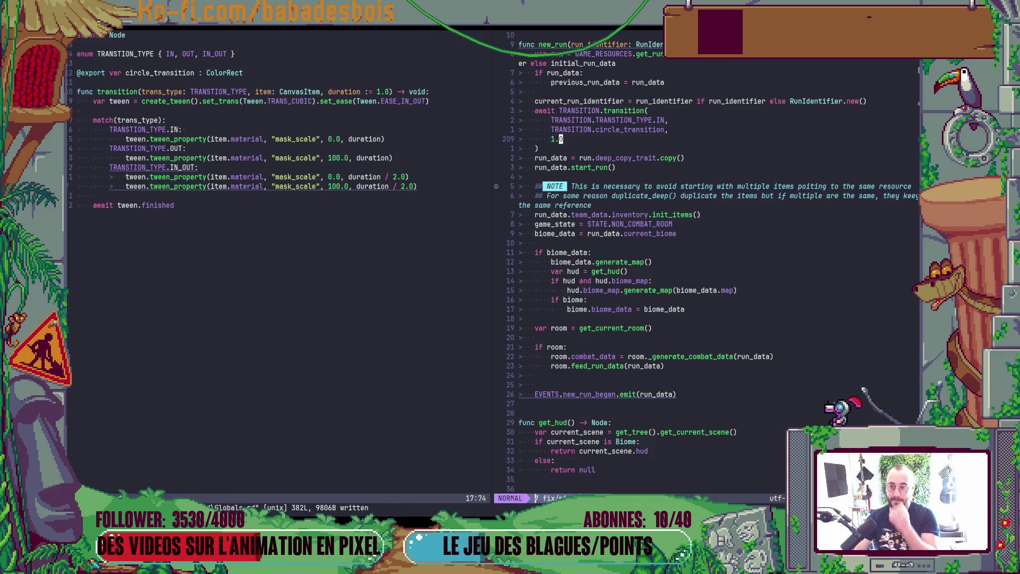
key(^)
key($)
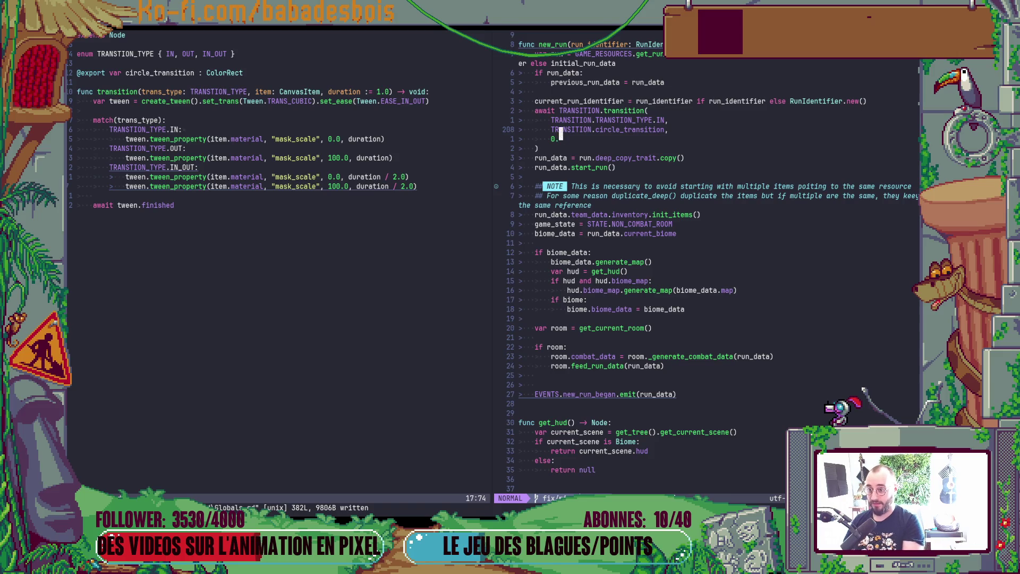
Duplicate the transition call above new_run_began.emit as a 0.5 OUT transition
key(v)
key(i)
key(()
key(y)
key(j)
key(j)
key(j)
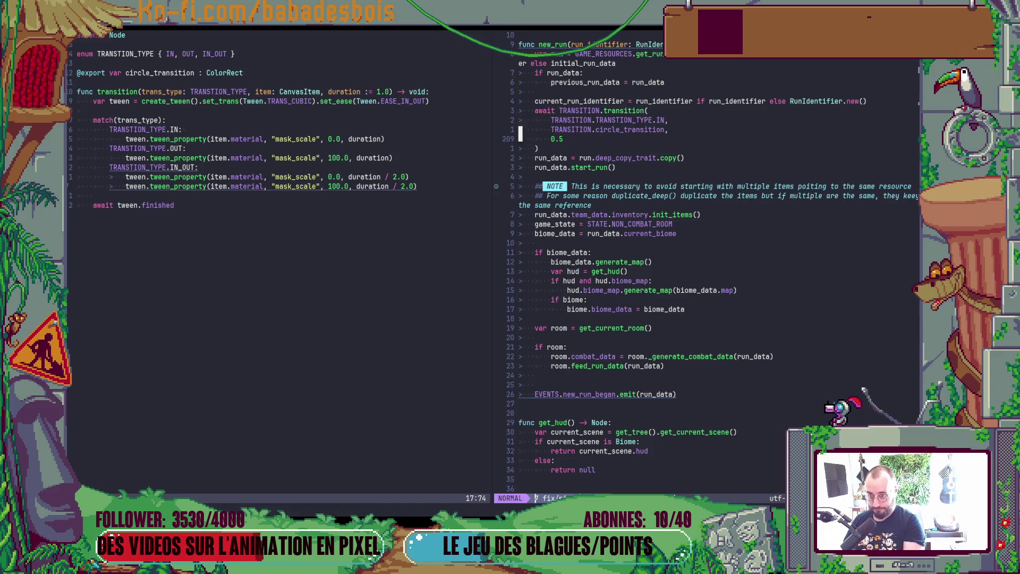
key(k)
key(k)
key(p)
key(j)
text($bciwOUT)
key(Escape)
key(j)
key(j)
key(j)
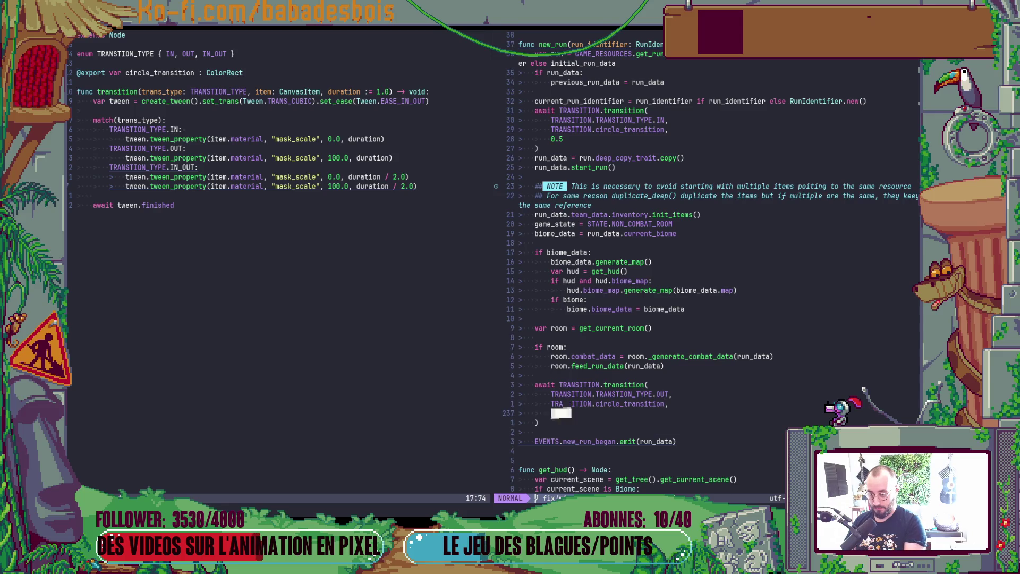
key(j)
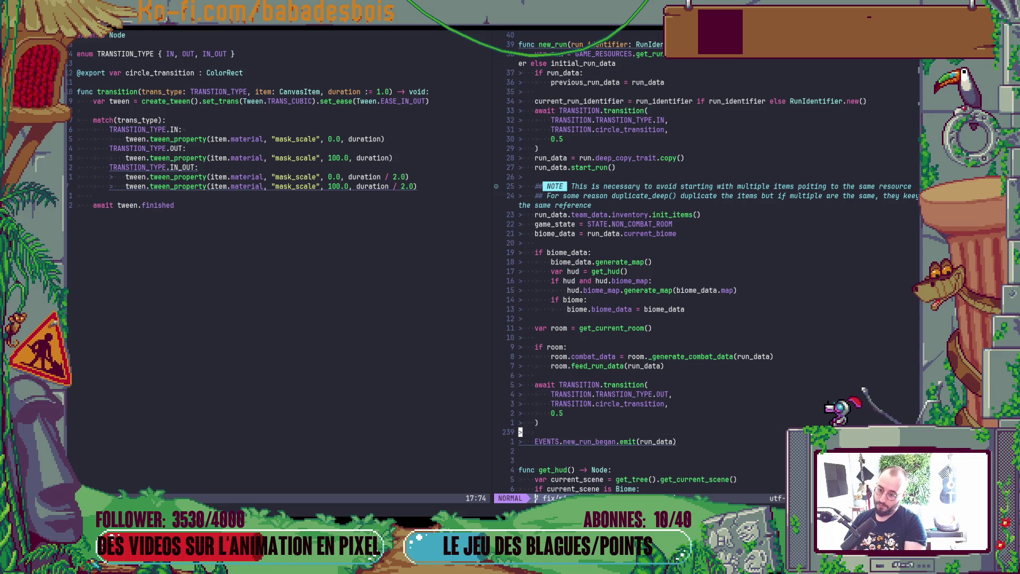
key(alt+Tab)
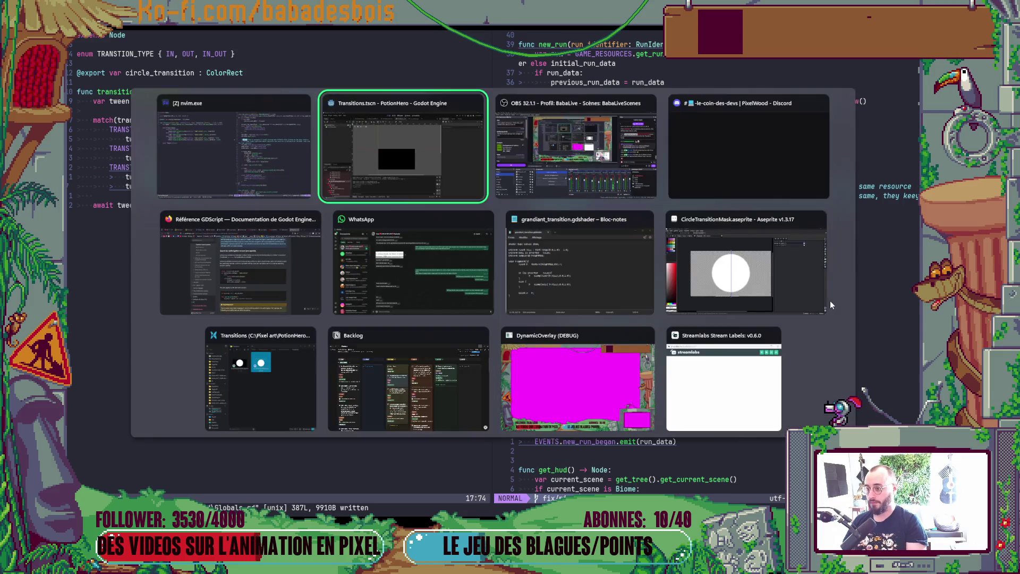
Assign CircleTransition to the Circle Transition field and run the game to test
key(F5)
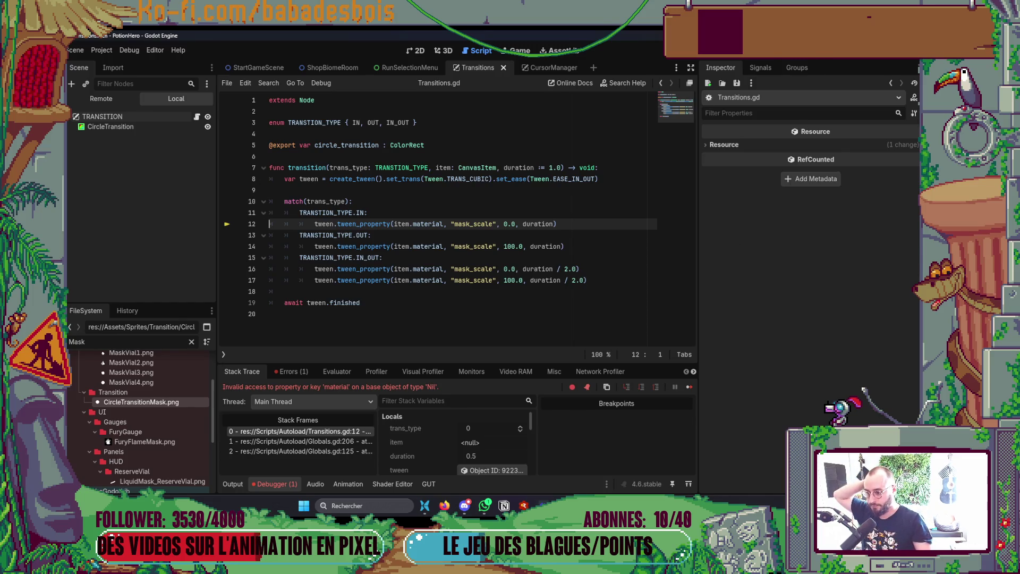
click(700, 50)
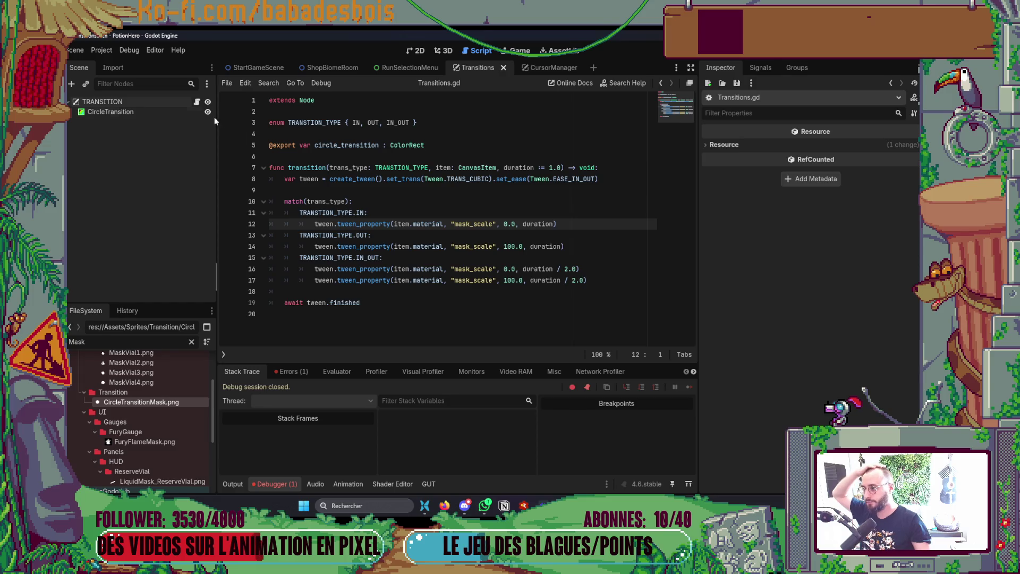
click(839, 147)
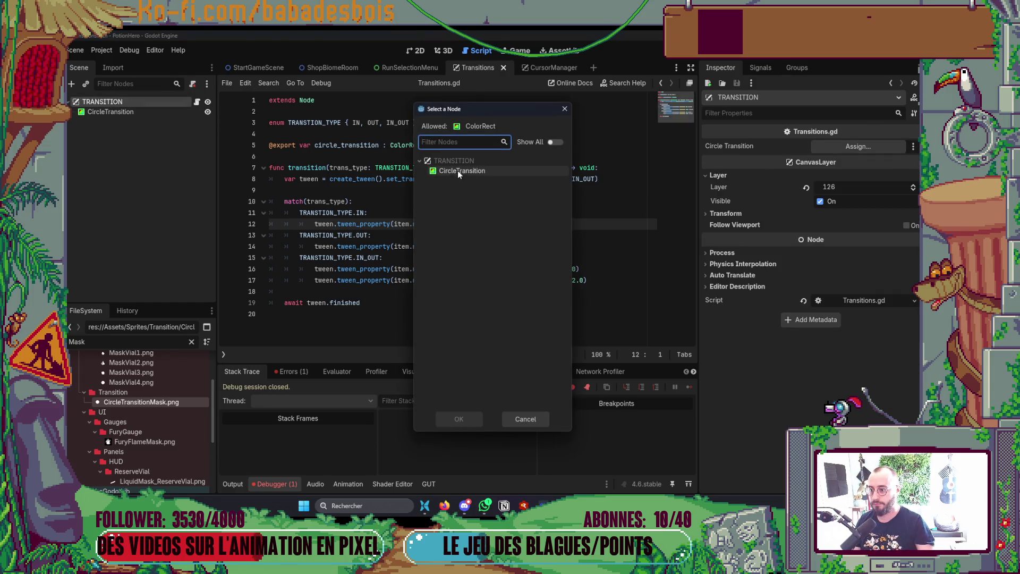
double_click(457, 169)
key(F5)
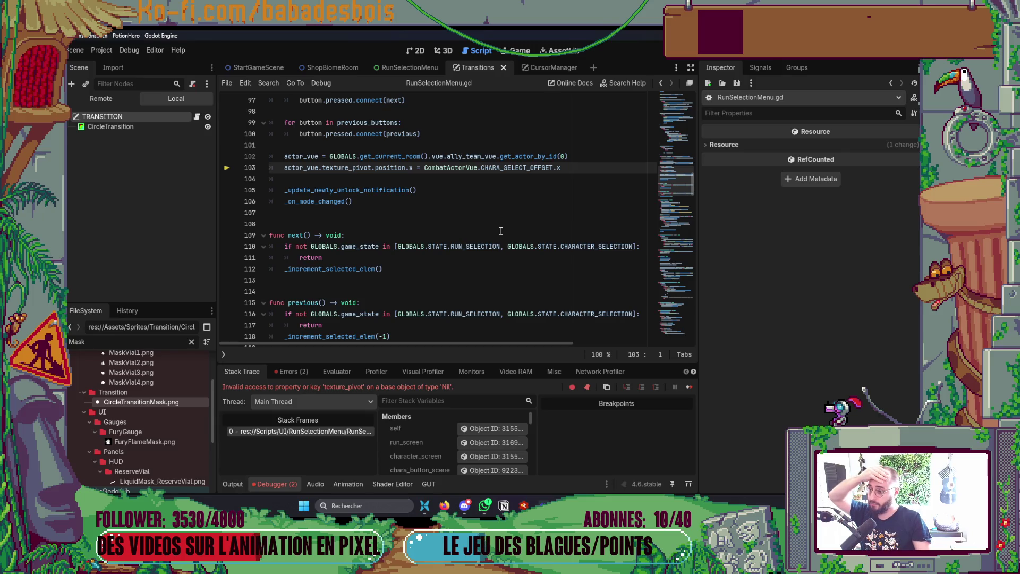
scroll(500, 231, up, 2)
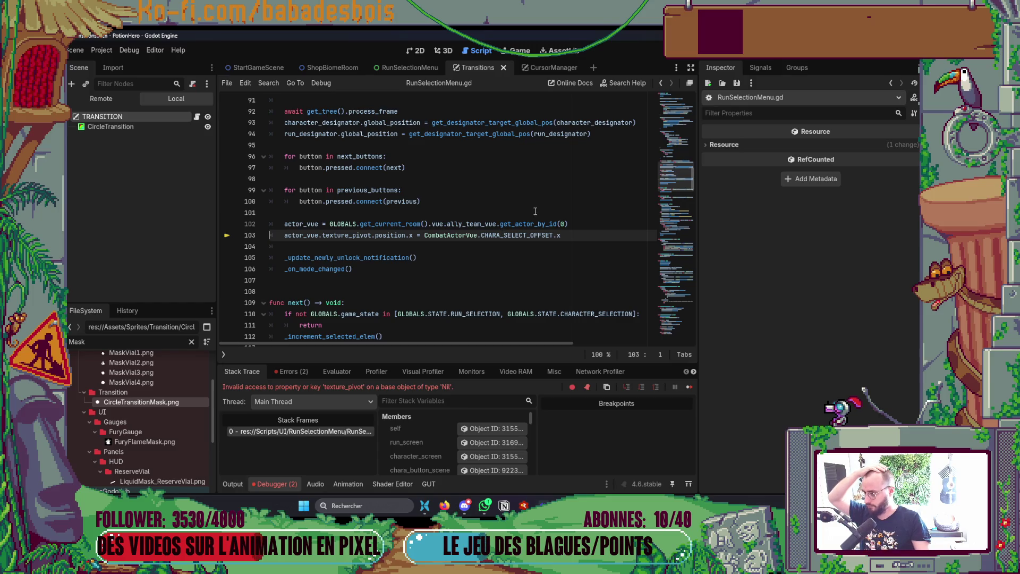
click(821, 60)
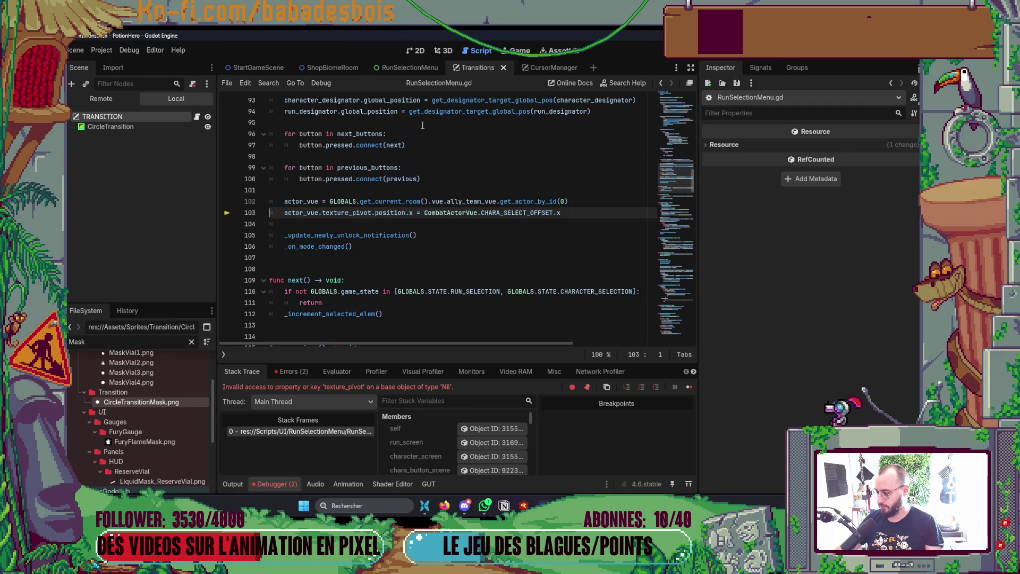
Open the mask_scale error in Transitions.gd, try a shader_parameter prefix on line 12, then remove it
click(295, 371)
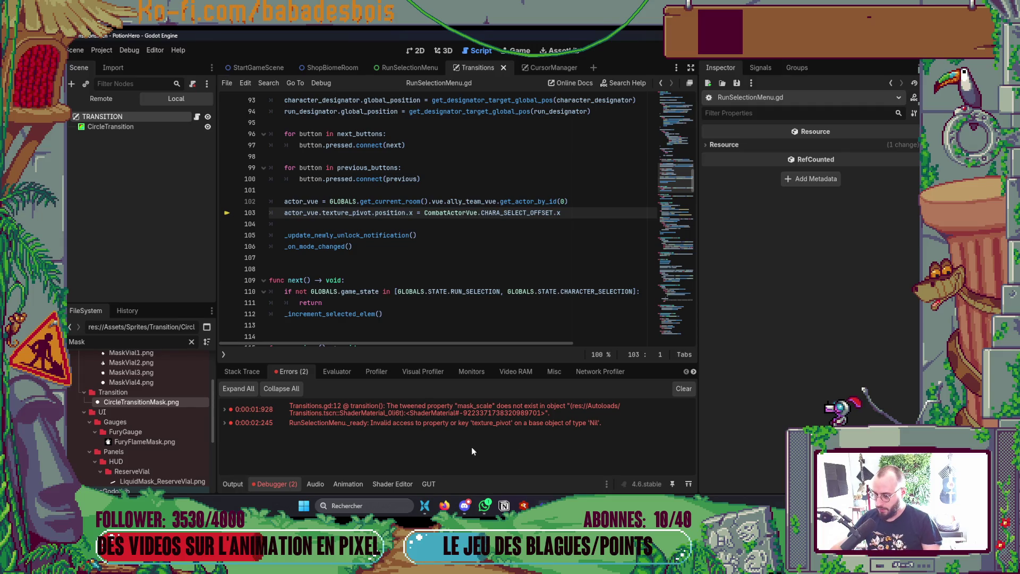
click(496, 413)
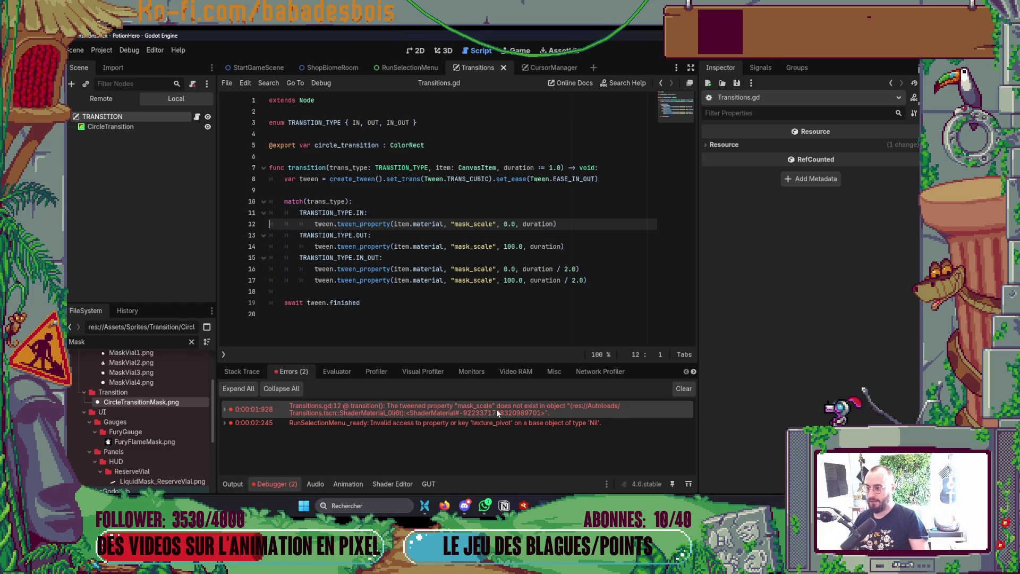
click(454, 224)
text(sha)
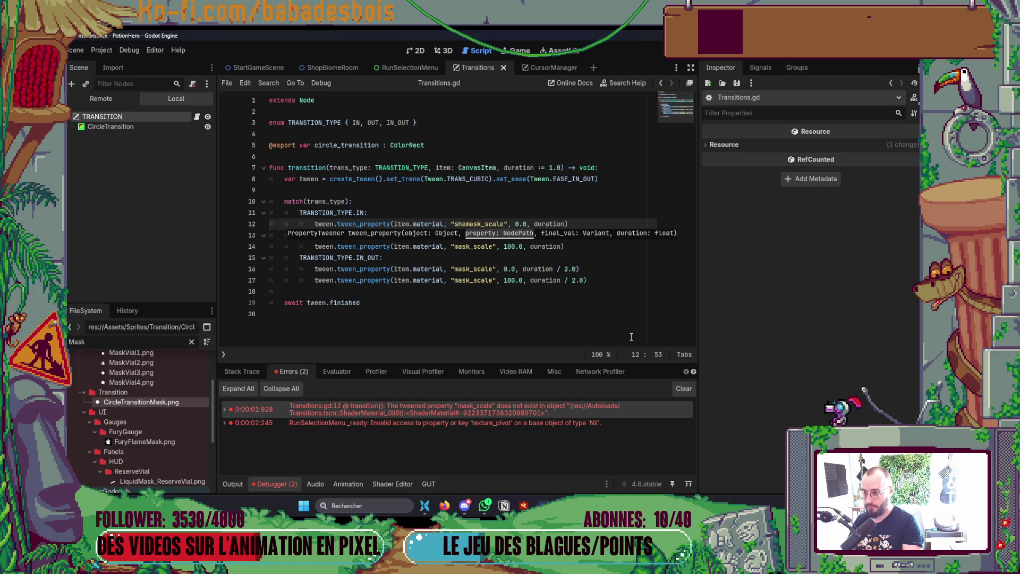
text(der_parame)
key(BackSpace)
text(ter)
key(BackSpace)
key(BackSpace)
key(BackSpace)
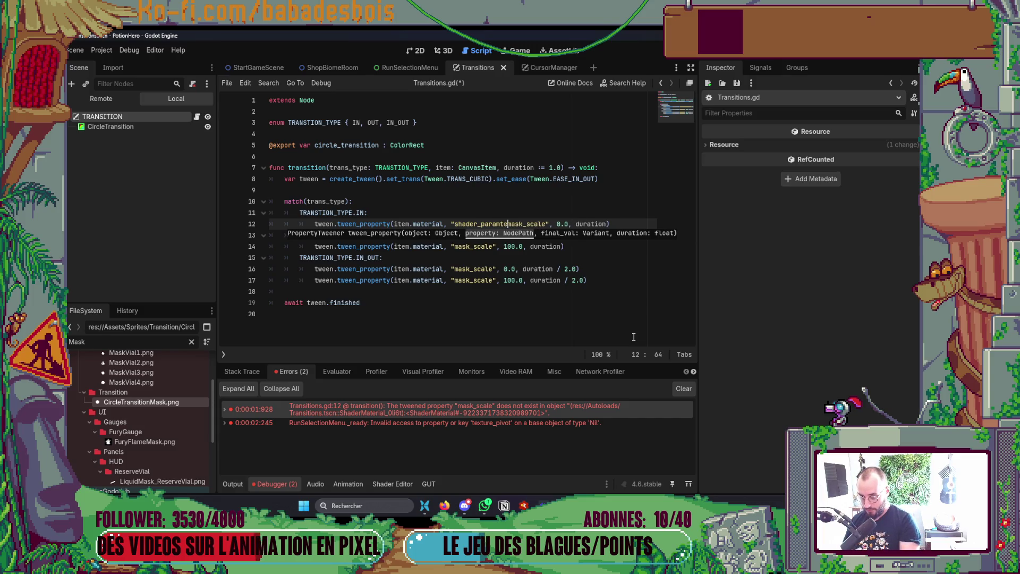
key(alt+Tab)
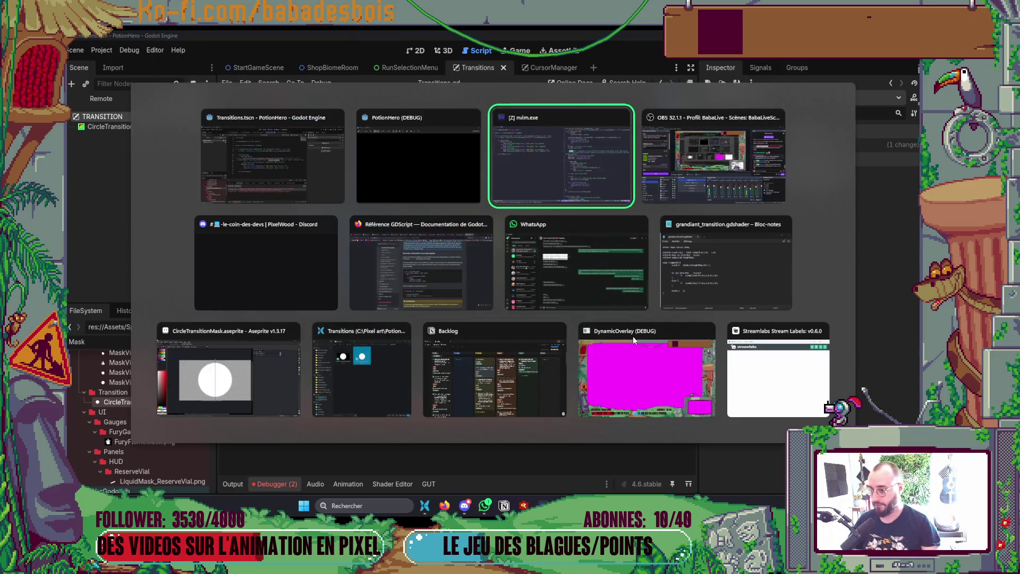
Prefix mask_scale with shader_parameter/ on the IN and OUT tween lines 12 and 14
click(275, 140)
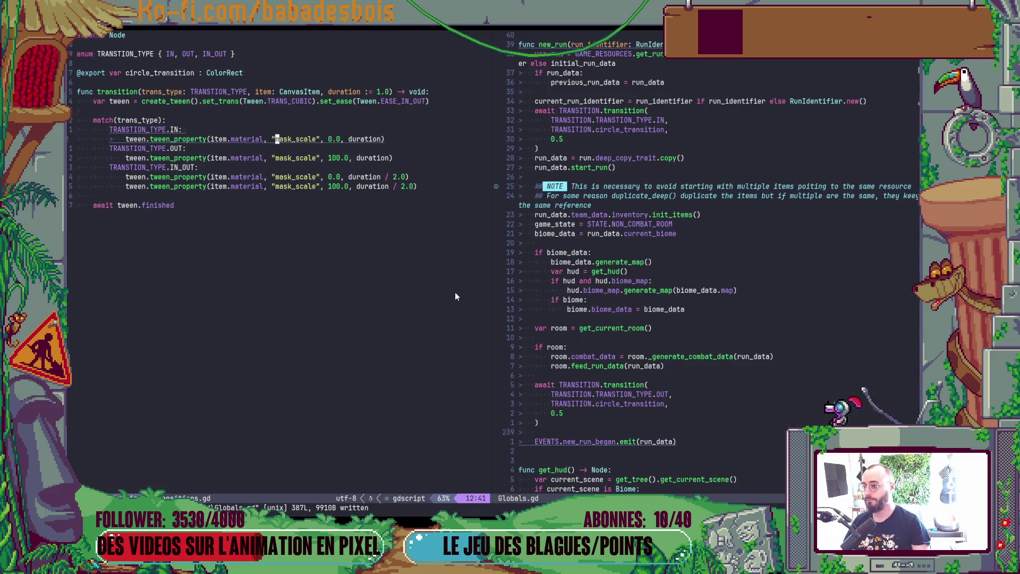
text(af)
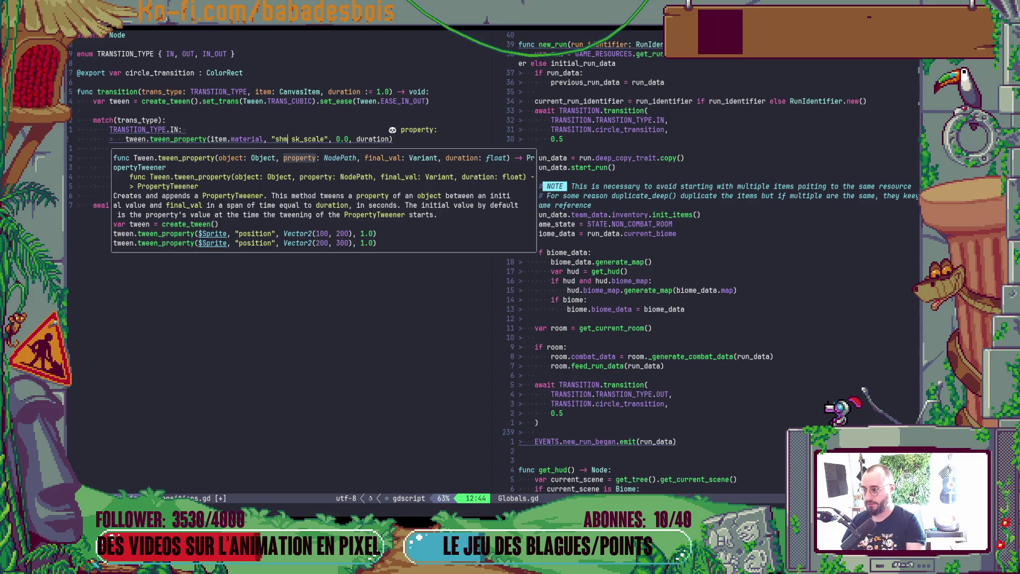
text(er_parame)
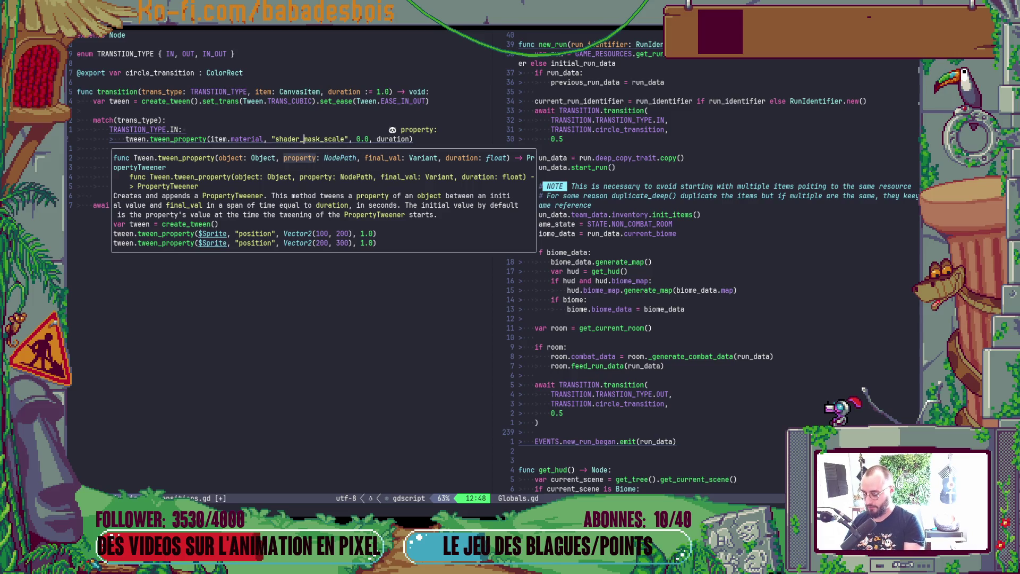
text(ter/)
key(Escape)
click(179, 167)
click(180, 157)
click(271, 158)
key(P)
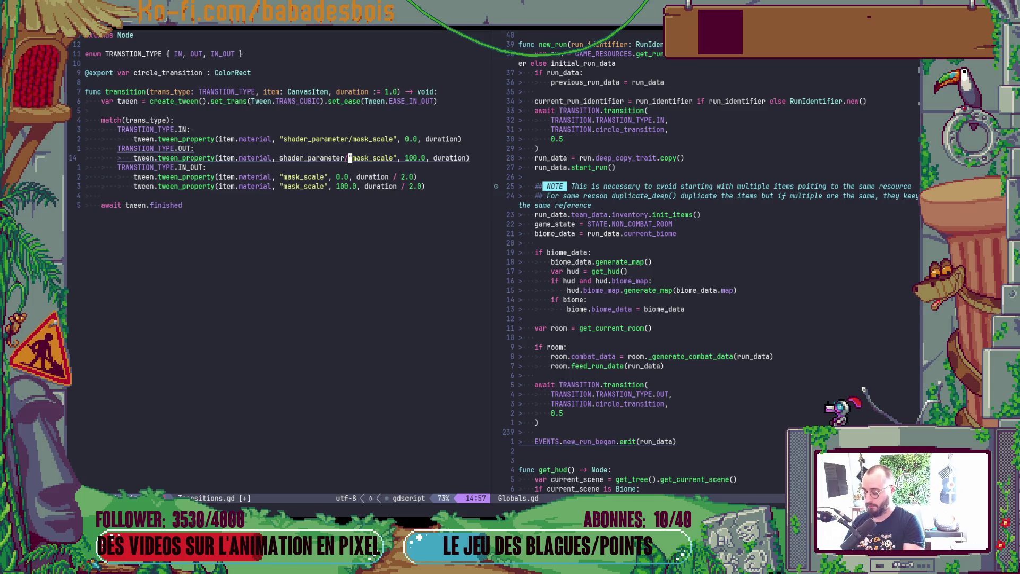
key(u)
key(P)
Prefix both IN_OUT mask_scale lines with shader_parameter/, save Transitions.gd, and run the game
key(j)
key(j)
key(F)
key(quotedbl)
key(F)
key(quotedbl)
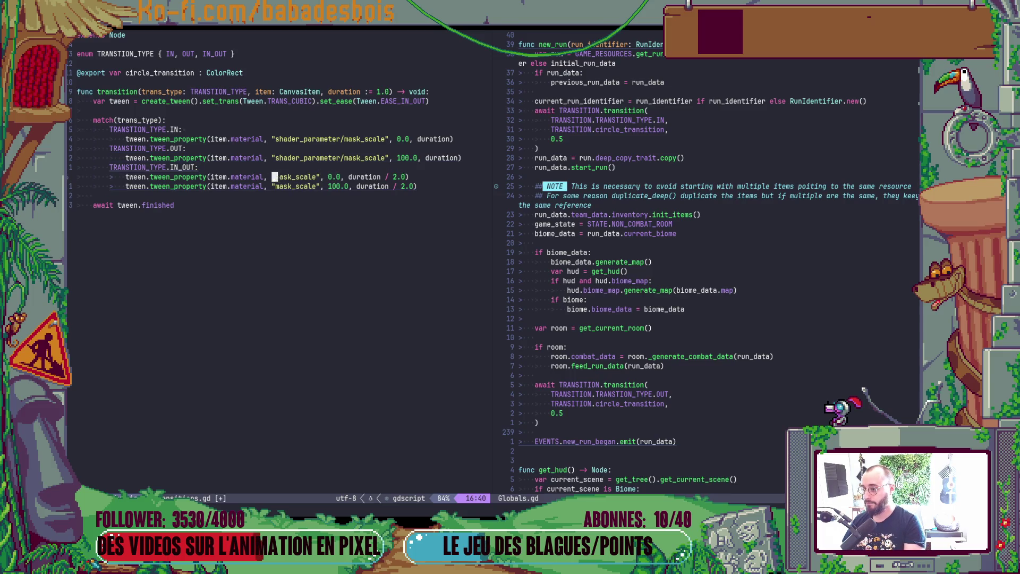
key(j)
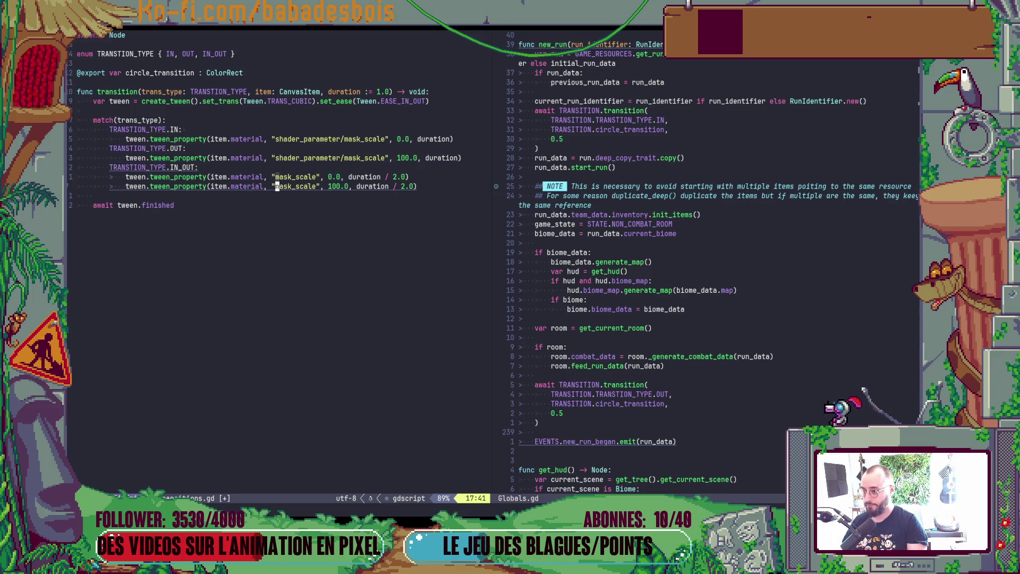
key(v)
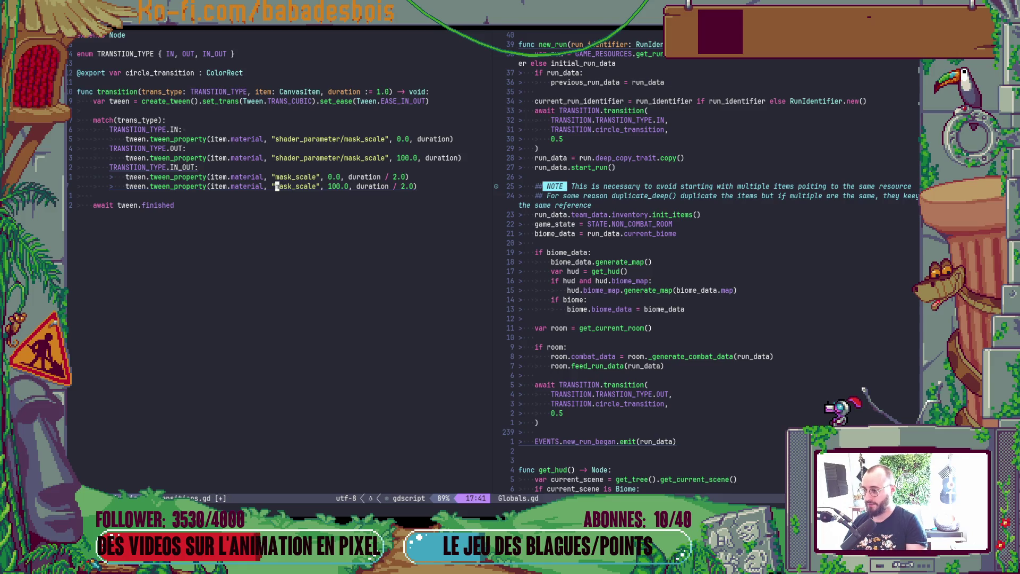
key(P)
key(b)
key(b)
text(P)
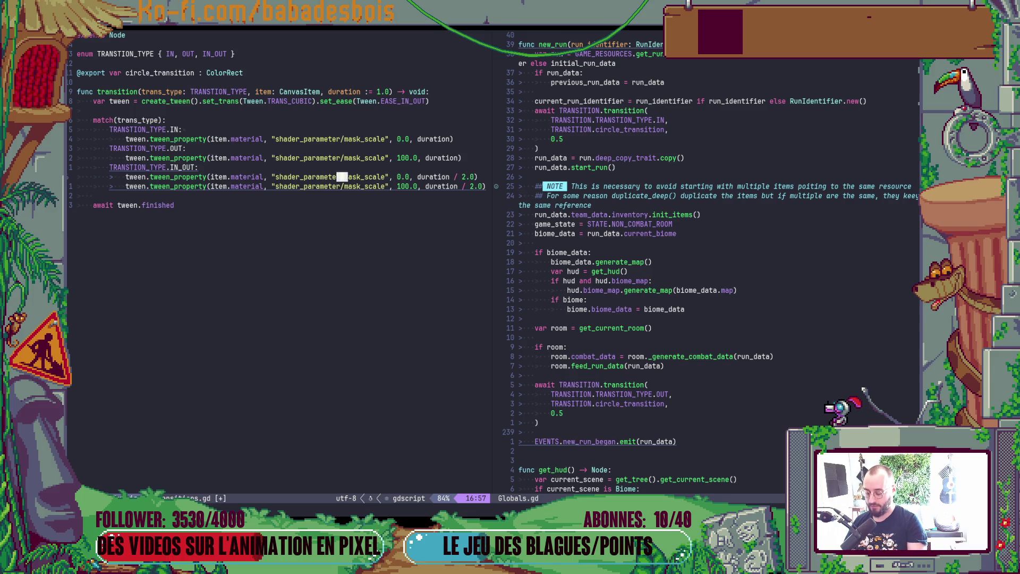
text(:w)
key(Return)
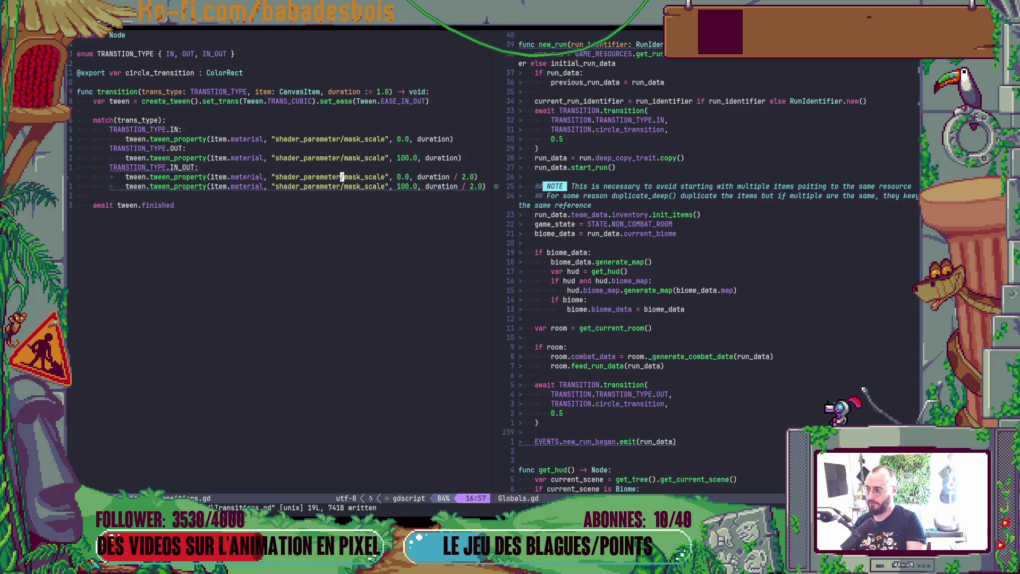
key(alt+Tab)
key(F5)
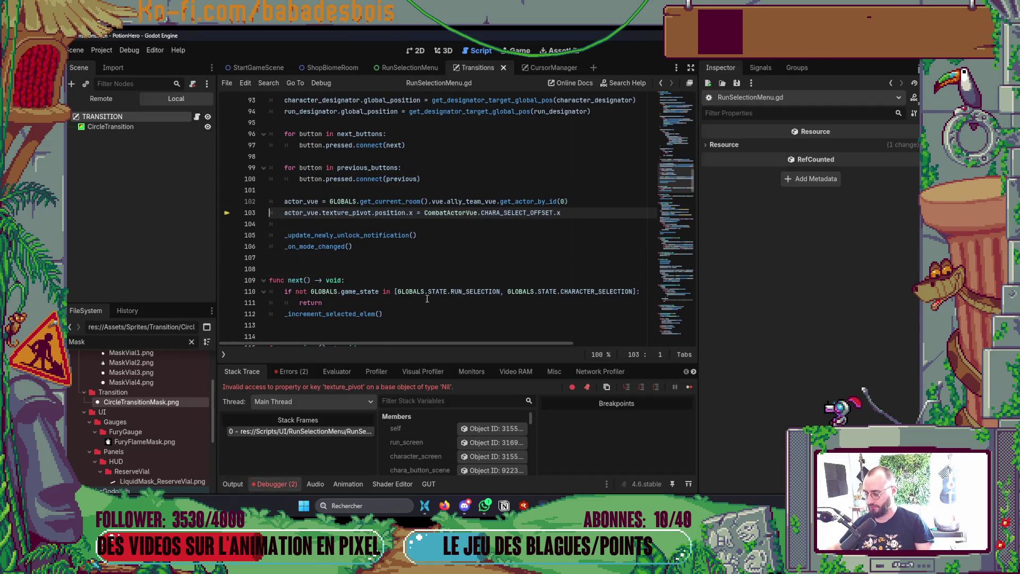
Open the Vector2-versus-float mismatch error at Transitions.gd line 12, then go back to Neovim
click(294, 373)
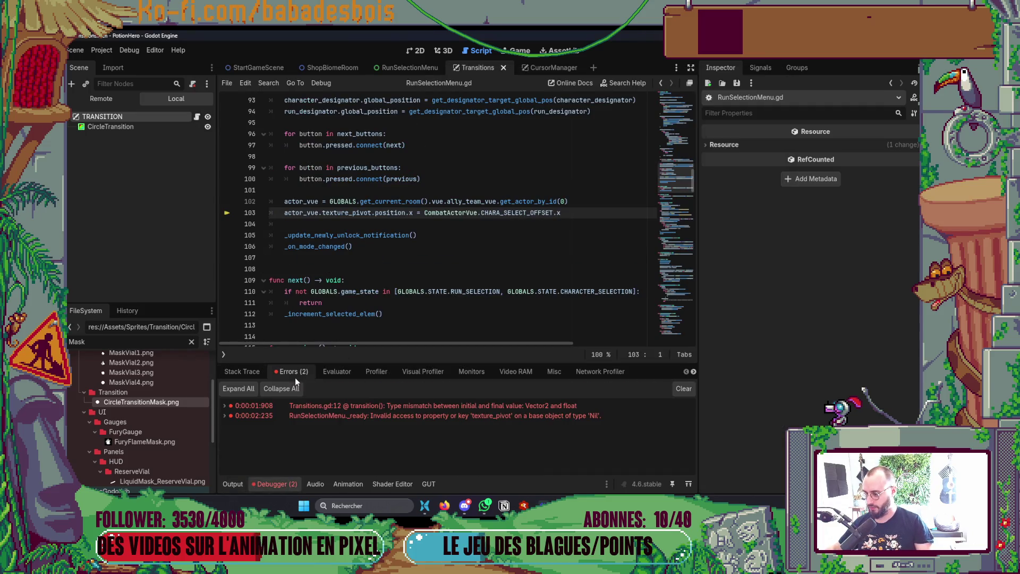
click(425, 407)
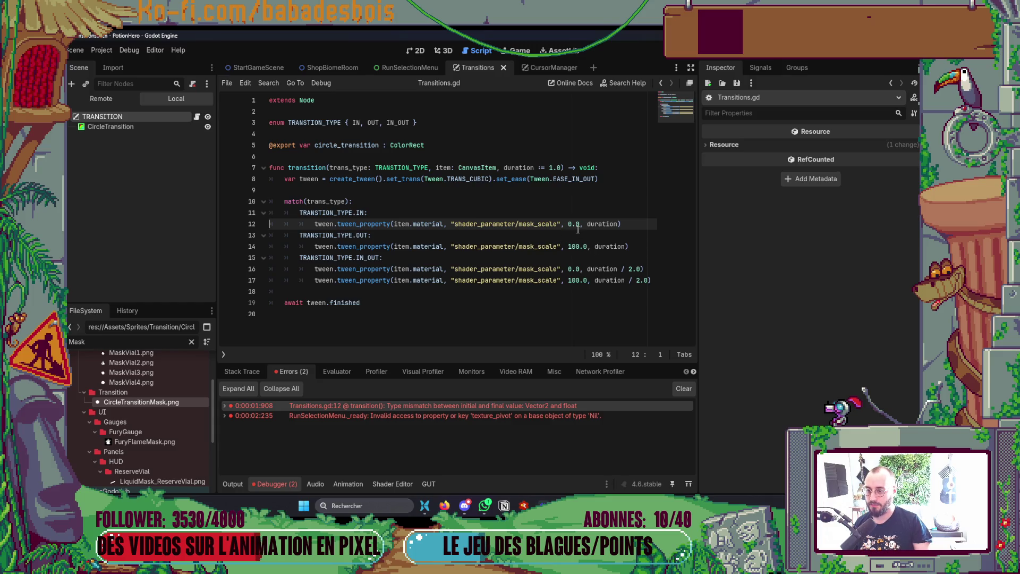
key(alt+Tab)
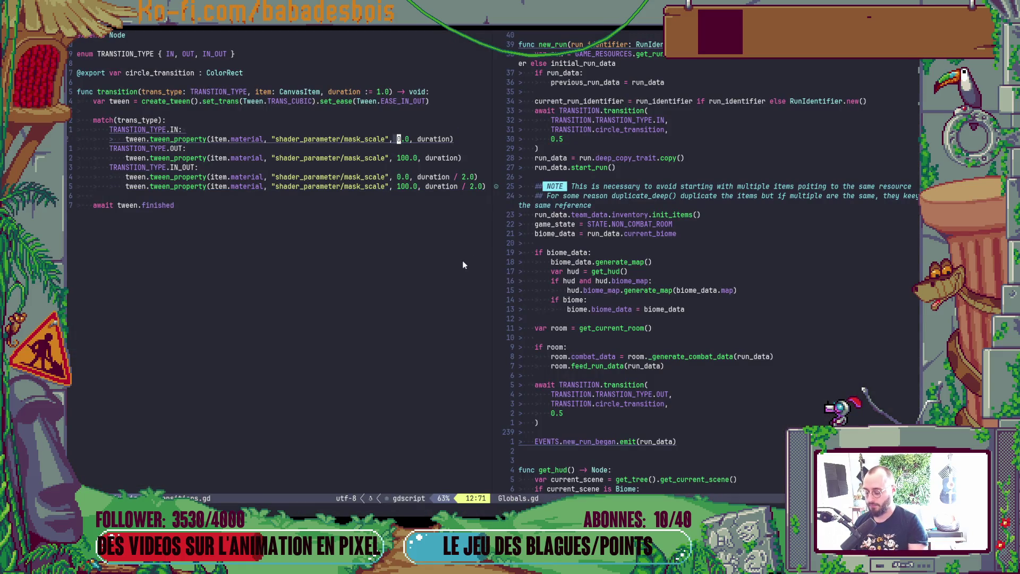
Make the IN tween on line 12 target Vector2.ZERO instead of a float
key(k)
key(k)
key(k)
click(399, 138)
text(i)
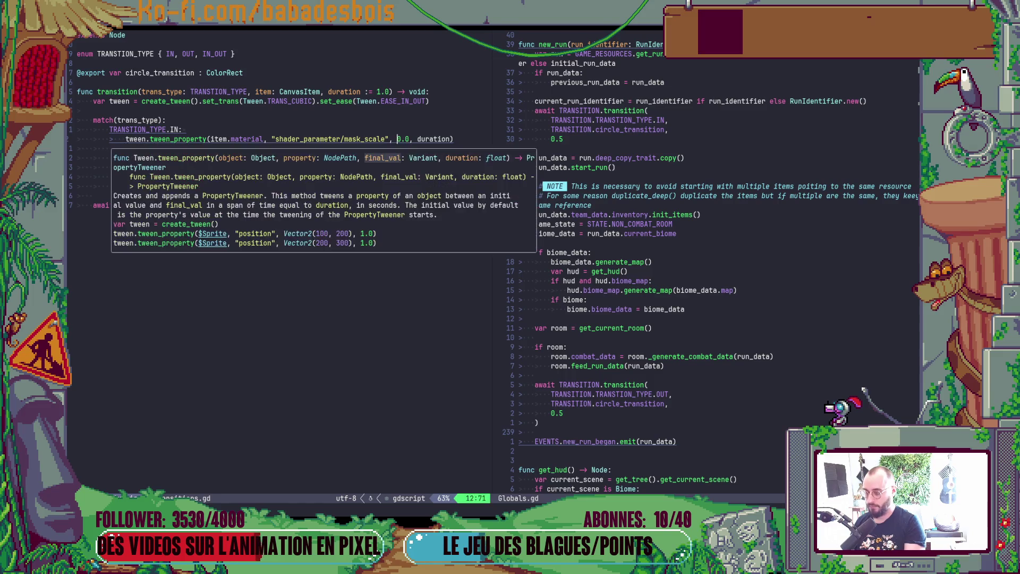
text(Ve)
key(Return)
text(.ON)
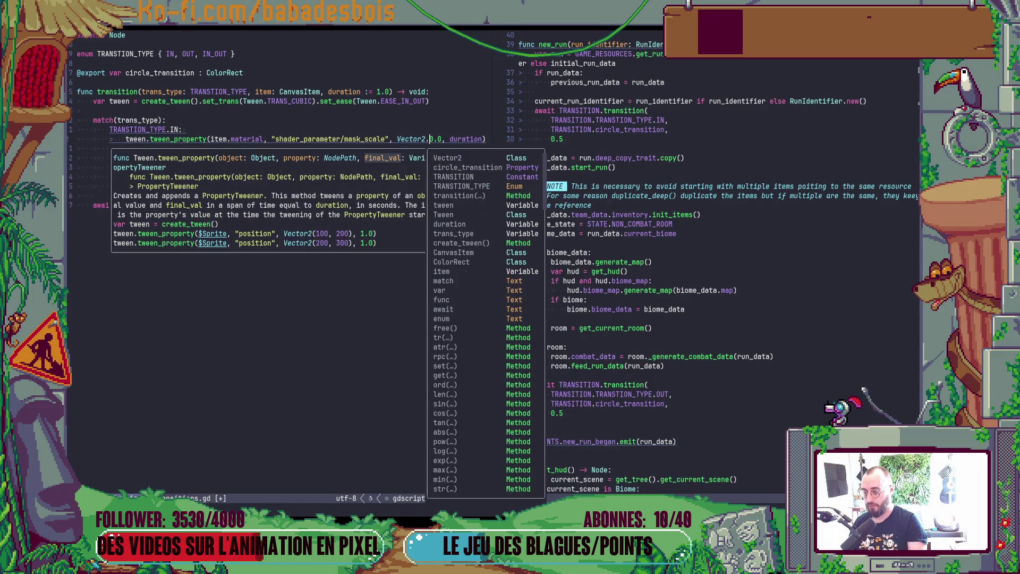
text(E *)
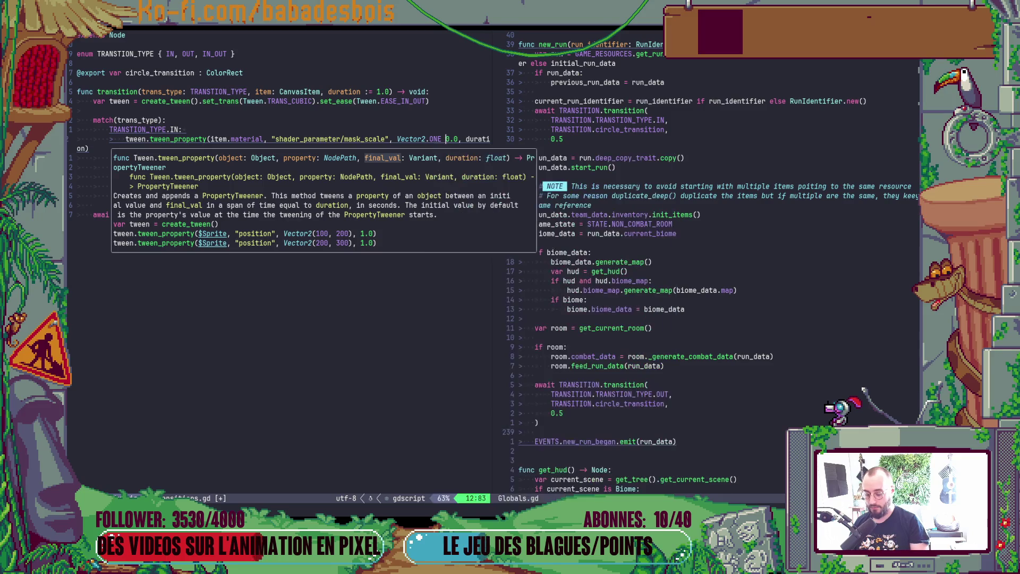
key(Escape)
key(b)
key(b)
key(u)
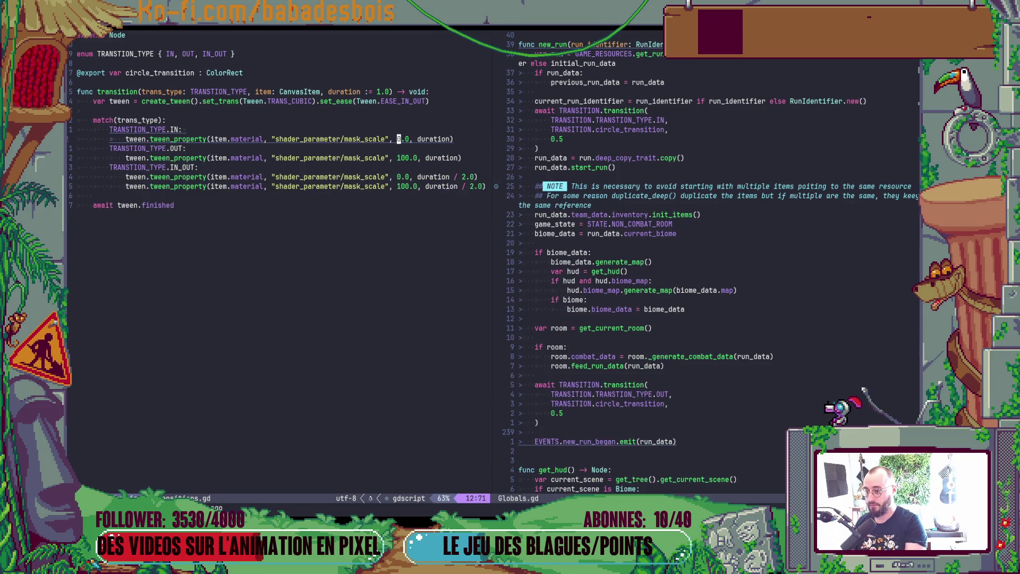
text(cale", Vector2.)
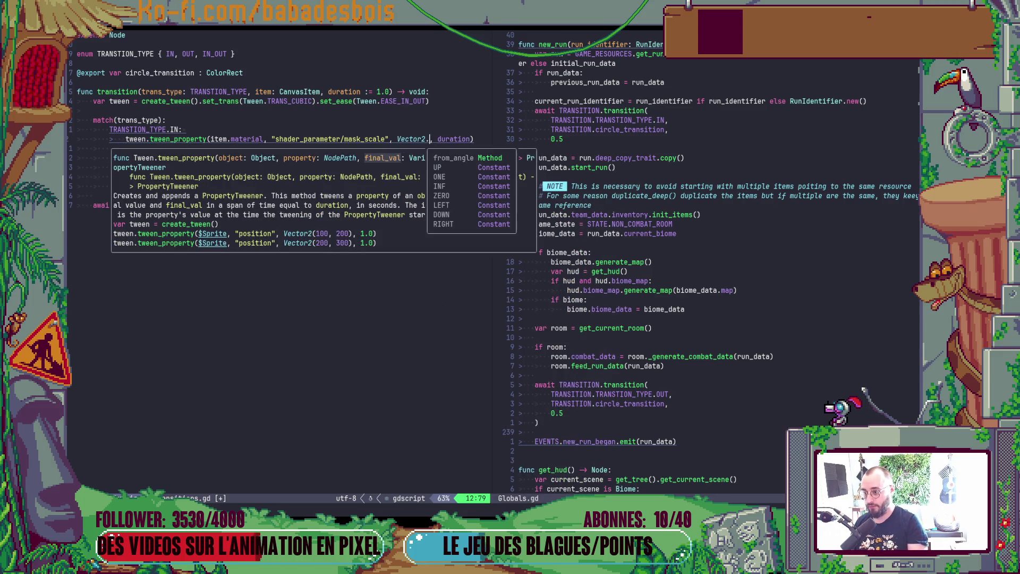
text(ZERO)
key(Escape)
key(j)
key(j)
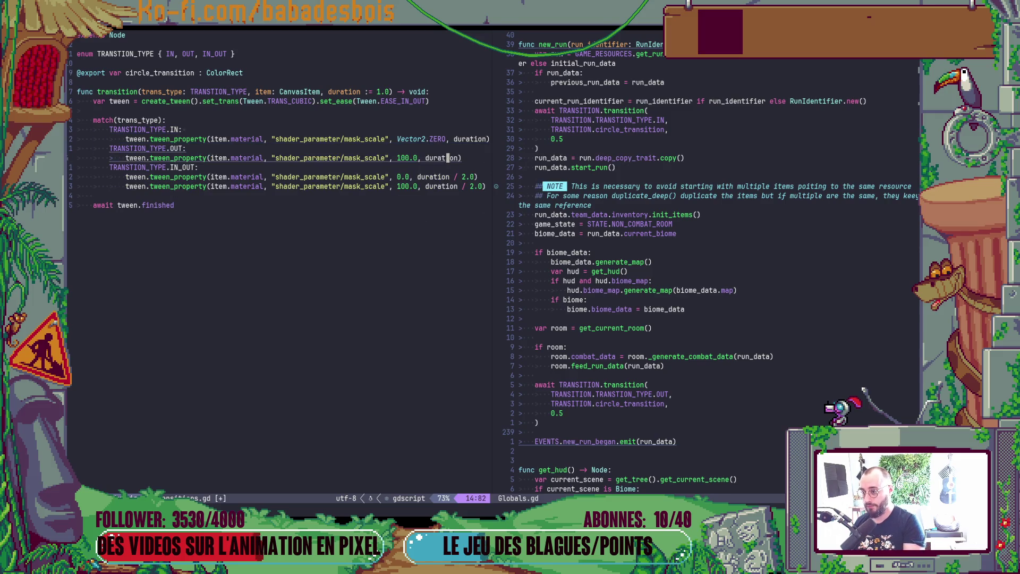
Turn the OUT and both IN_OUT tween values into Vector2.ONE * multipliers
text(iVec)
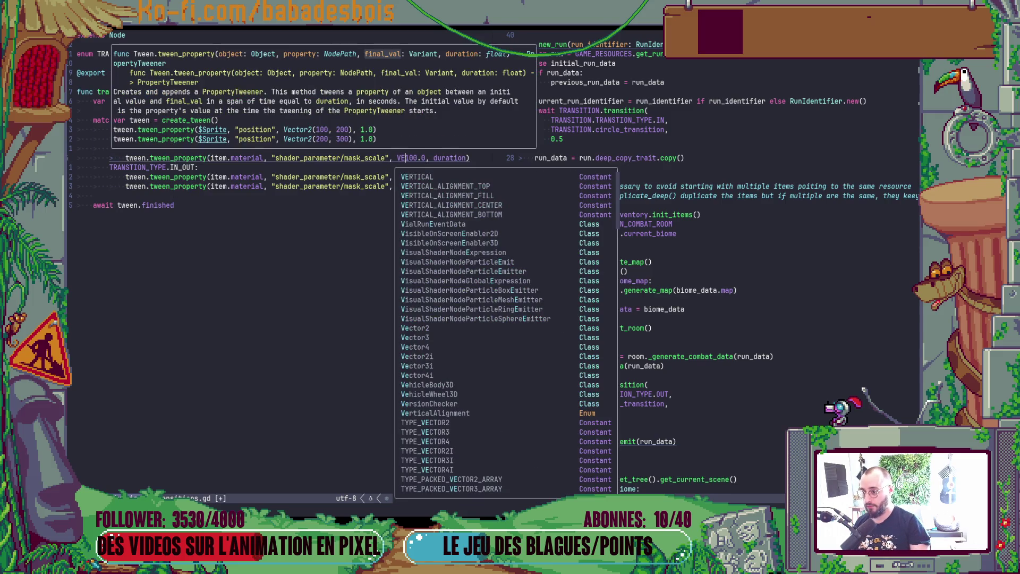
text(tor2.O)
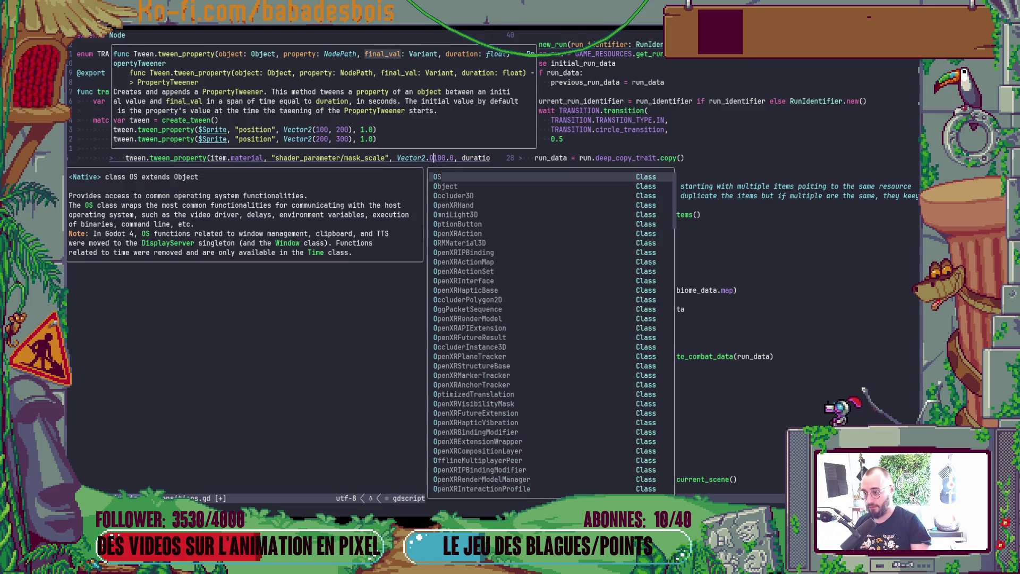
text(NE *)
key(Escape)
key(j)
key(j)
key(j)
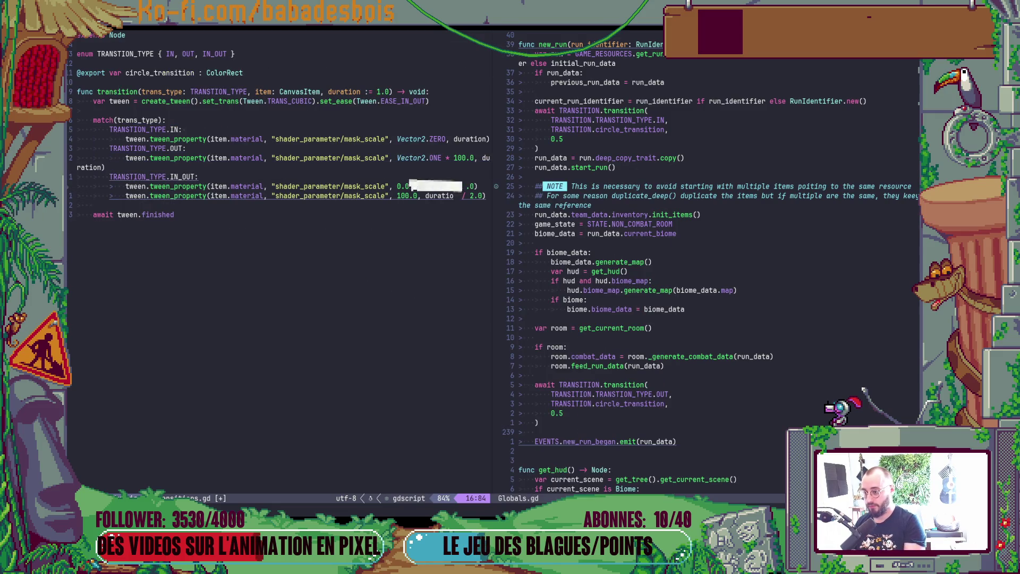
key(B)
key(B)
key(ctrl+v)
text(k_scale", Vector2.)
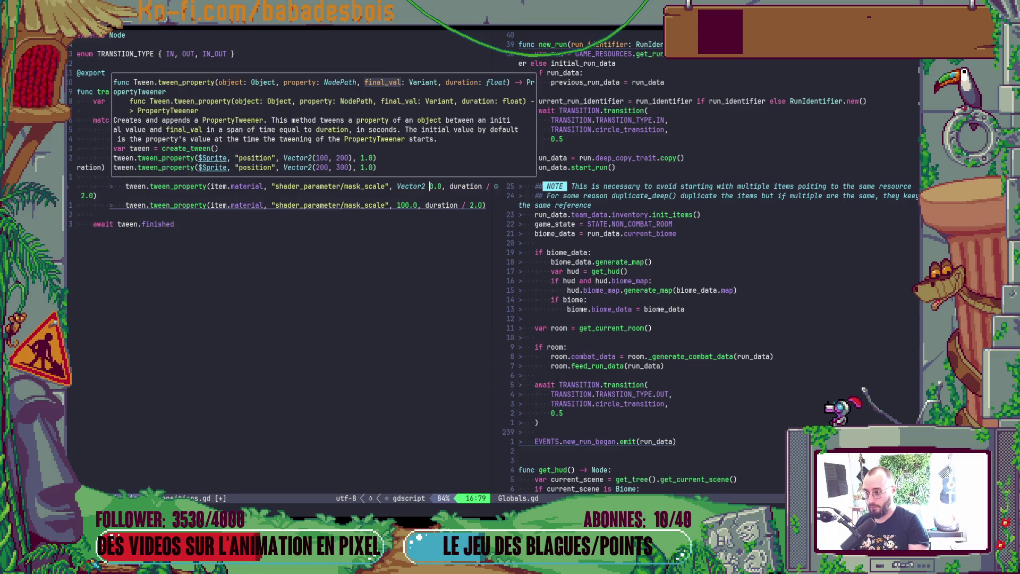
text(O)
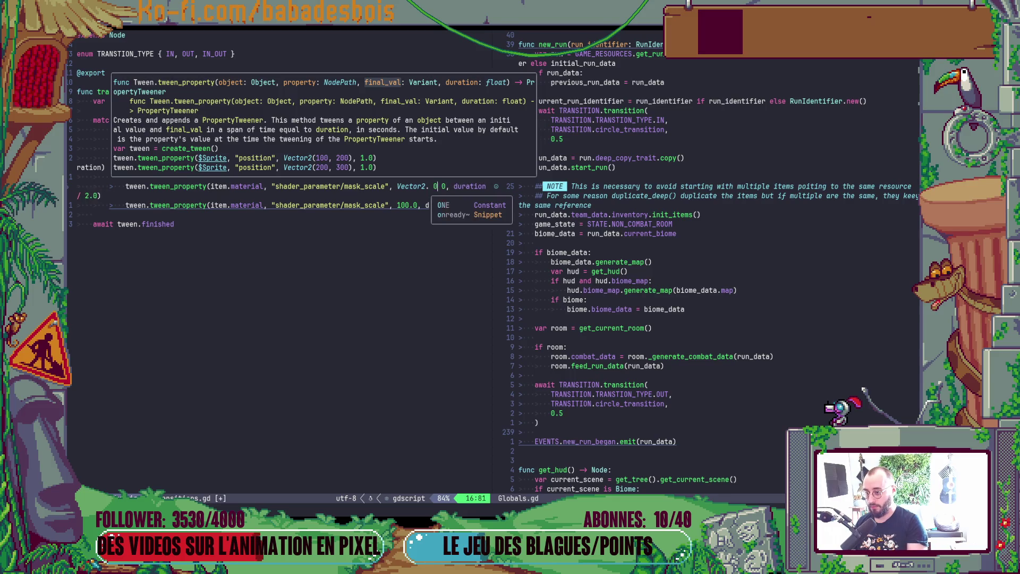
text(NE *)
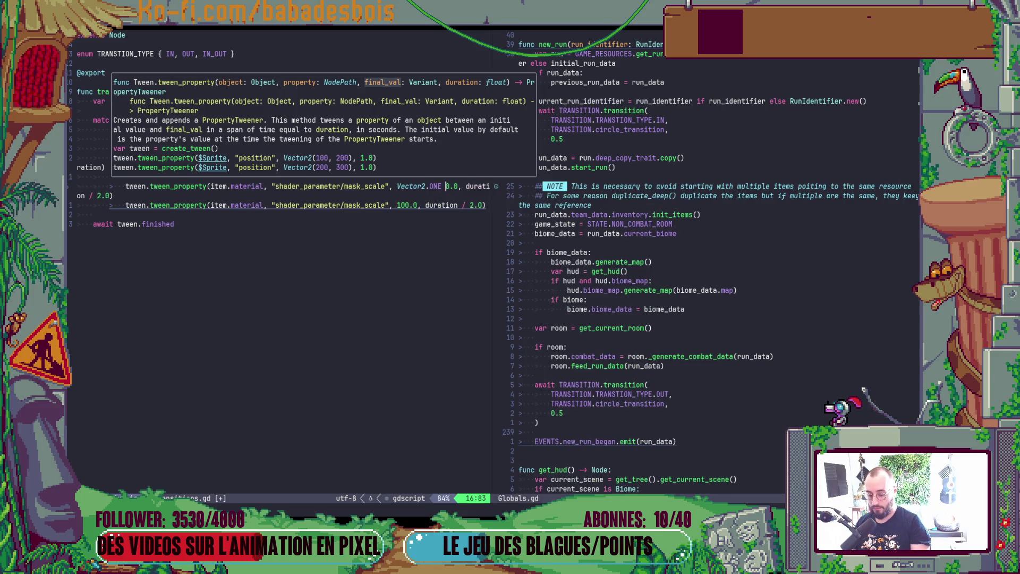
key(Escape)
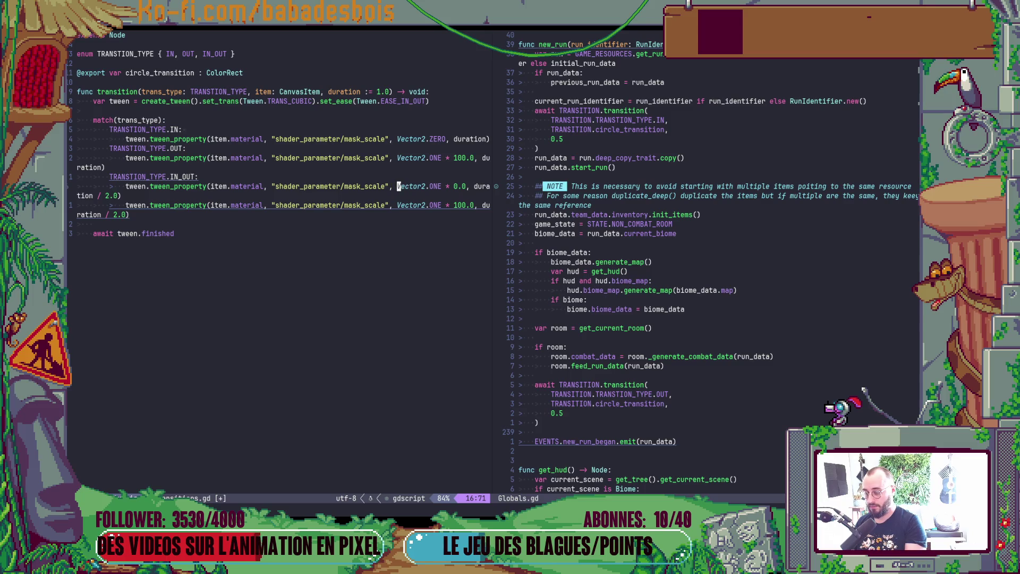
Change line 16's target to Vector2.ZERO and delete the leftover * 0.0
click(418, 186)
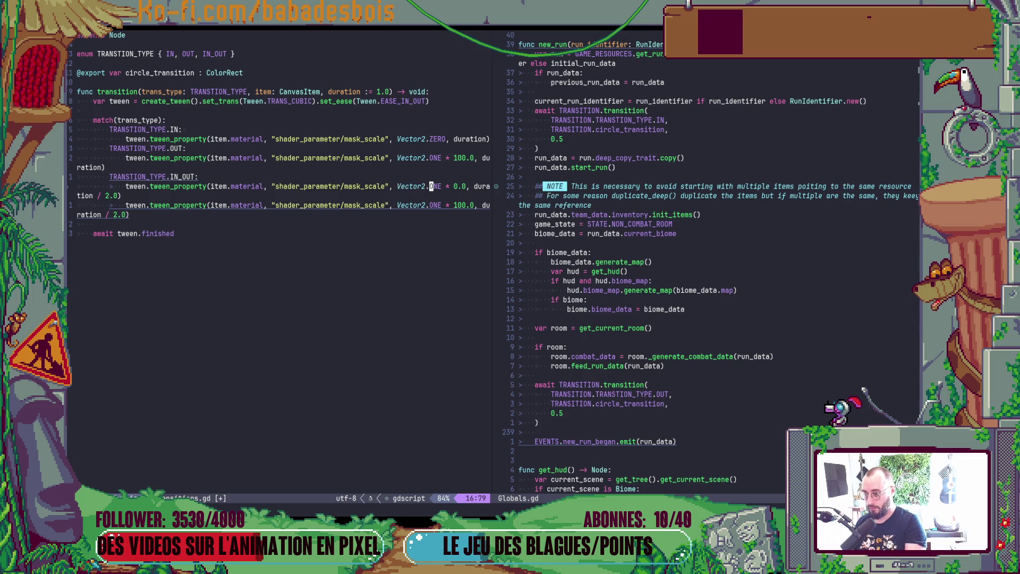
text(cwZERO)
key(Escape)
key(l)
key(d)
key(t)
key(comma)
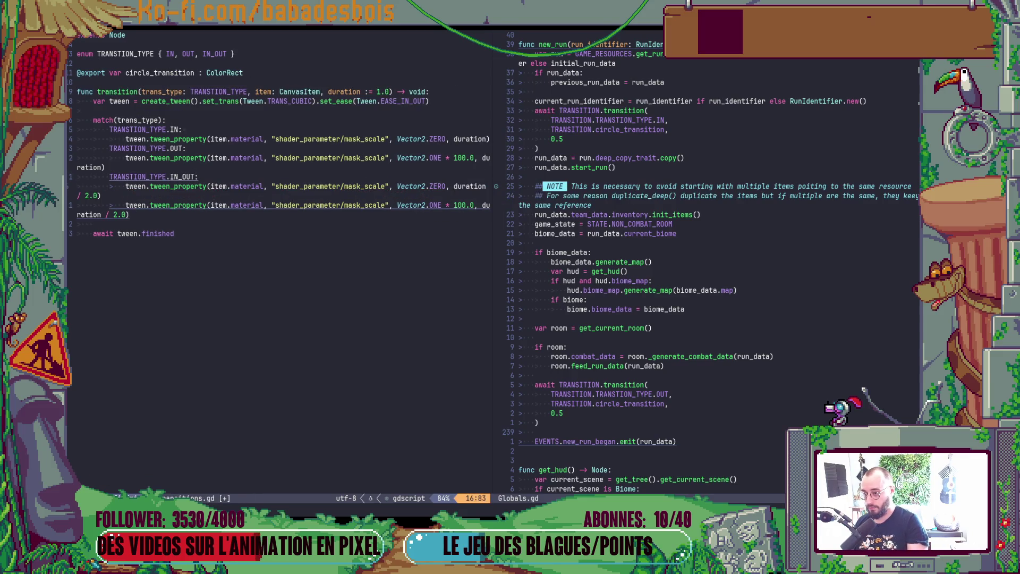
Run the game in Godot, check the Errors list, and switch to the 2D view
key(alt+Tab)
key(F5)
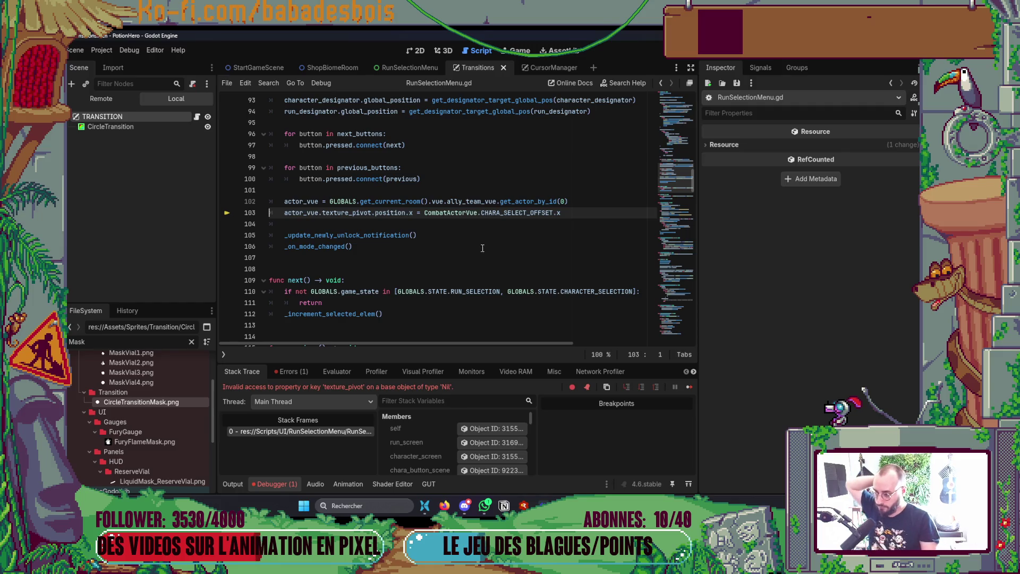
click(297, 371)
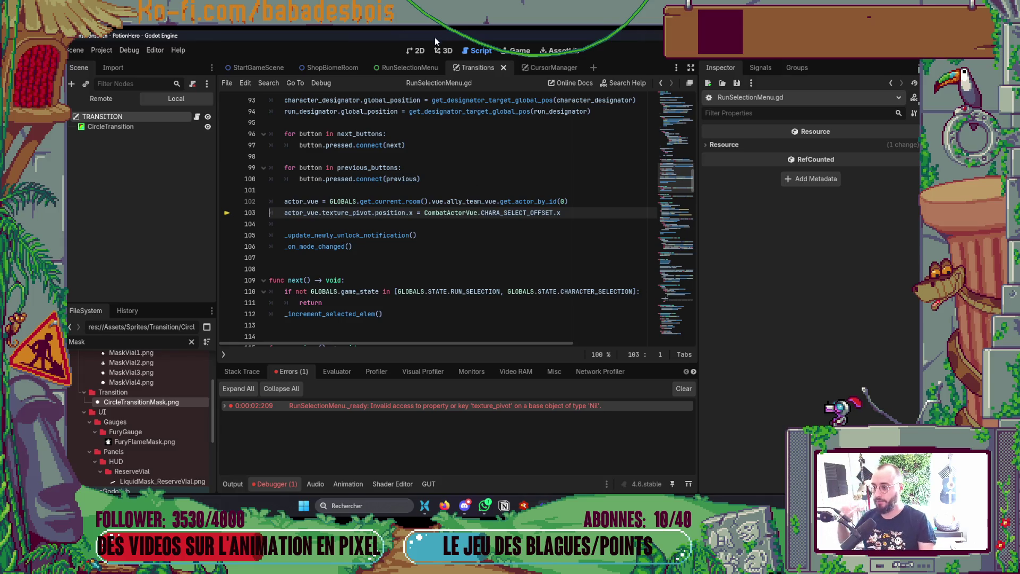
click(417, 49)
Open the ActorVue.tscn scene through a quick search for 'Actor'
key(ctrl+shift+o)
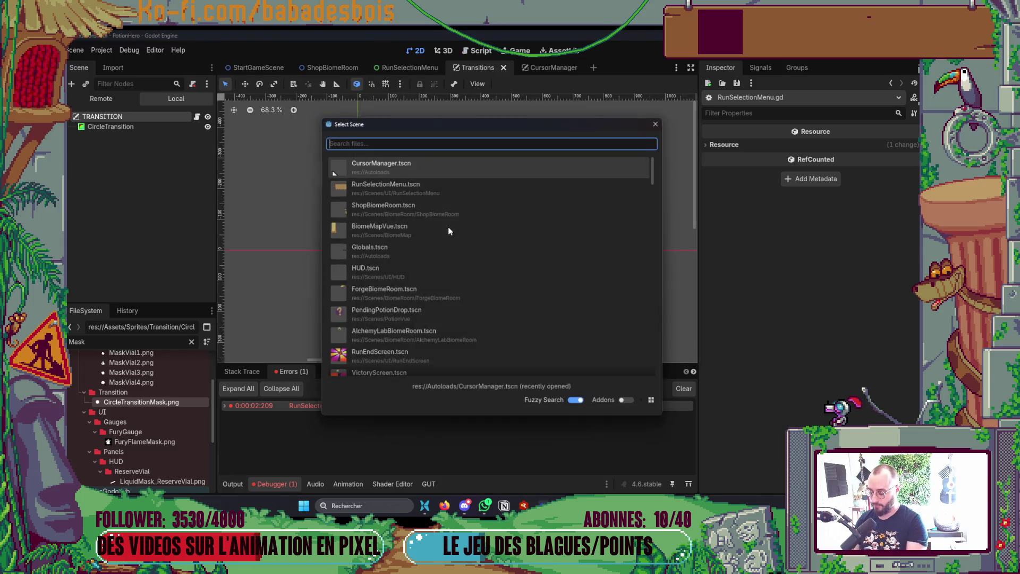
text(Actoru)
key(BackSpace)
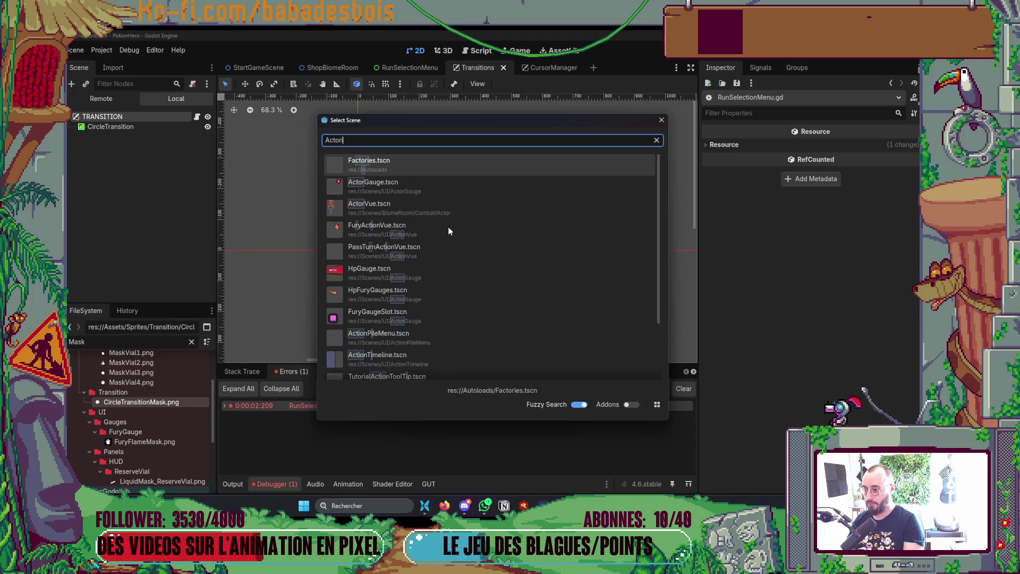
key(Down)
key(Down)
key(Return)
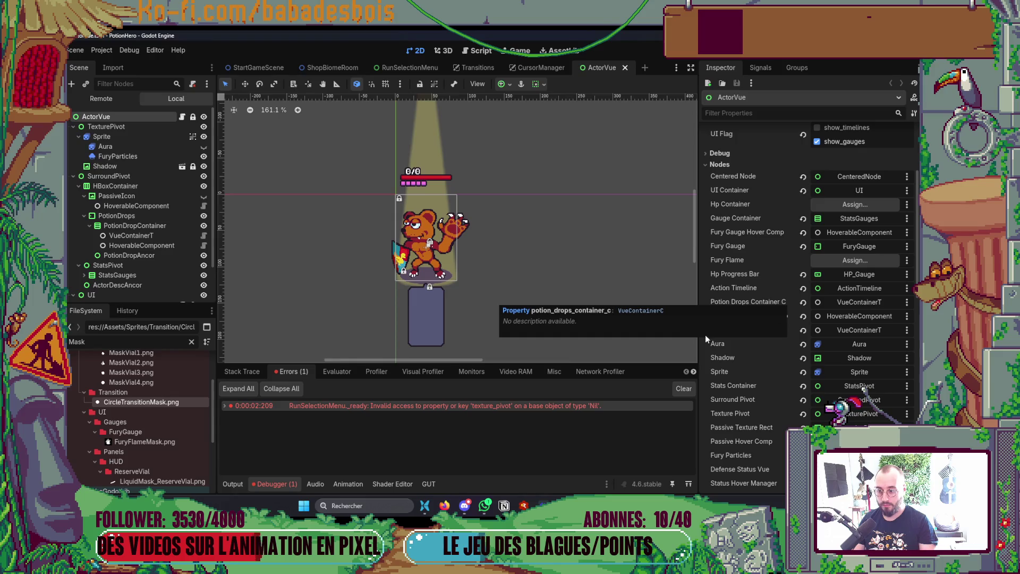
Jump to RunSelectionMenu.gd line 103 from the texture_pivot error and inspect the ActorVue root
mouse_move(375, 411)
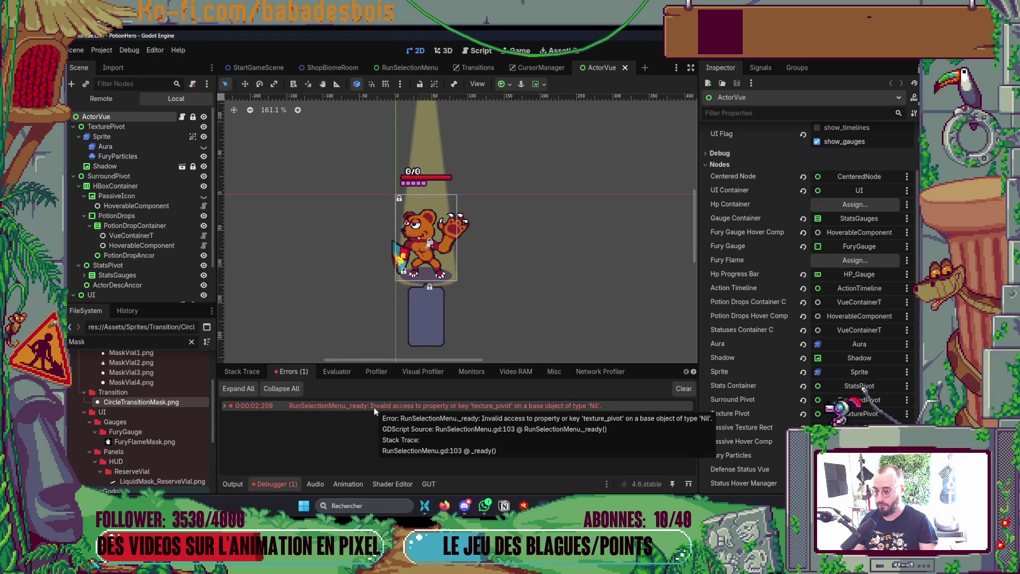
double_click(223, 406)
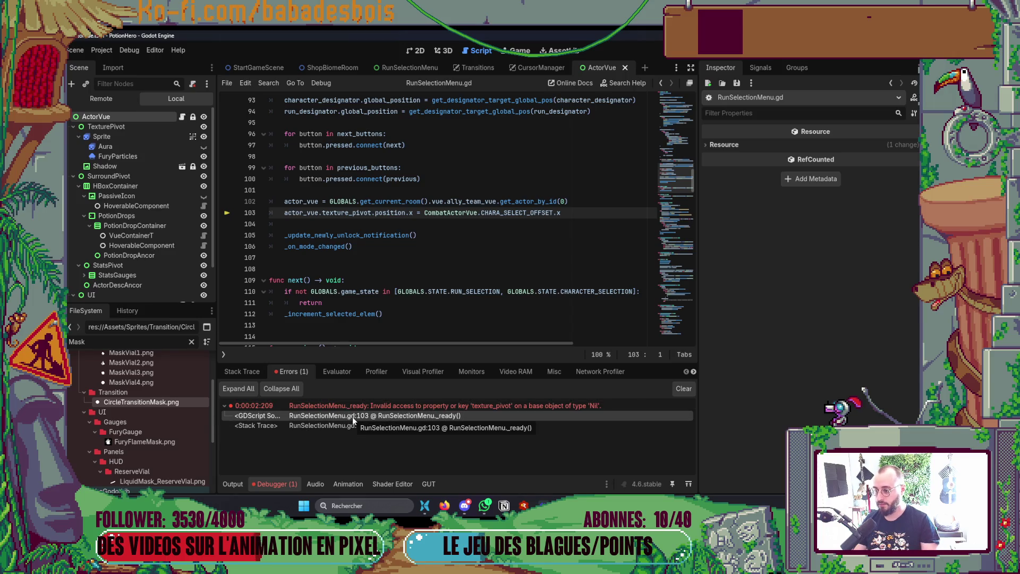
click(128, 120)
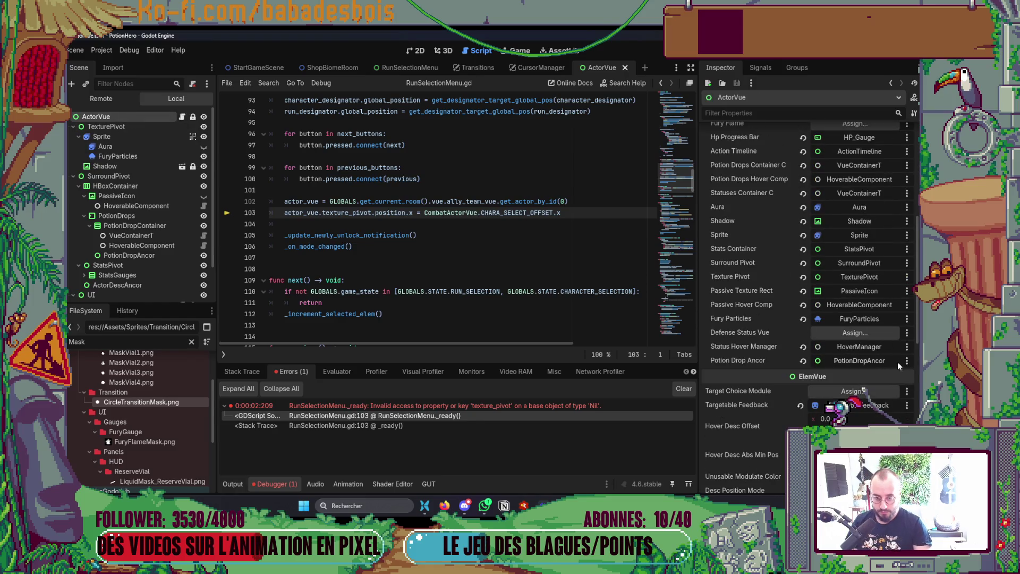
scroll(786, 341, up, 3)
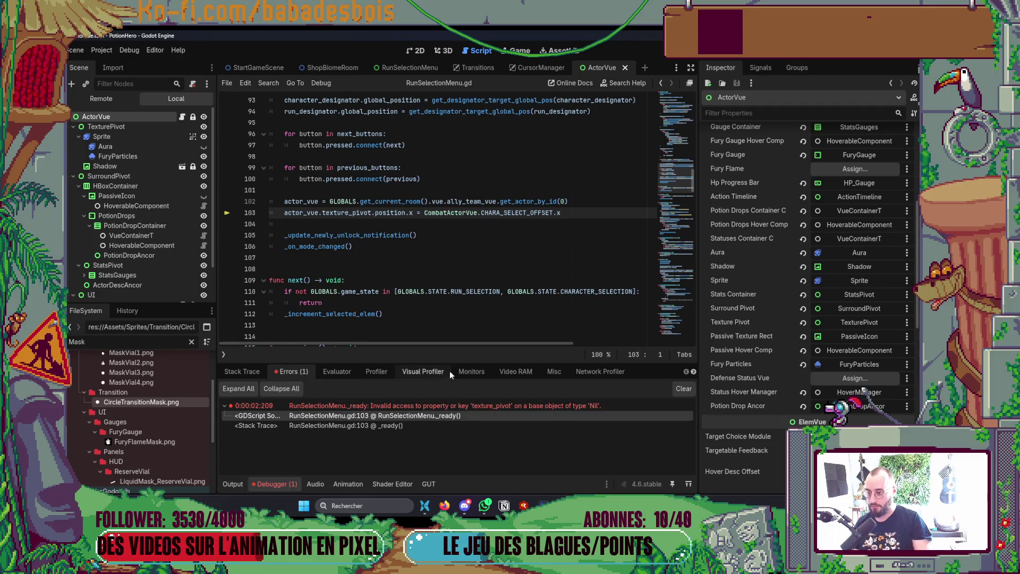
scroll(455, 332, up, 2)
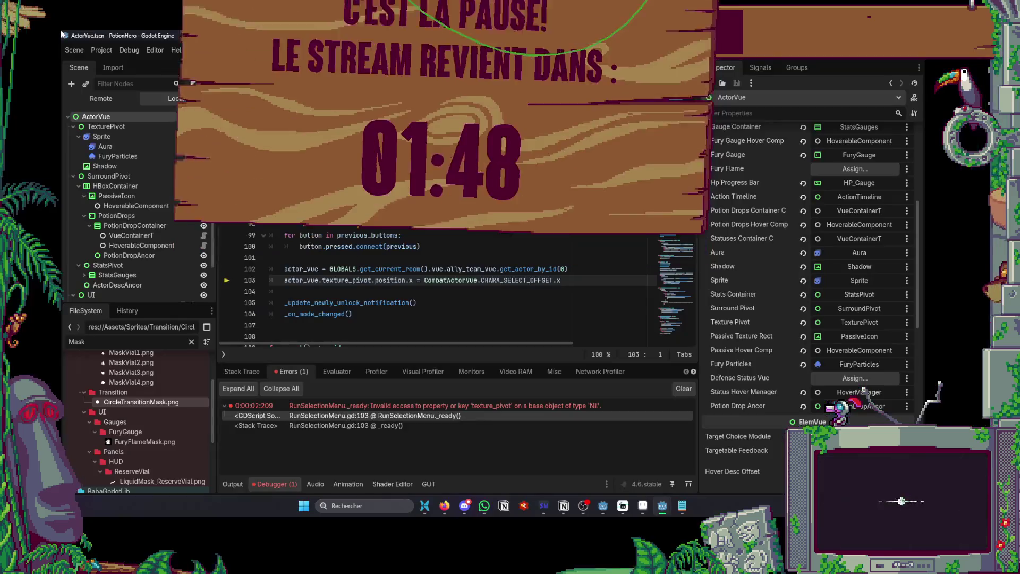
Bring the Neovim window forward and toggle a terminal split below the code
key(alt+Tab)
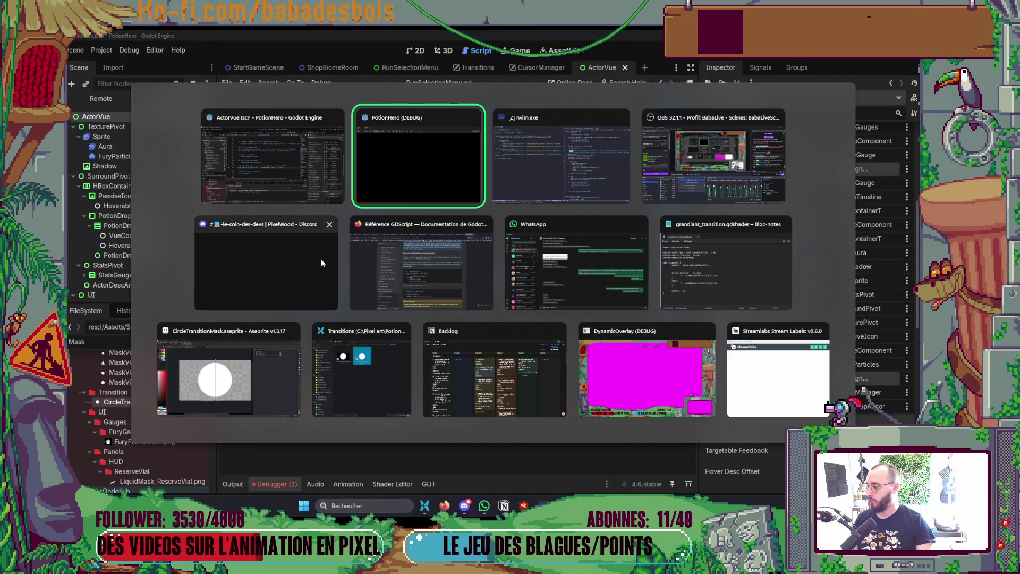
click(544, 164)
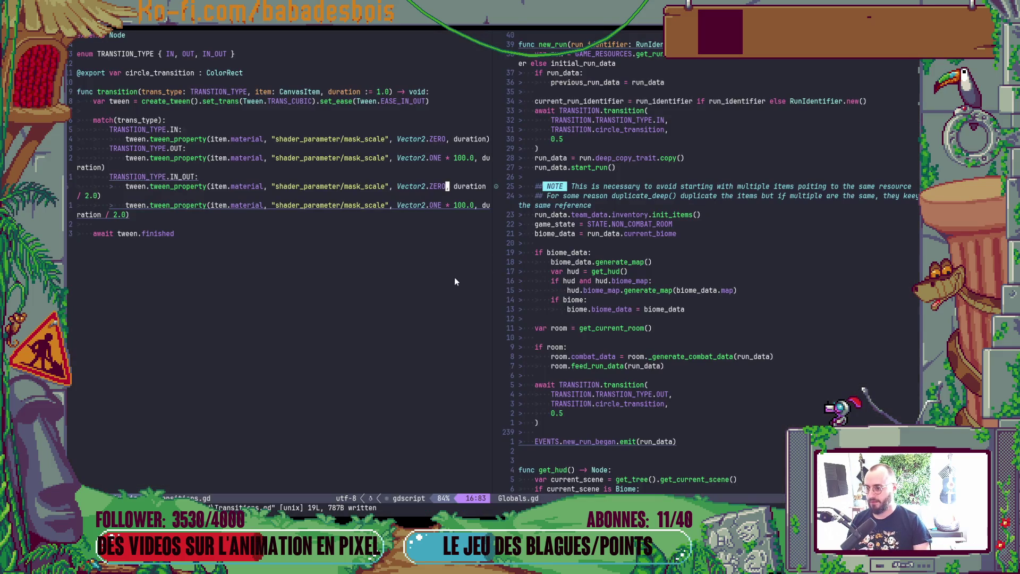
key(ctrl+backslash)
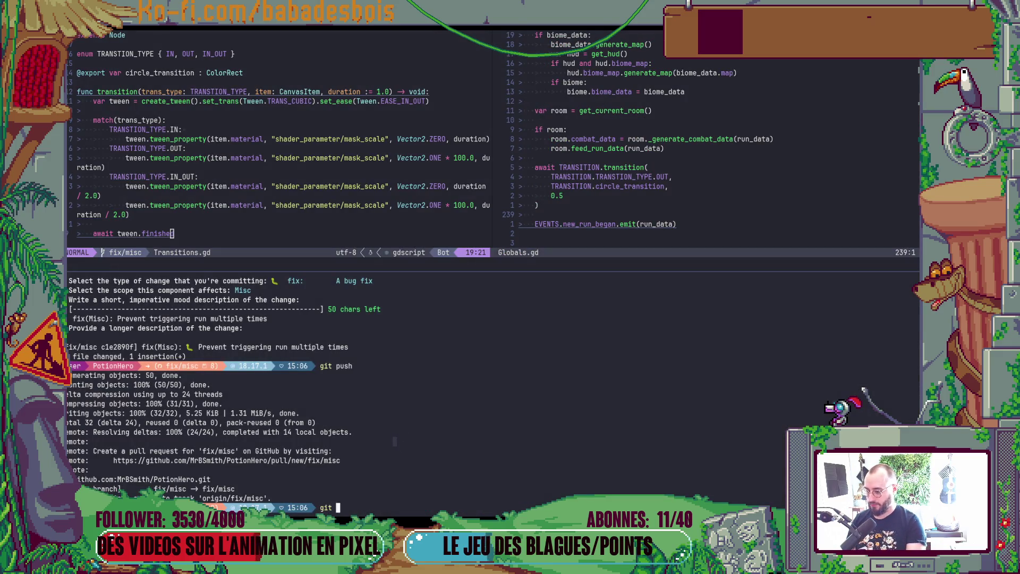
Run git status and review the list of modified and untracked files
text(git )
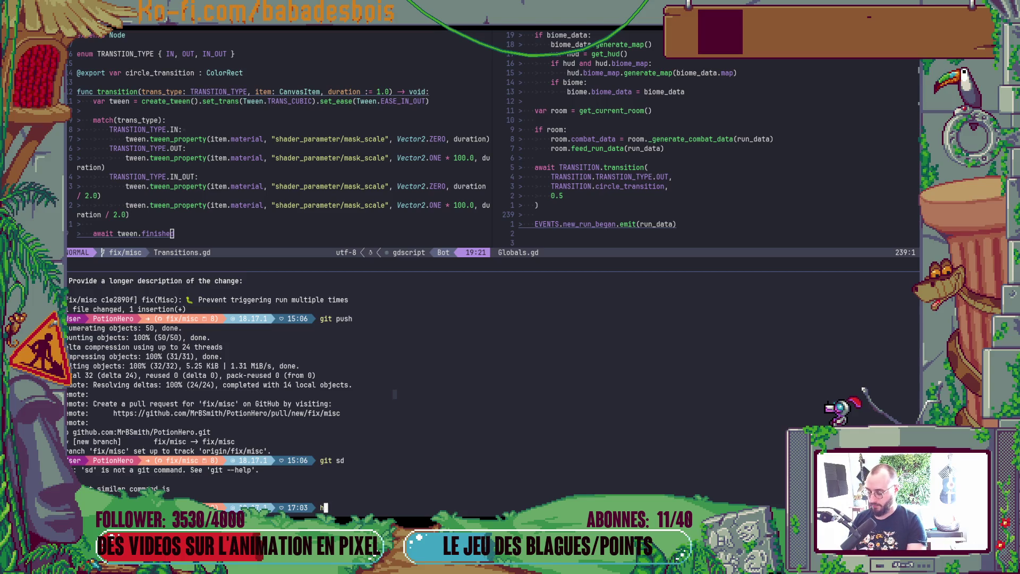
text(st)
key(Return)
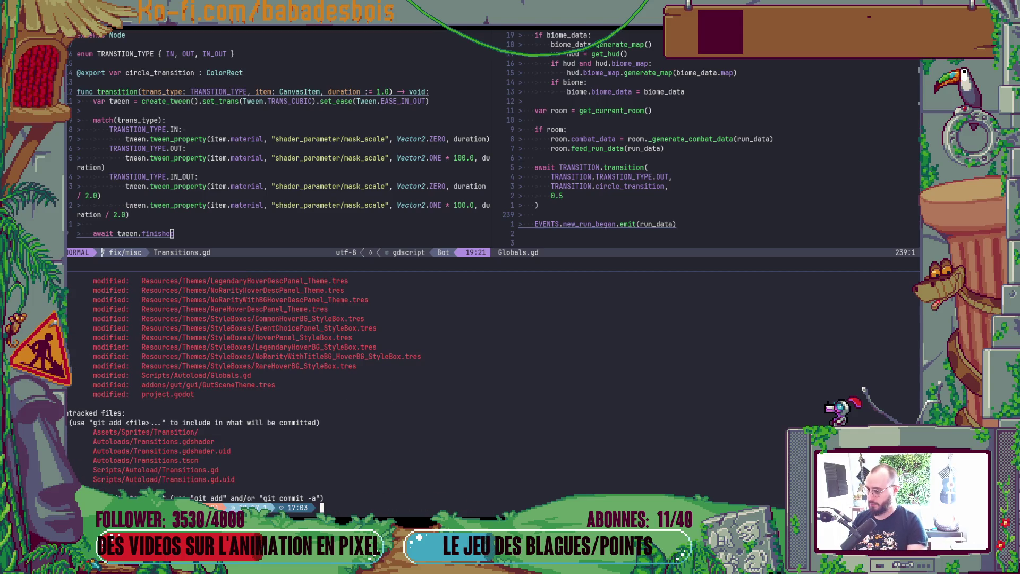
scroll(434, 417, up, 5)
scroll(434, 416, up, 10)
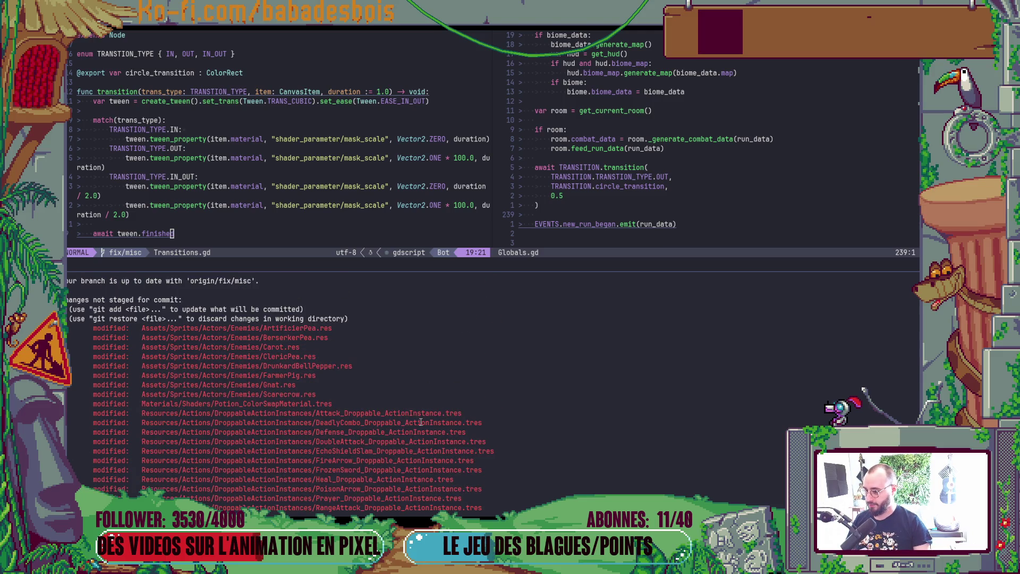
scroll(421, 422, down, 5)
scroll(421, 422, down, 15)
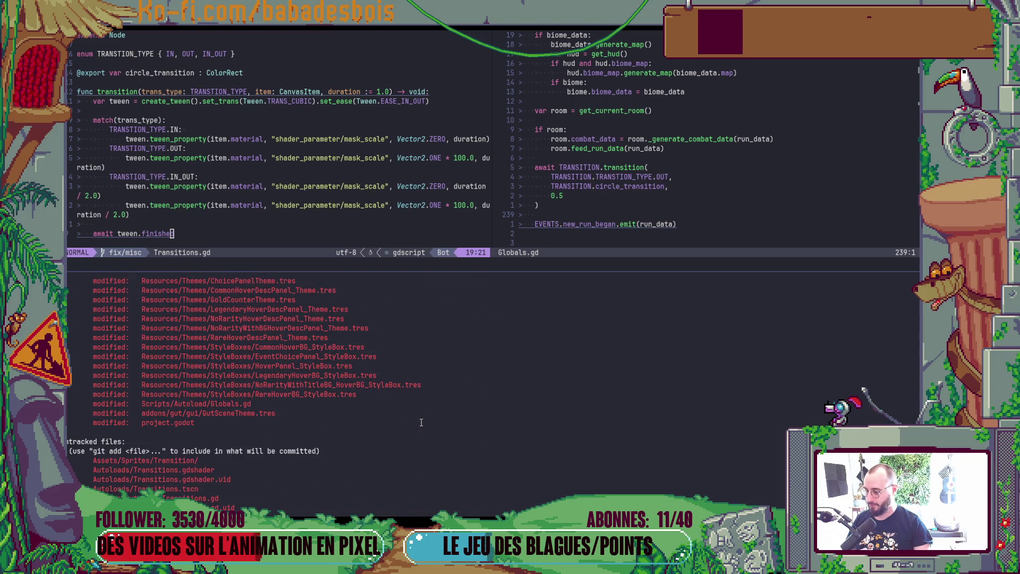
scroll(421, 422, down, 1)
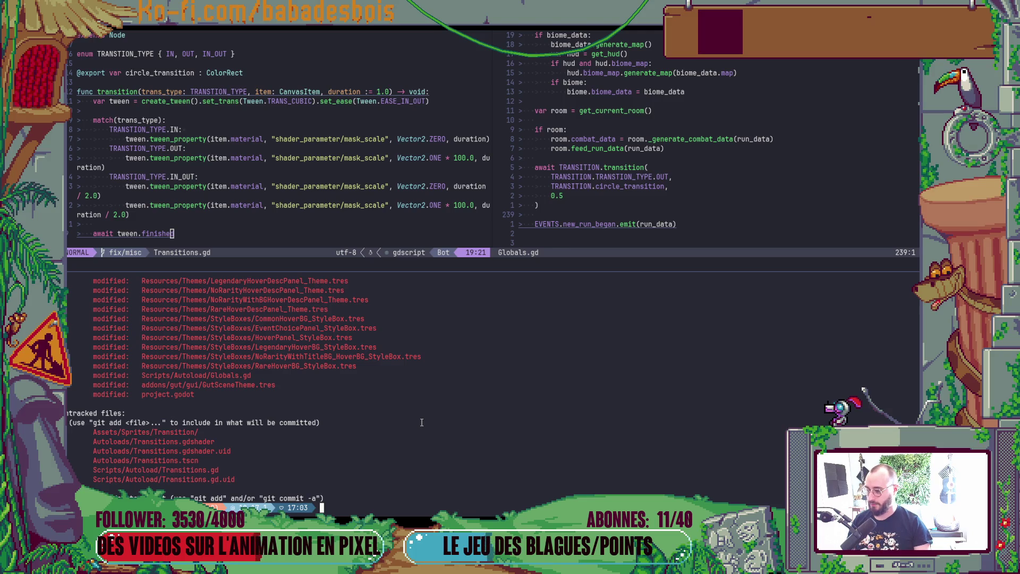
scroll(421, 422, up, 20)
scroll(422, 424, down, 3)
scroll(423, 424, down, 10)
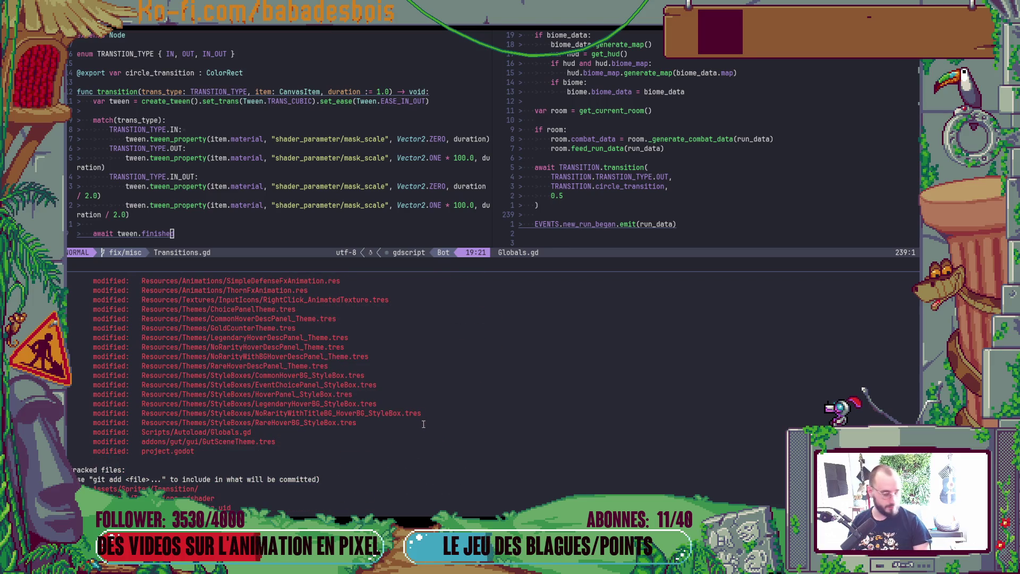
scroll(424, 423, down, 2)
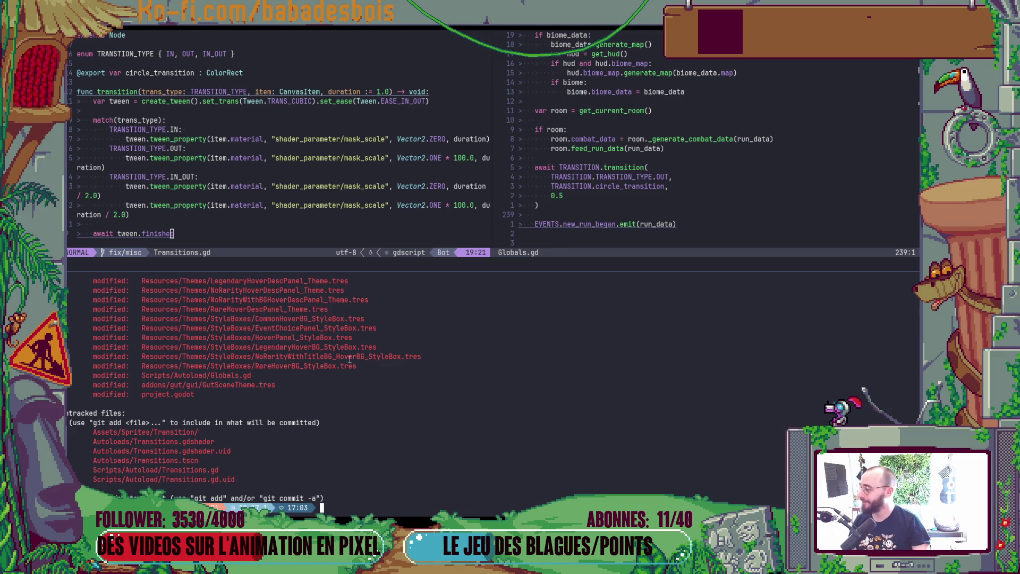
scroll(350, 360, up, 10)
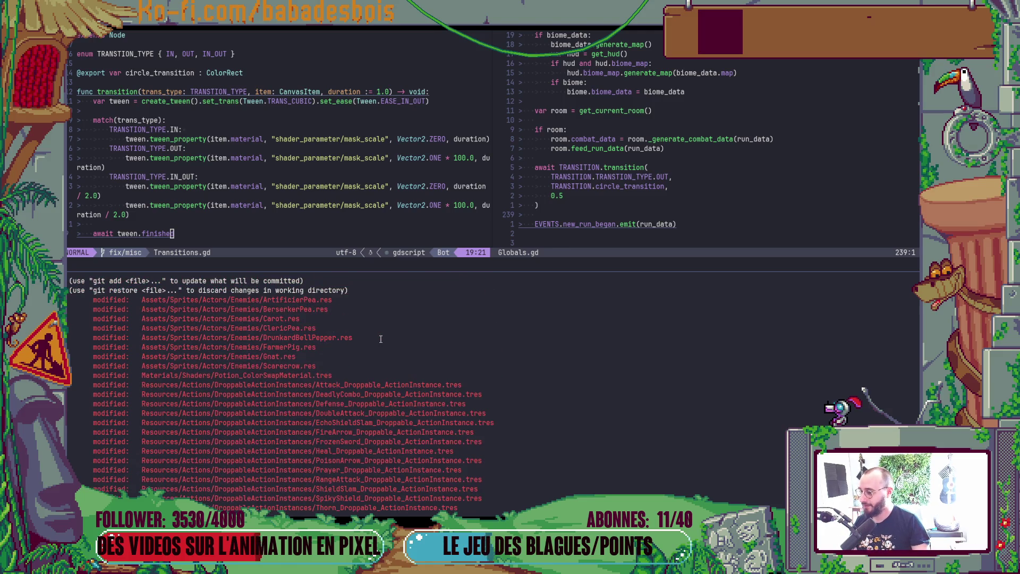
scroll(380, 337, down, 10)
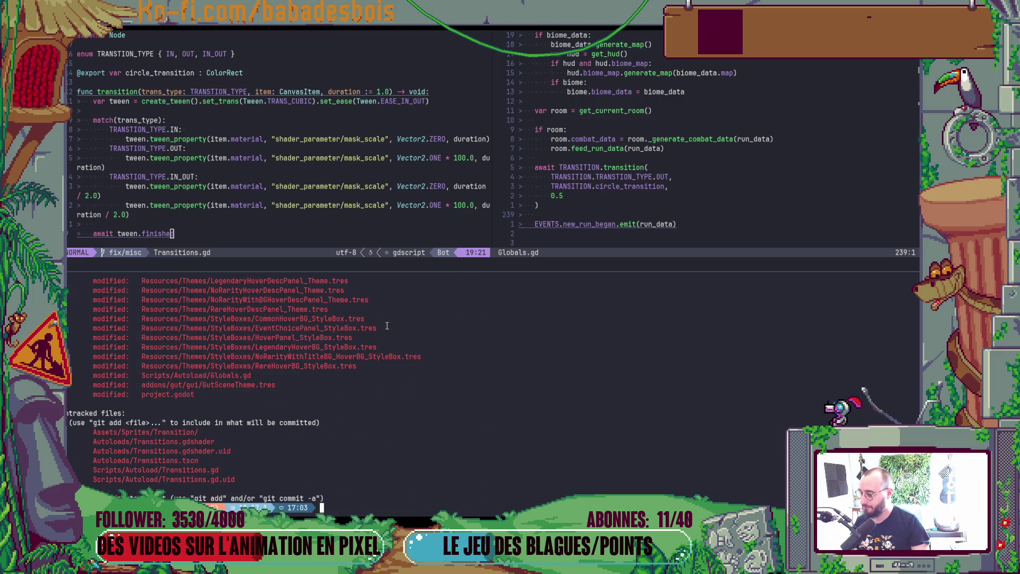
Discard the changes under Resources/ and Assets/, checking git status after each
text(git r Resources/)
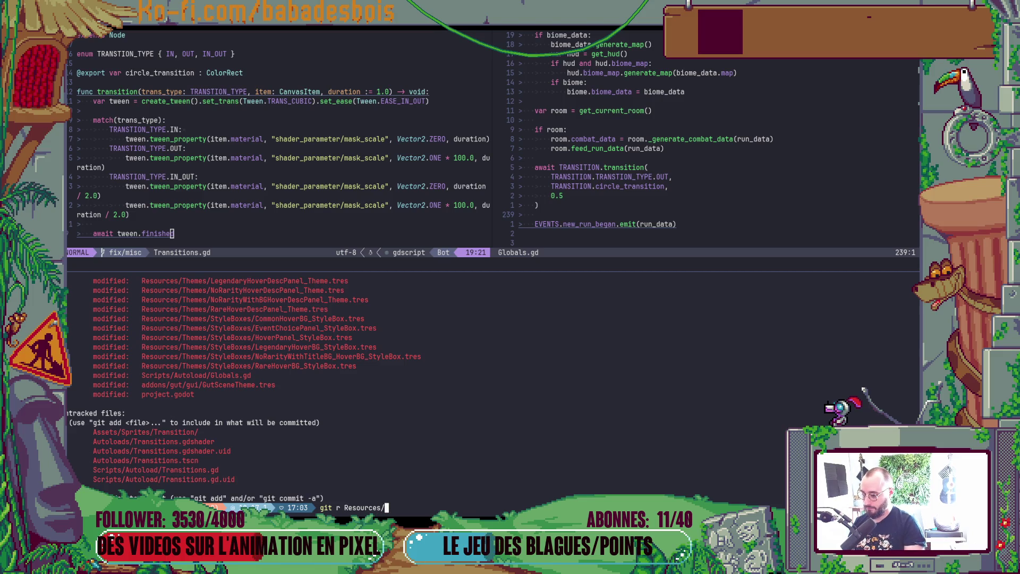
key(Return)
text(gst)
key(Return)
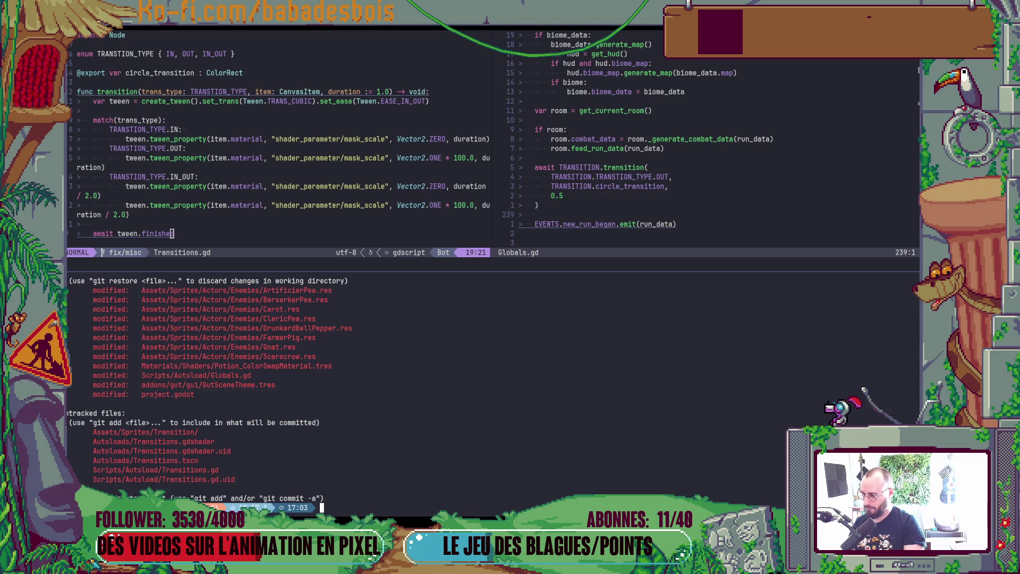
text(git r )
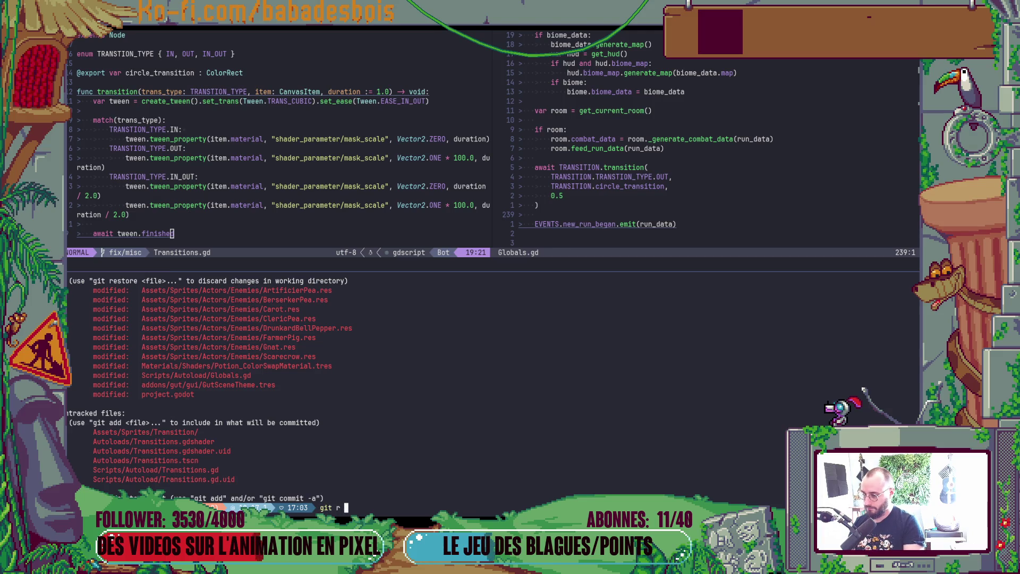
text(Assetrs)
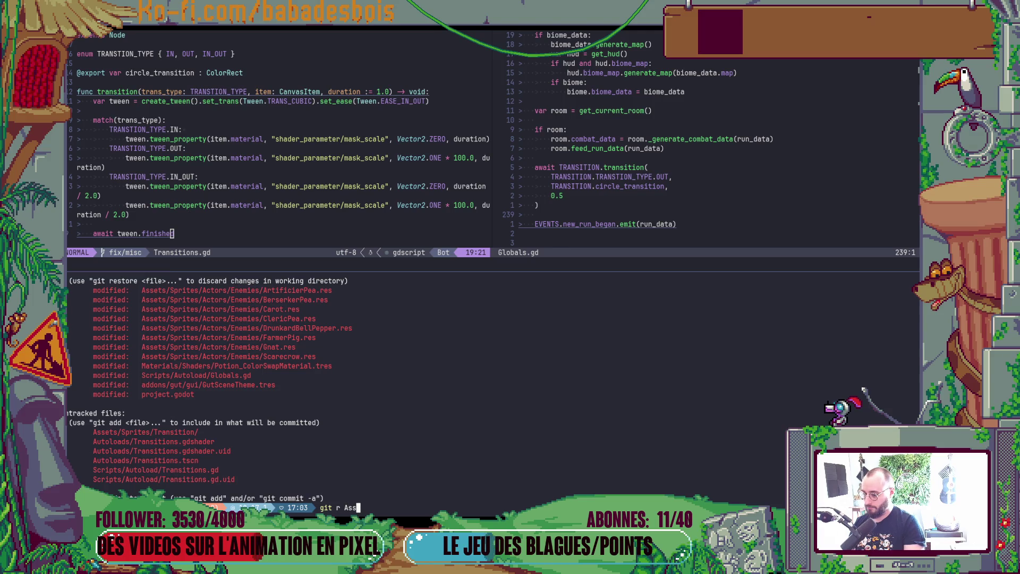
key(BackSpace)
key(BackSpace)
text(s/)
key(Return)
text(git s)
key(Return)
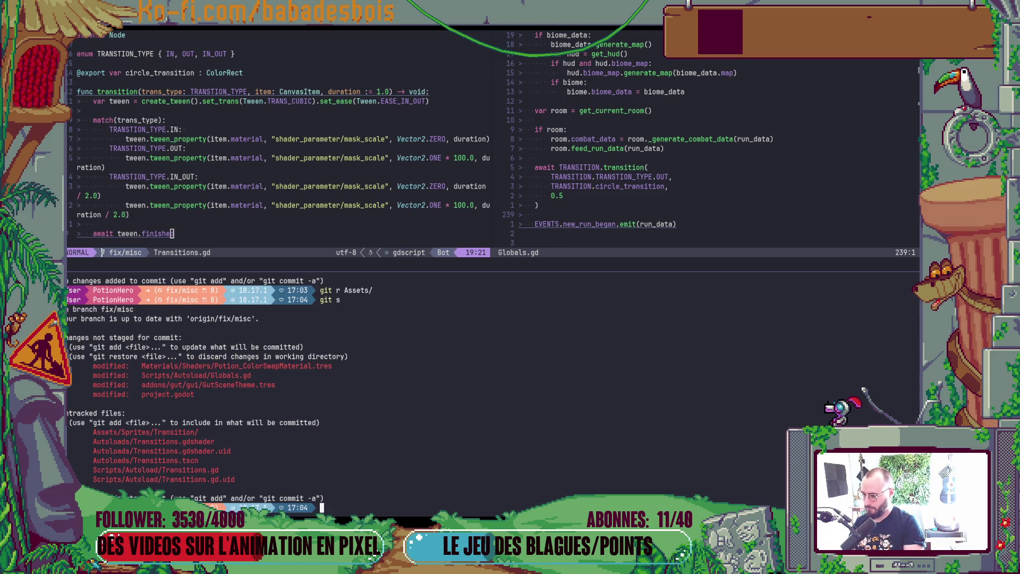
Diff Potion_ColorSwapMaterial.tres, then restore it and recheck status
text(git diff)
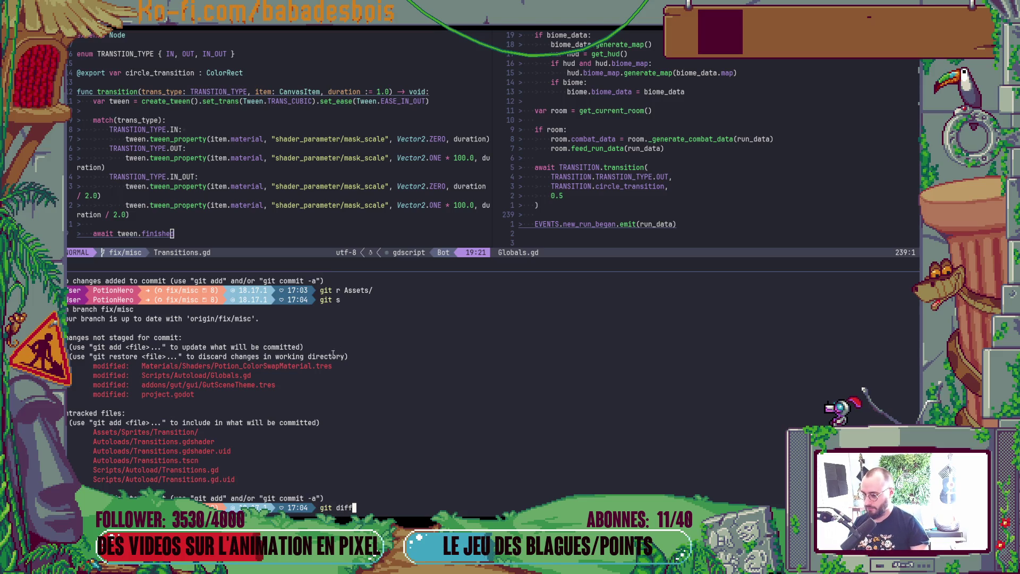
double_click(236, 366)
middle_click(236, 366)
key(Return)
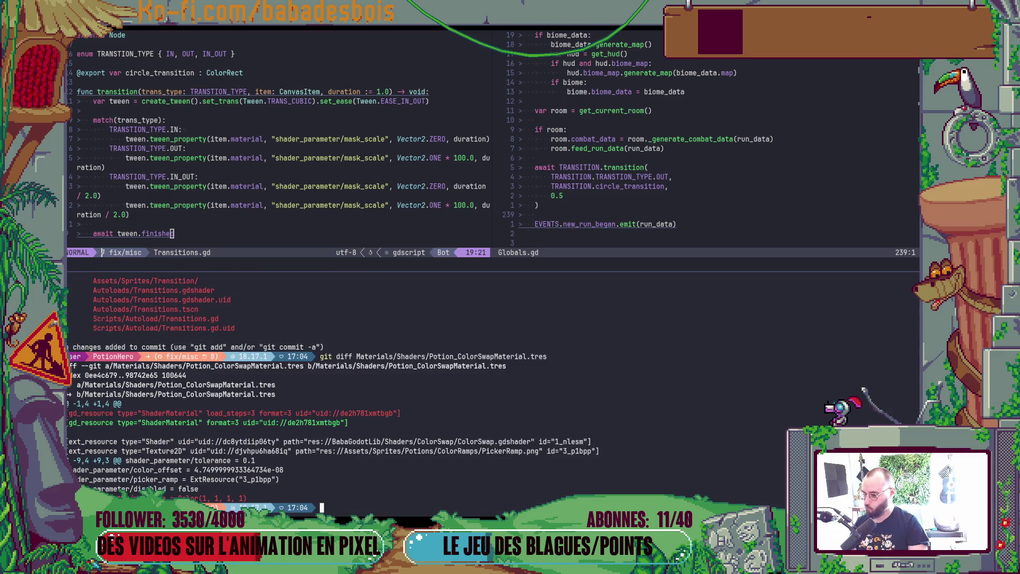
key(Up)
key(ctrl+Left)
key(ctrl+Left)
key(ctrl+w)
text(r)
key(Return)
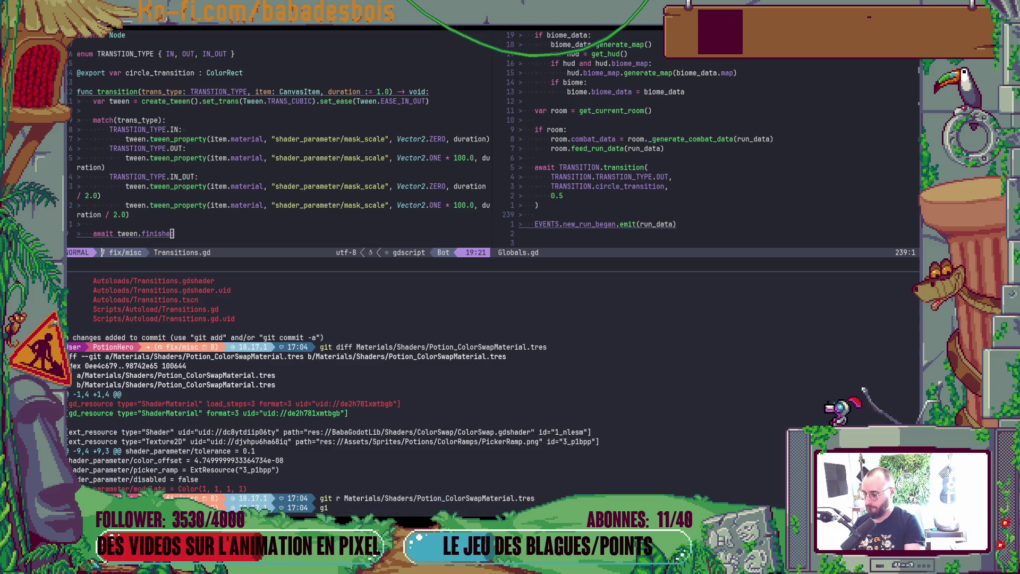
text(git s)
key(Return)
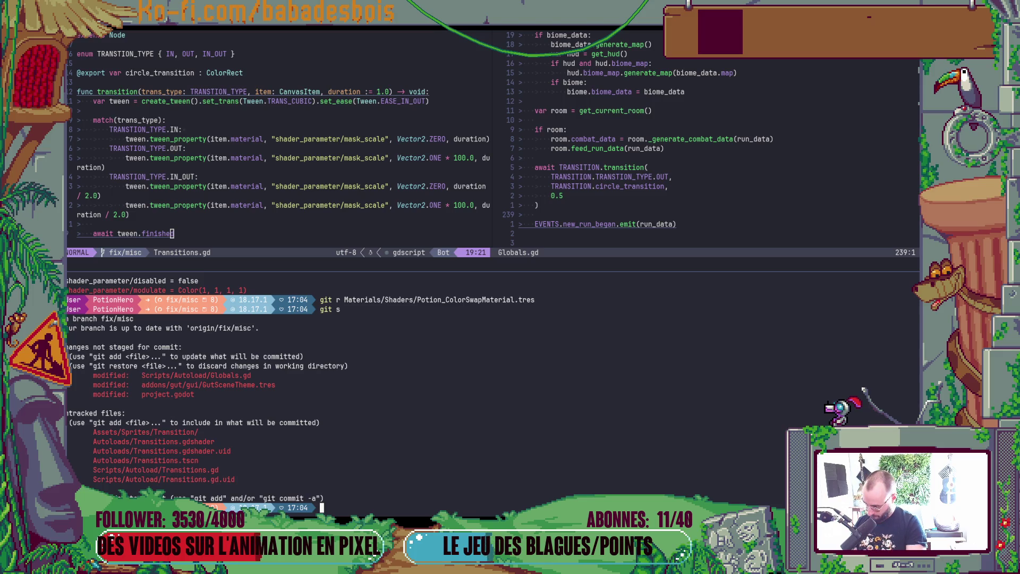
Restore GutSceneTheme.tres to its committed version and recheck status
text(git r)
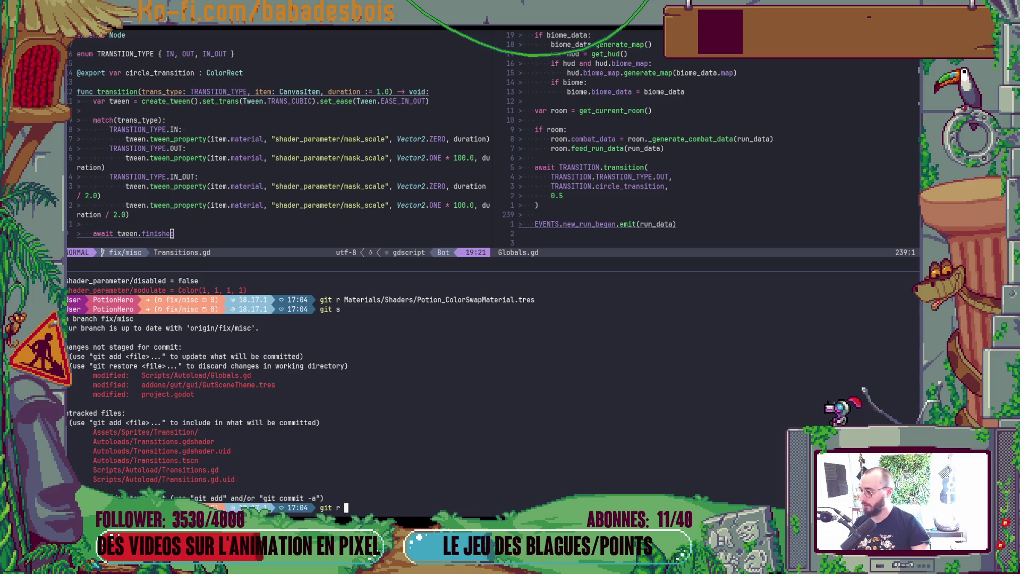
double_click(250, 385)
middle_click(250, 386)
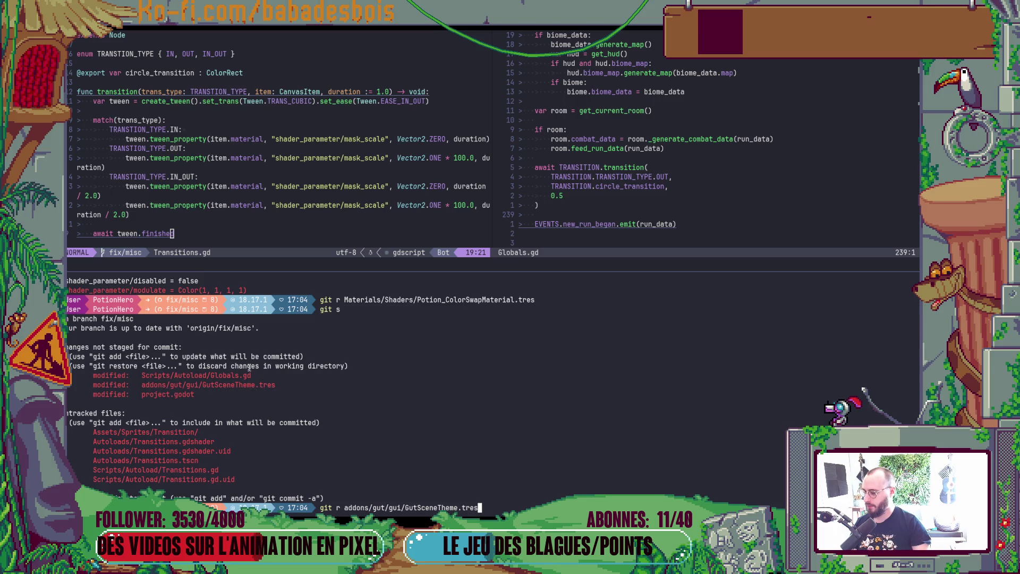
key(Return)
text(git )
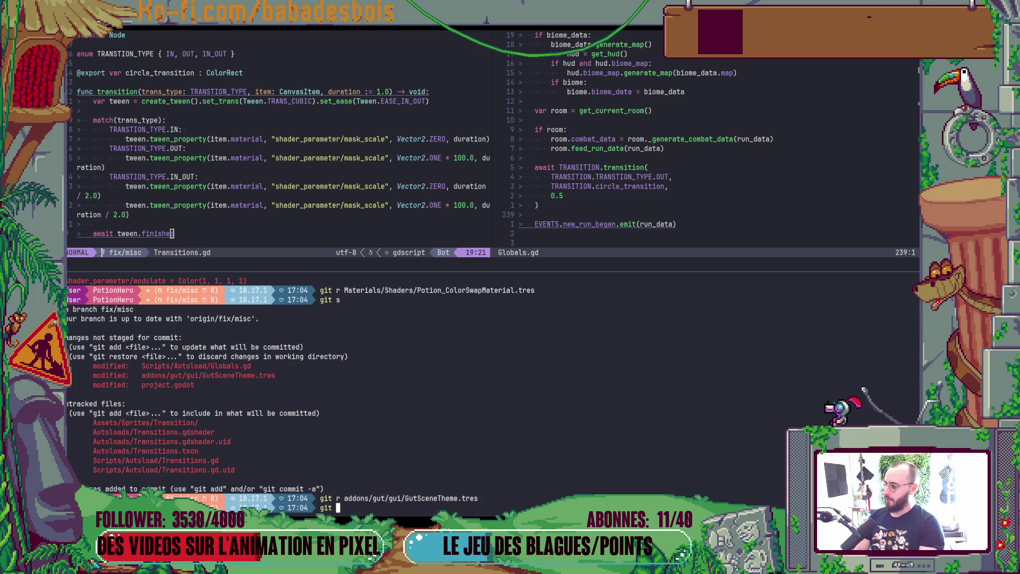
text(s)
key(Return)
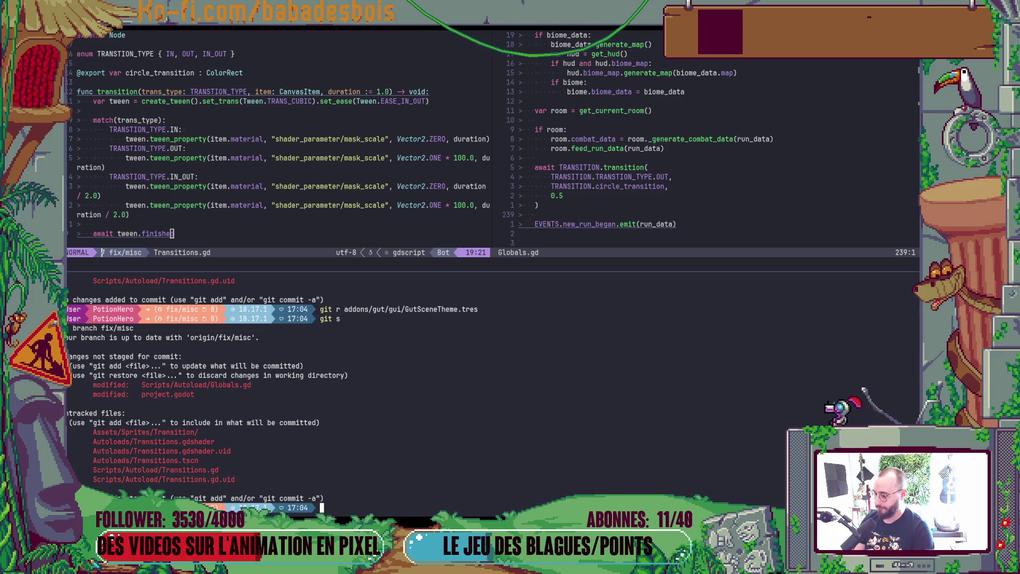
Review git diff project.godot, which shows the new TRANSITION autoload
text(git diff)
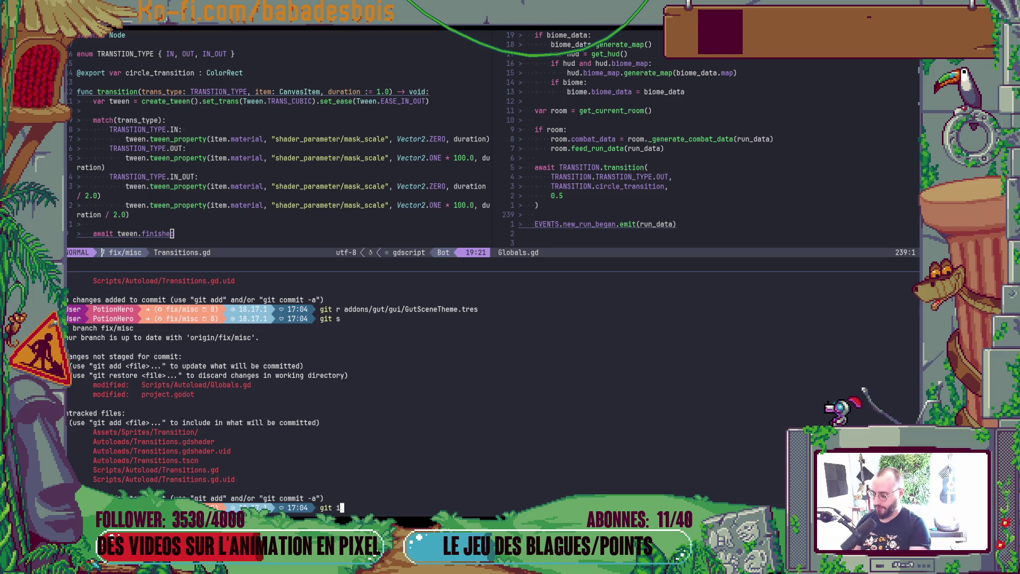
text( project.godot)
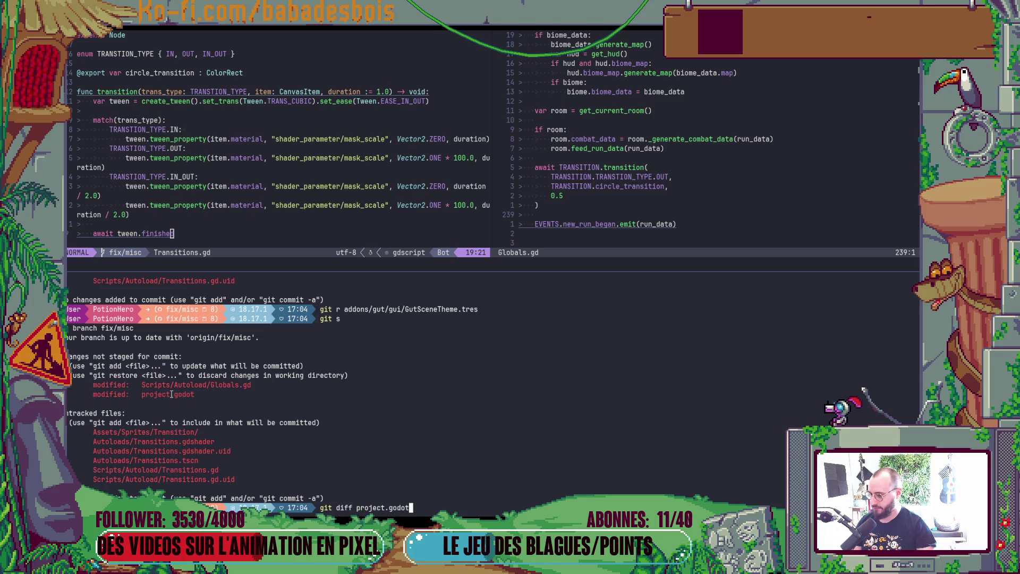
key(Return)
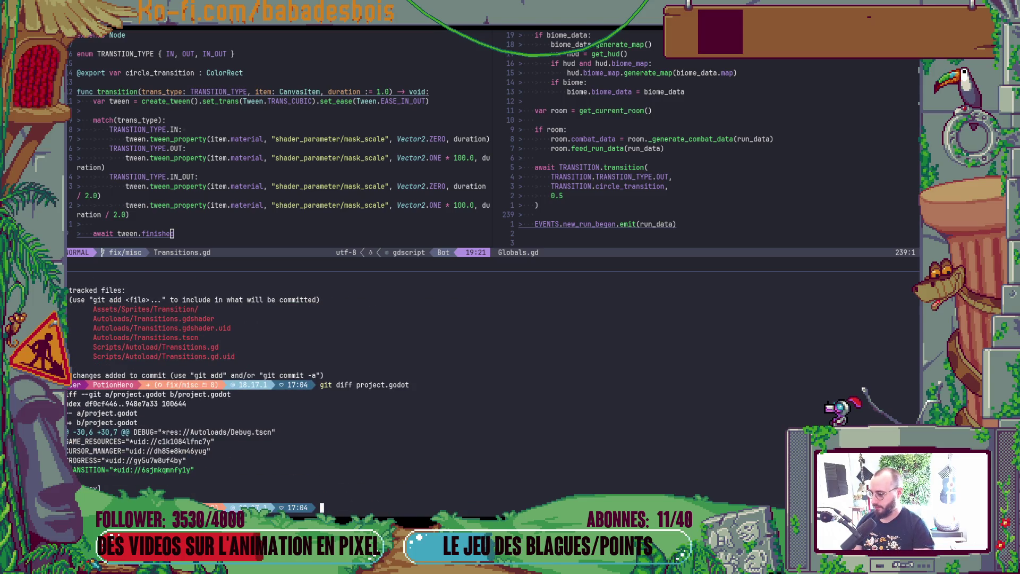
scroll(151, 414, up, 3)
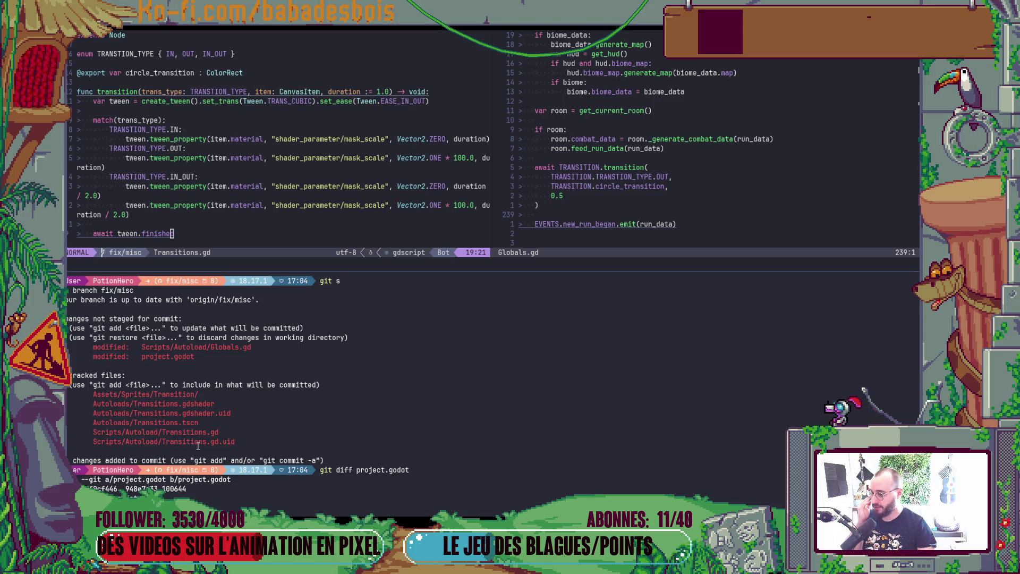
scroll(195, 450, down, 3)
scroll(191, 437, up, 4)
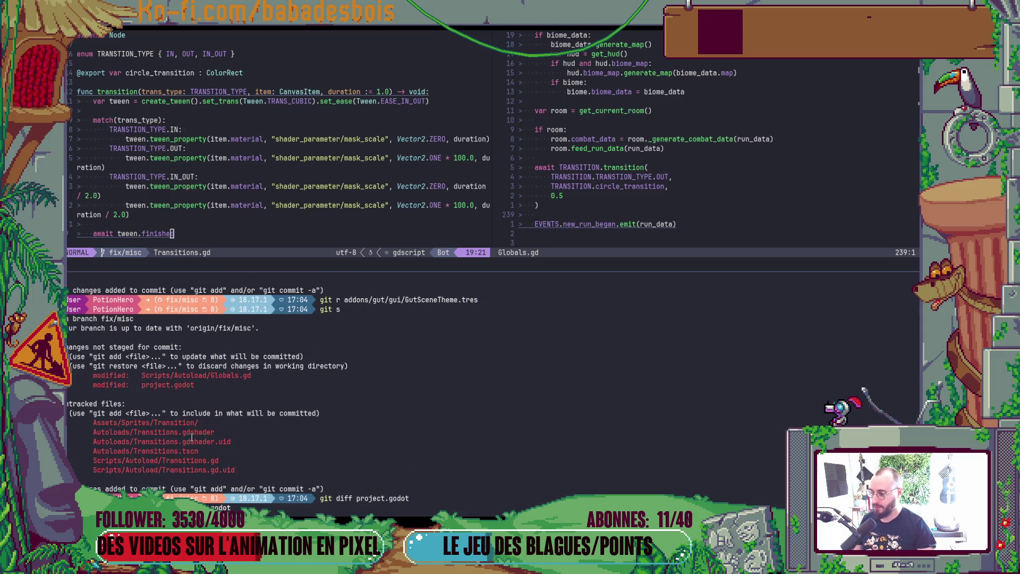
scroll(192, 436, down, 4)
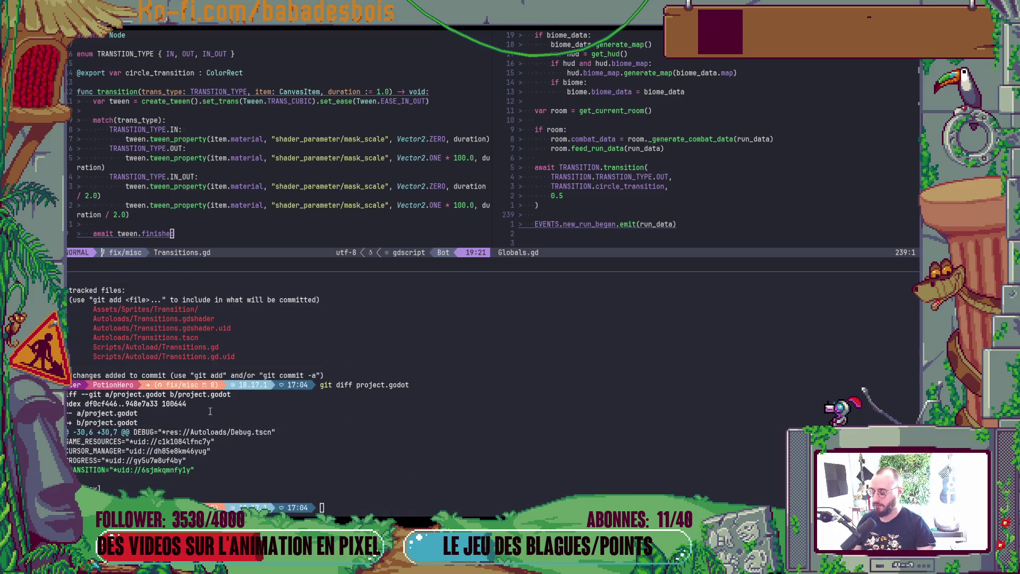
Bring the Godot editor forward and switch it to the 2D scene view
key(alt+Tab)
click(287, 373)
click(780, 71)
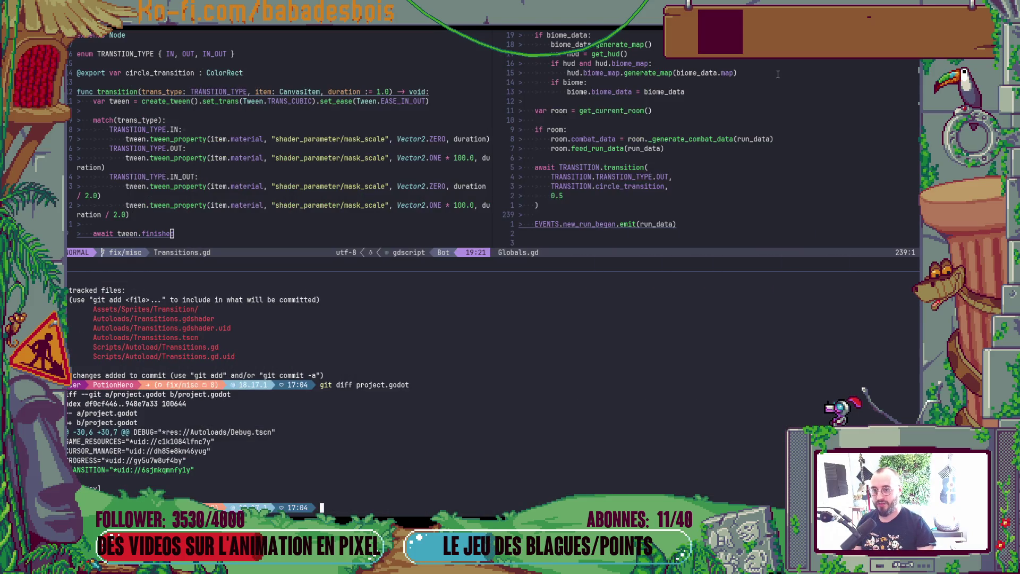
key(alt+Tab)
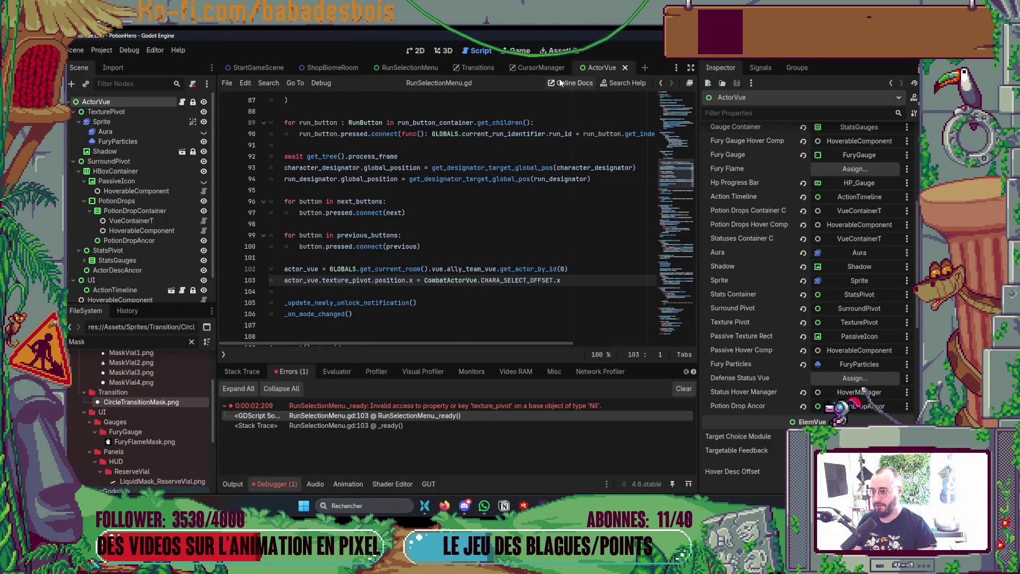
click(419, 50)
Save the scene, run the game, and inspect the Nil texture_pivot error in Errors
key(ctrl+s)
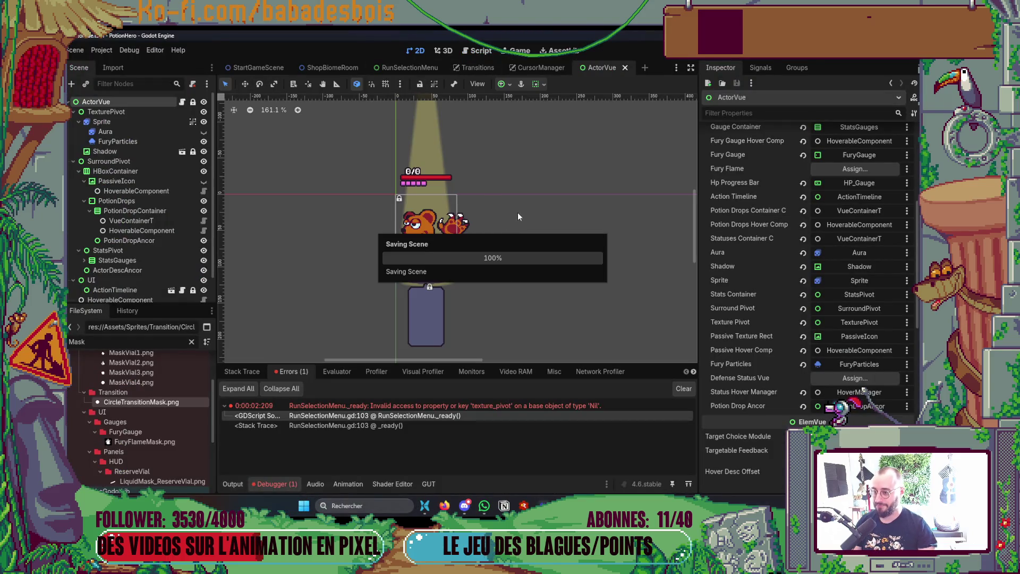
click(625, 67)
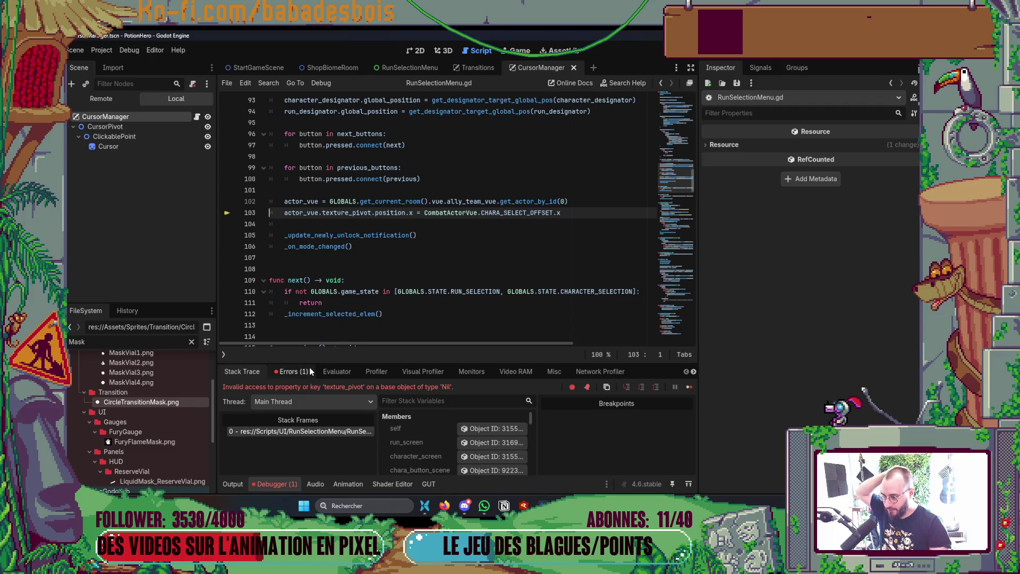
click(293, 371)
double_click(318, 405)
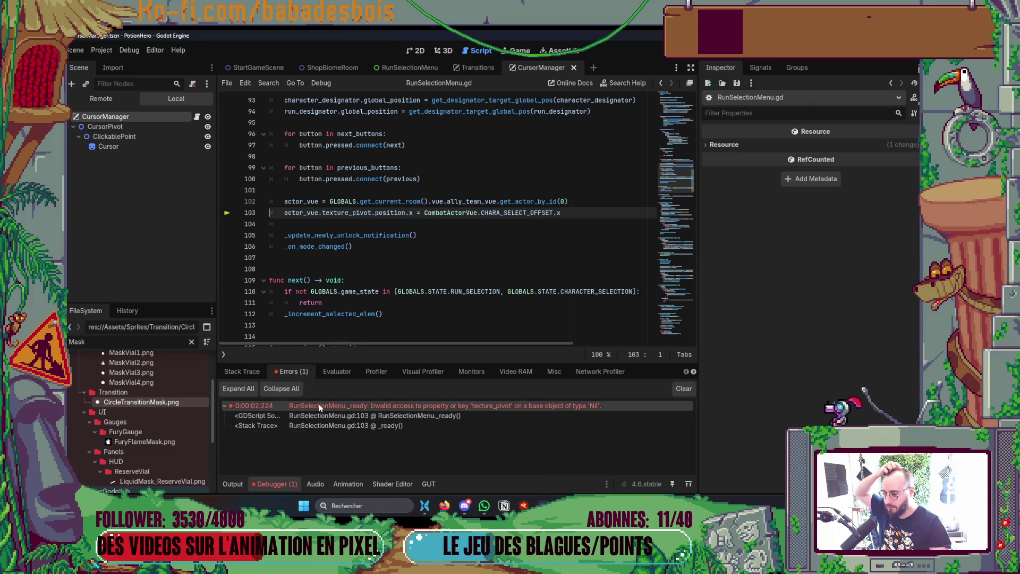
double_click(318, 405)
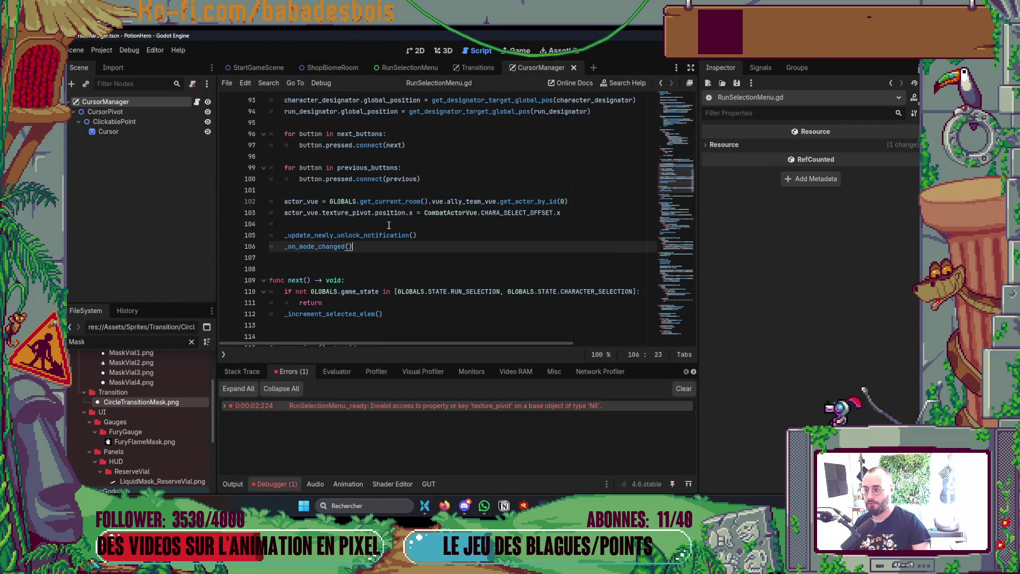
key(alt+Tab)
Check the working tree status with gst and scroll through the output
text(gst)
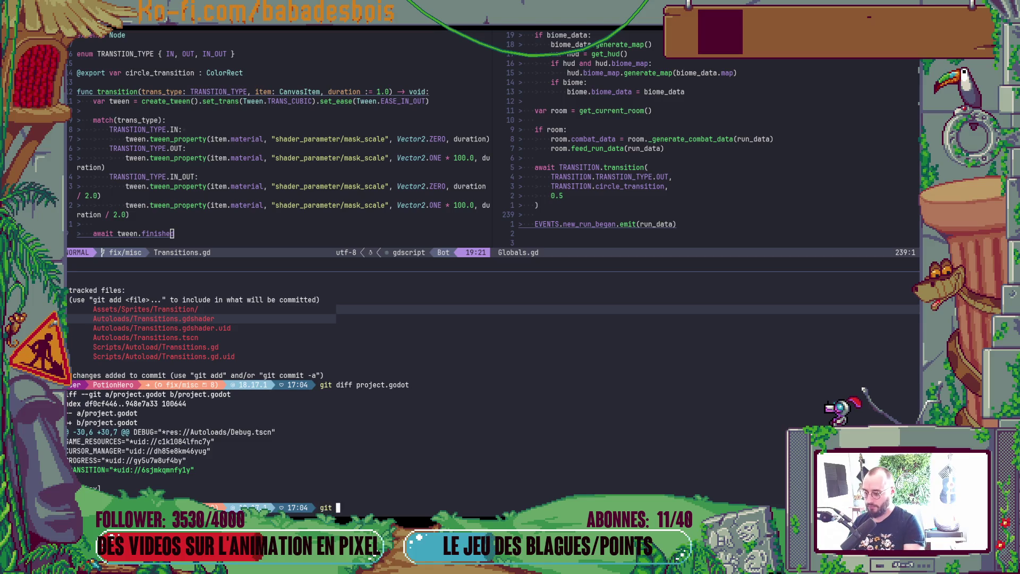
key(Return)
scroll(537, 356, up, 10)
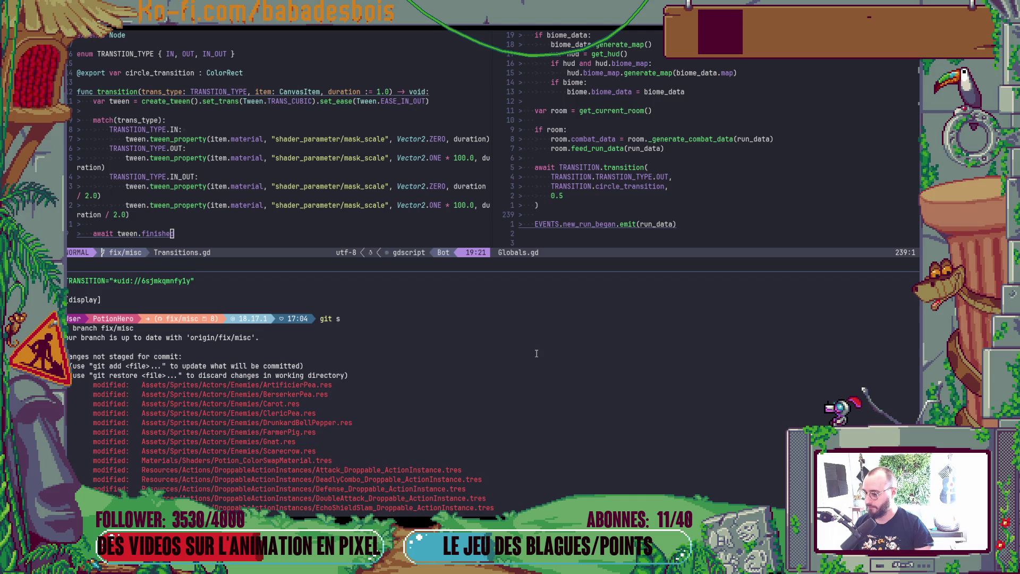
scroll(536, 354, down, 6)
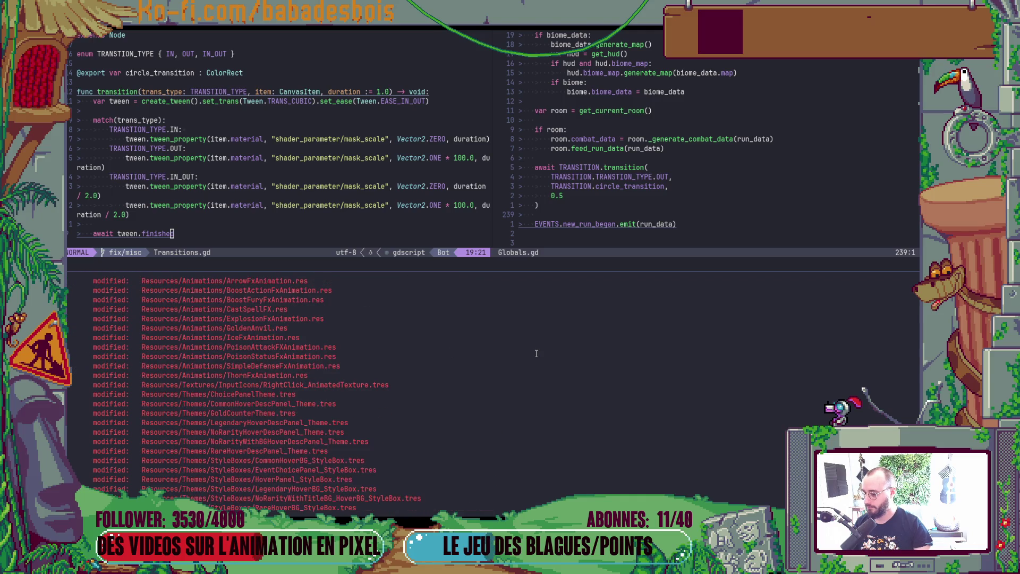
scroll(537, 353, down, 5)
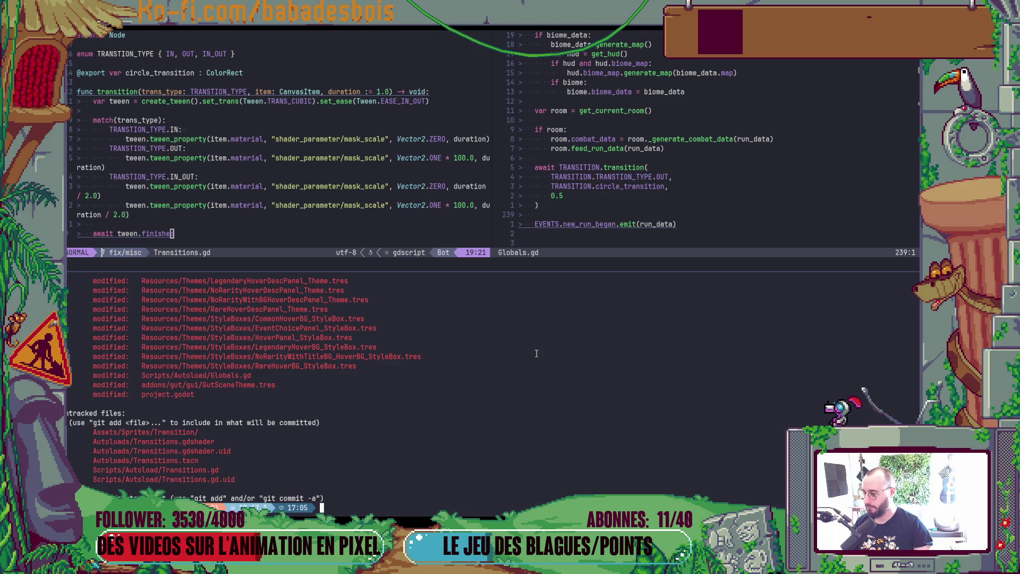
key(alt+Tab)
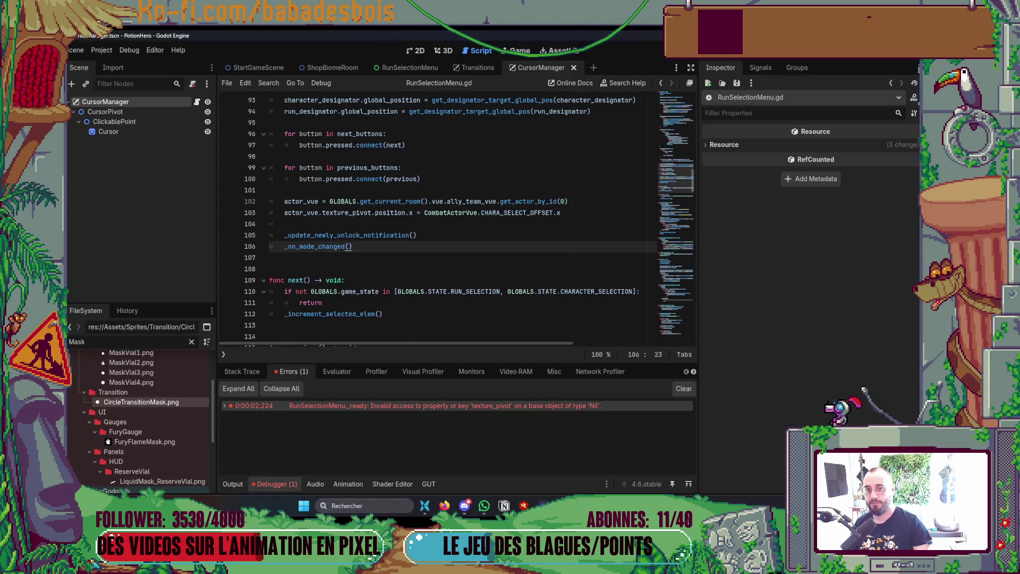
key(alt+Tab)
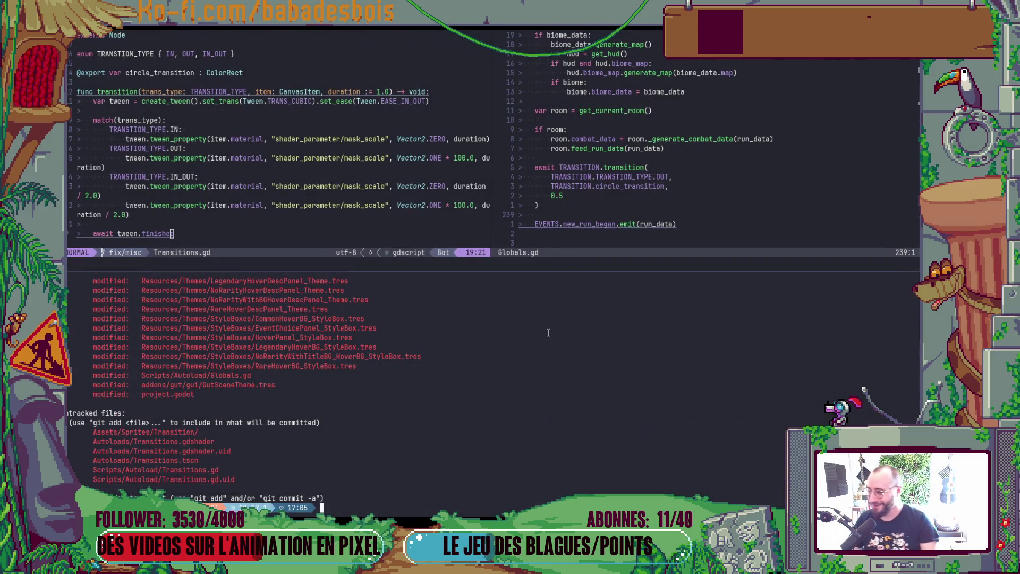
Discard all changes under Resources/ and Assets/ with git restore
text(git )
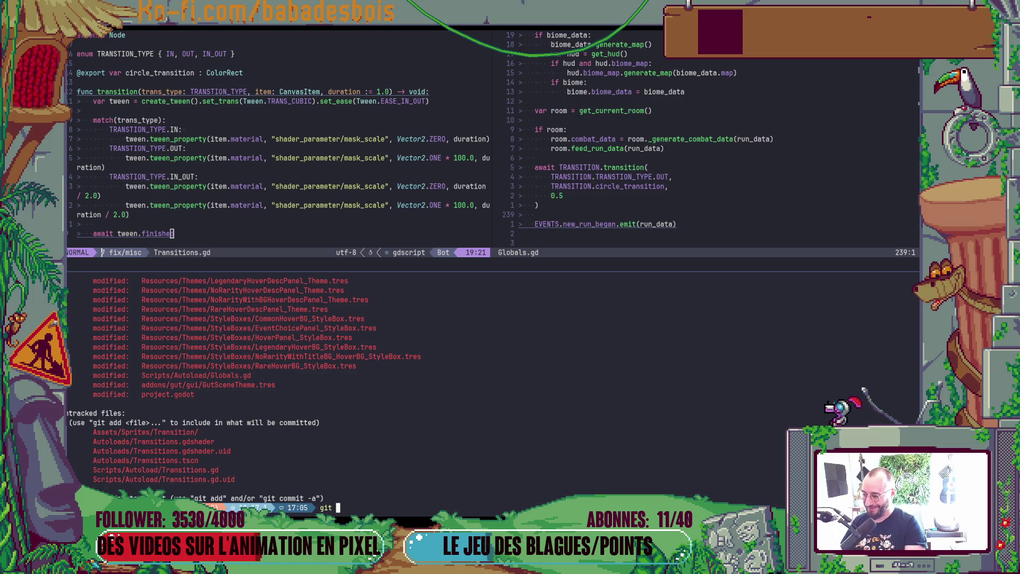
text(r Re)
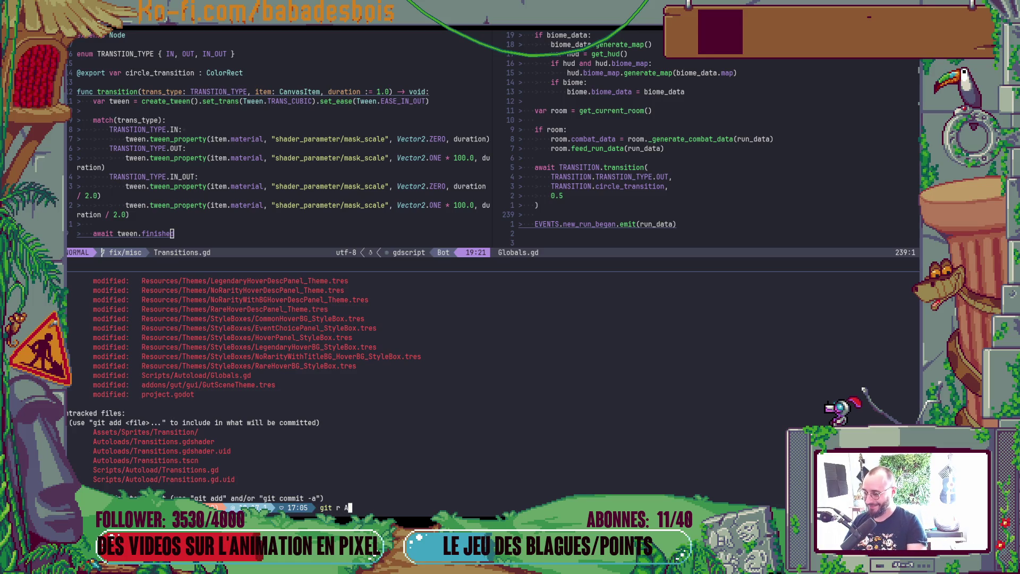
text(ssources)
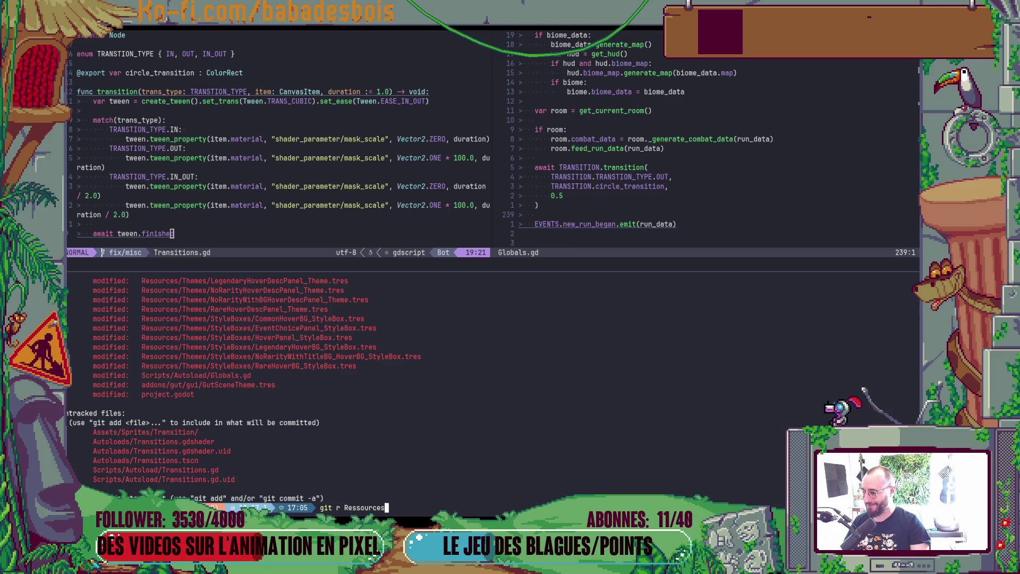
key(ctrl+Left)
key(Right)
key(Right)
key(Right)
key(BackSpace)
key(End)
key(Tab)
key(Return)
text(git r)
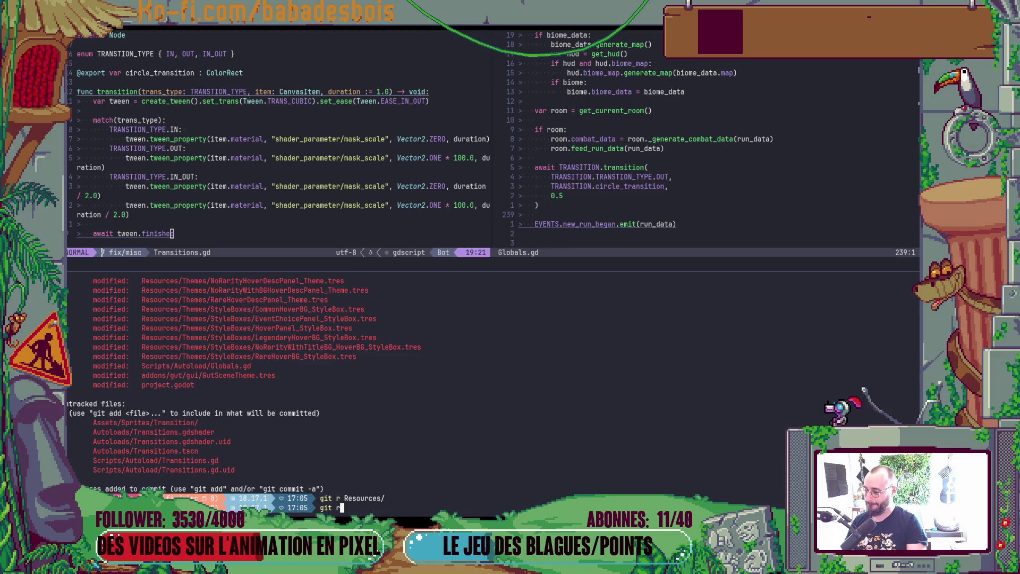
text( A)
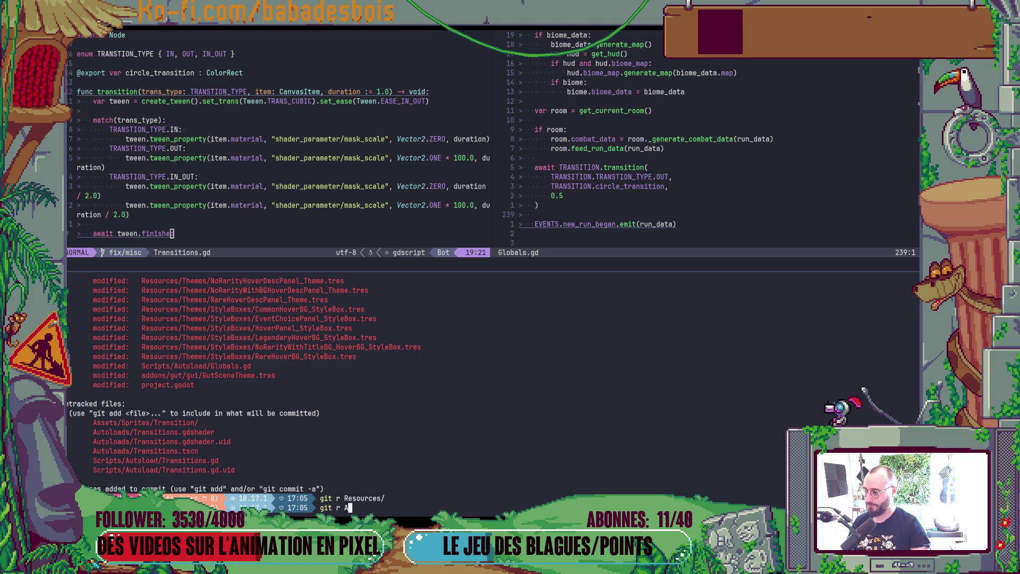
text(ssets/)
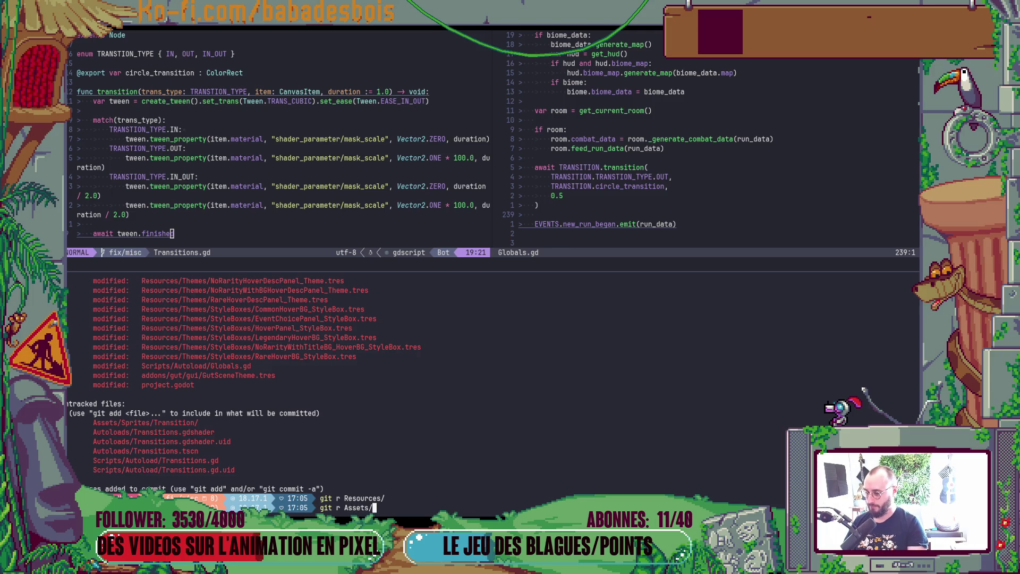
key(Return)
Check status, then restore addons/gut/gui/GutSceneTheme.tres
text(git s)
key(Return)
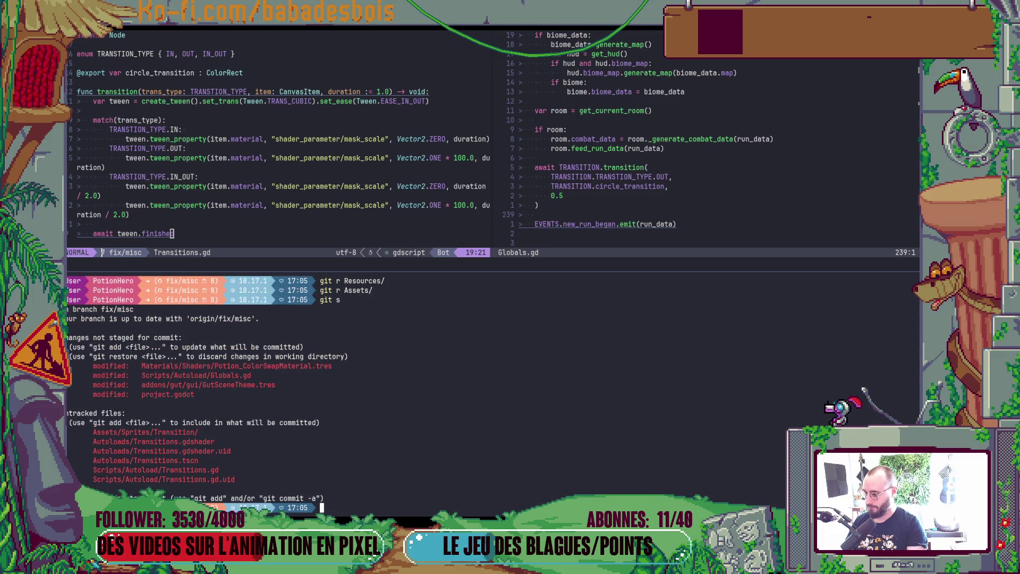
text(git r )
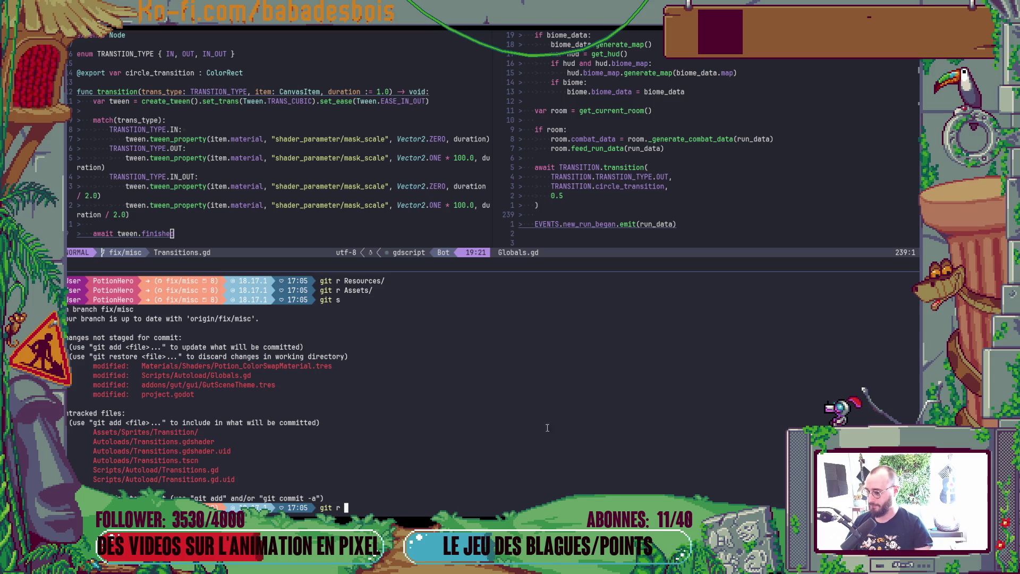
text(addons/gut/gui/GutSceneTheme.tres)
key(Return)
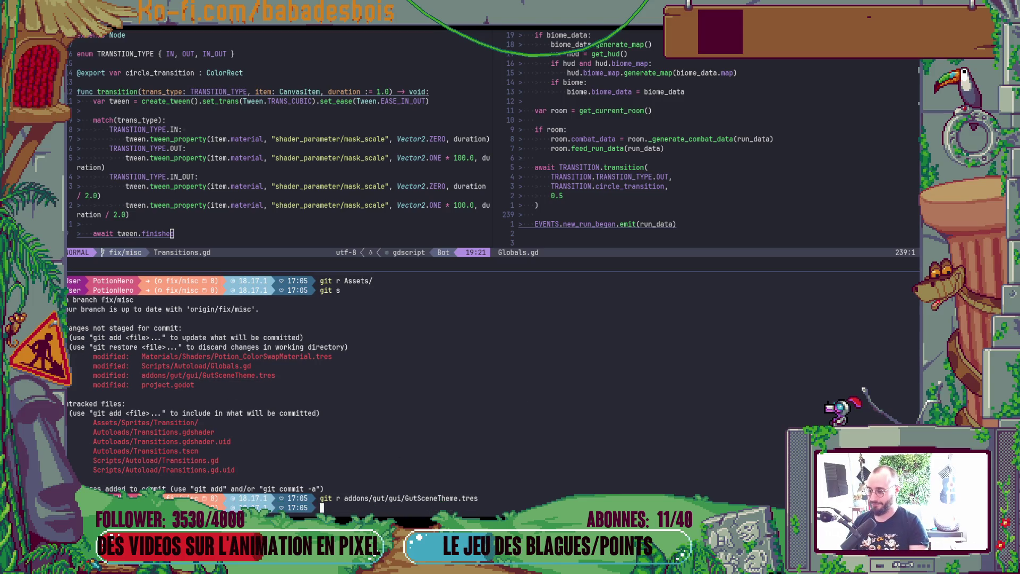
key(alt+Tab)
key(alt+Tab)
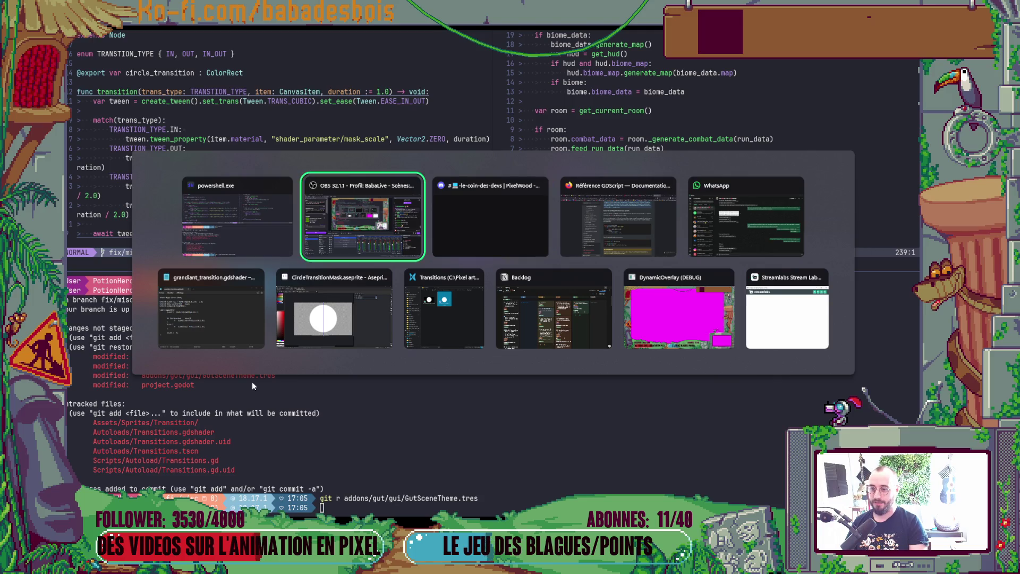
Close the git terminal split so Globals.gd fills the right pane
key(alt+Left)
key(alt+Left)
key(alt+Down)
key(alt+Up)
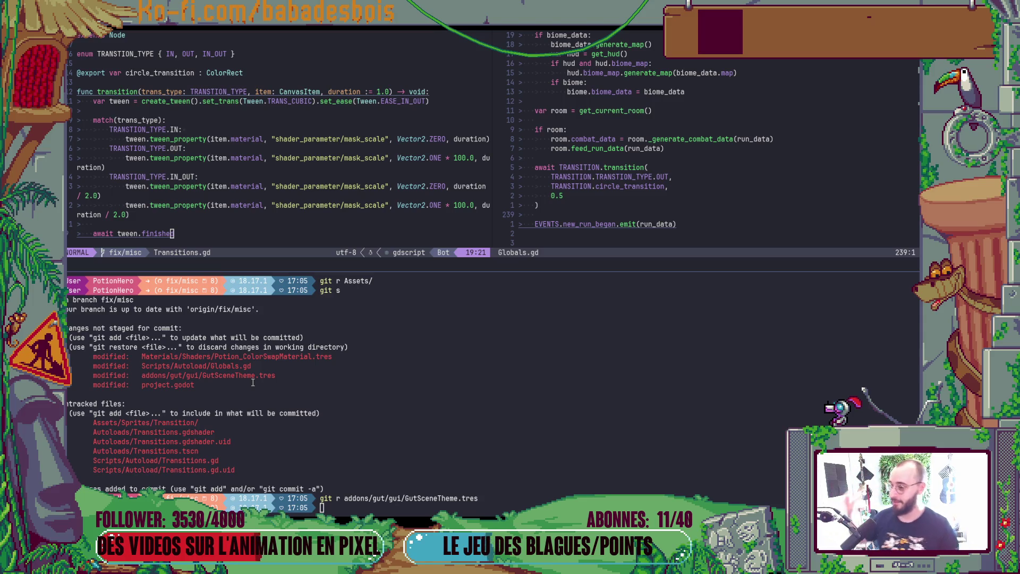
key(ctrl+d)
key(alt+Tab)
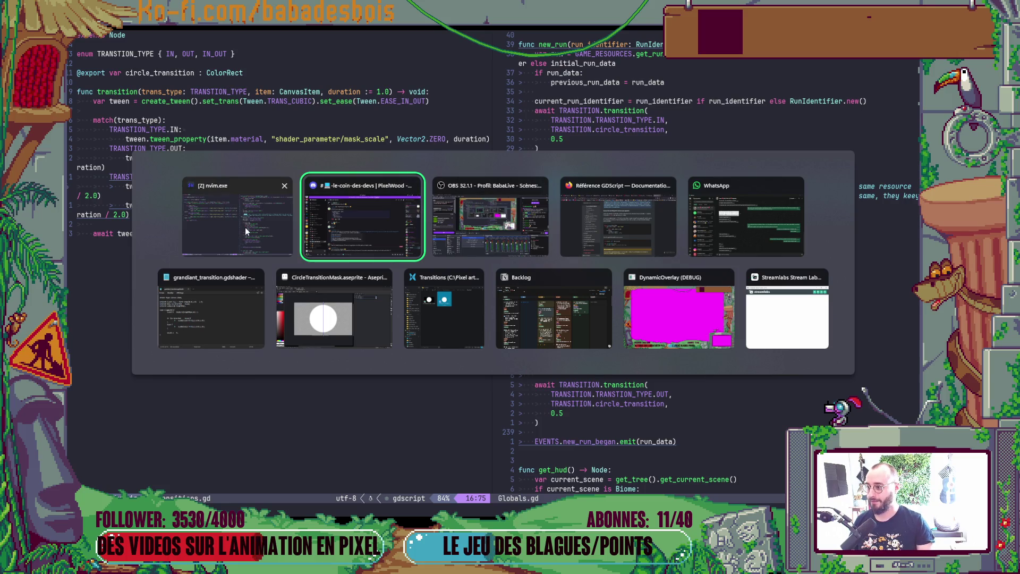
click(621, 217)
key(alt+Tab)
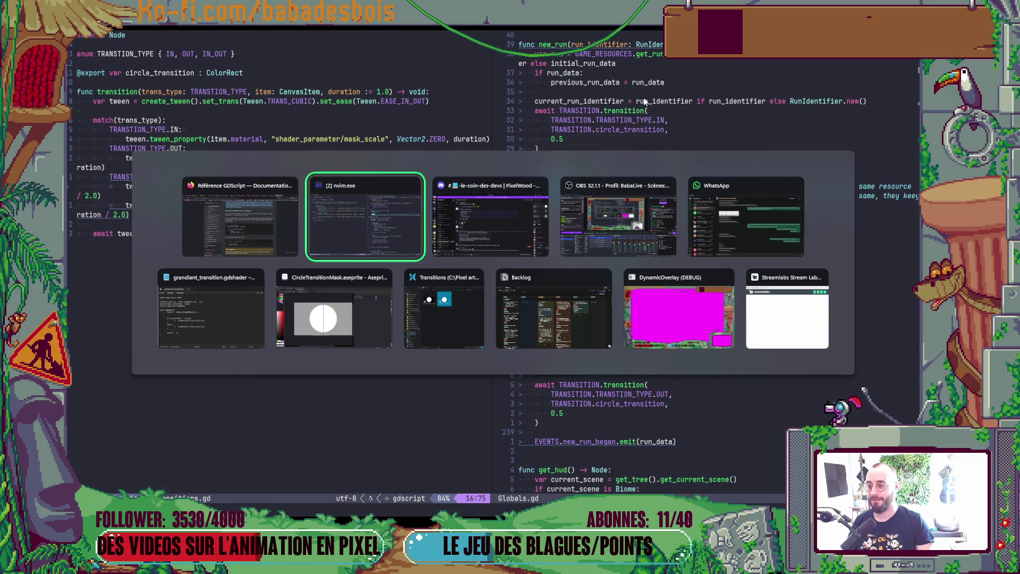
key(alt+Tab)
key(alt+Tab)
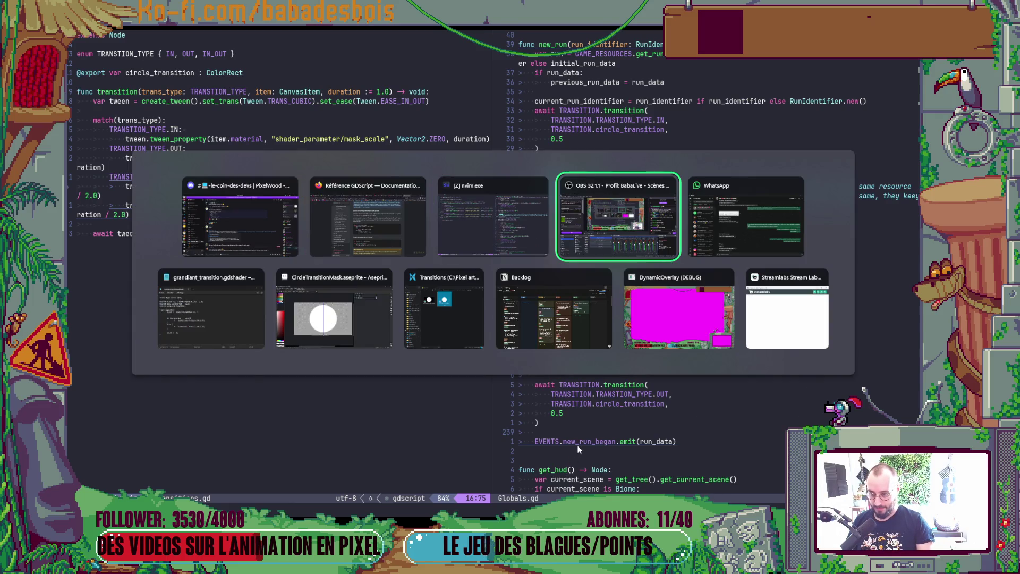
key(Escape)
Place the cursor on the OUT transition's 0.5 duration and circle_transition lines
click(617, 412)
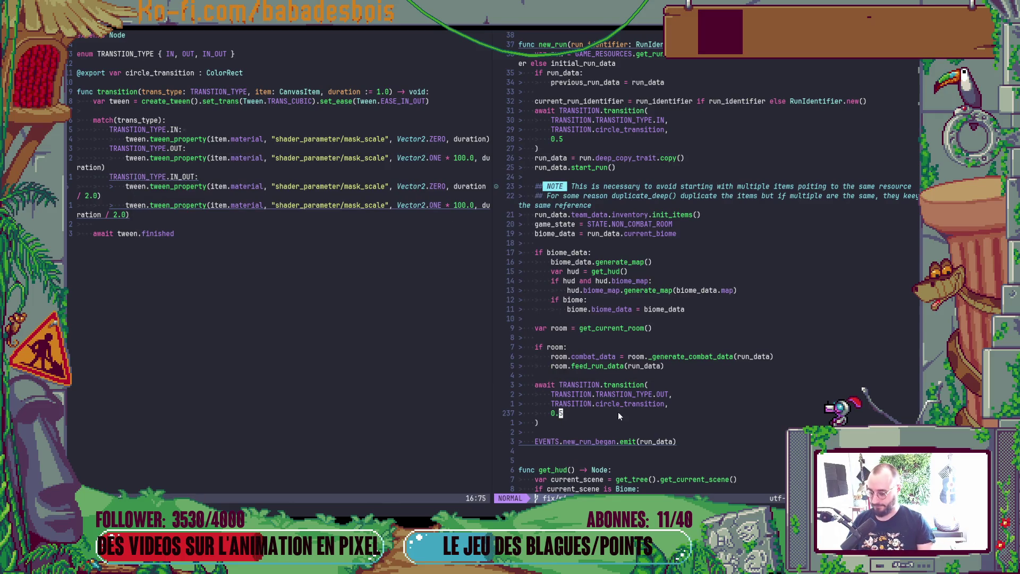
click(625, 404)
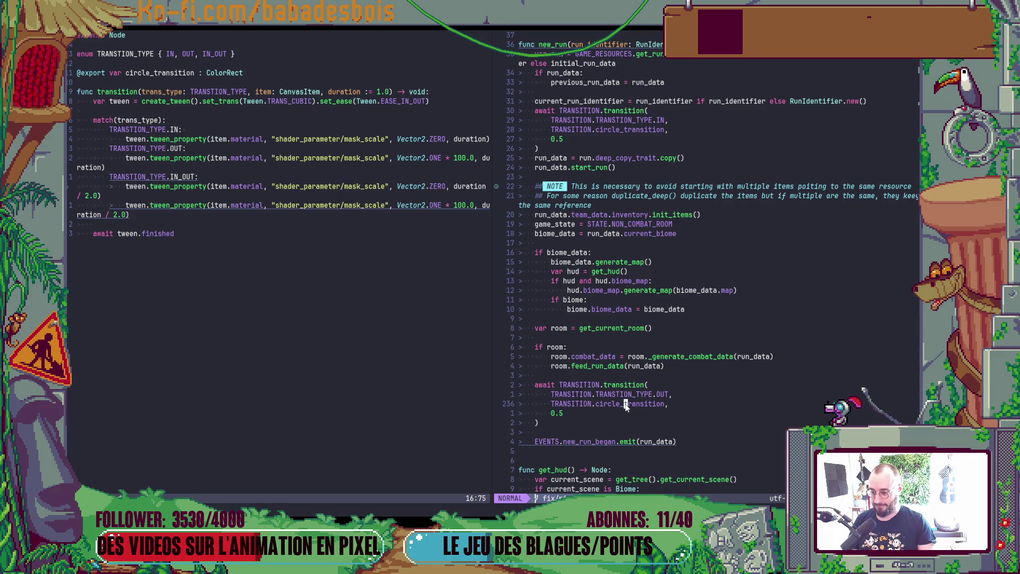
key(alt+Tab)
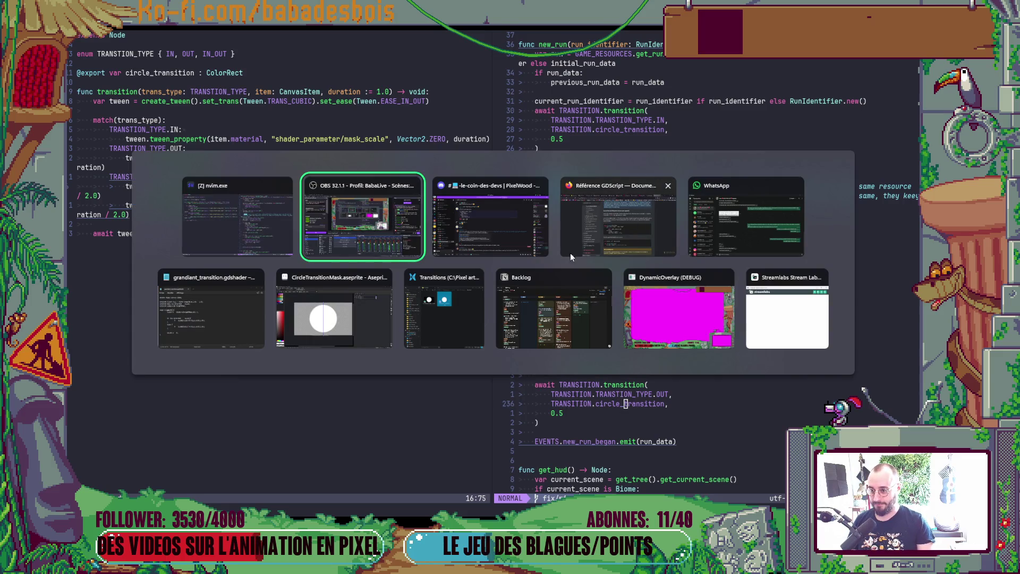
click(467, 300)
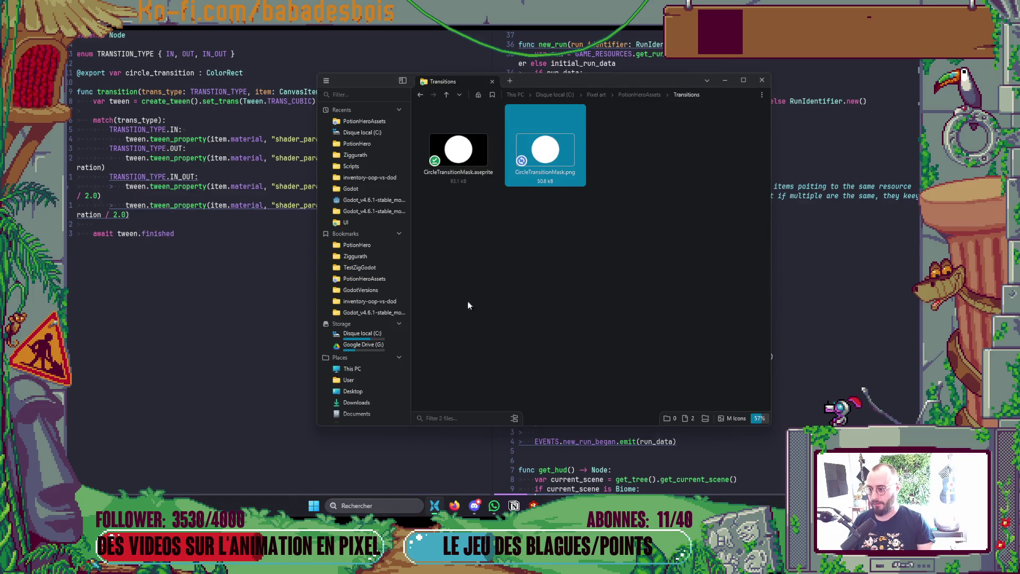
Launch PotionHero's project.godot from File Explorer, then collapse Godot's bottom debugger panel
click(356, 244)
scroll(418, 288, down, 5)
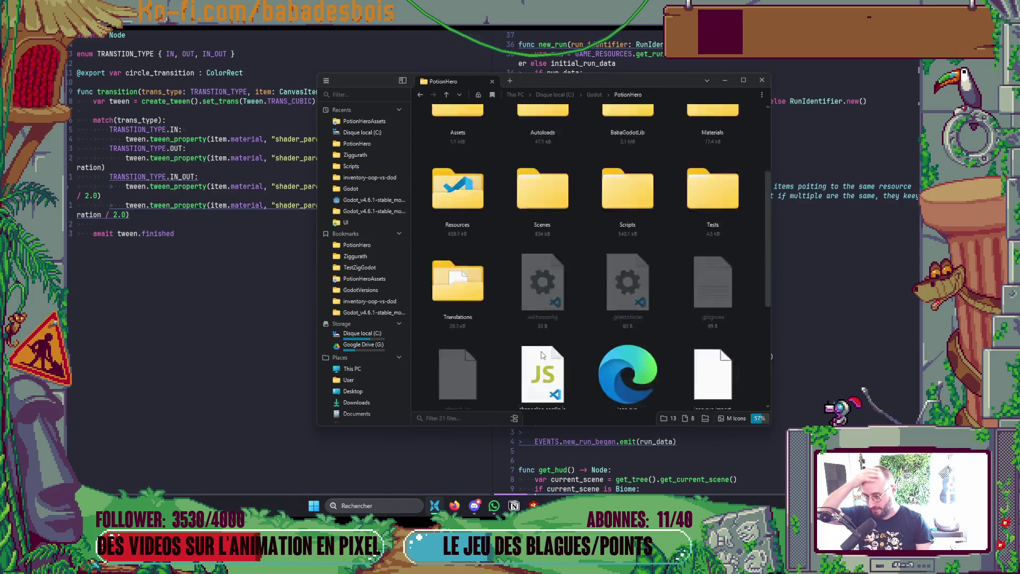
double_click(456, 259)
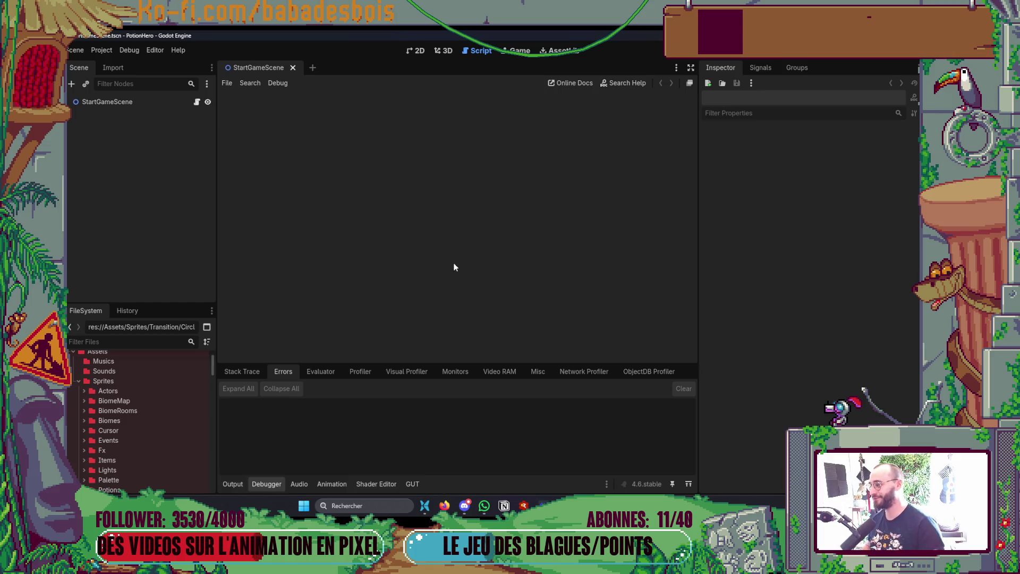
click(259, 483)
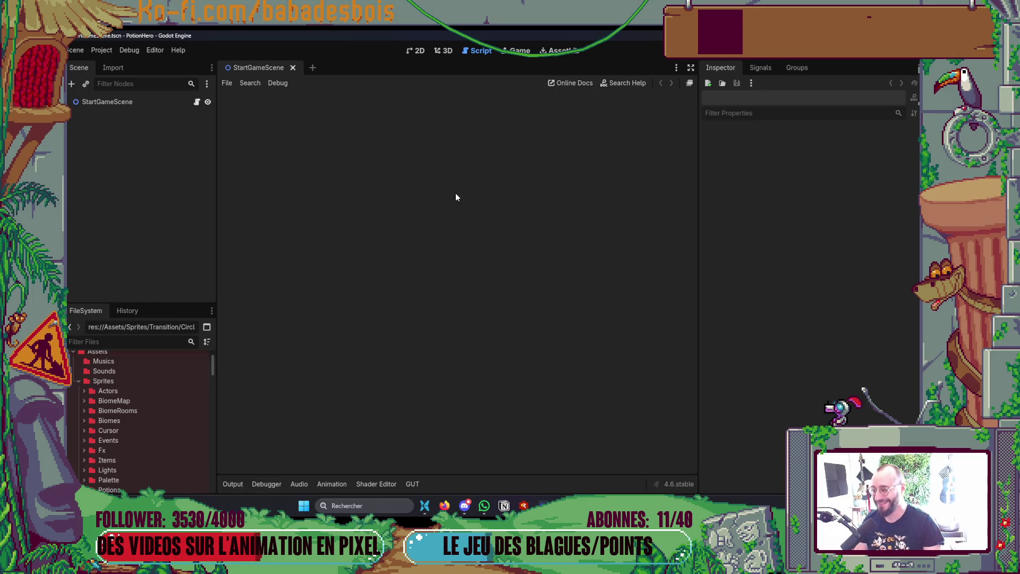
Run the game, expand the texture_pivot error at RunSelectionMenu.gd line 103, then stop
click(417, 53)
key(ctrl+s)
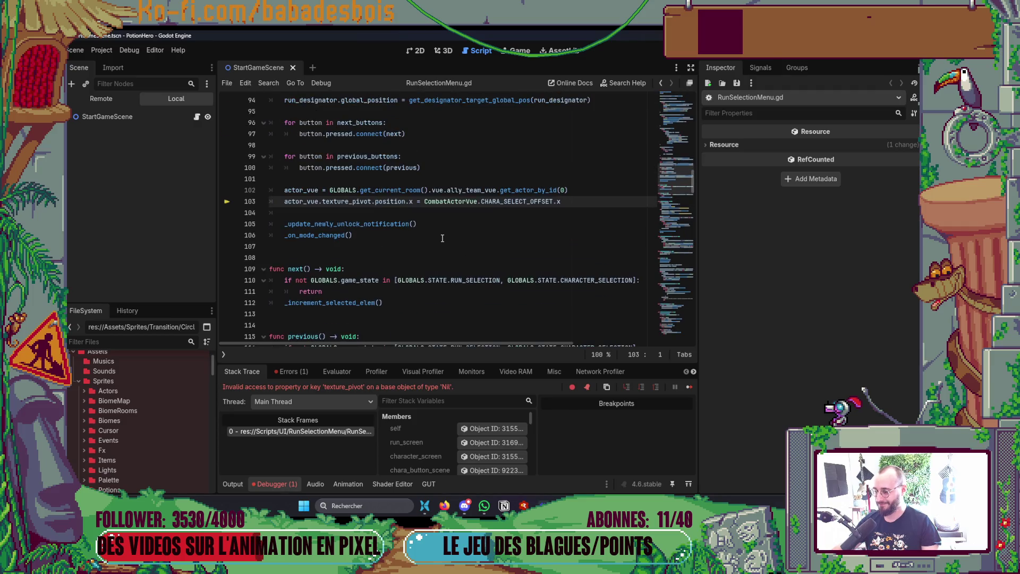
click(304, 371)
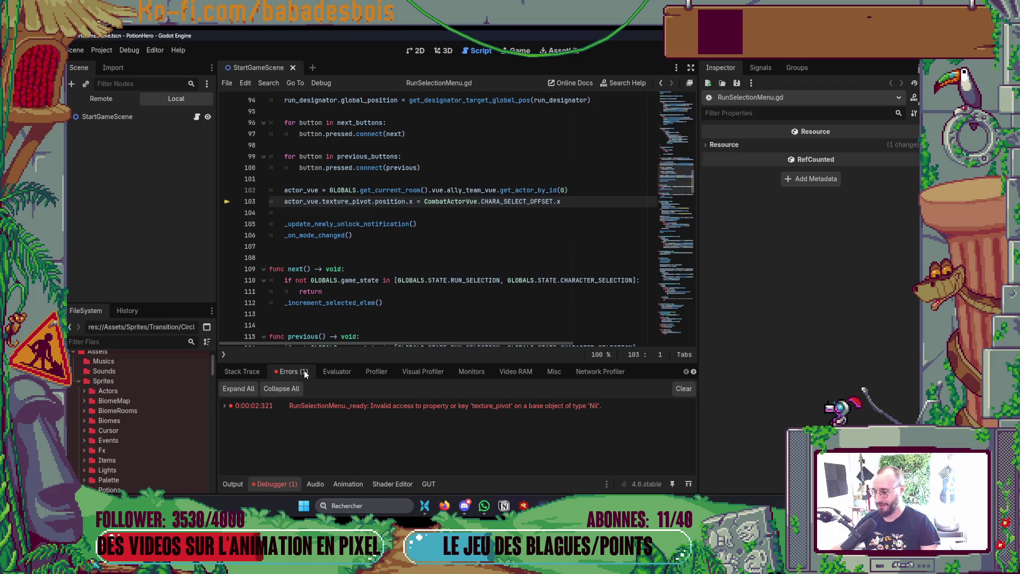
click(355, 407)
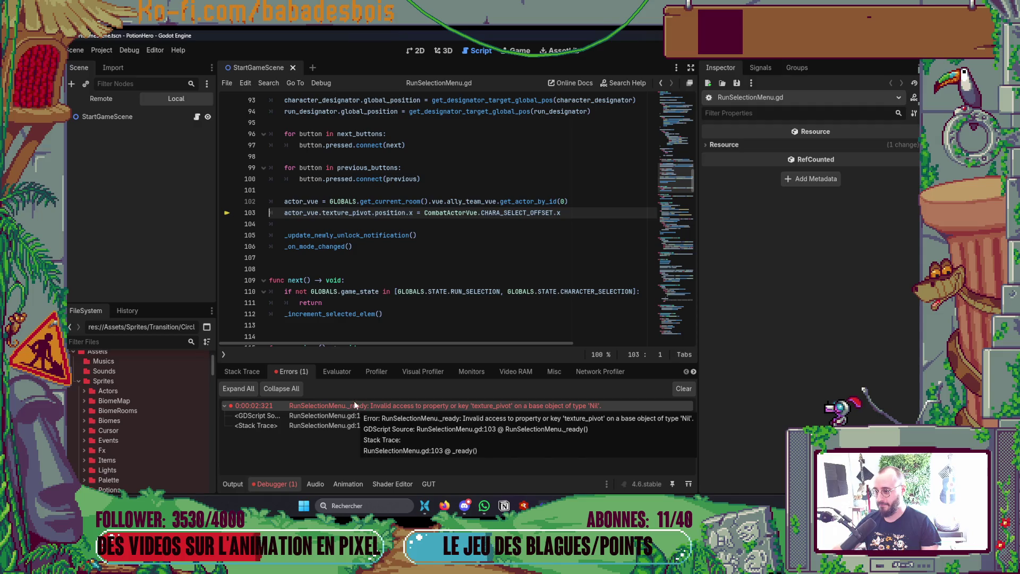
key(F8)
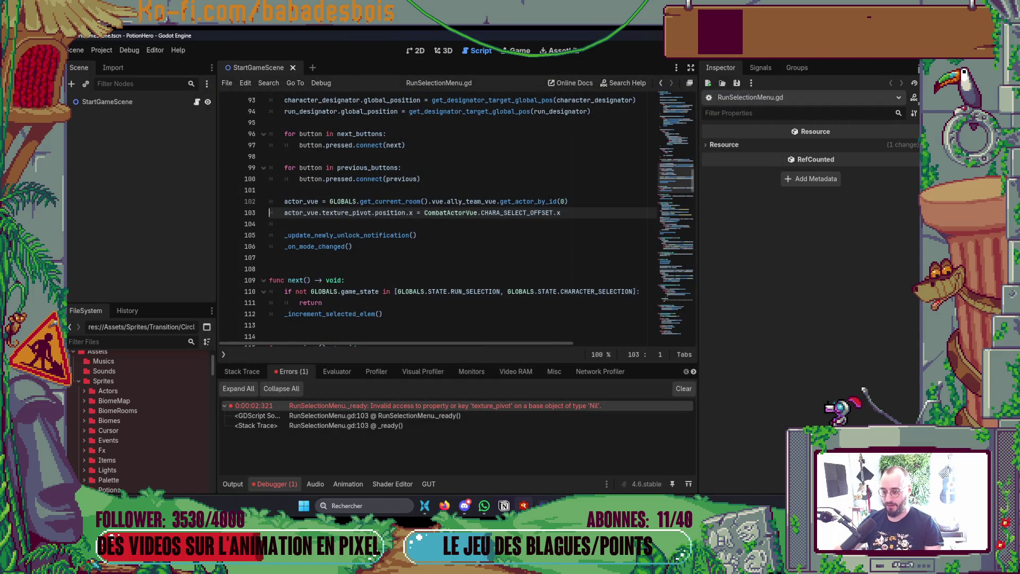
Check the repository status in the git terminal
click(524, 505)
text(git s)
key(Return)
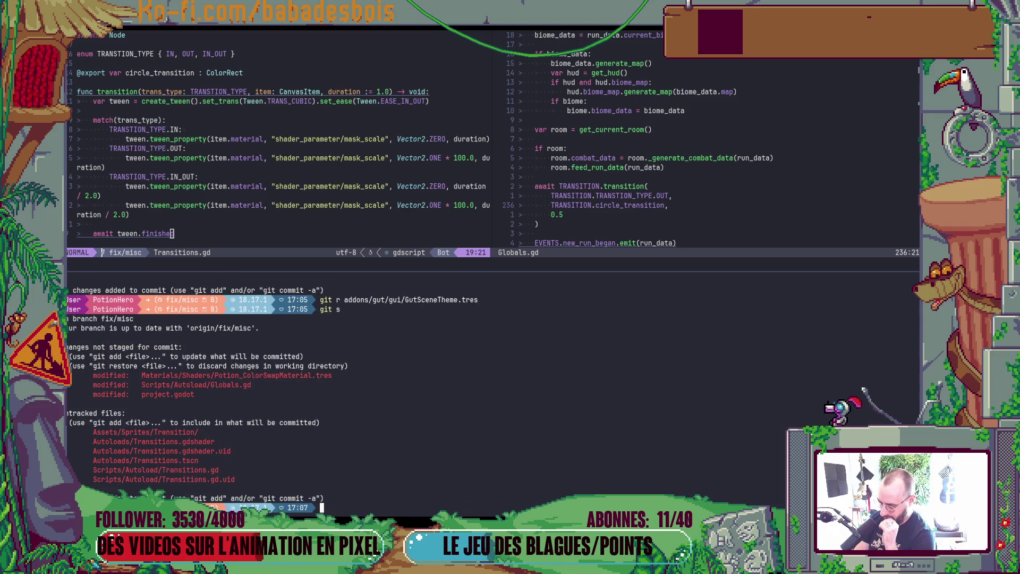
Stash all uncommitted changes with git stash as WIP on fix/misc
text(git st)
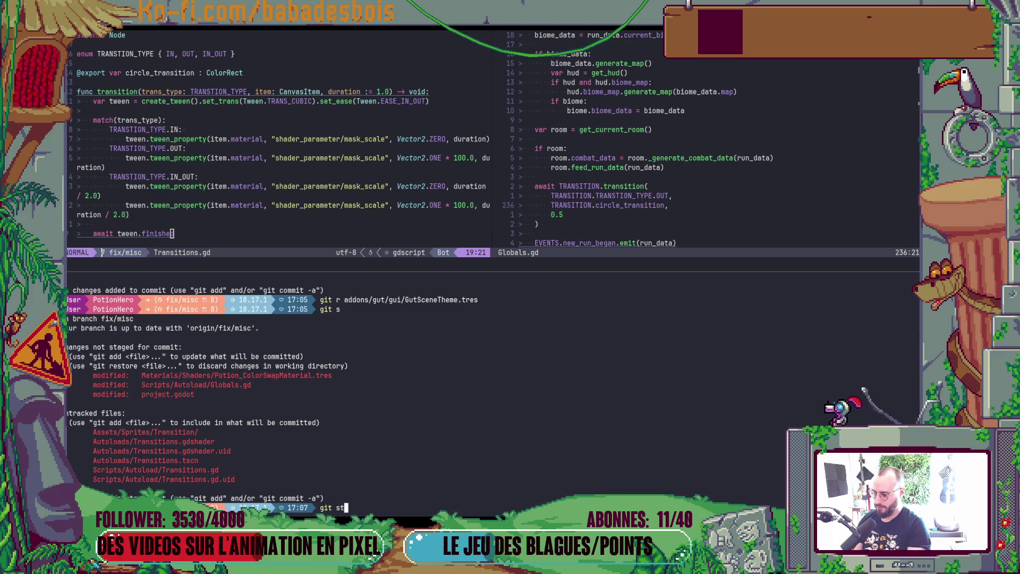
text(ash)
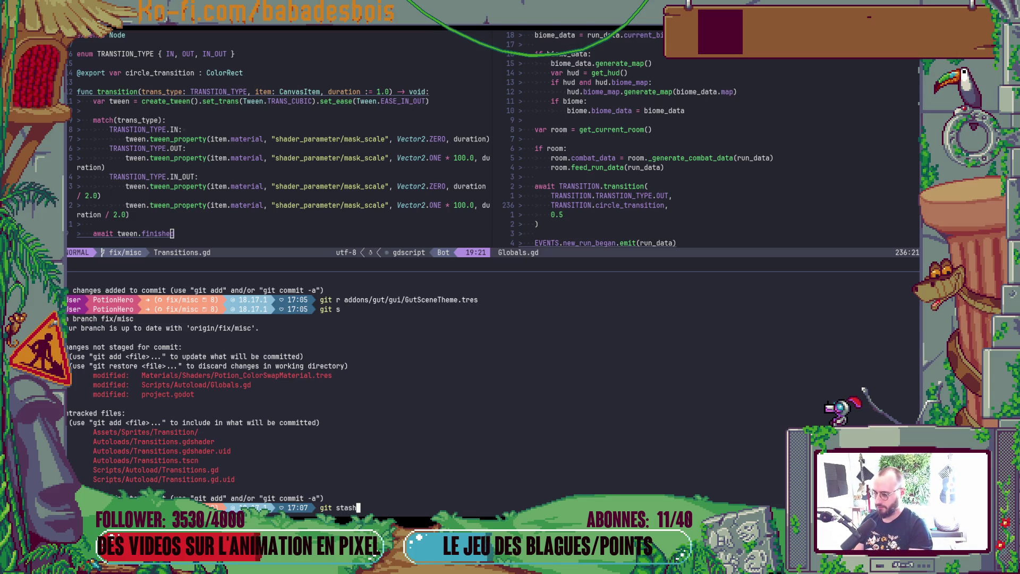
key(Return)
key(alt+Tab)
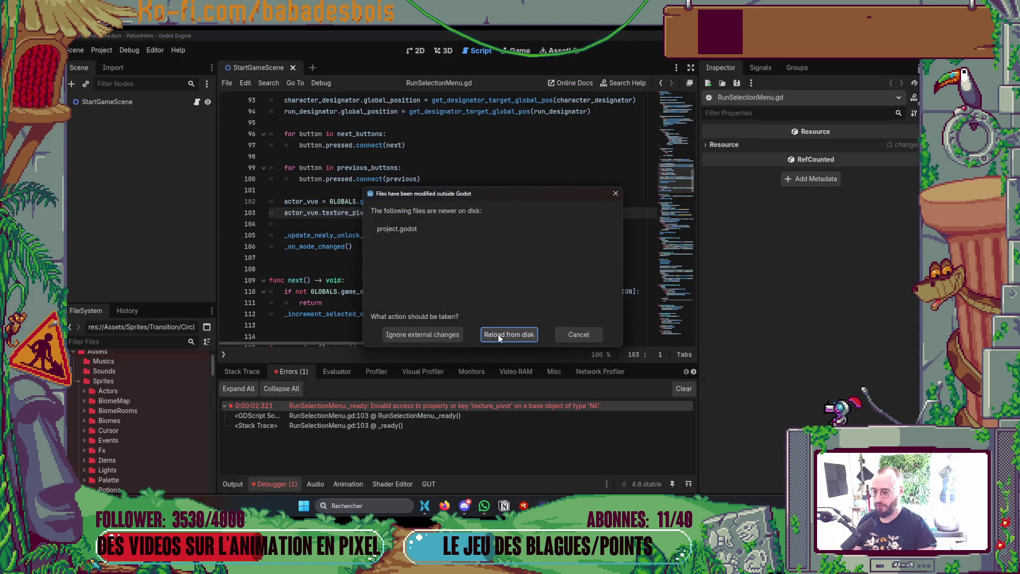
Reload project.godot from disk and run the game to confirm the hero selection screen loads
click(498, 336)
key(F5)
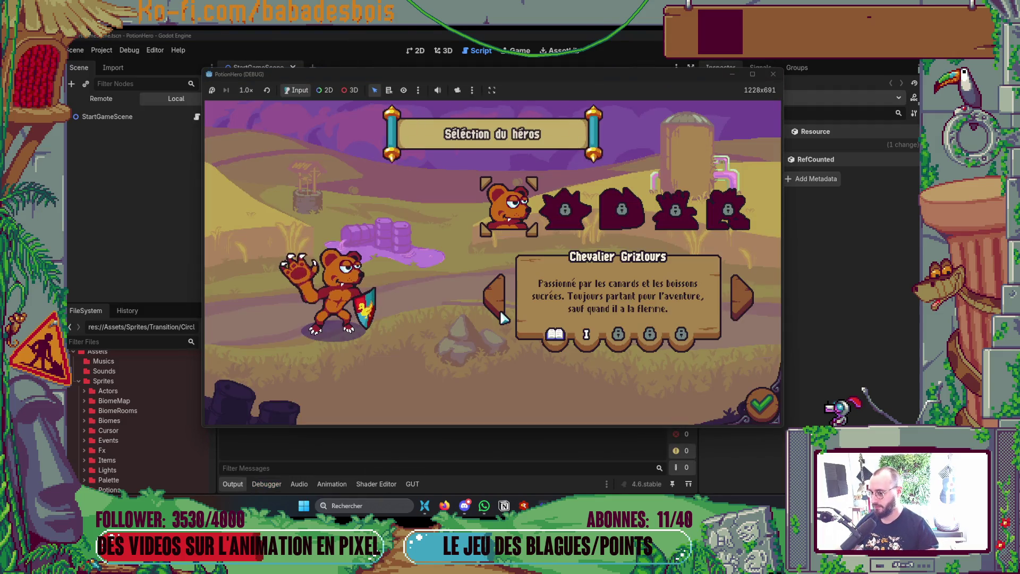
click(774, 74)
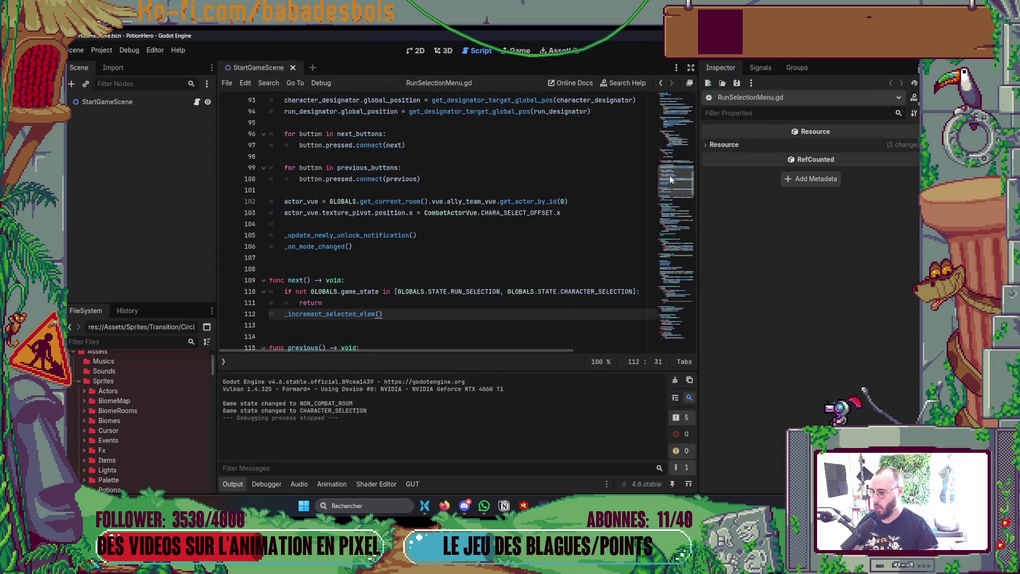
key(alt+Tab)
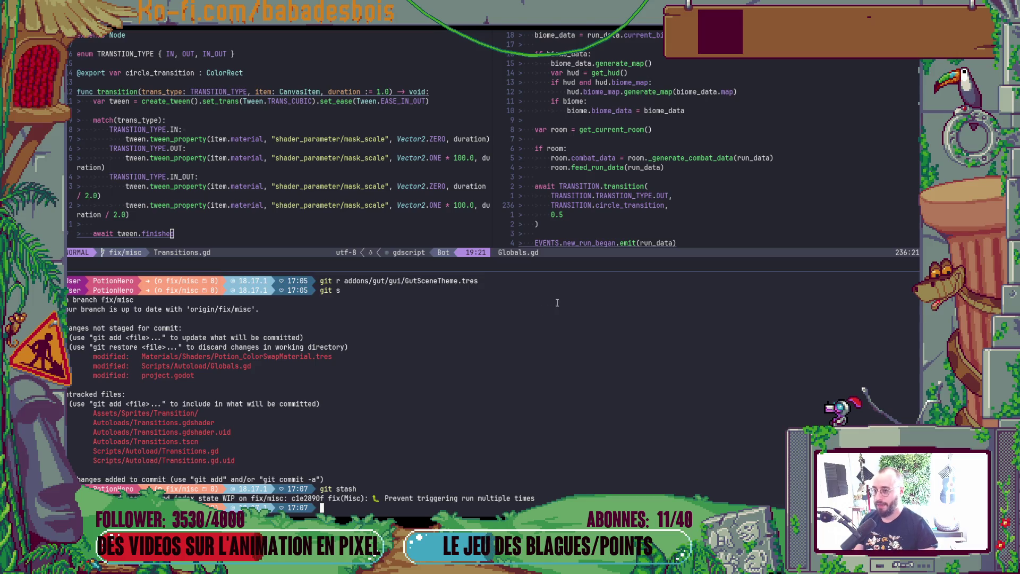
text(git s)
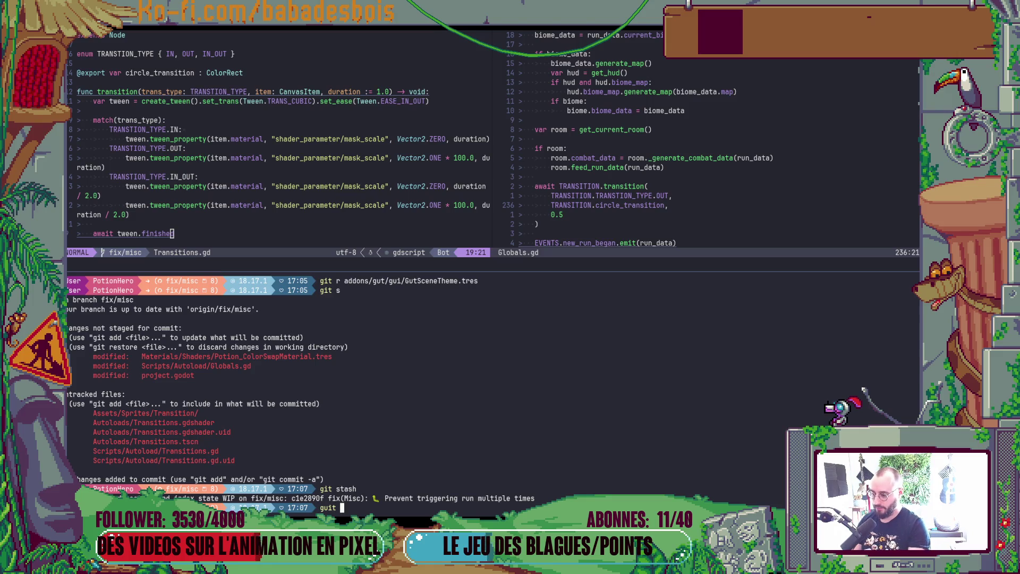
text(tah)
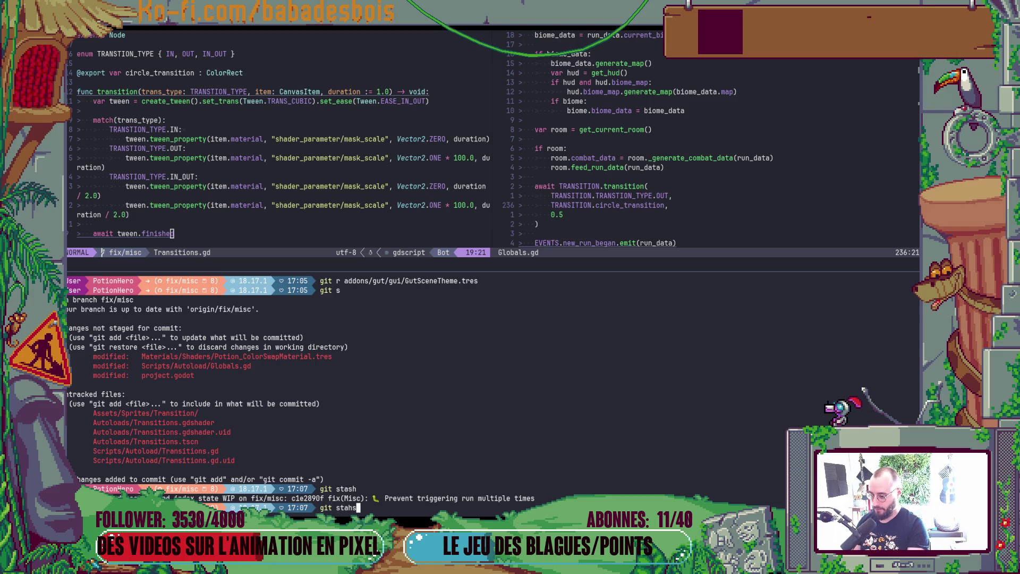
key(BackSpace)
text(sh pop)
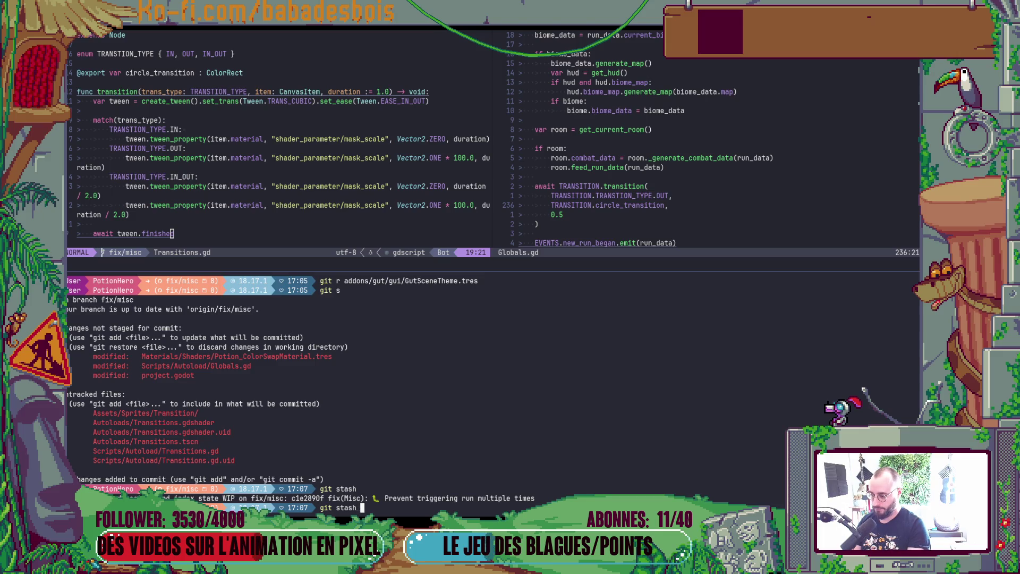
key(Return)
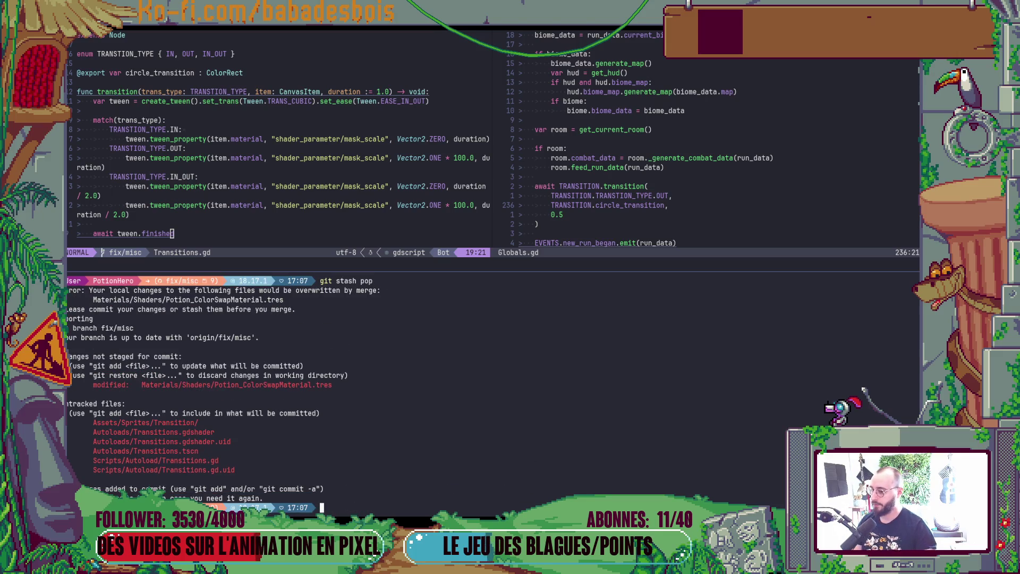
click(664, 175)
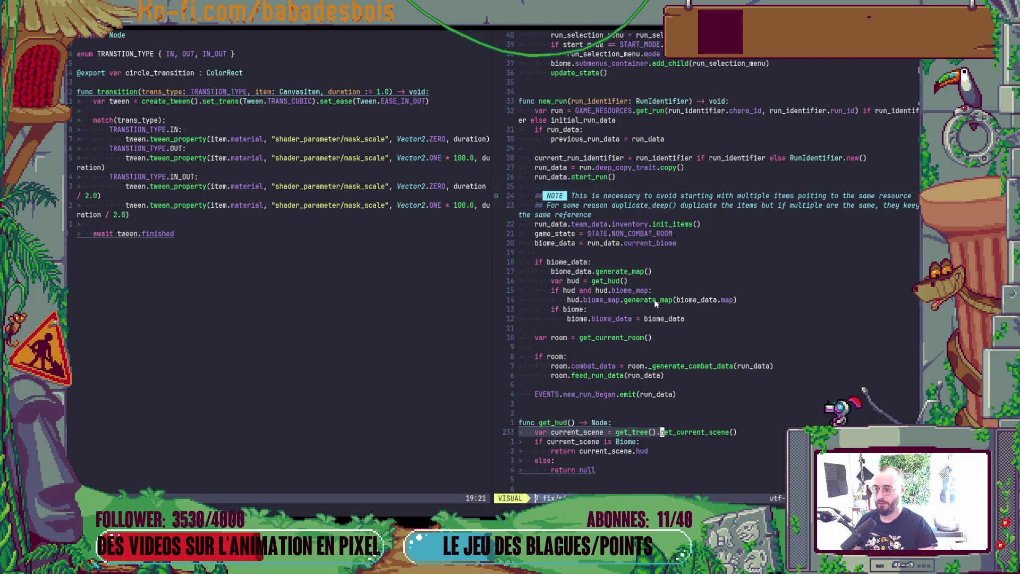
key(braceleft)
key(braceleft)
key(Escape)
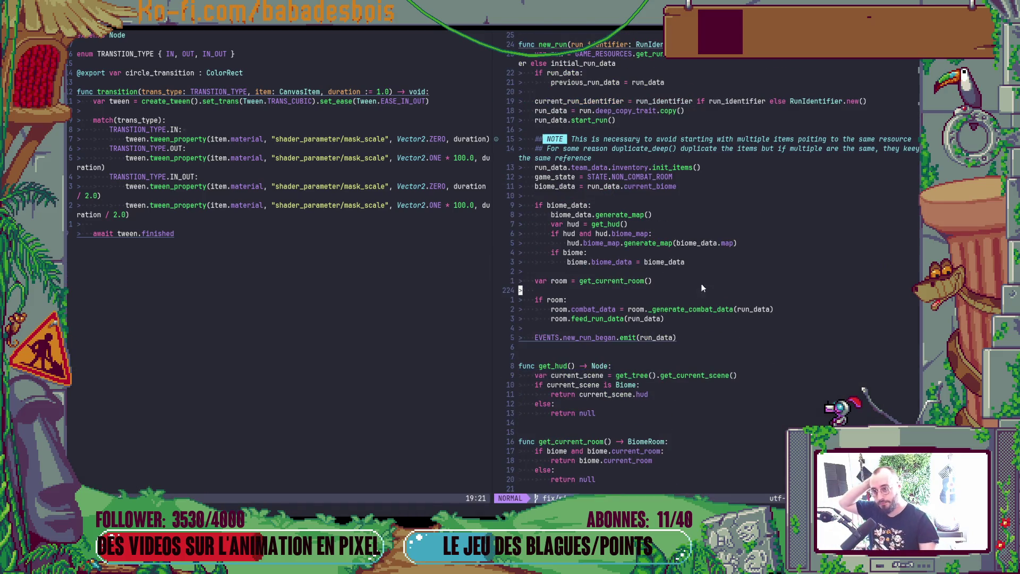
click(291, 206)
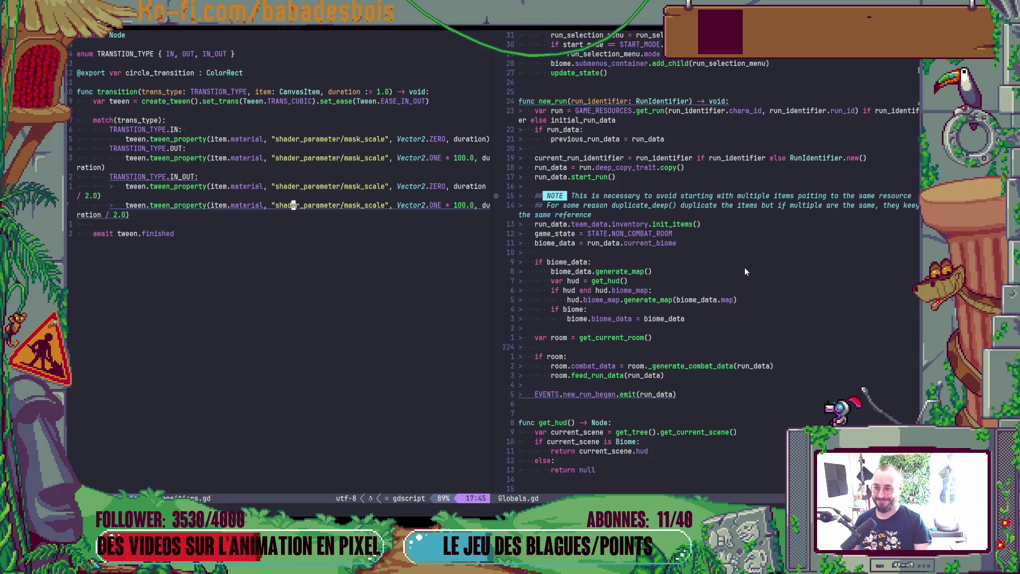
click(387, 284)
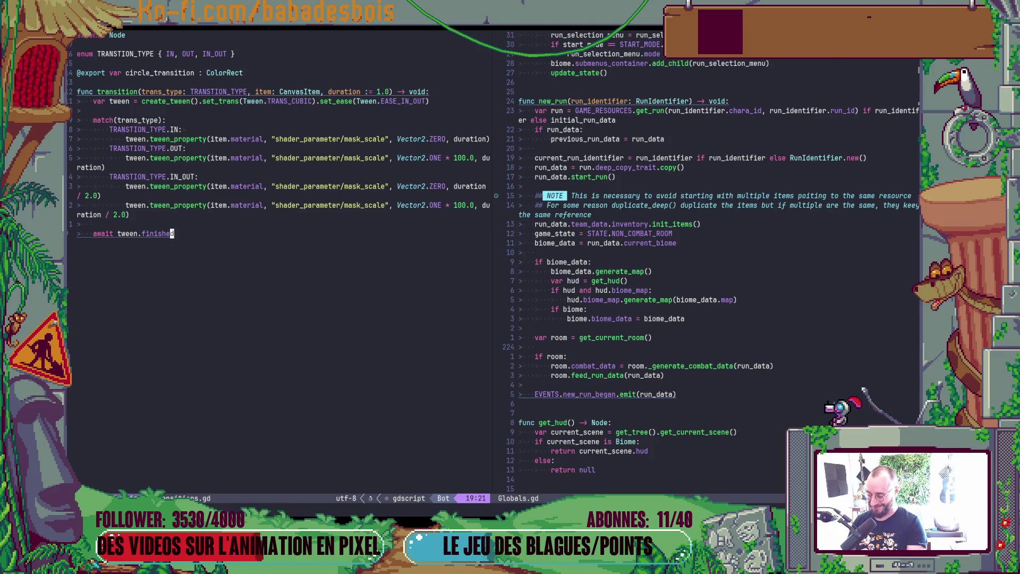
key(space)
key(f)
key(f)
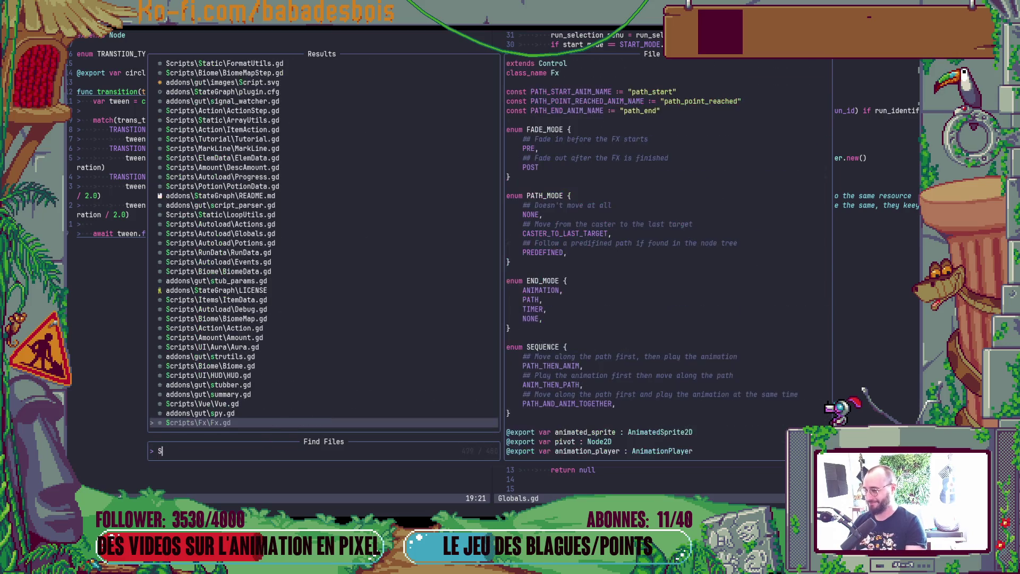
key(Escape)
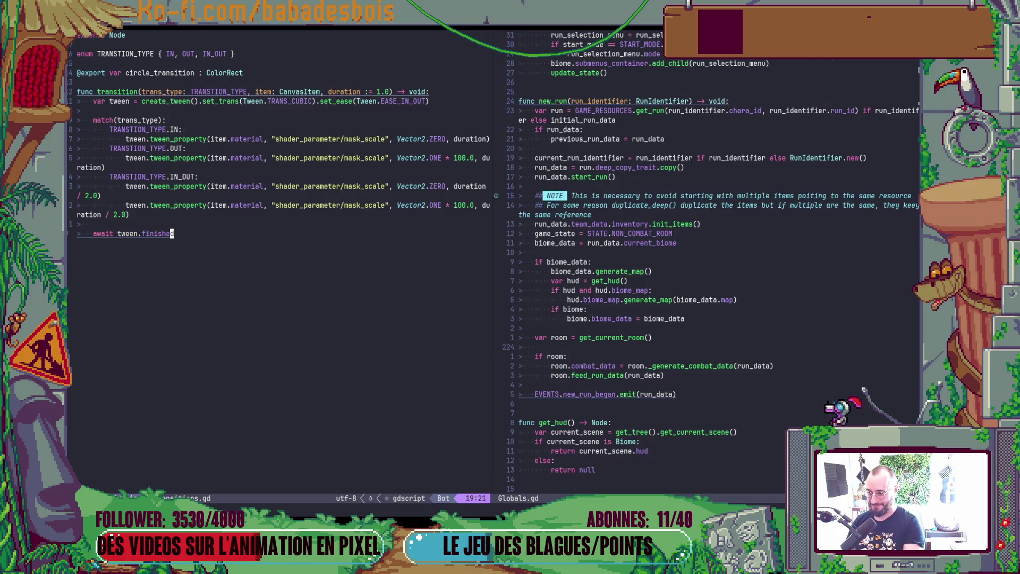
key(ctrl+l)
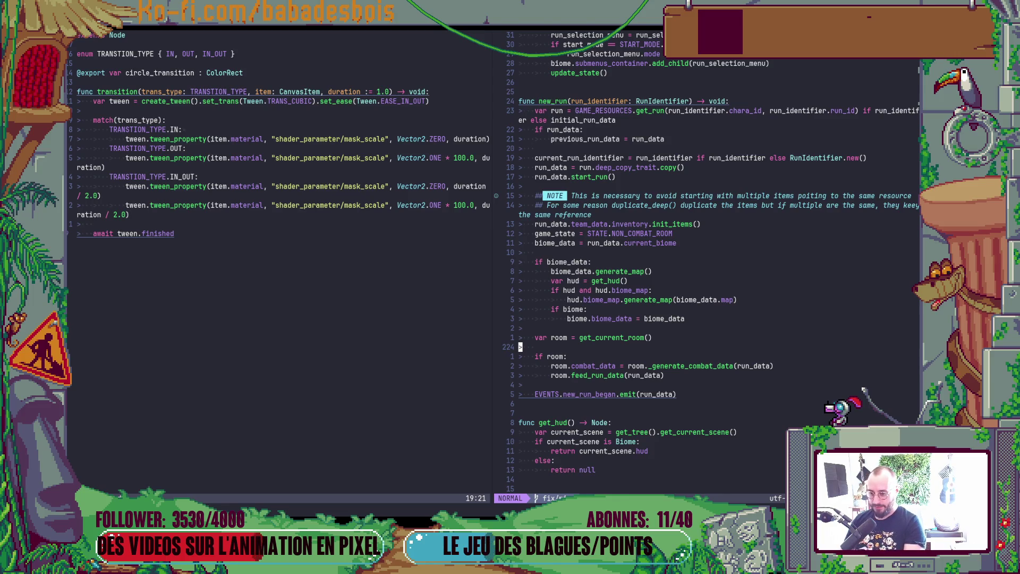
key(alt+Tab)
key(Escape)
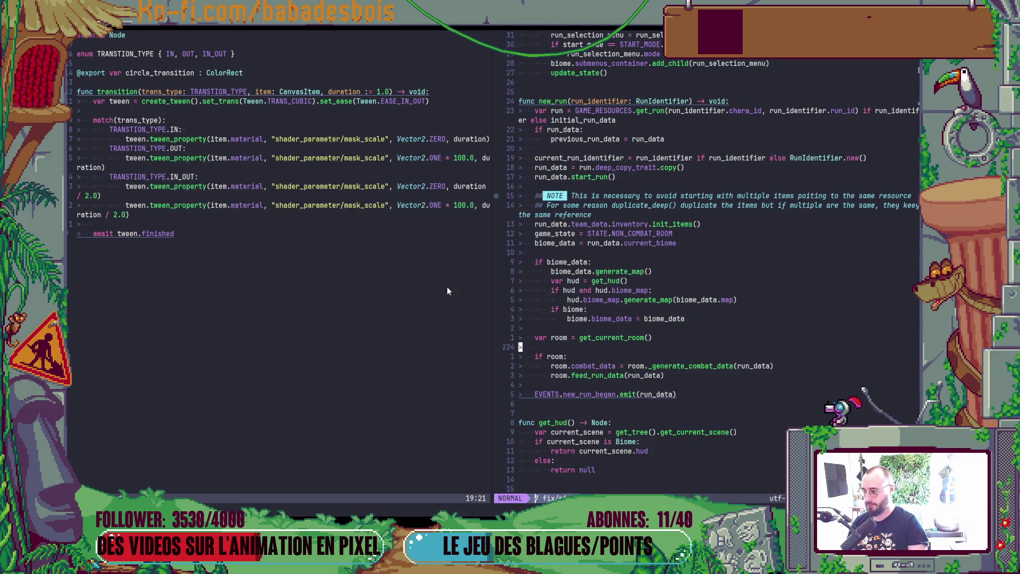
key(ctrl+backslash)
text(g)
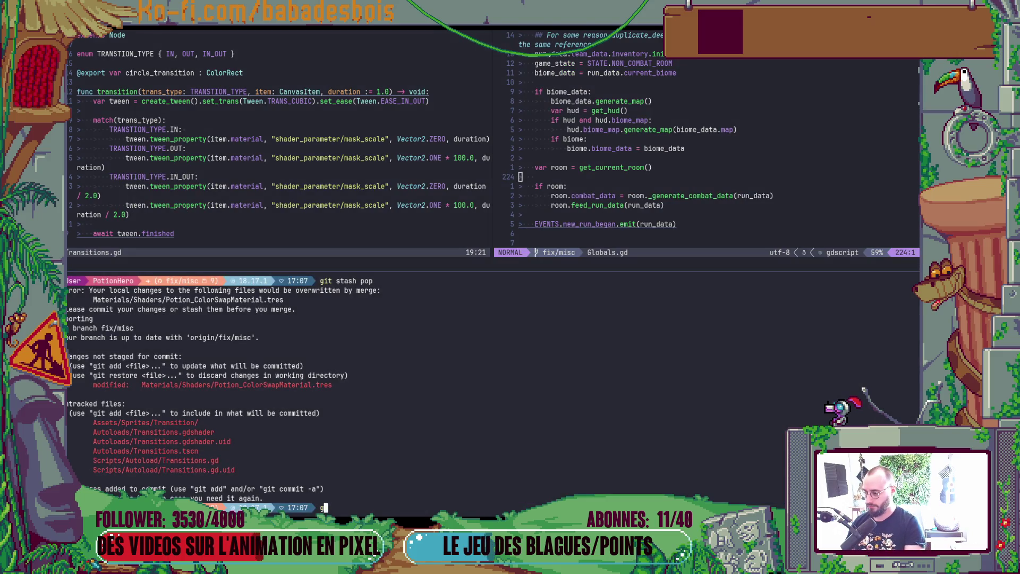
text(it s)
Run git s and scroll back through the status output
key(Return)
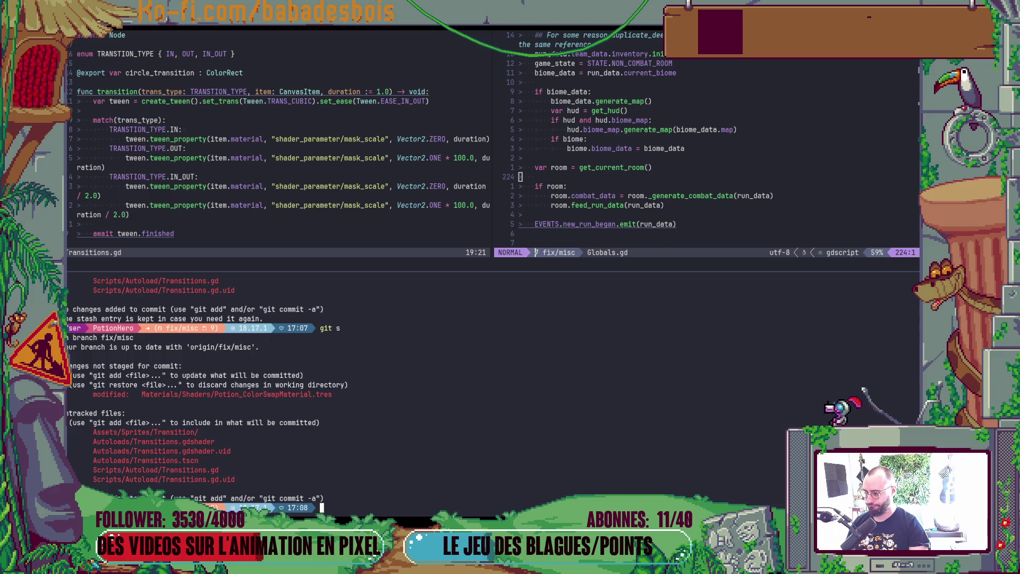
scroll(359, 409, up, 6)
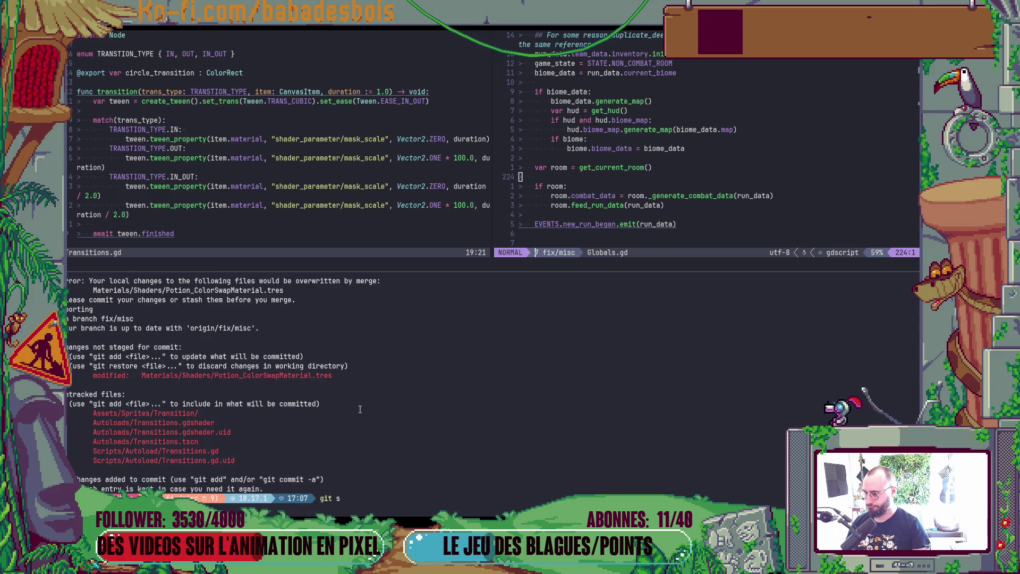
scroll(360, 409, up, 8)
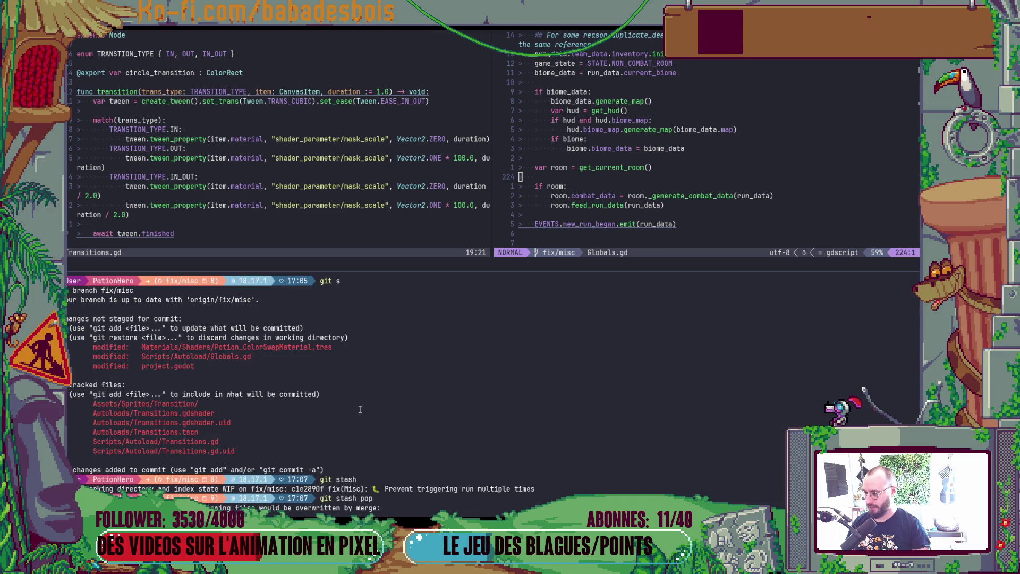
Close the terminal split, leaving only the code panes, and launch the game from Godot
click(617, 148)
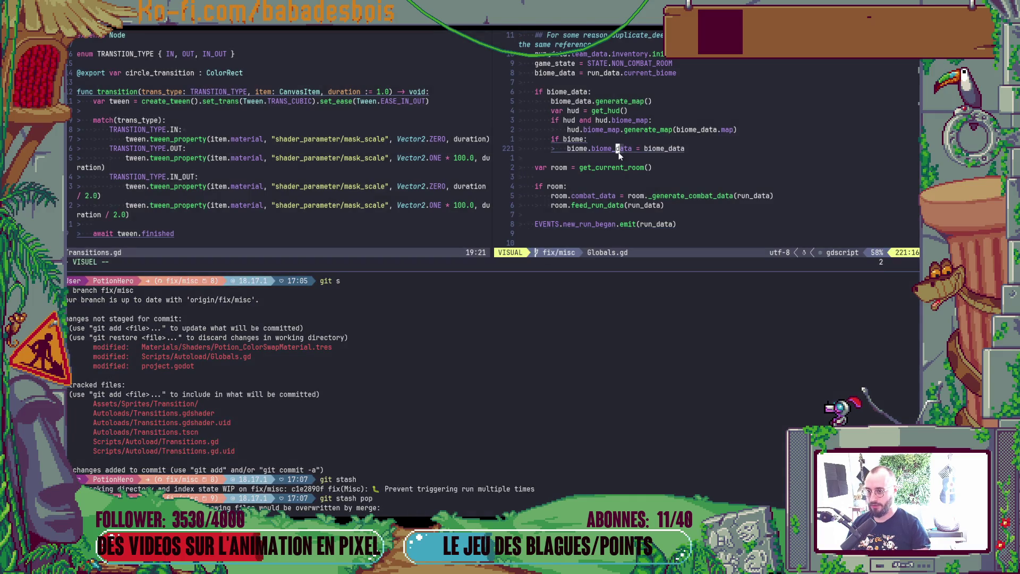
key(ctrl+b)
key(z)
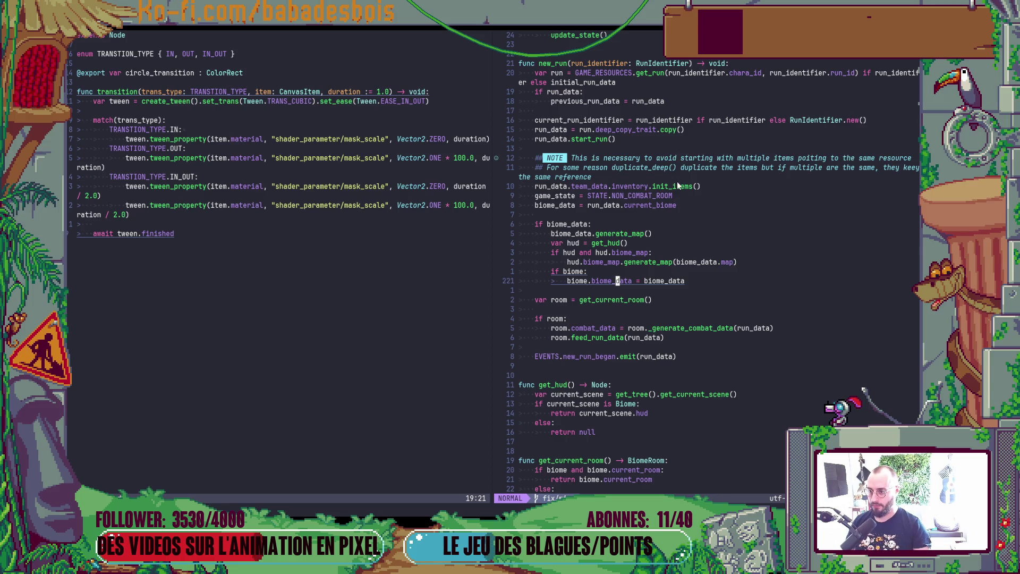
key(alt+Tab)
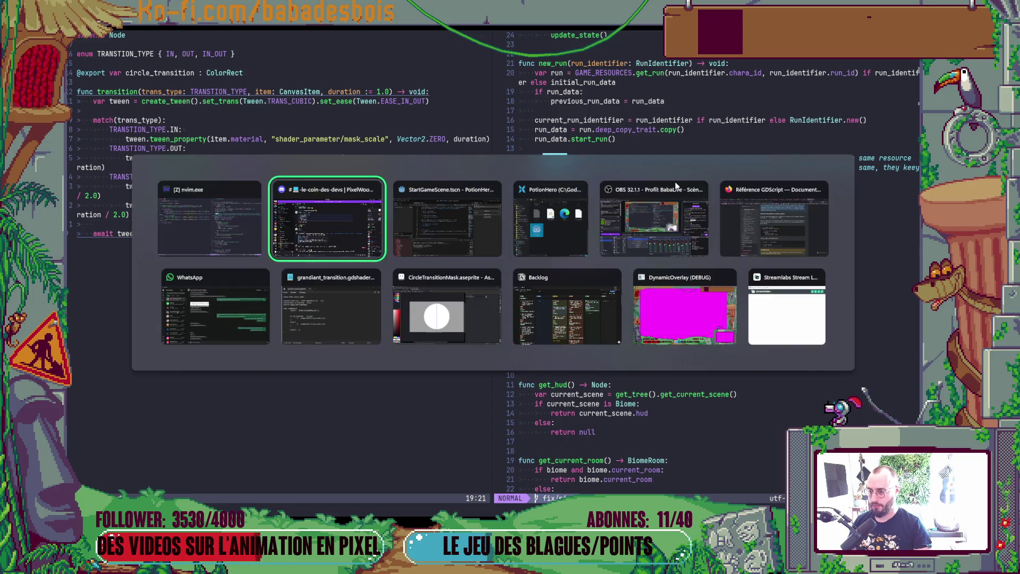
key(alt+Tab)
key(F5)
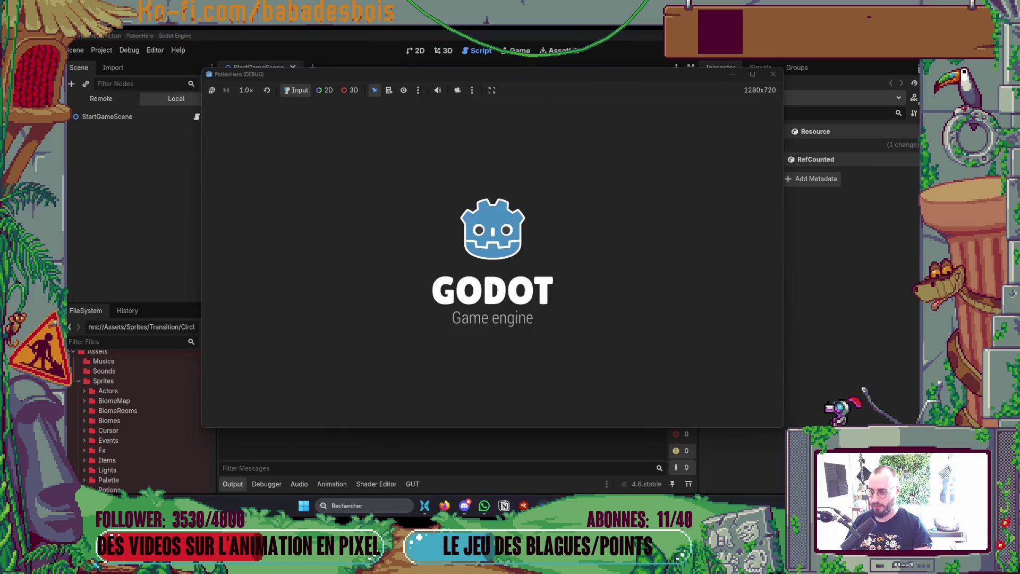
Return from the debug run to Neovim showing Transitions.gd and Globals.gd
key(alt+Tab)
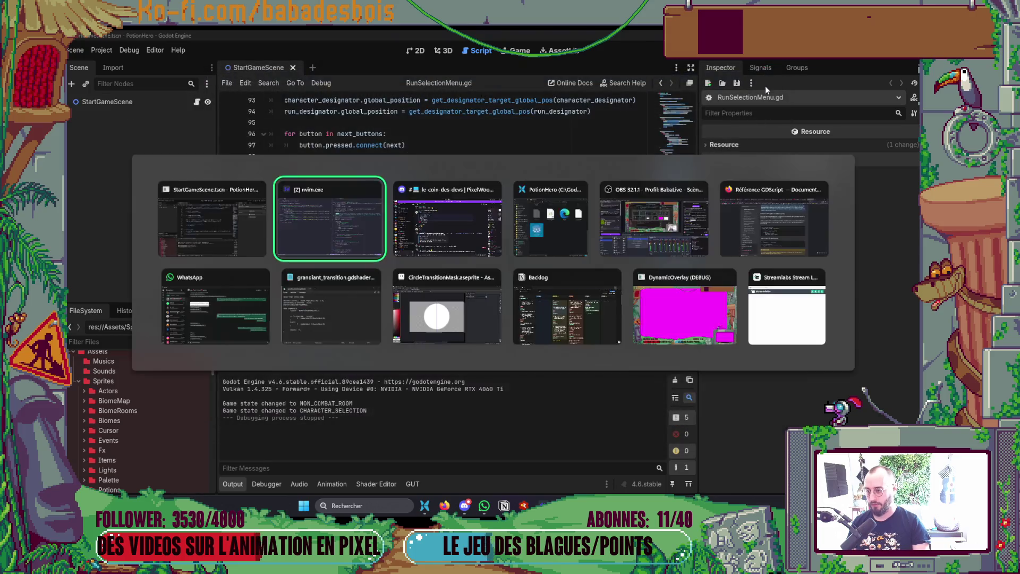
key(alt+Tab)
key(alt+Tab)
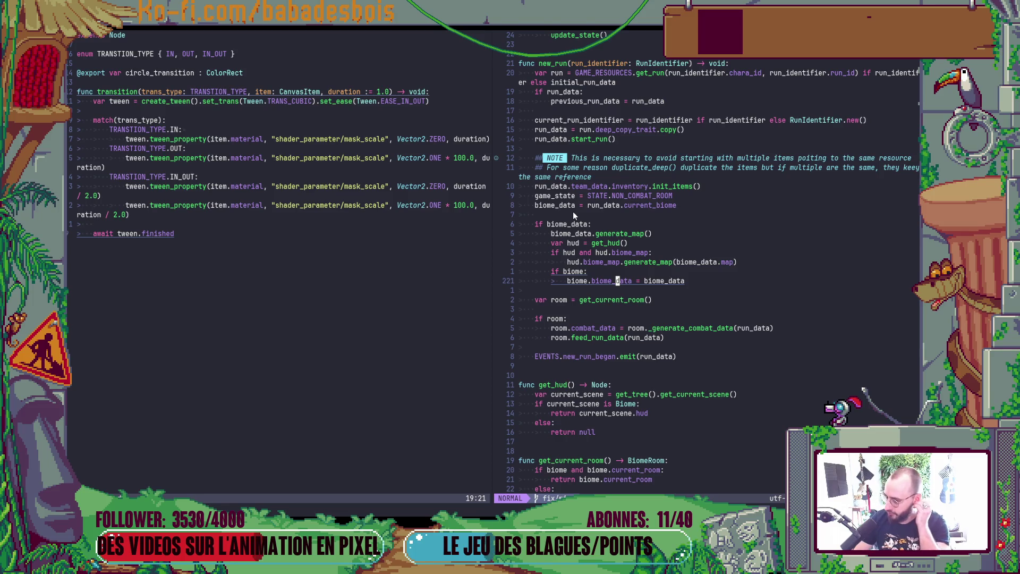
Search the project files for 'RunS', then go back to new_run below run_data.start_run()
click(624, 145)
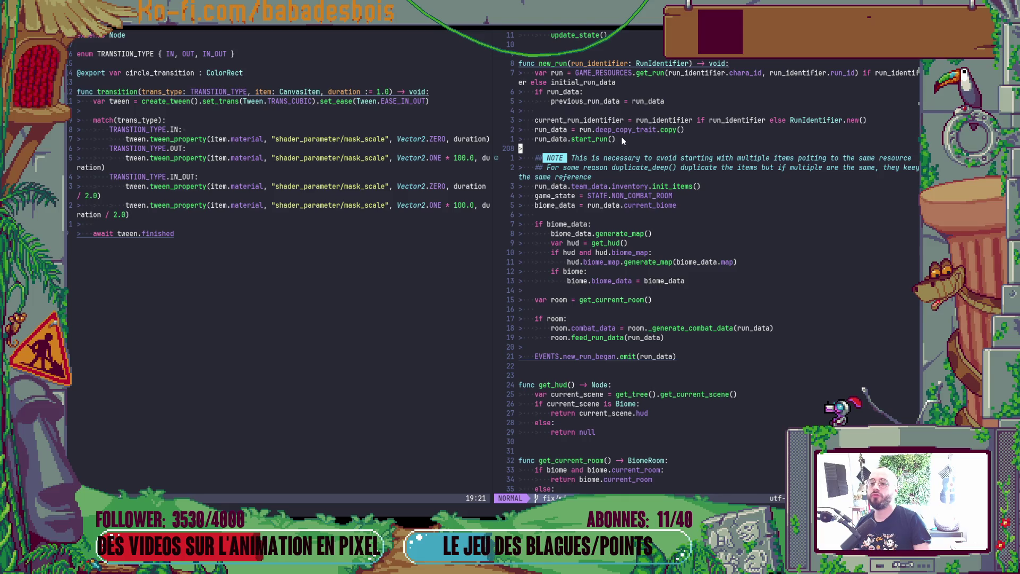
key(space)
key(f)
key(f)
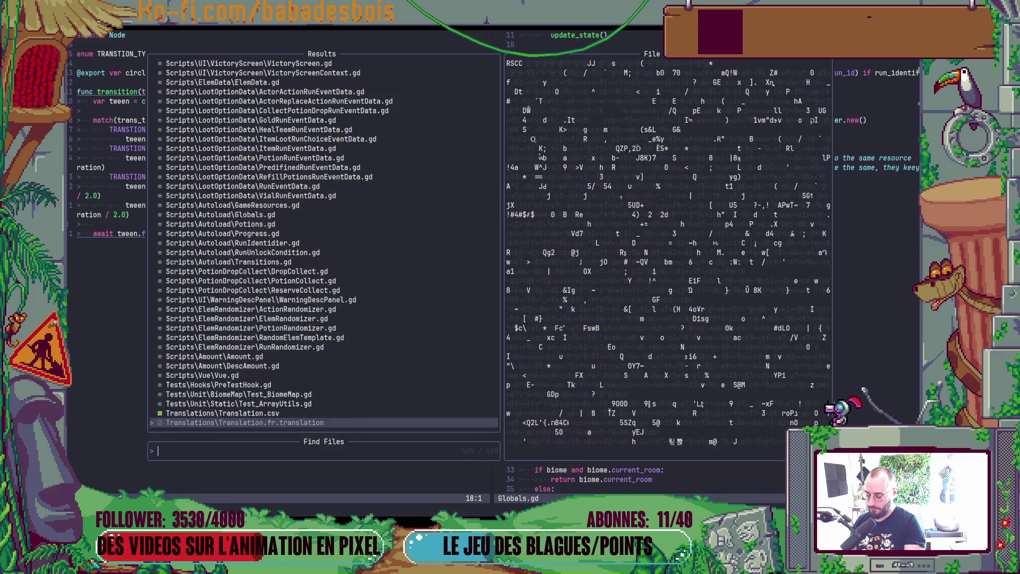
text(RunS)
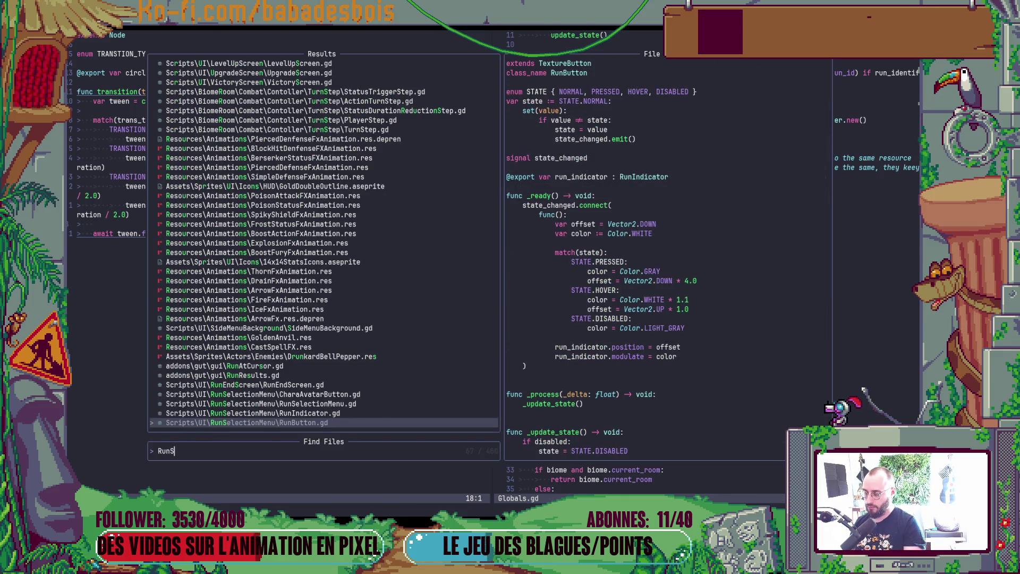
key(Escape)
key(k)
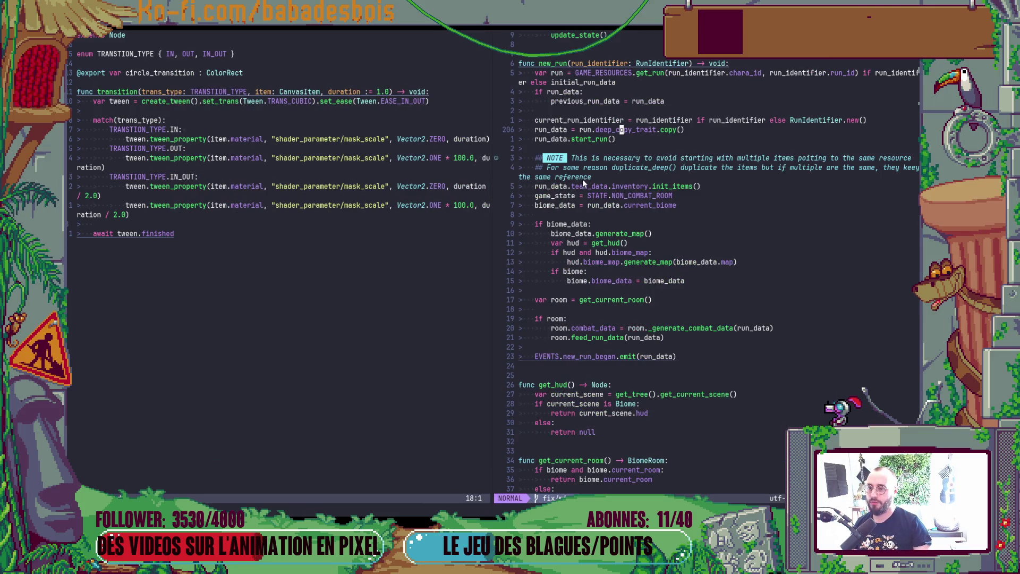
scroll(582, 179, up, 3)
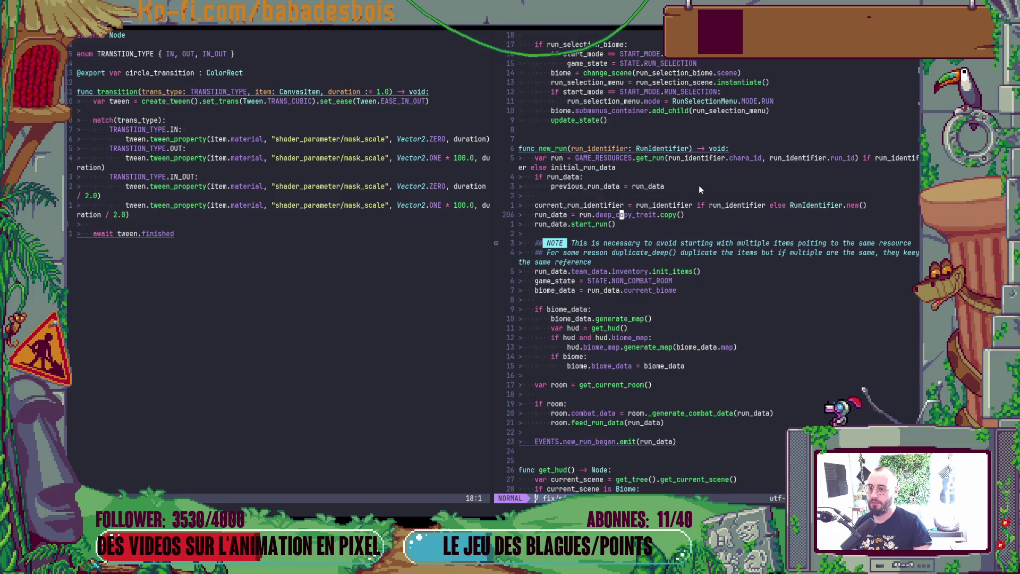
scroll(699, 186, up, 4)
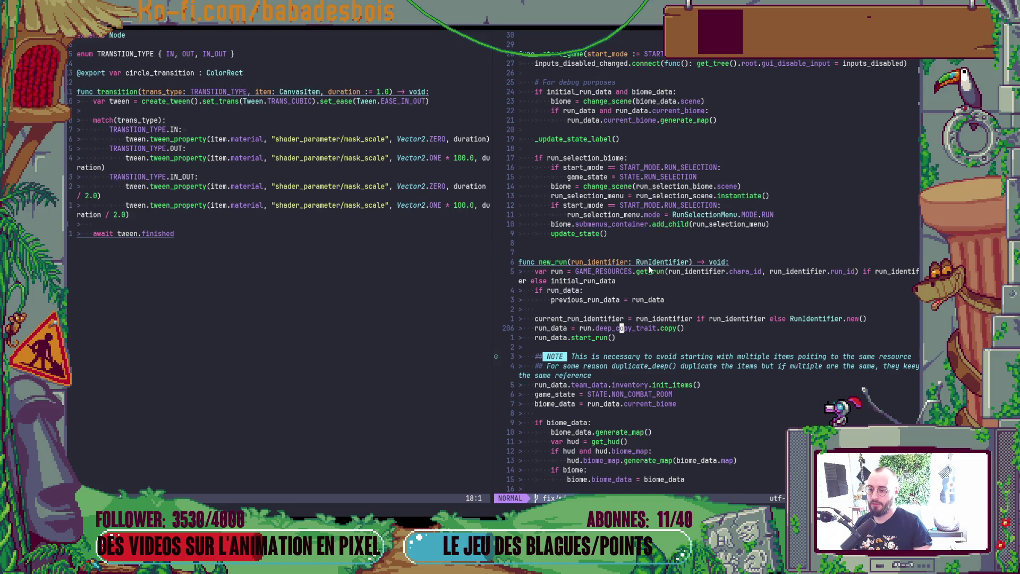
scroll(649, 268, up, 20)
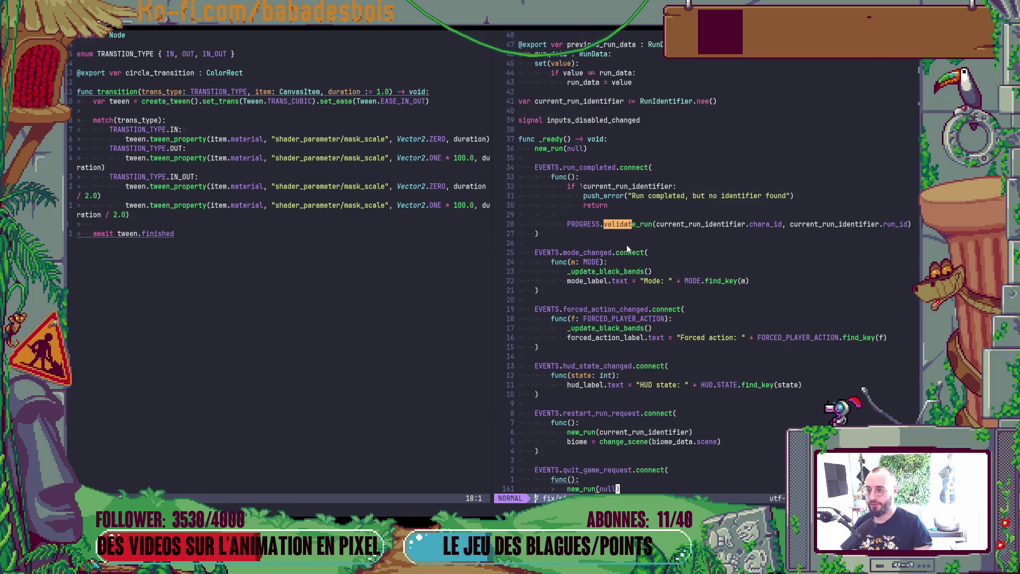
scroll(627, 244, down, 20)
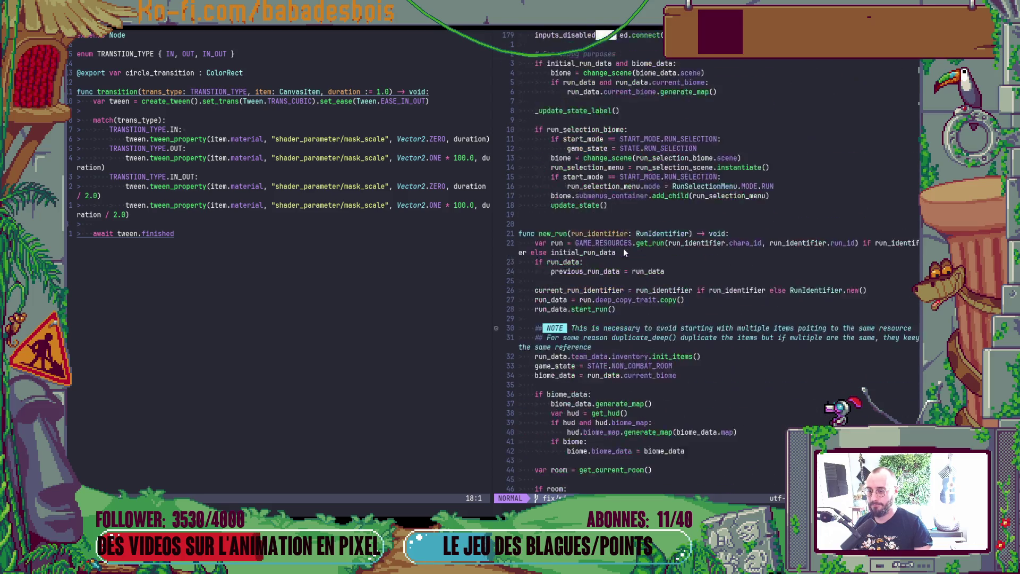
scroll(622, 250, down, 5)
Add an 'if run_identifier:' condition in new_run after the current_run_identifier line
click(658, 153)
text(oif ru)
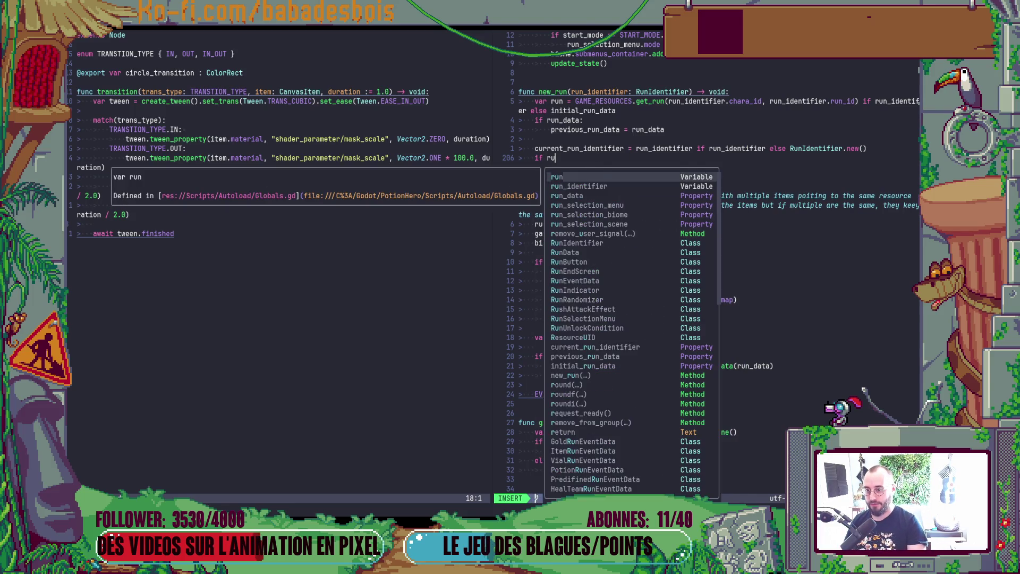
text(n_i)
key(Return)
text(:)
key(BackSpace)
key(BackSpace)
key(BackSpace)
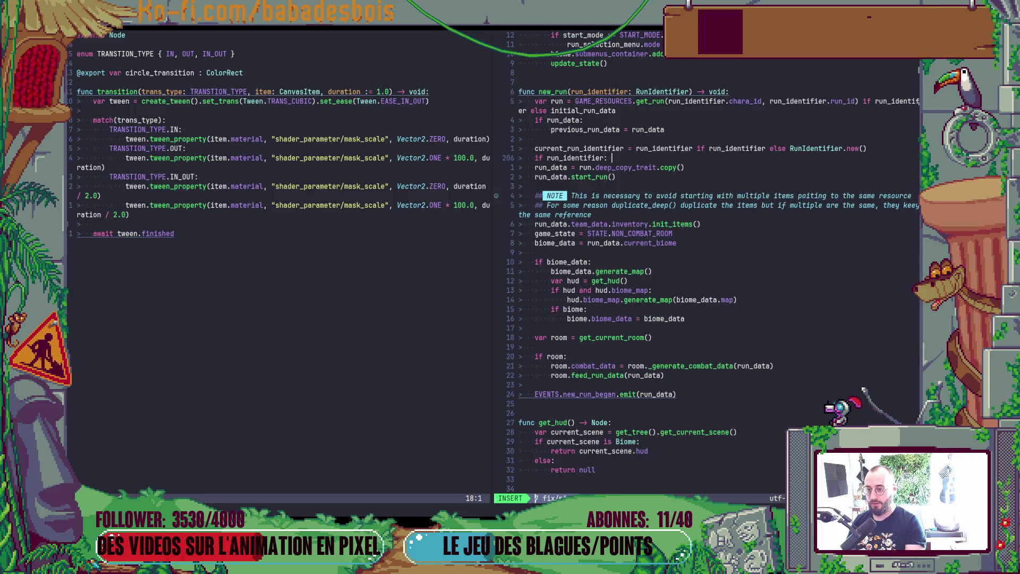
key(Return)
Inside it, write await TRANSITION.transition(TRANSTION_TYPE.IN, circle_transition, 0.5) with one argument per line
text(await )
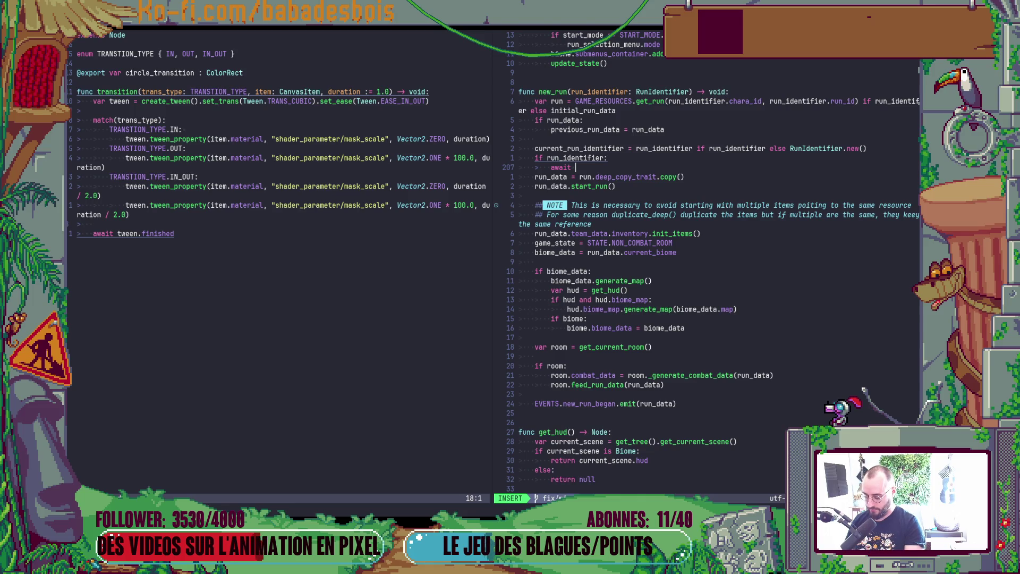
text(TRANSITION.t)
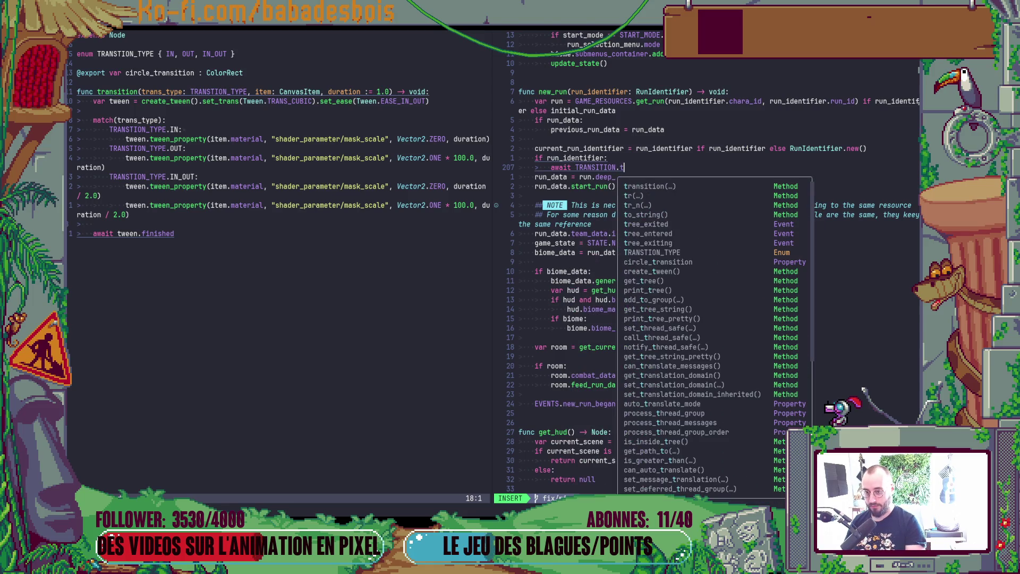
key(Return)
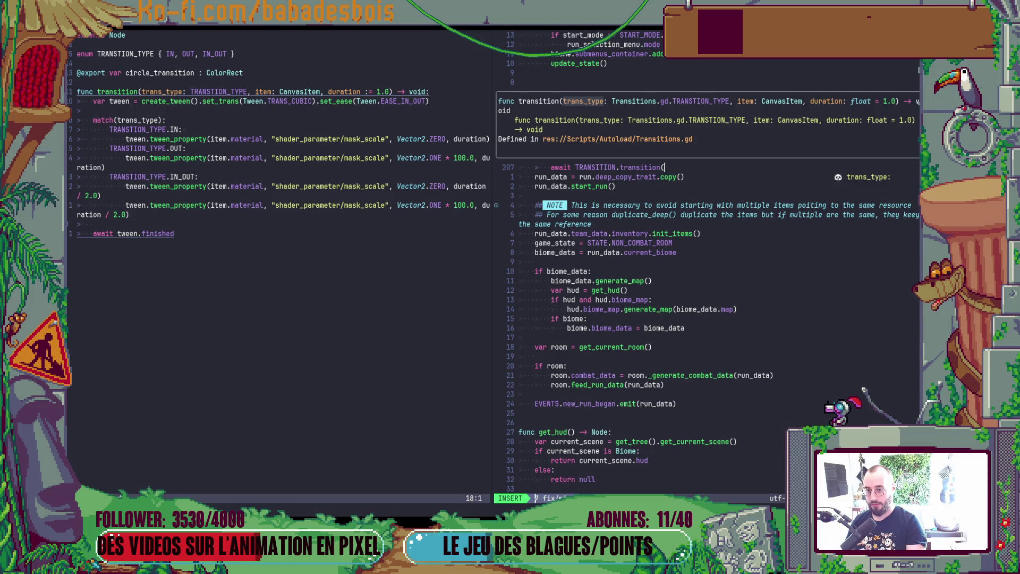
key(Return)
text())
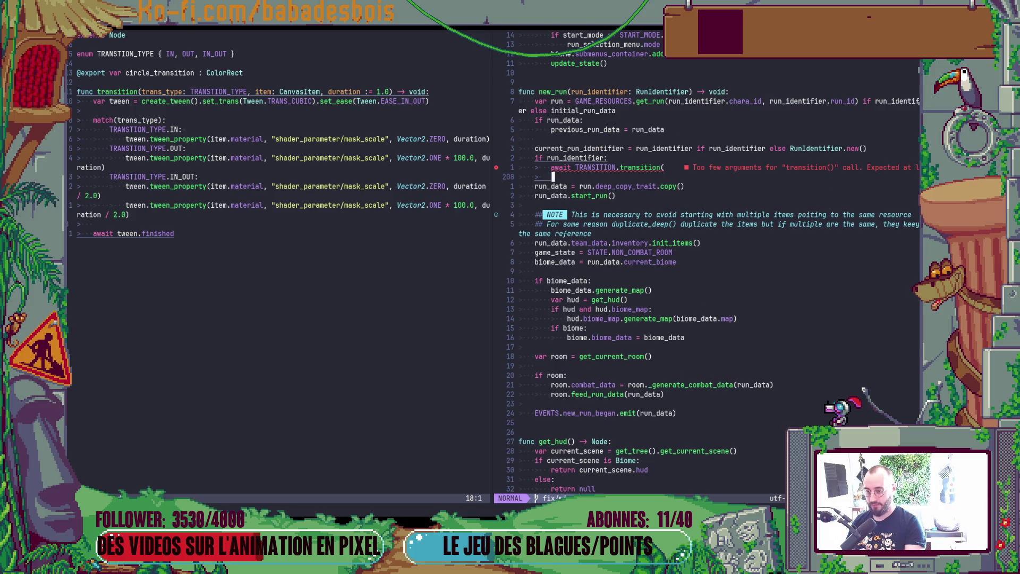
key(Left)
key(Return)
text(RANSITION.)
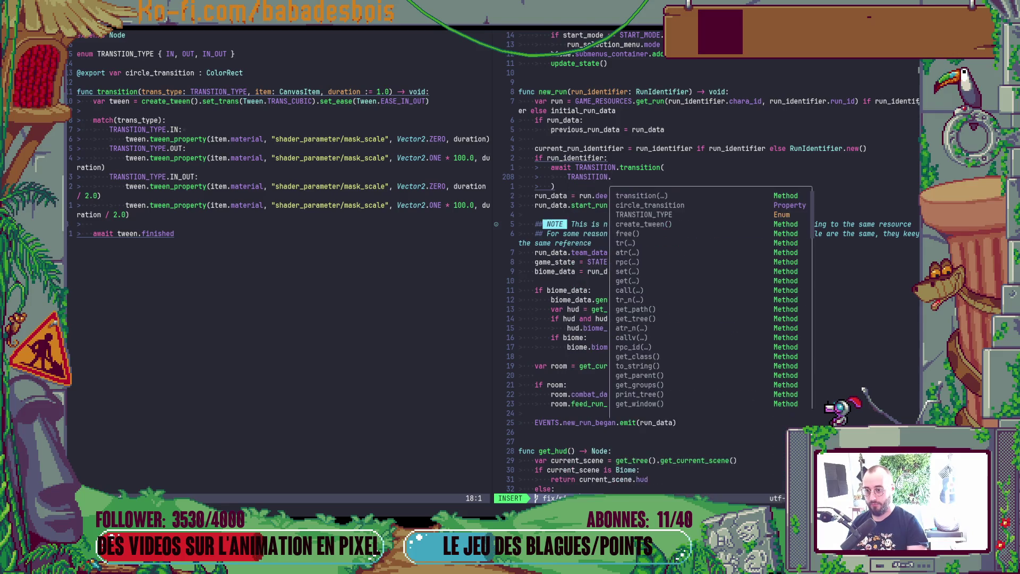
key(Down)
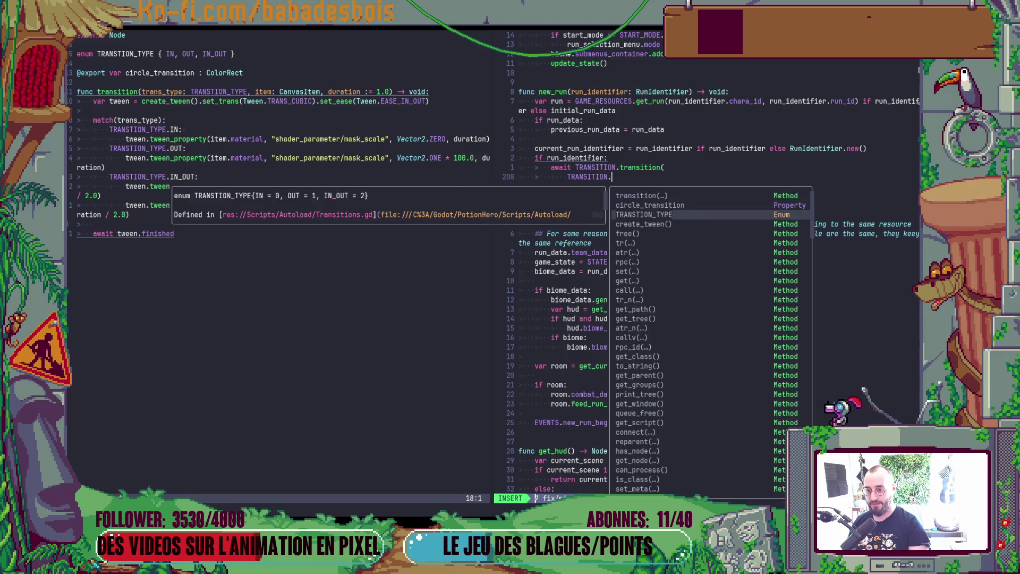
key(Return)
text(.IN)
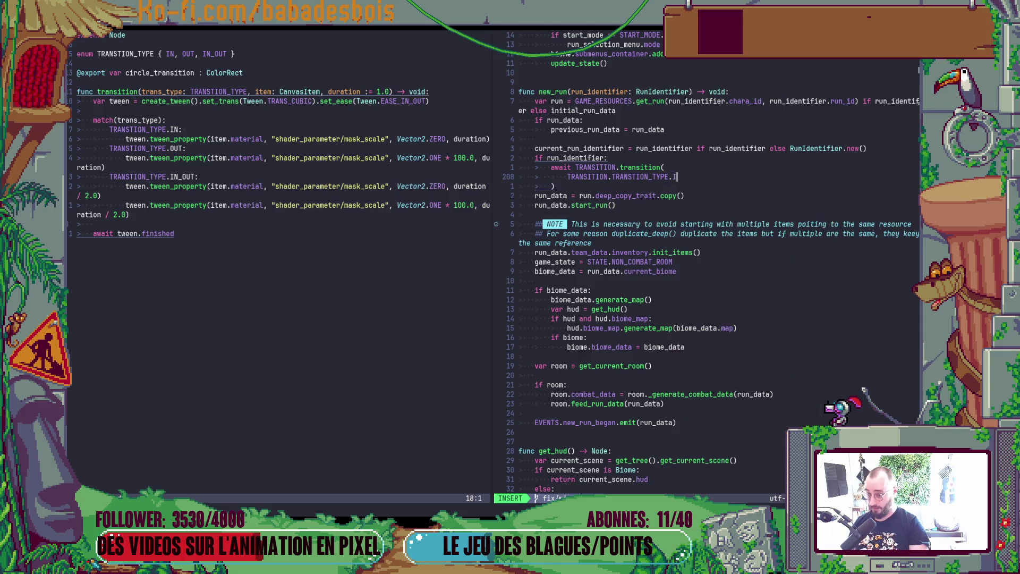
text(,)
key(Return)
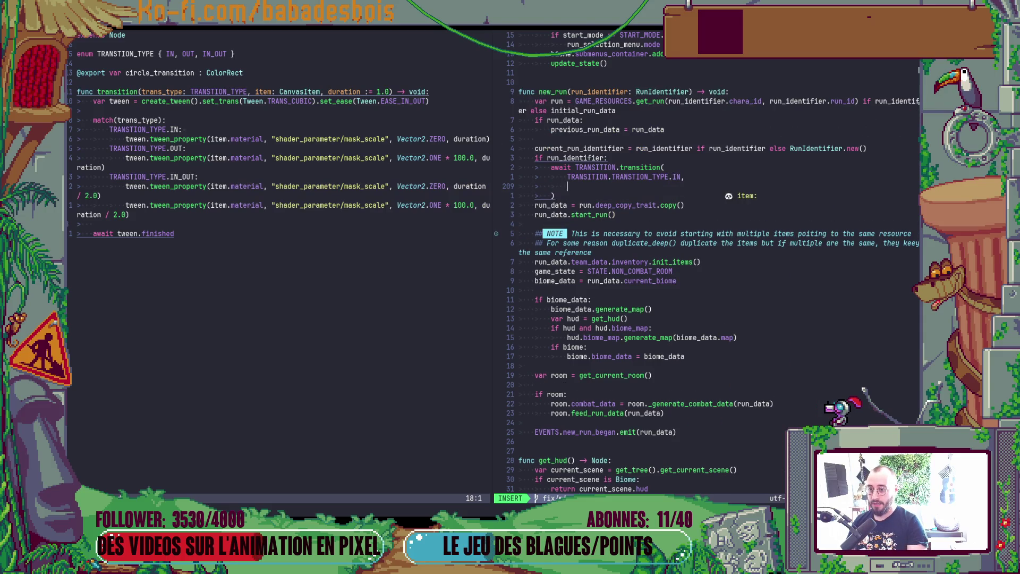
text(TRANSITION.c)
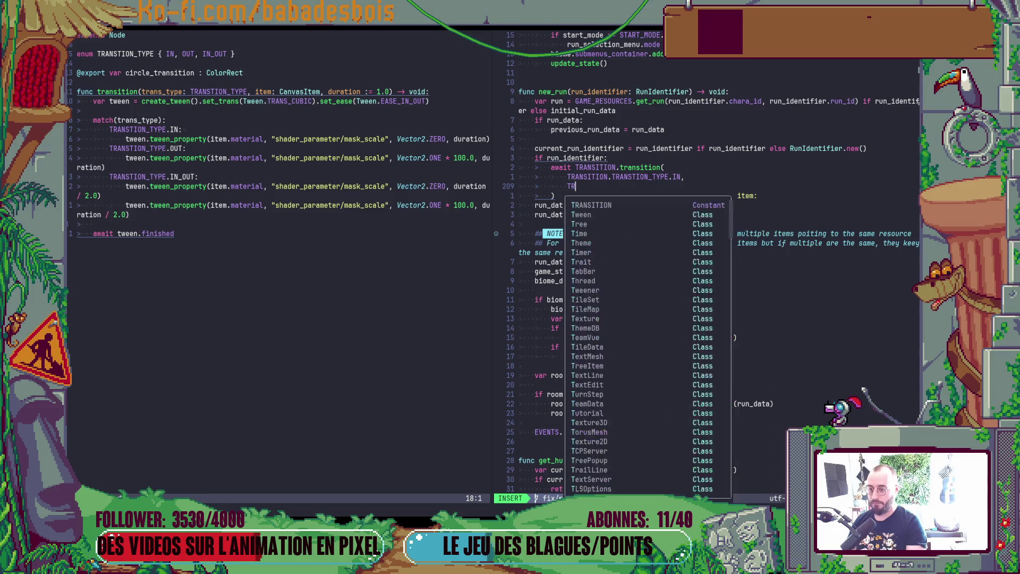
key(Tab)
text(,)
key(Return)
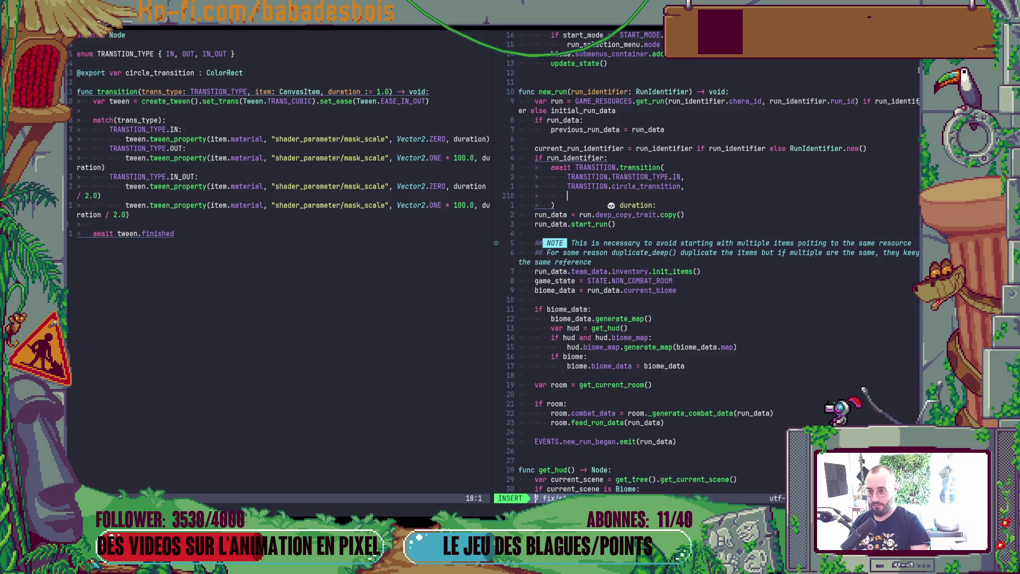
text(5)
key(Escape)
key(k)
key(k)
key(k)
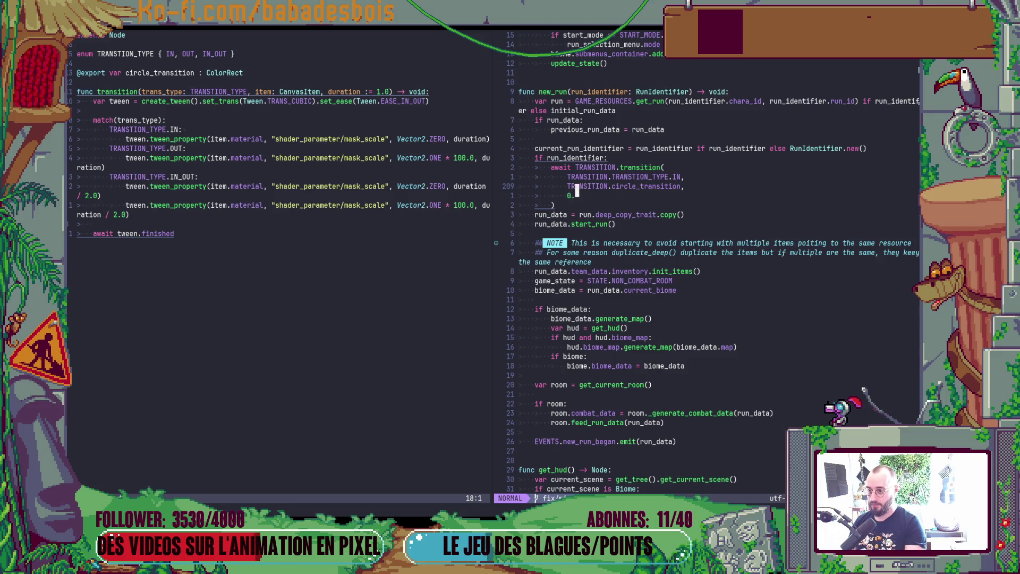
Duplicate the transition block before the room setup, change IN to OUT, and save
key(V)
key(j)
key(j)
key(j)
key(y)
key(braceright)
key(braceright)
key(braceright)
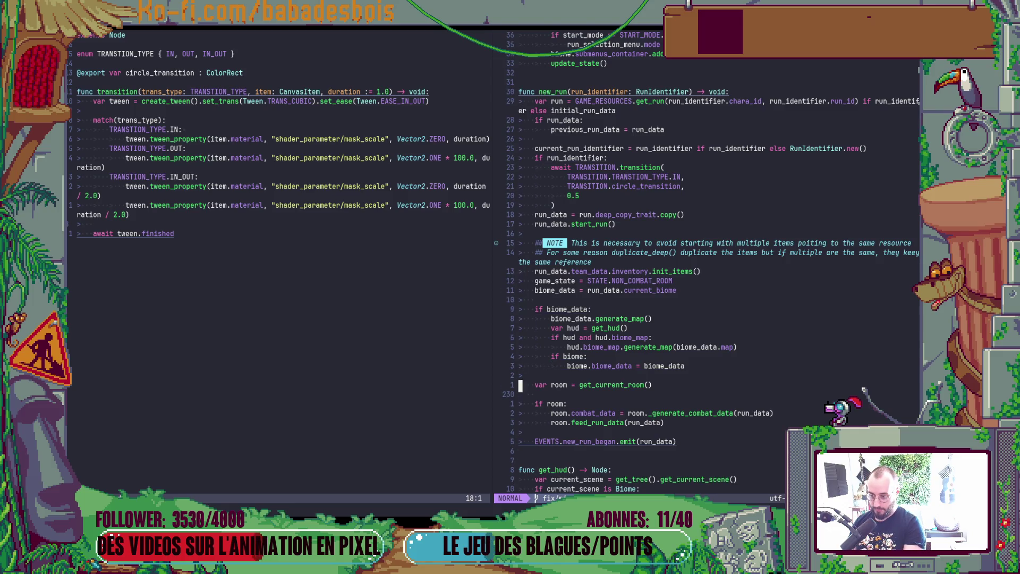
key(p)
key(j)
key(j)
key(j)
key(j)
key(k)
key(k)
key(t)
key(comma)
text(ciwOUT)
key(Escape)
key(alt+Tab)
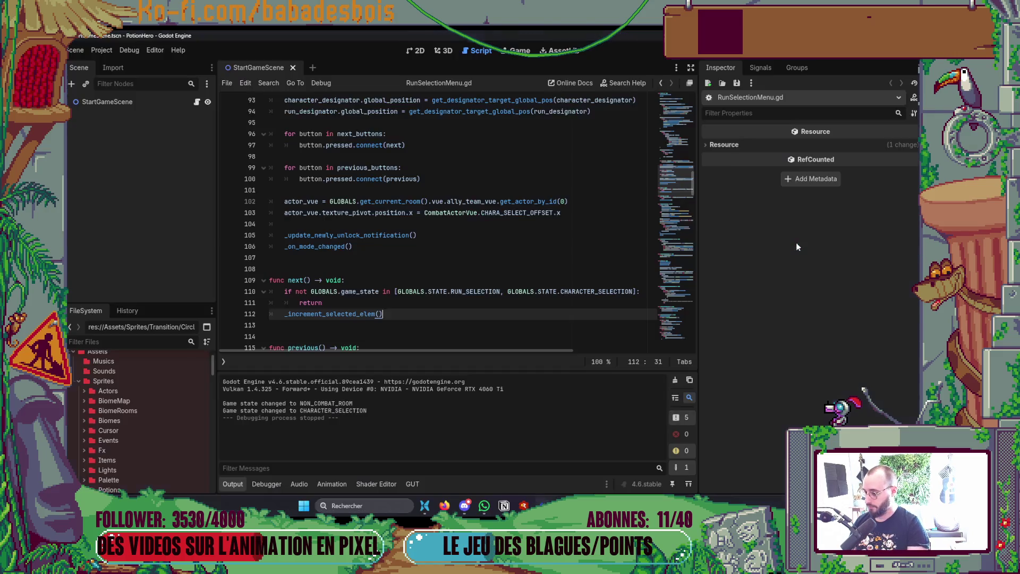
Run the game, stop the failed run, and return to the 2D view
key(F5)
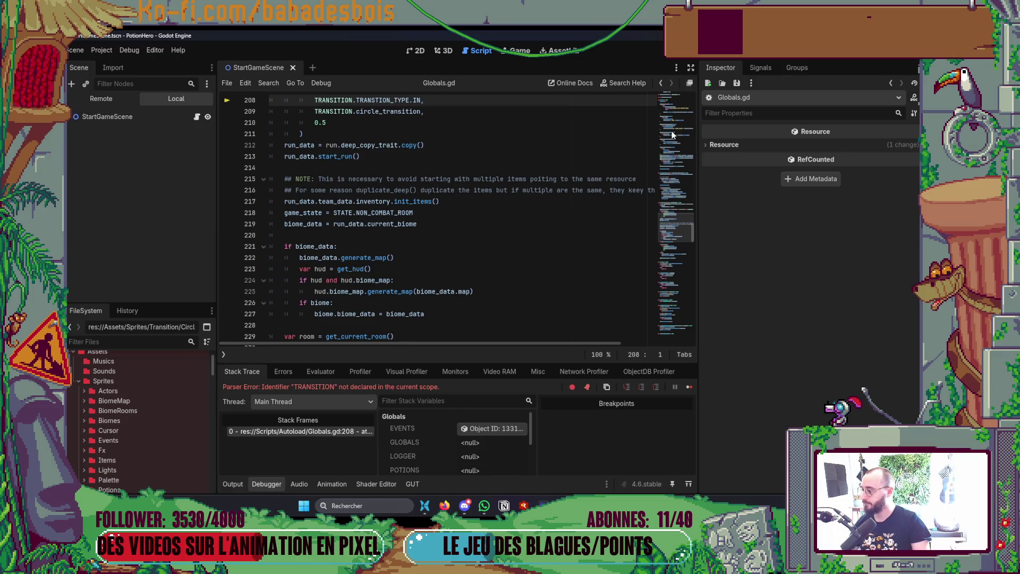
scroll(526, 226, up, 2)
click(775, 75)
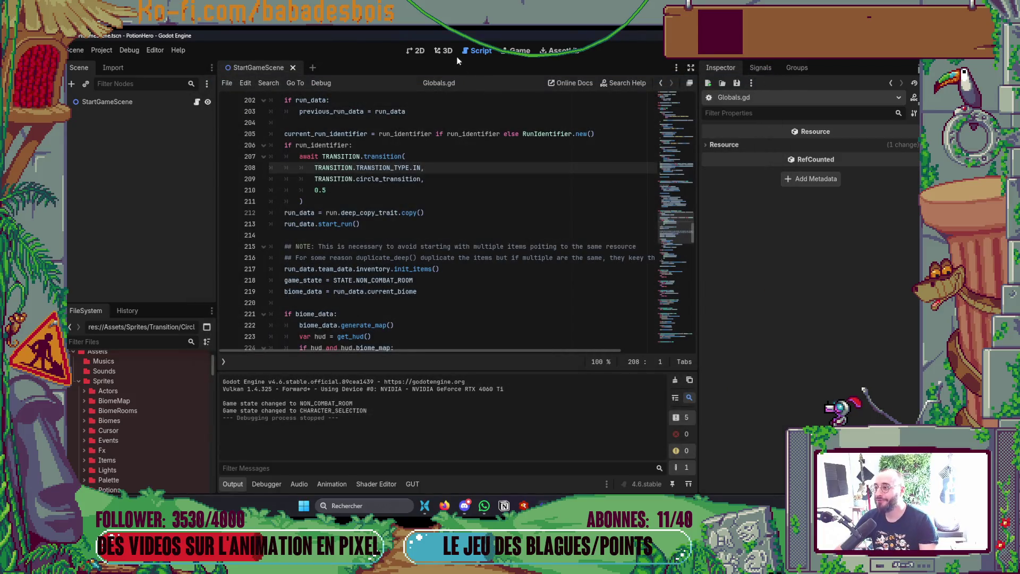
click(417, 52)
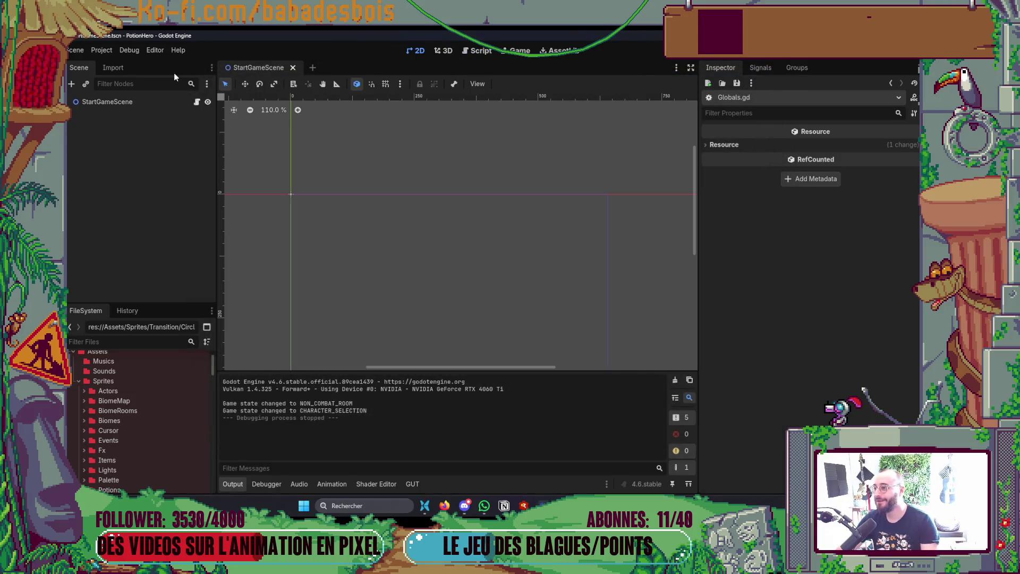
click(102, 52)
click(387, 205)
Open Transitions.tscn, set CircleTransition's Mask Scale y to 10, and run the game
key(ctrl+shift+o)
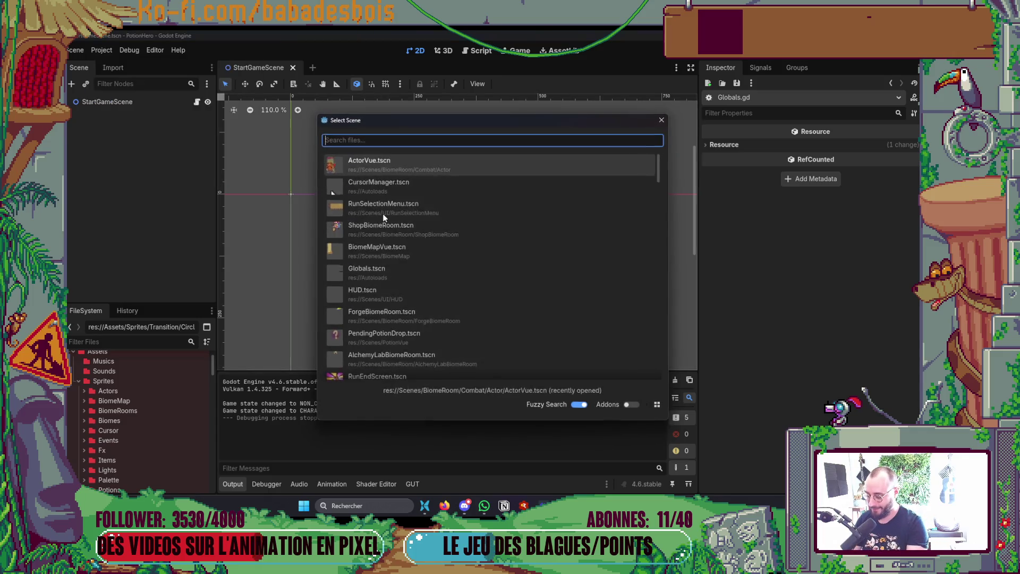
text(trans)
key(Return)
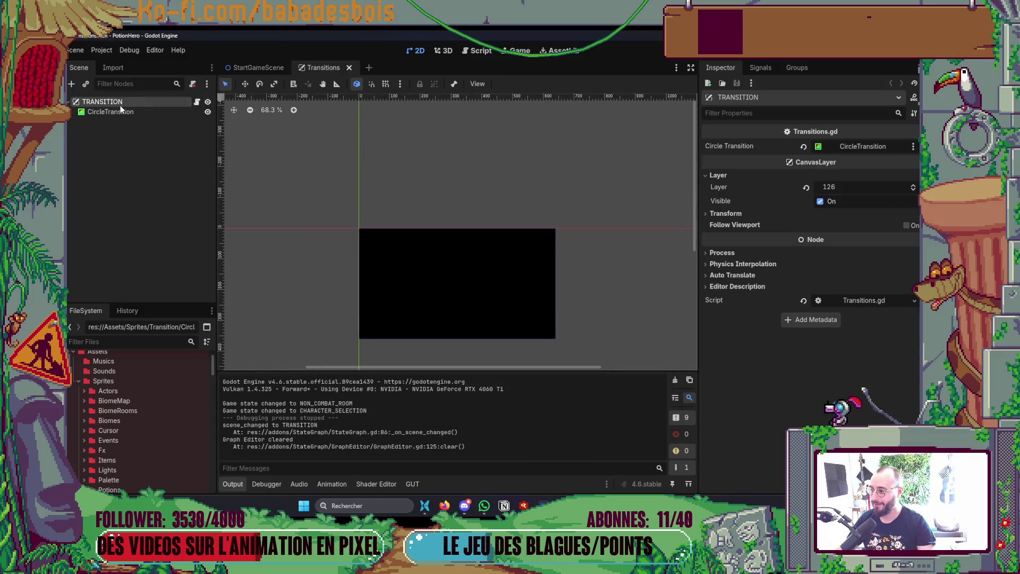
click(120, 111)
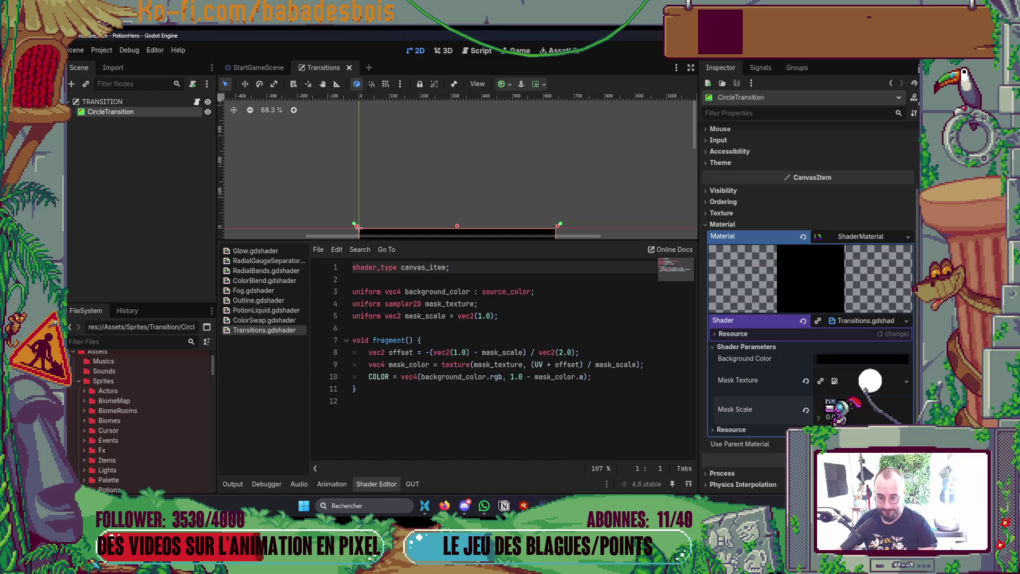
click(832, 417)
text(10)
key(Return)
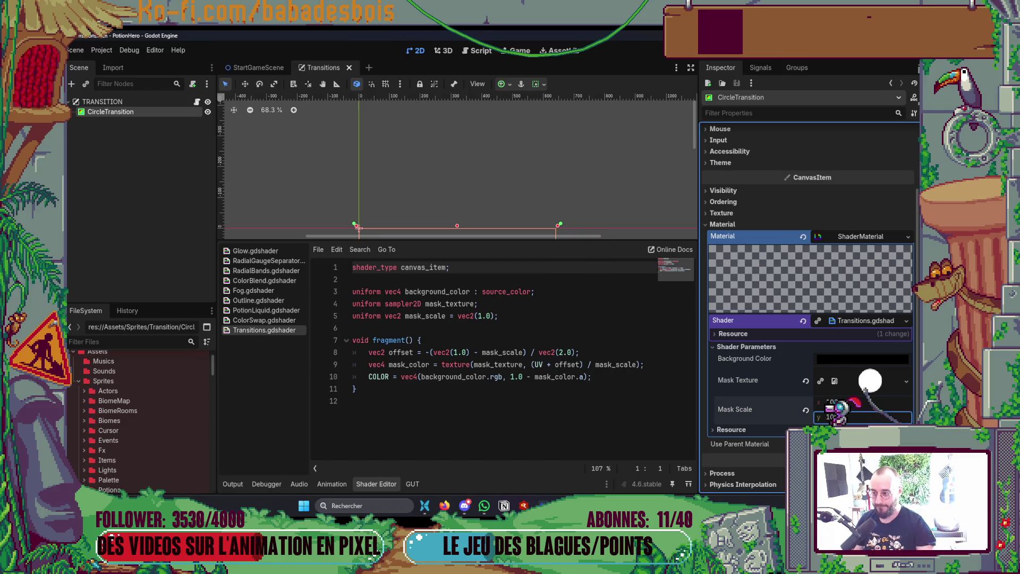
click(371, 486)
key(F6)
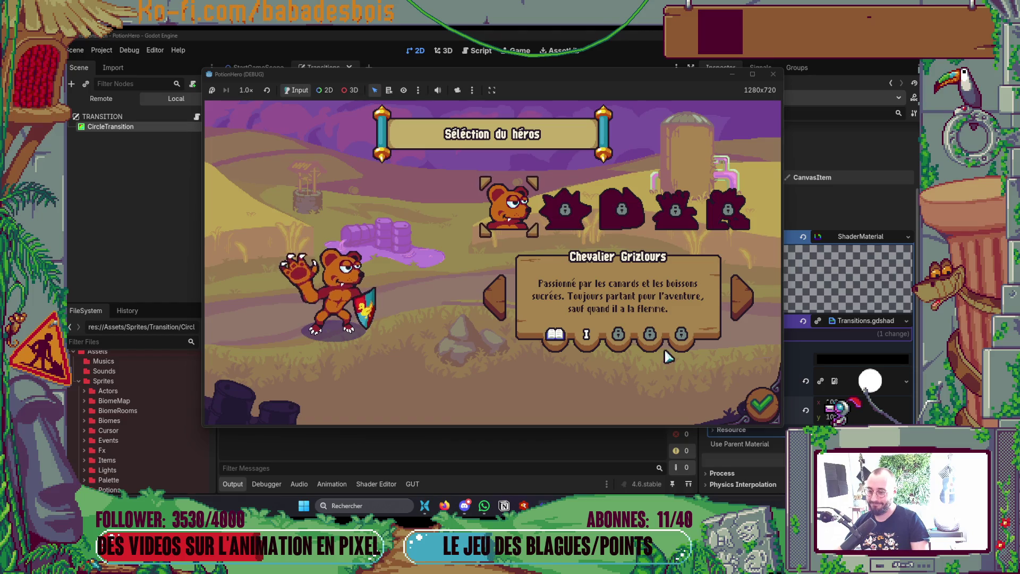
Close the game and set CircleTransition's Mouse Filter to Ignore
click(773, 74)
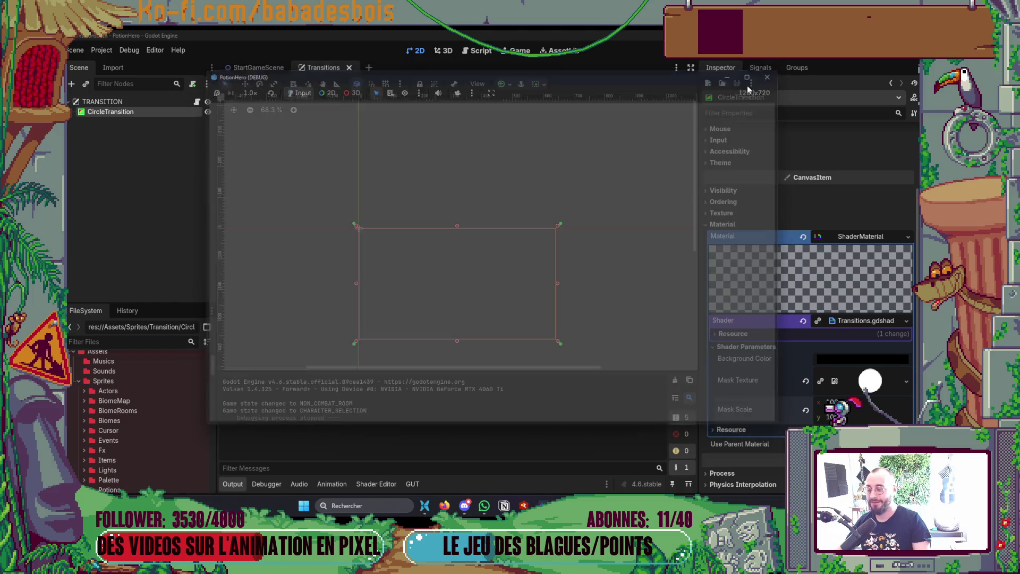
click(151, 114)
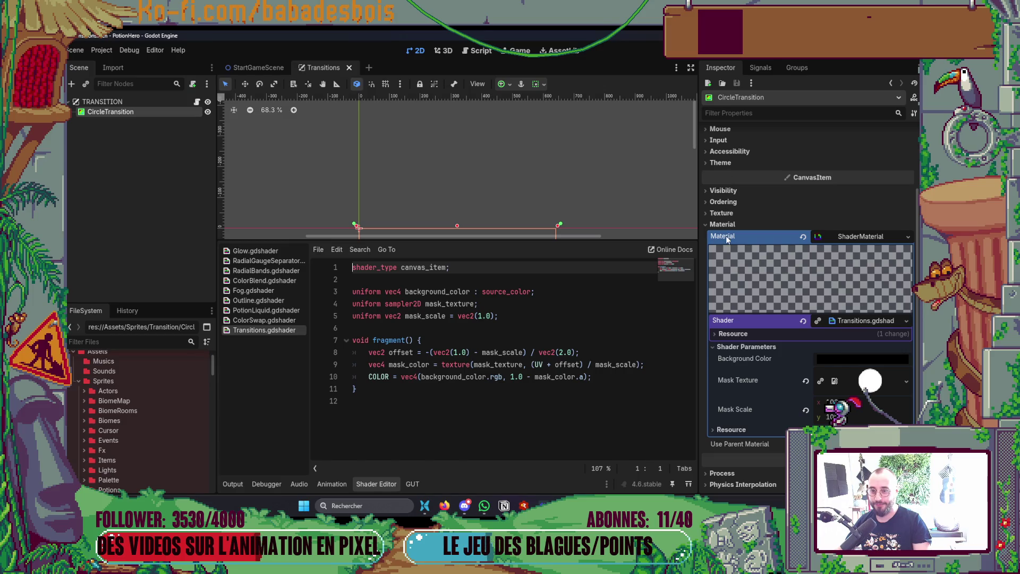
click(726, 235)
click(722, 220)
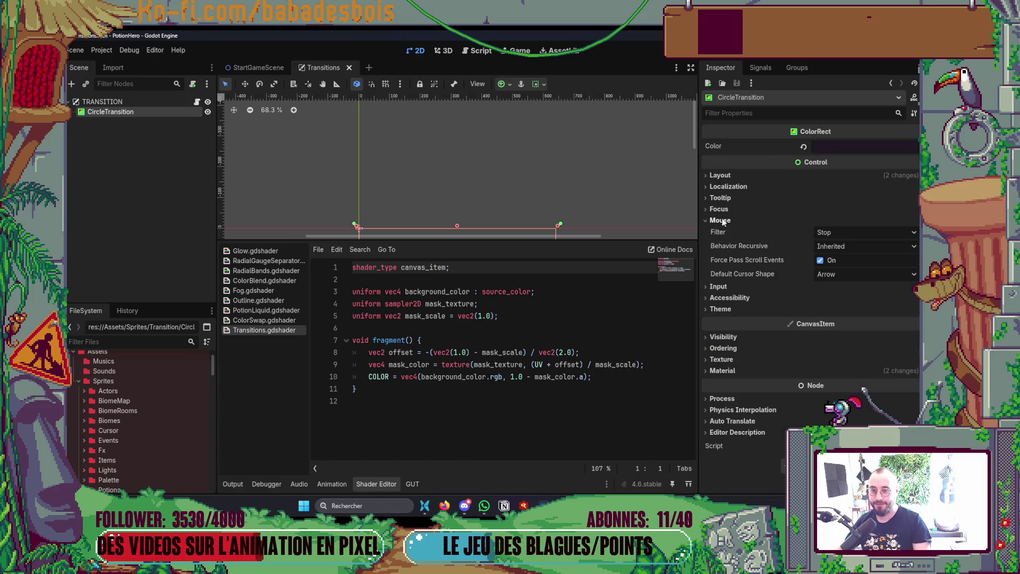
click(824, 232)
click(840, 269)
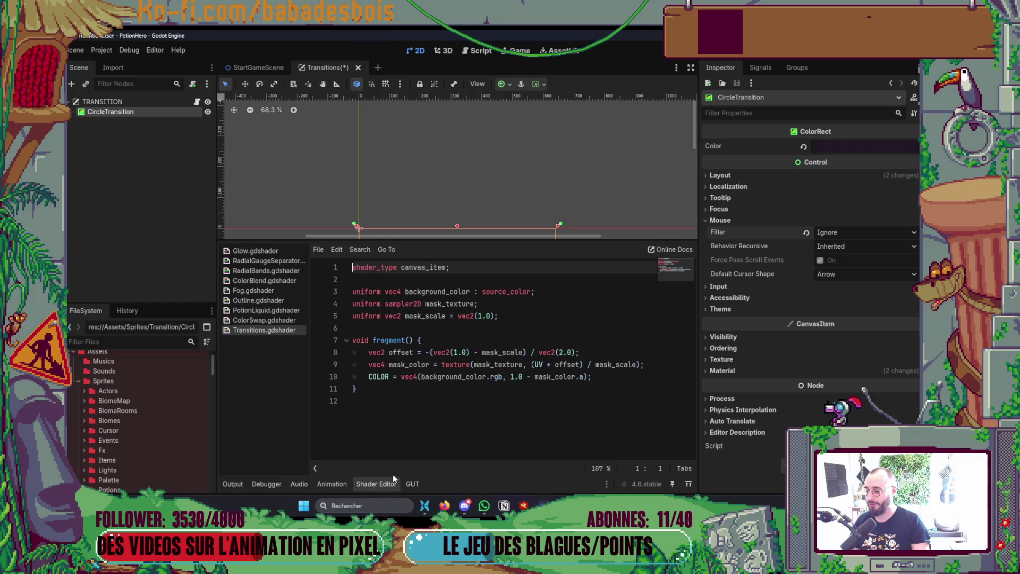
click(381, 483)
Run the game, confirm the hero and start an adventure to watch the transition, then close it
key(F6)
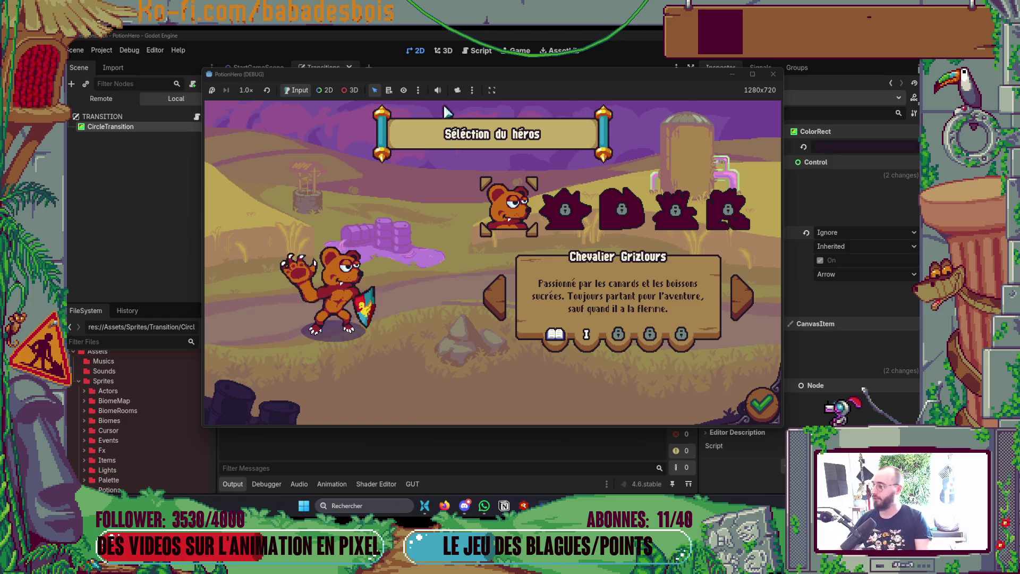
click(761, 396)
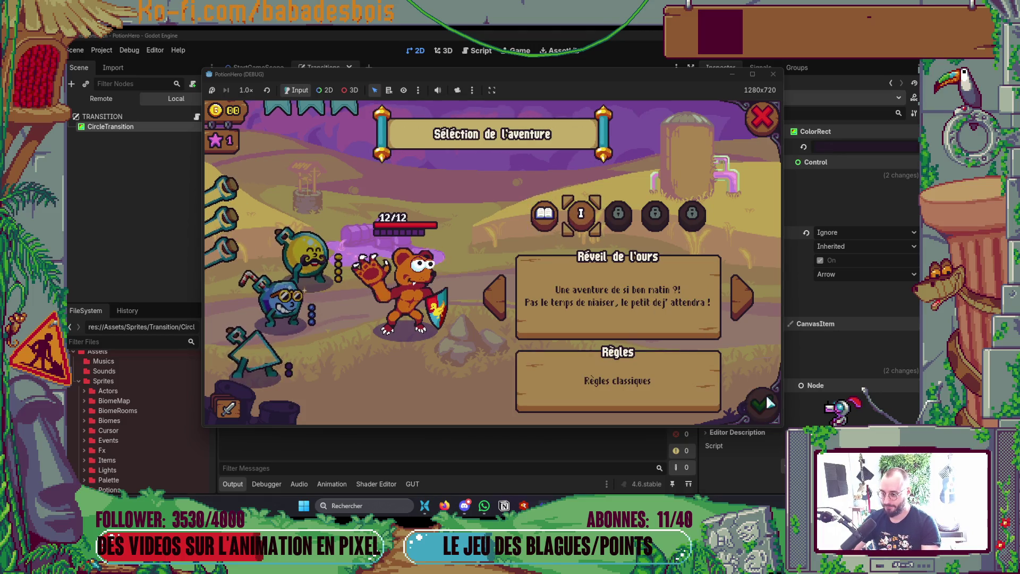
click(763, 399)
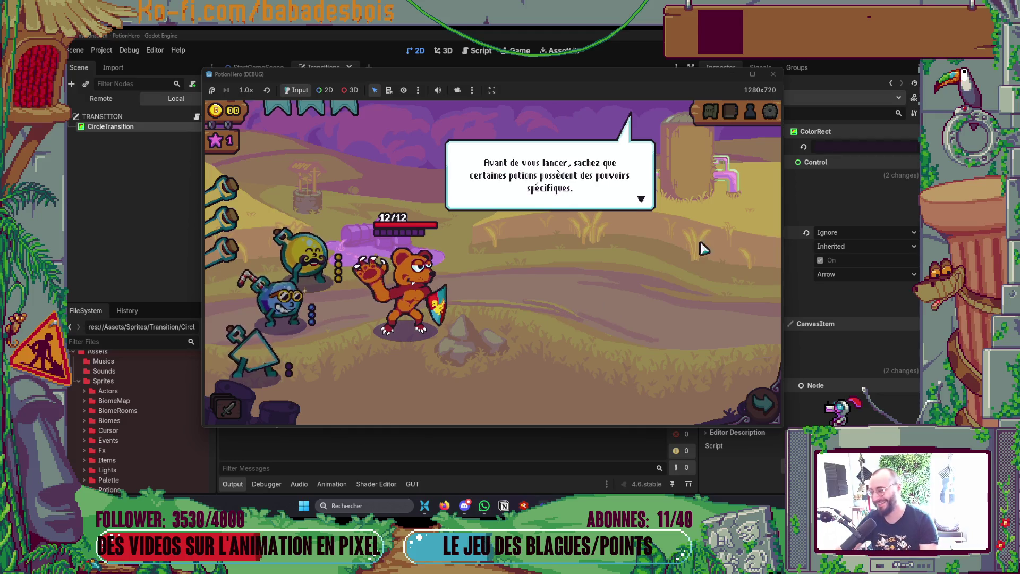
click(775, 75)
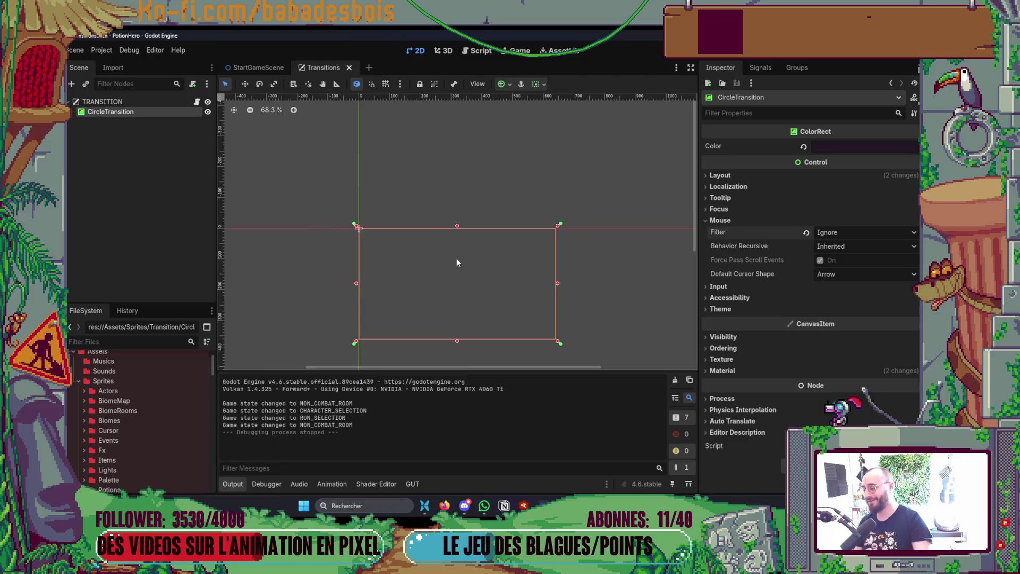
Increase new_run's IN circle transition duration from 0.5 to 1.0, then move to the OUT duration
key(alt+Tab)
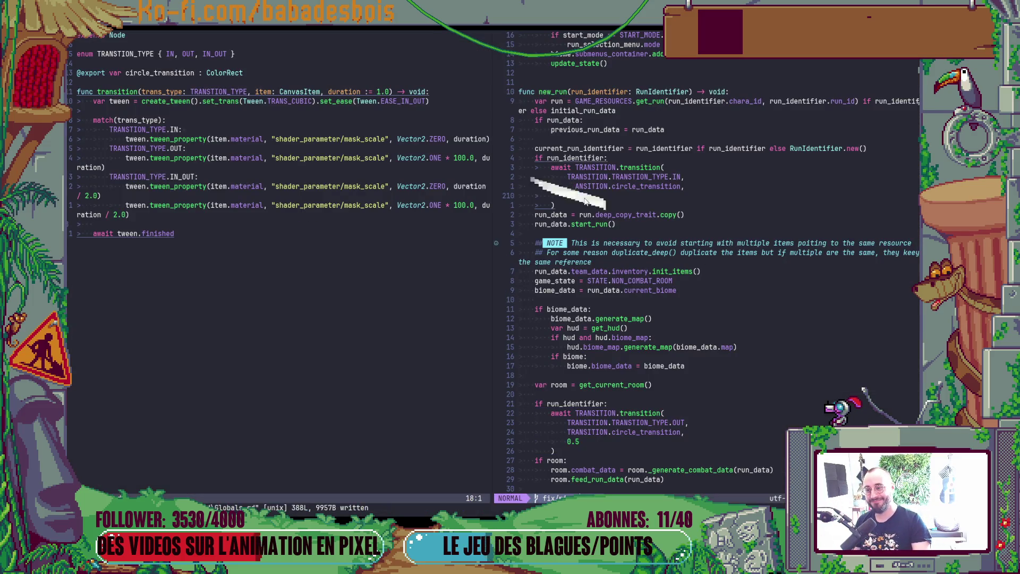
key(2)
key(3)
key(k)
key(V)
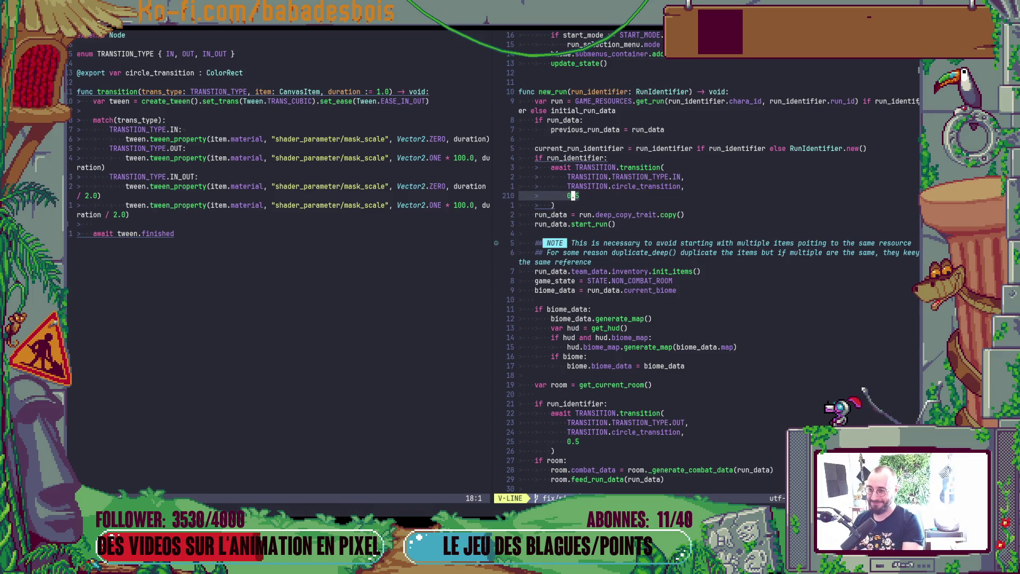
key(Escape)
key(^)
key(ctrl+a)
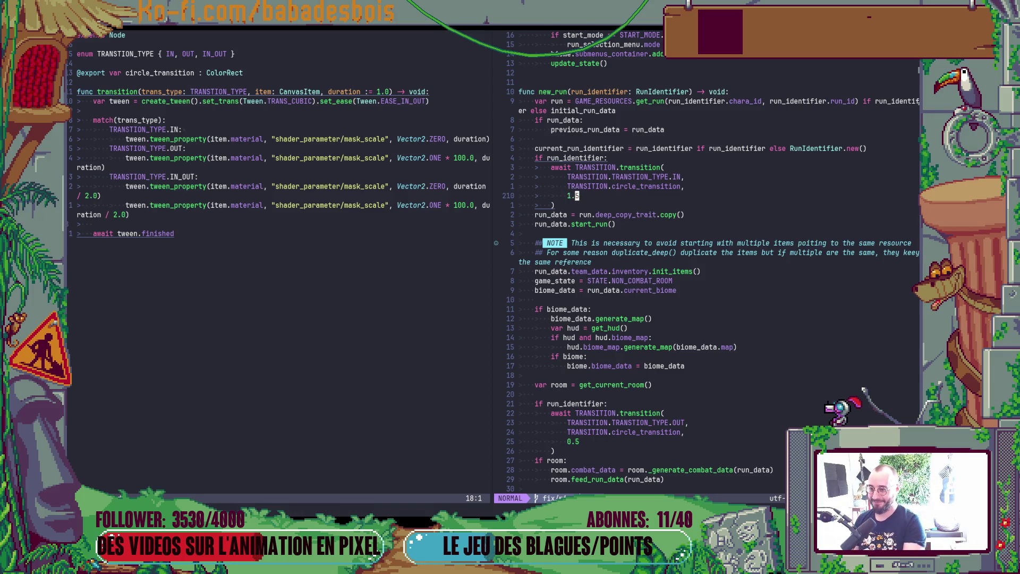
key(j)
key(j)
key(j)
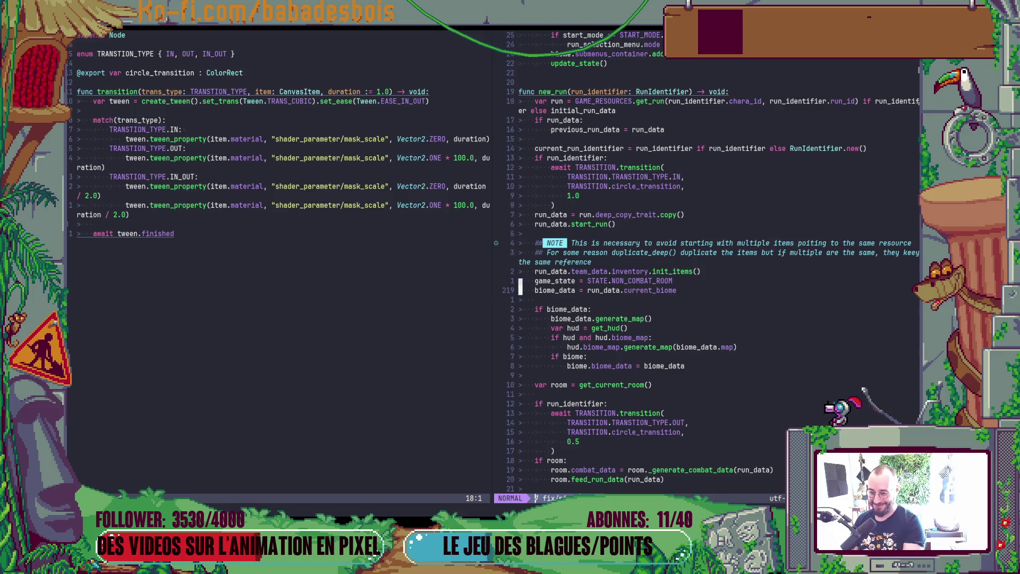
key($)
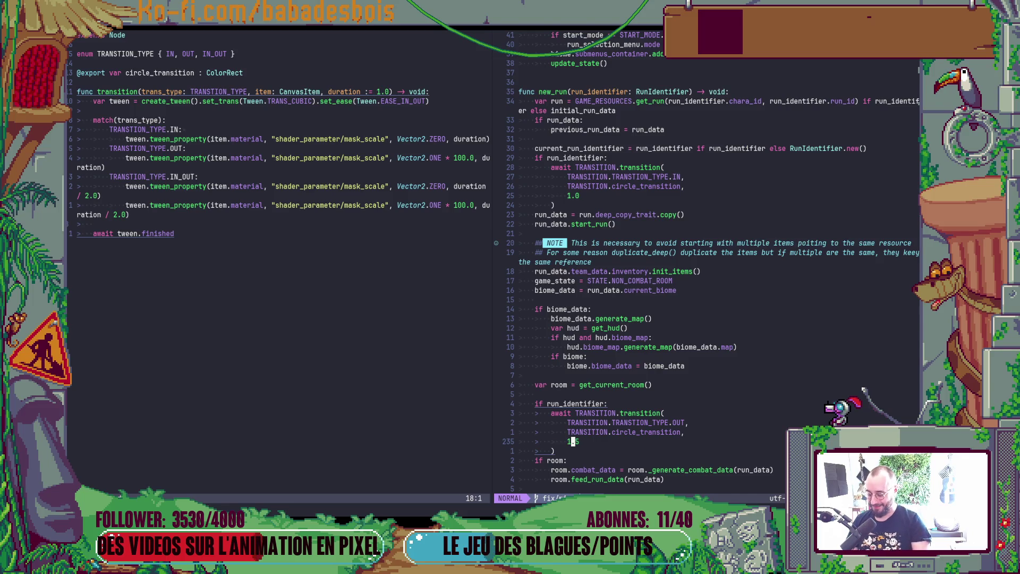
key(alt+Tab)
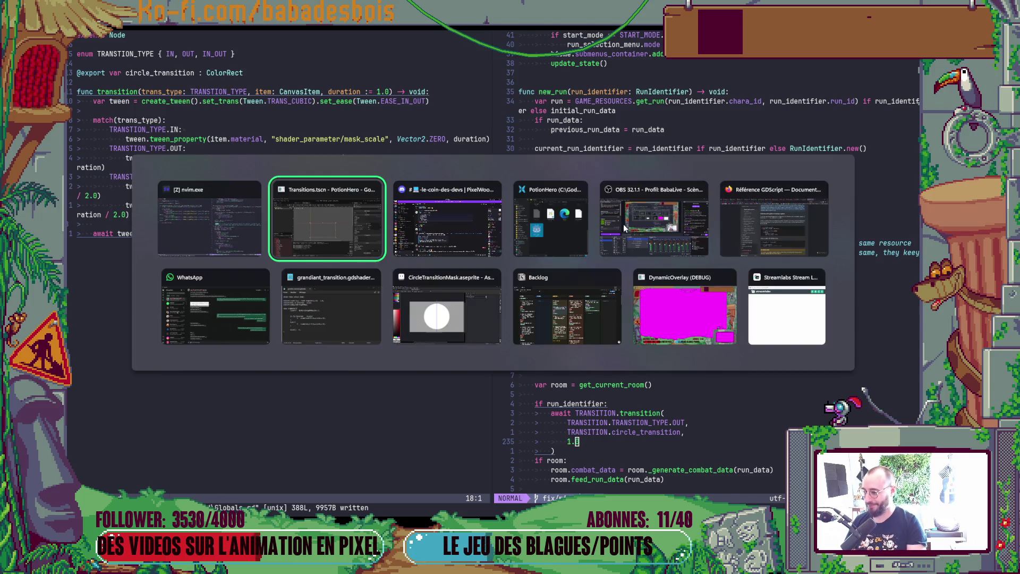
Play into the Réveil de l'ours adventure, click through the tutorial dialogue, then close the game
key(F5)
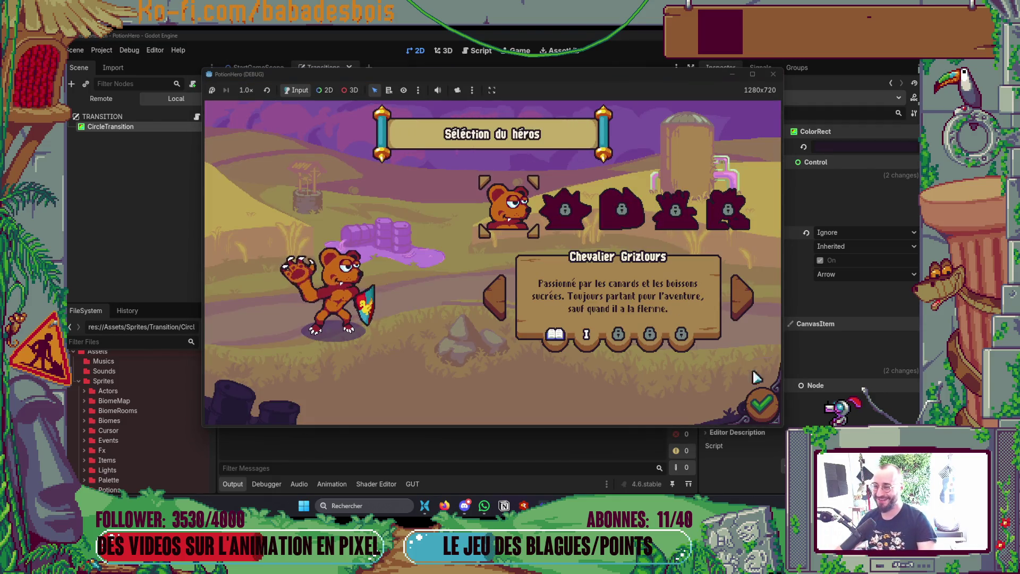
click(743, 400)
click(582, 213)
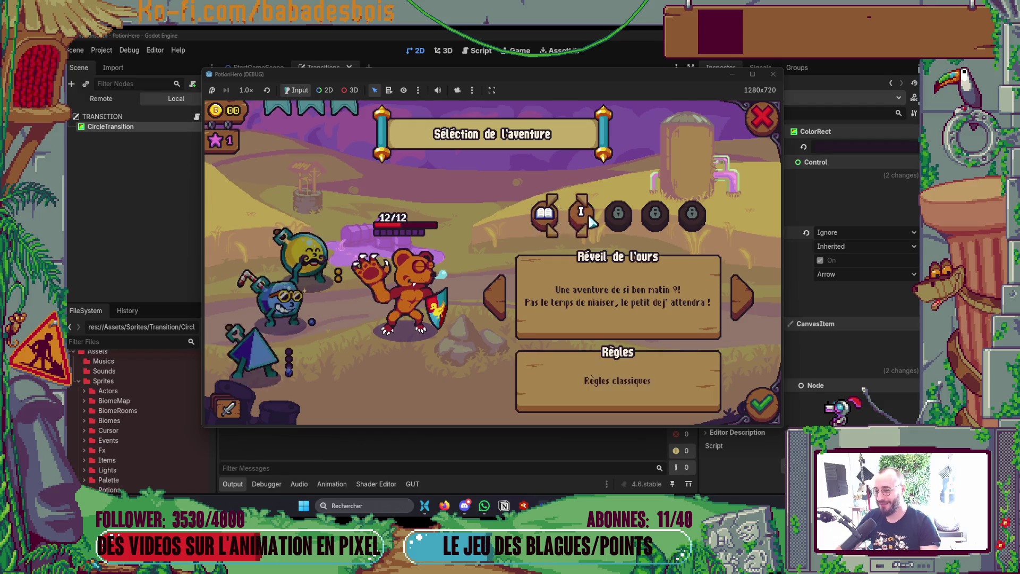
click(762, 404)
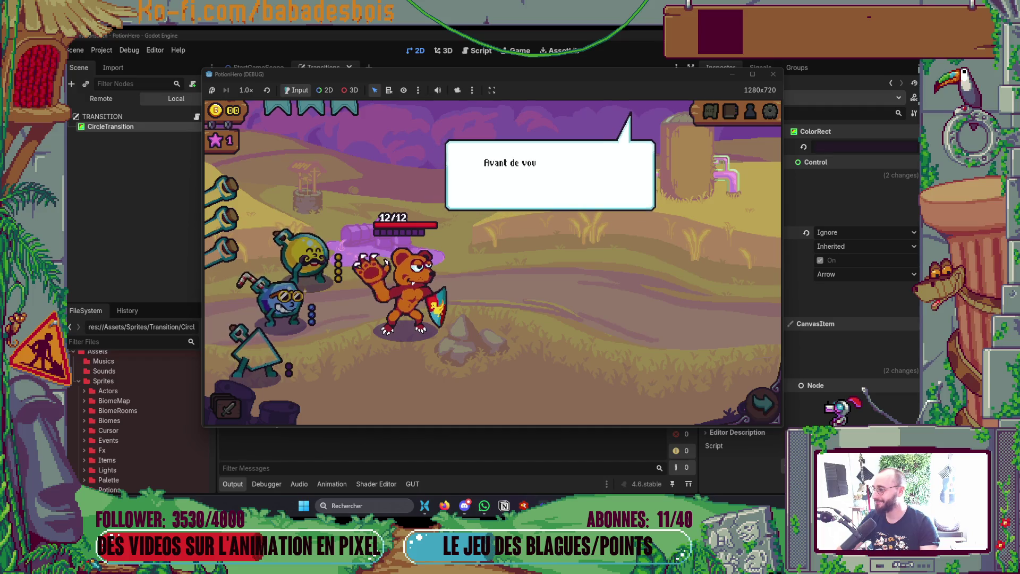
click(642, 328)
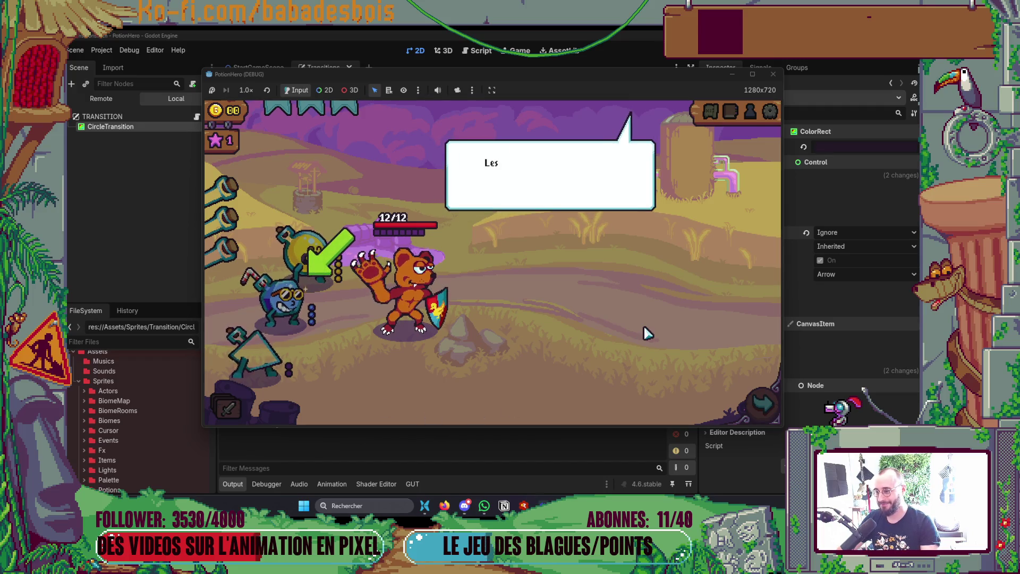
click(642, 328)
click(641, 322)
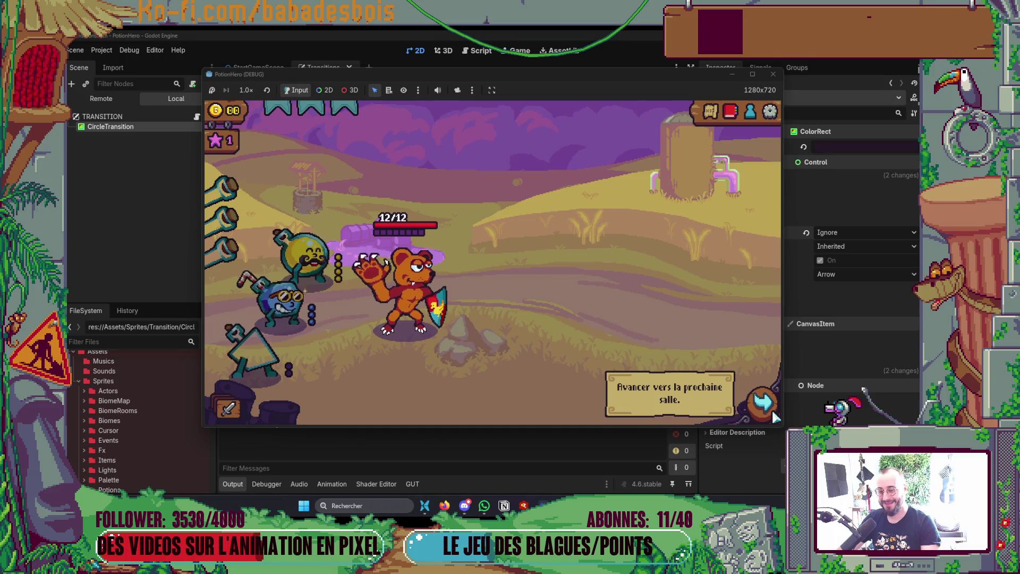
click(773, 75)
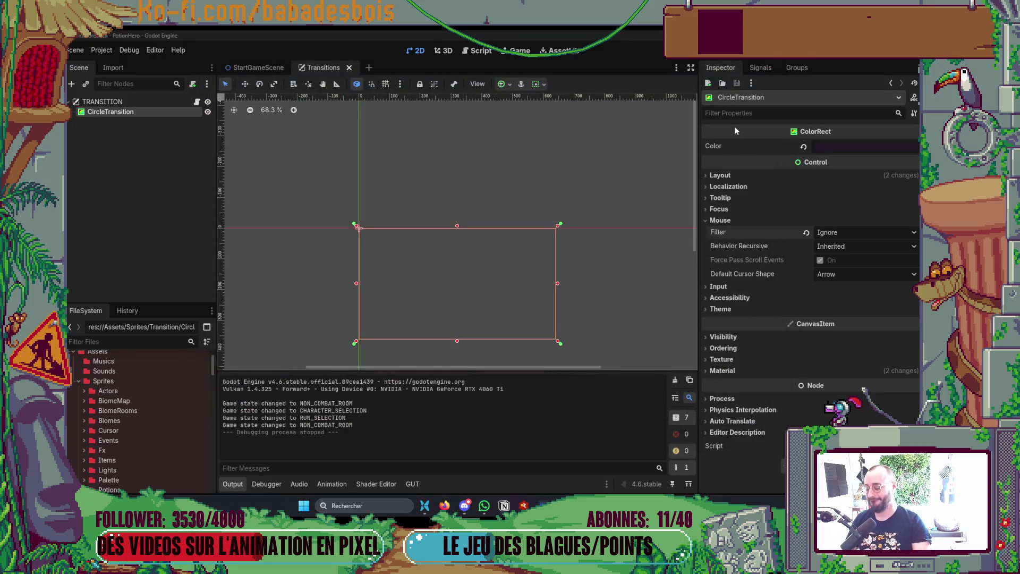
Play again into the second adventure to watch the transition, then stop the game
key(F5)
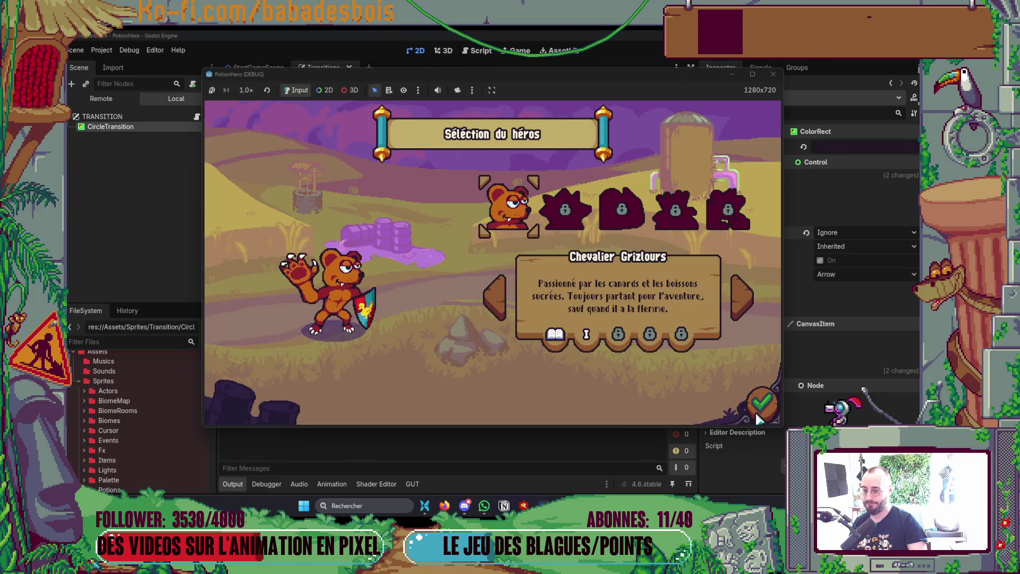
click(762, 406)
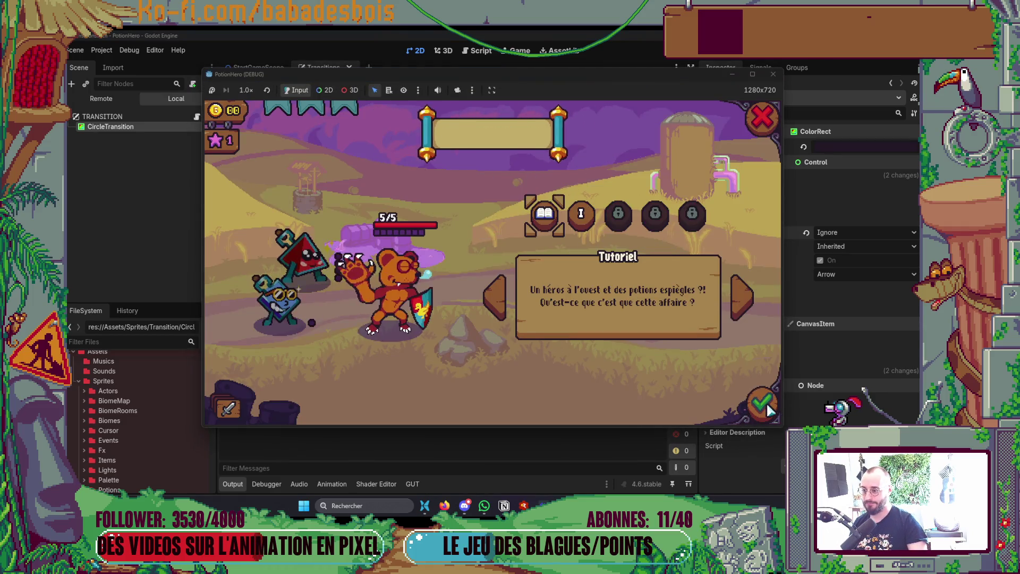
click(742, 297)
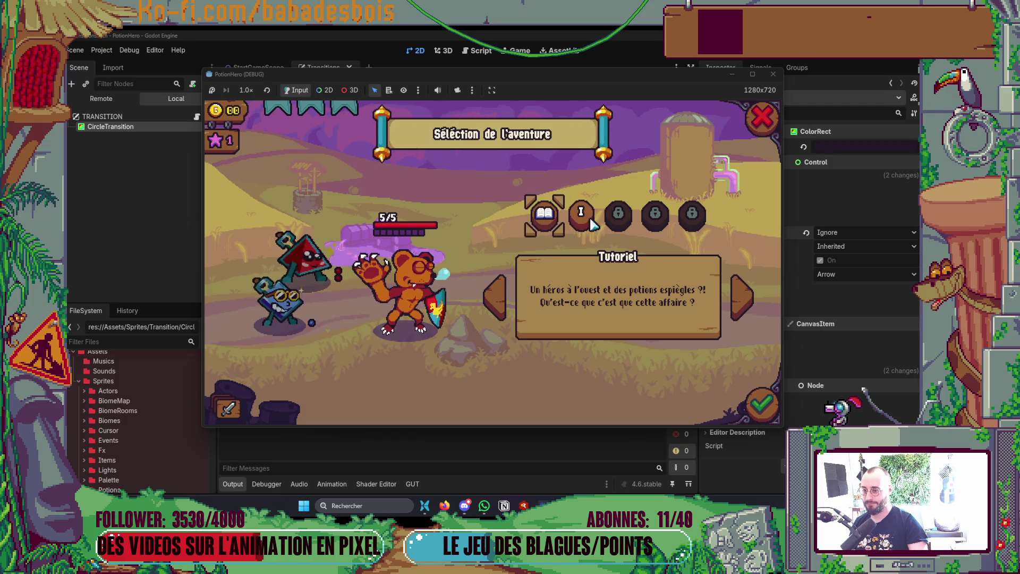
click(762, 405)
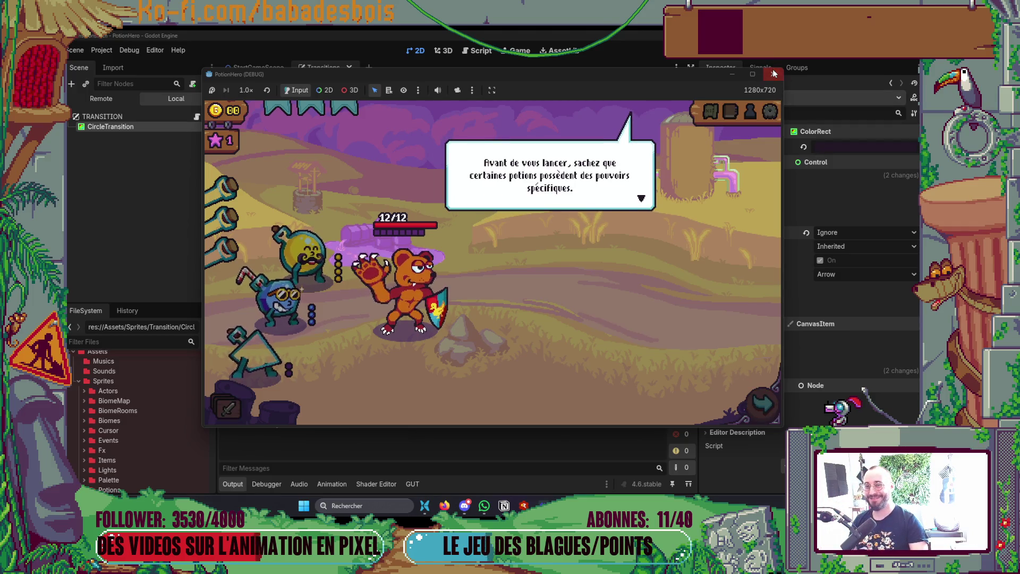
key(alt+F4)
key(alt+Tab)
key(alt+Tab)
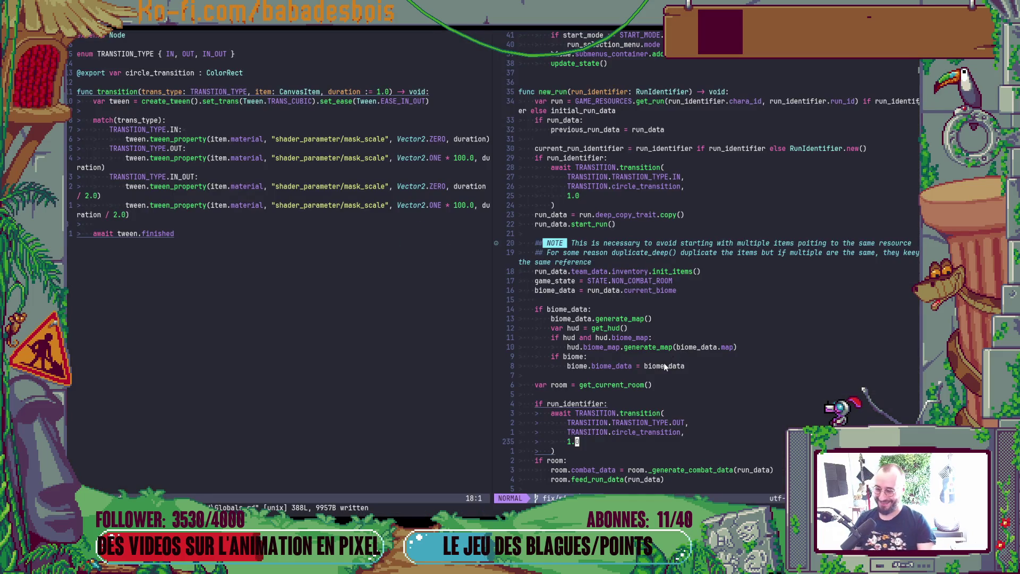
scroll(664, 365, down, 5)
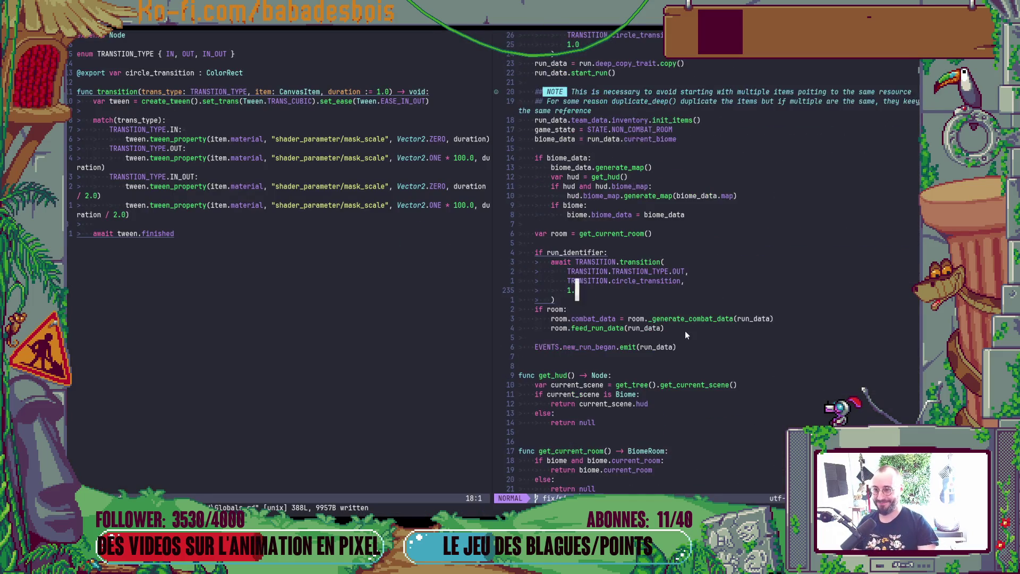
Change both new_run transition durations (IN and OUT) to 2.0
scroll(685, 333, up, 3)
scroll(650, 196, up, 4)
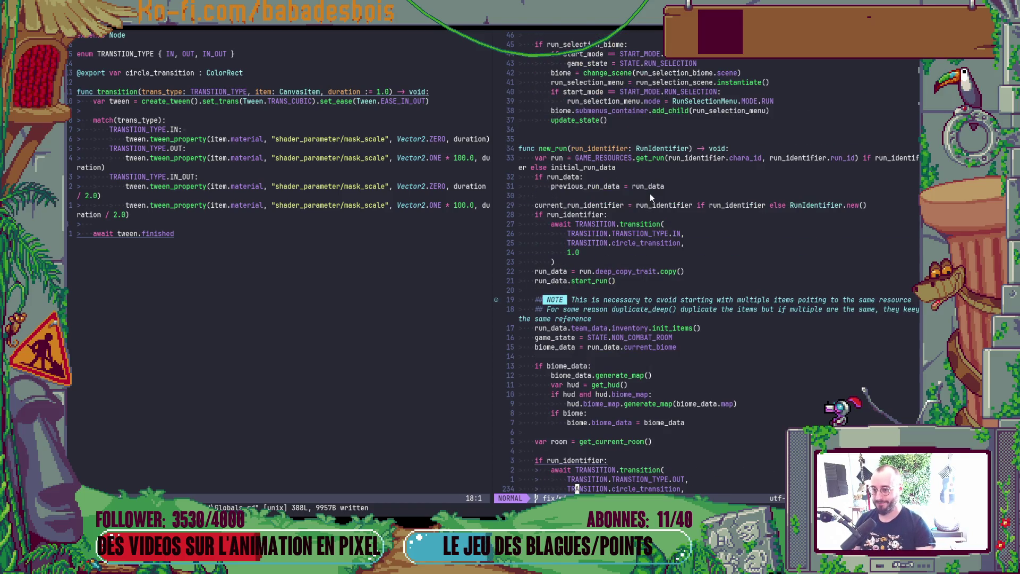
click(579, 252)
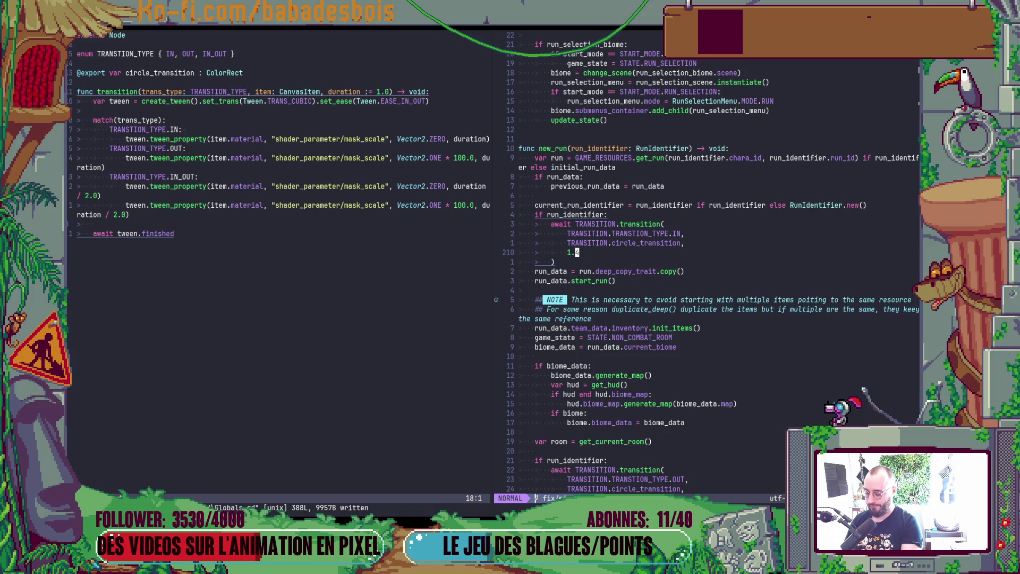
key(g)
key(g)
key(ctrl+o)
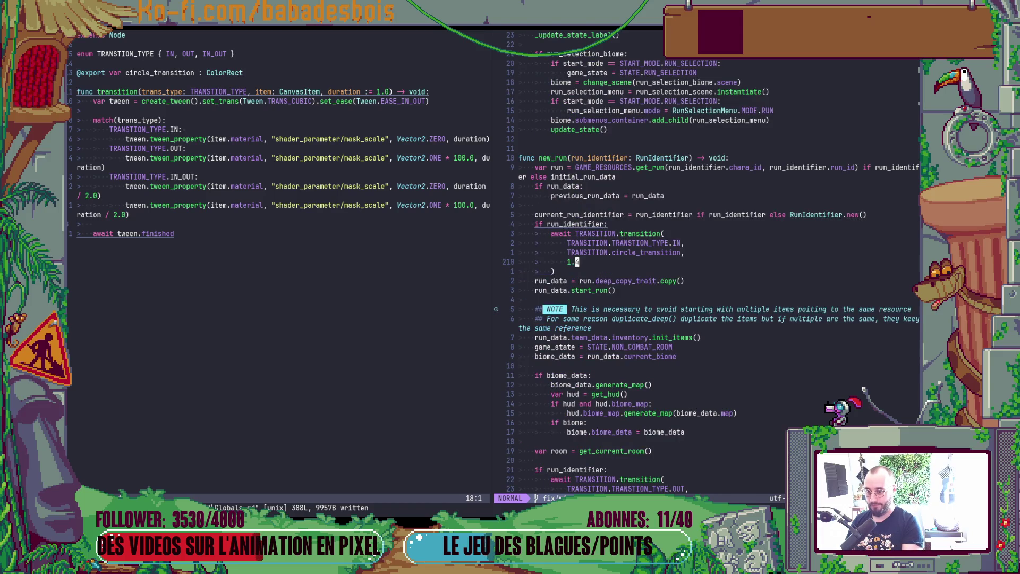
key(h)
key(h)
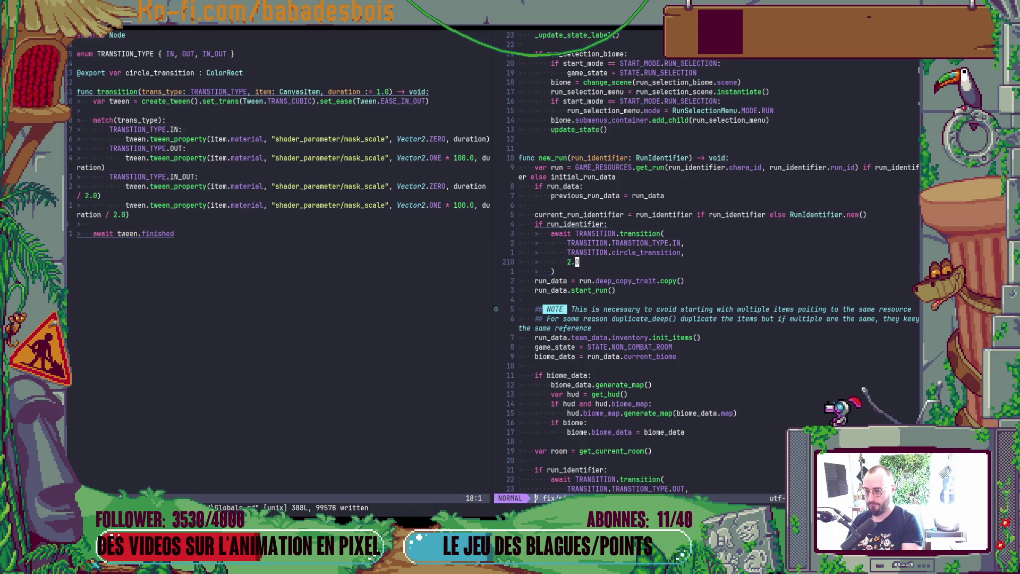
key(ctrl+d)
key(j)
key(j)
key(h)
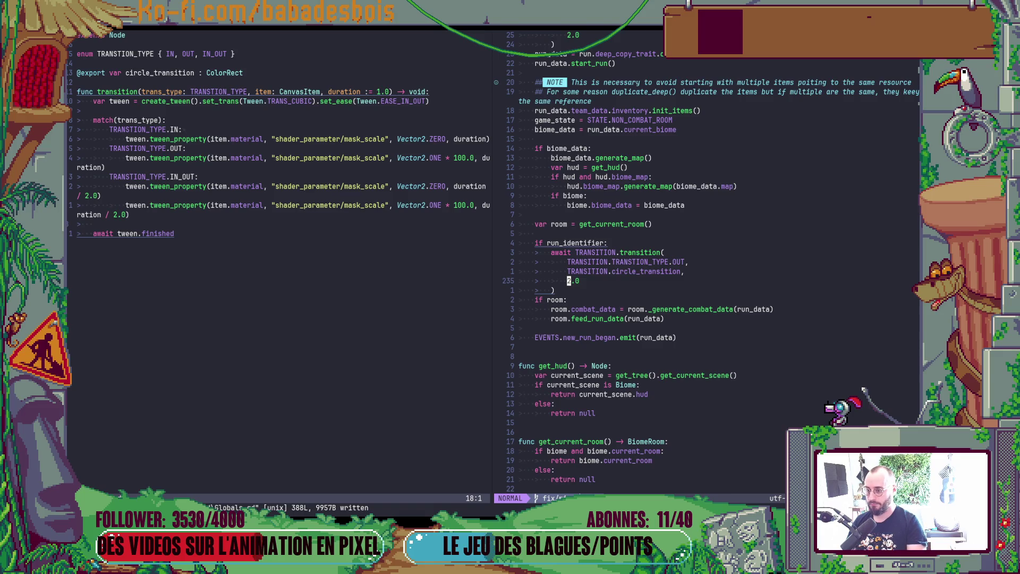
Put the durations back at 1.0, focus the Transitions.gd code, and show Transitions.gdshader in Godot
key(alt+Tab)
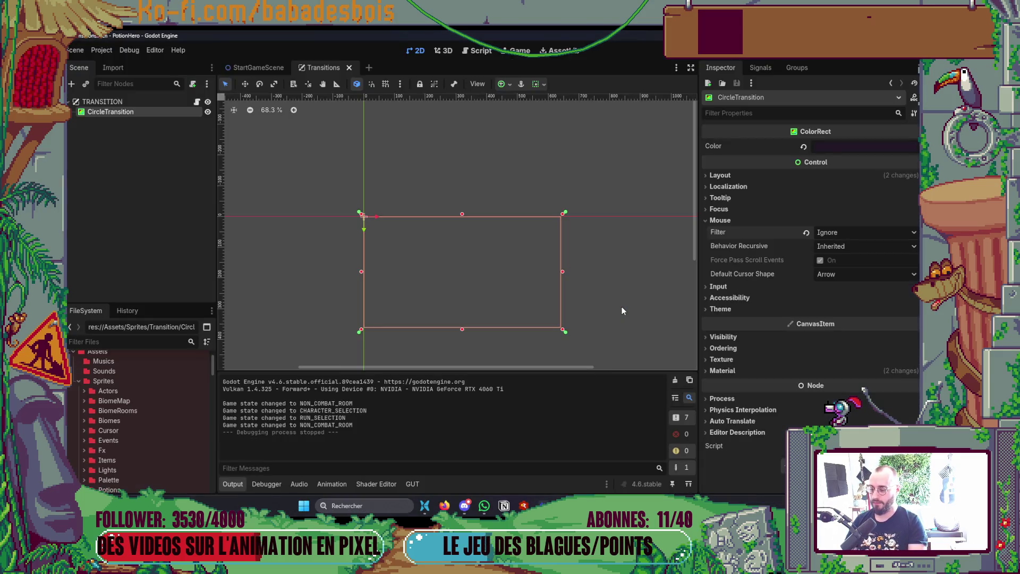
key(alt+Tab)
key(alt+Tab)
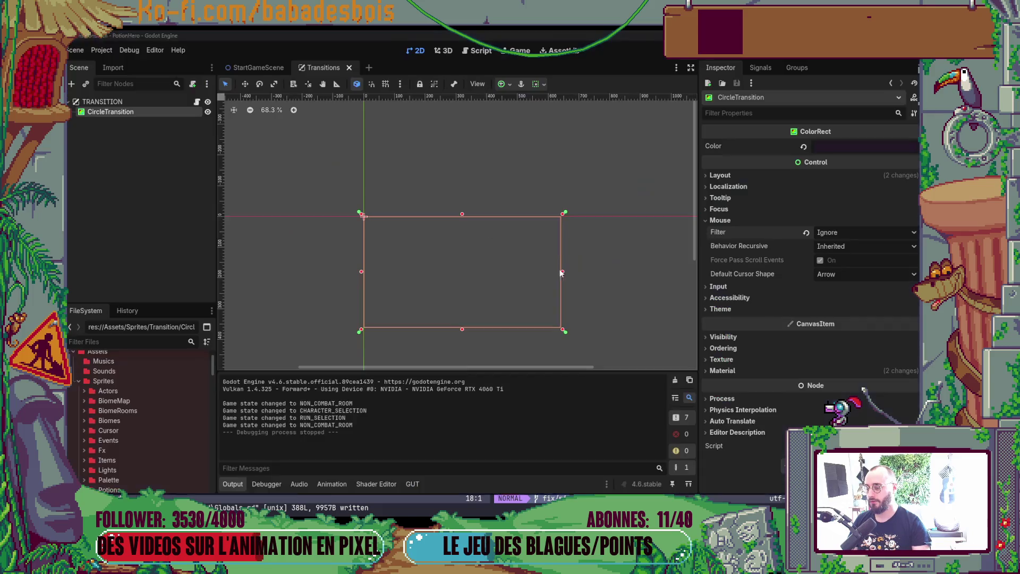
key(alt+Tab)
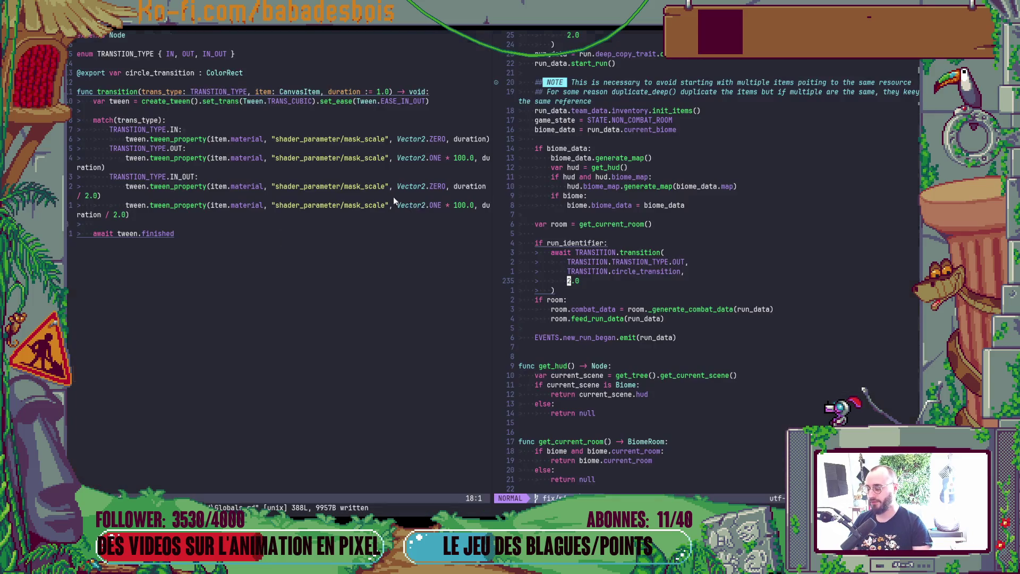
click(576, 35)
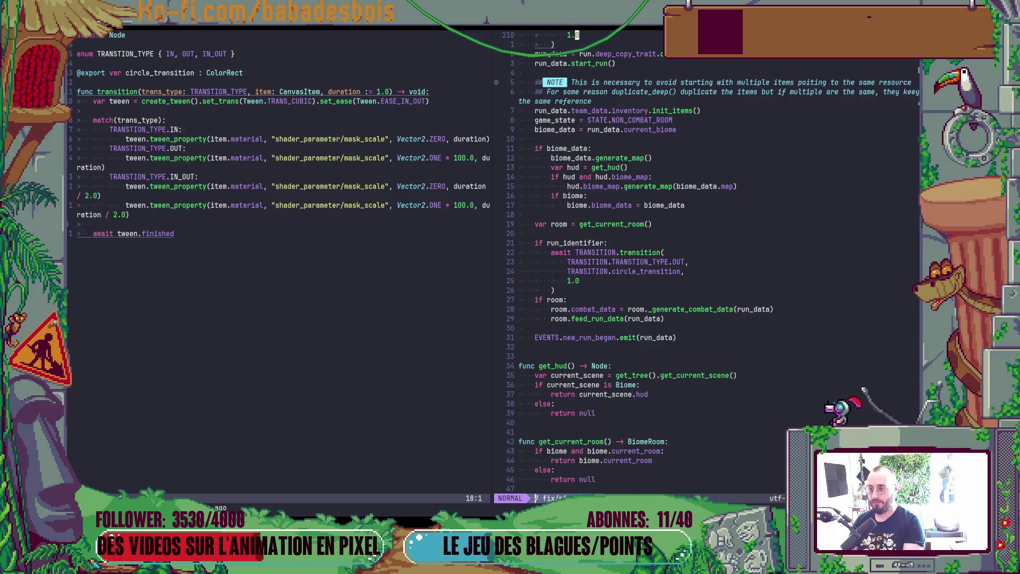
key(ctrl+w)
key(h)
key(alt+Tab)
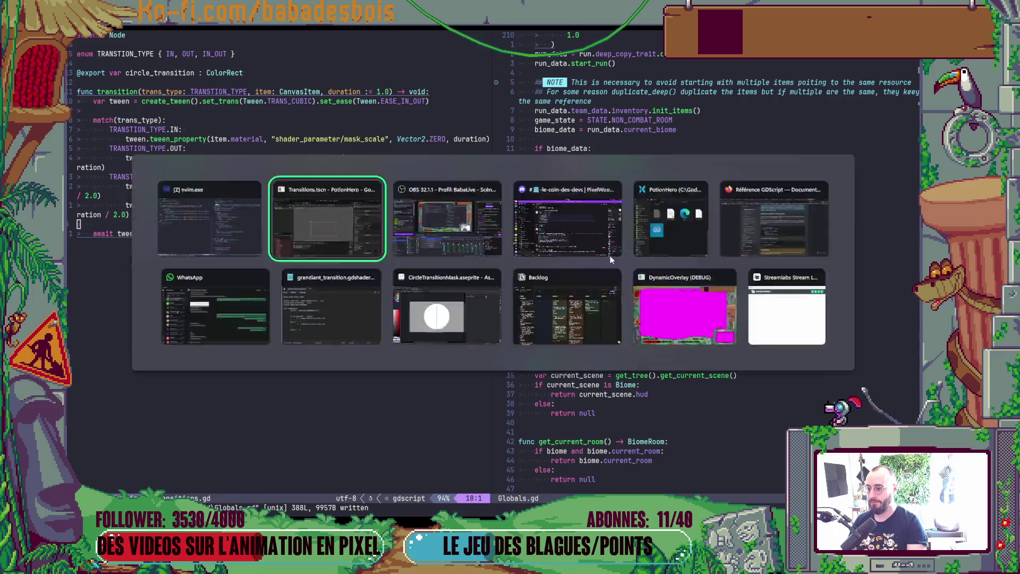
click(144, 113)
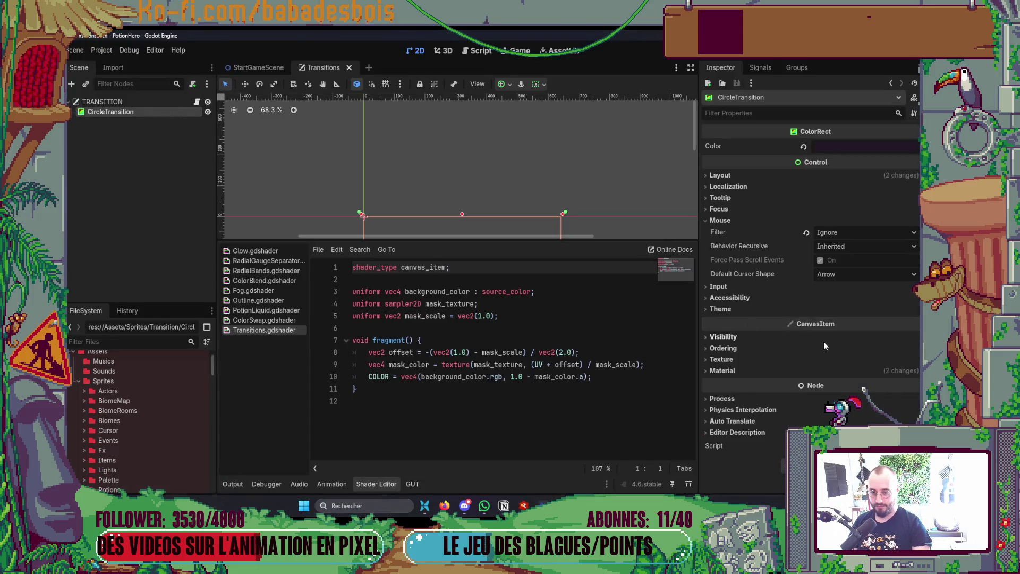
Set CircleTransition's Mask Scale to 3.0 on both x and y after first trying 2.0
click(720, 220)
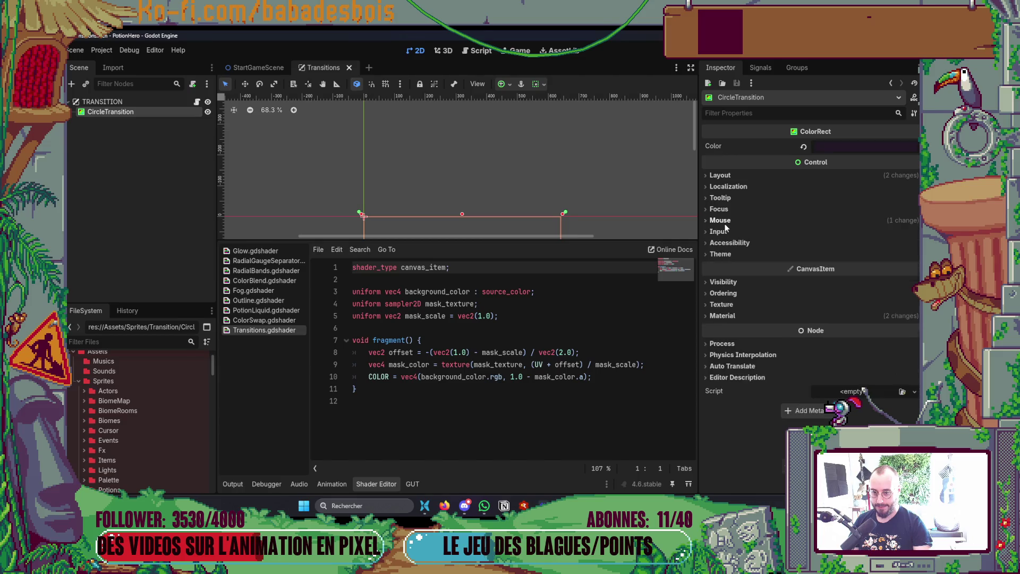
click(367, 482)
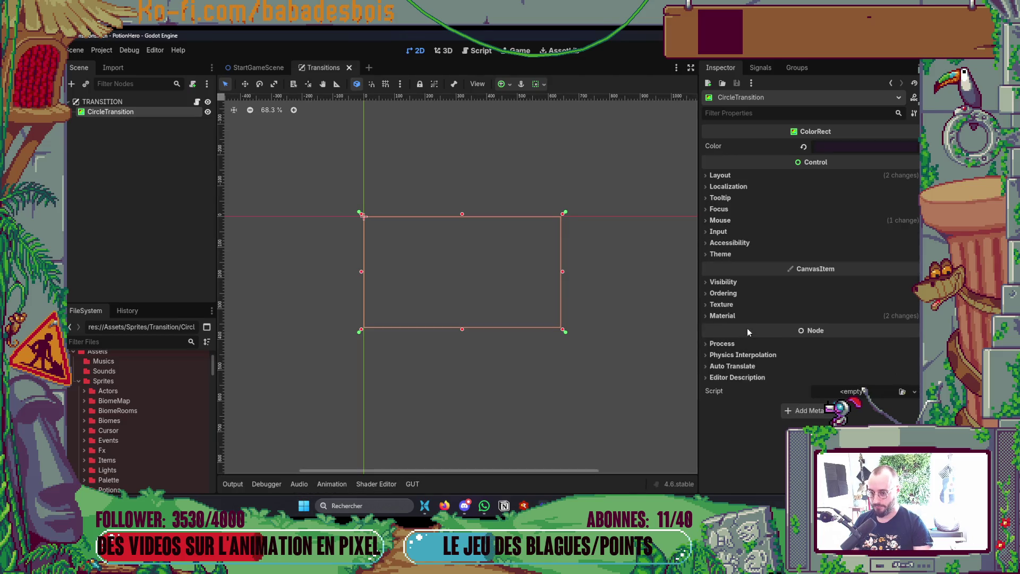
click(738, 316)
scroll(858, 368, down, 3)
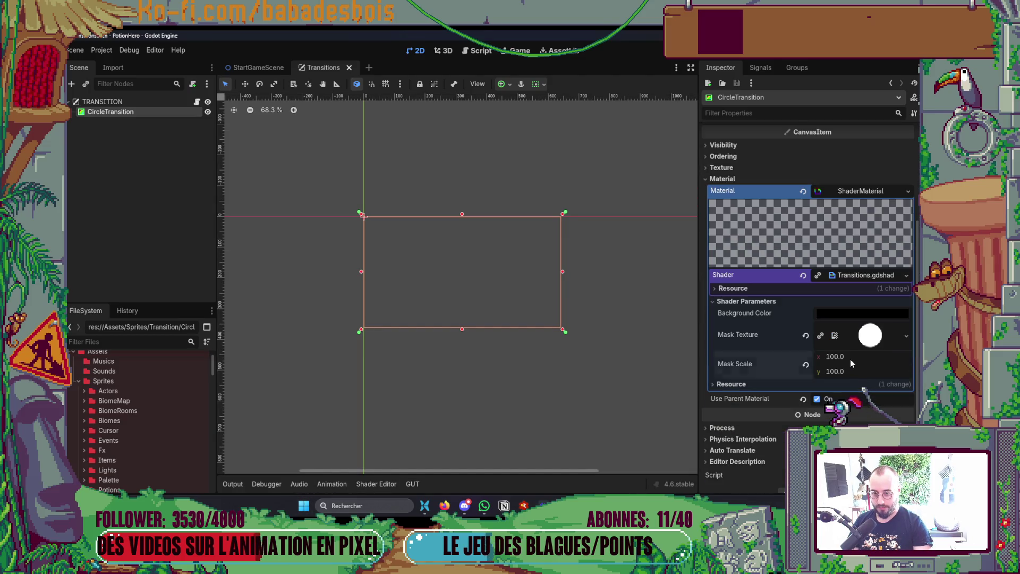
click(850, 359)
text(2)
key(Tab)
text(2)
key(Return)
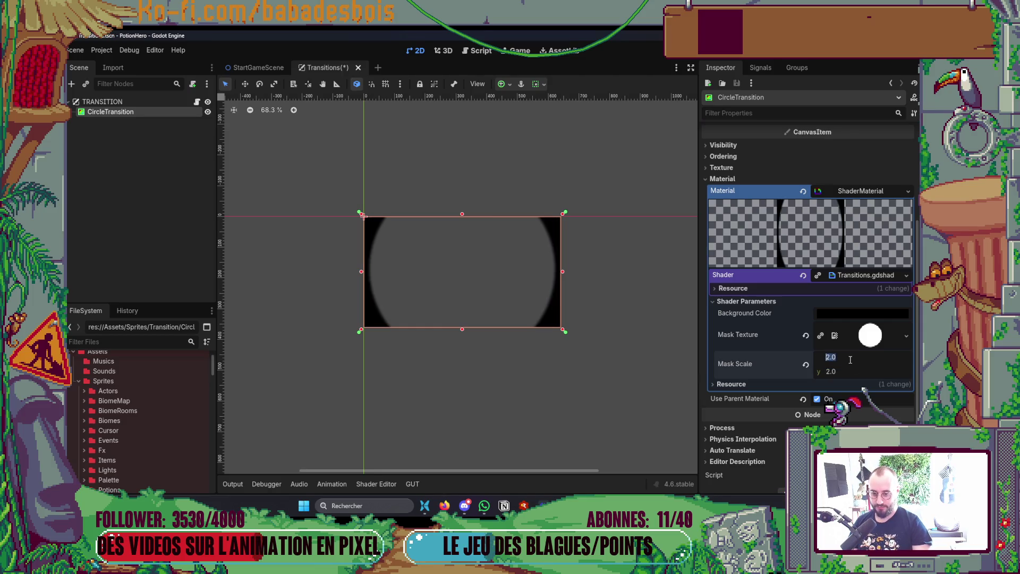
text(3)
key(Tab)
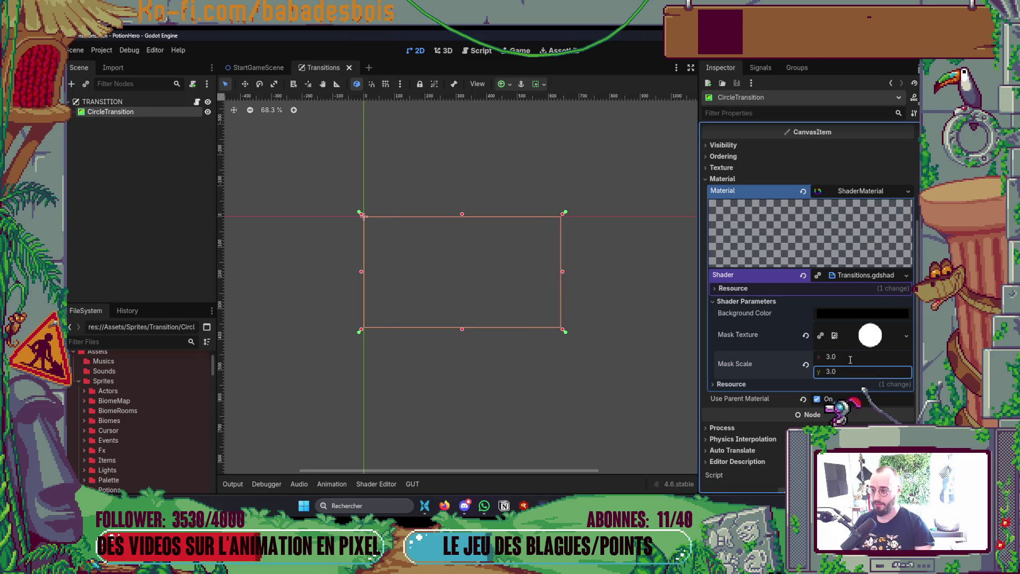
key(Return)
In Transitions.gd, replace the OUT tween's 100 scale with 3.0, save, and run the game
key(alt+Tab)
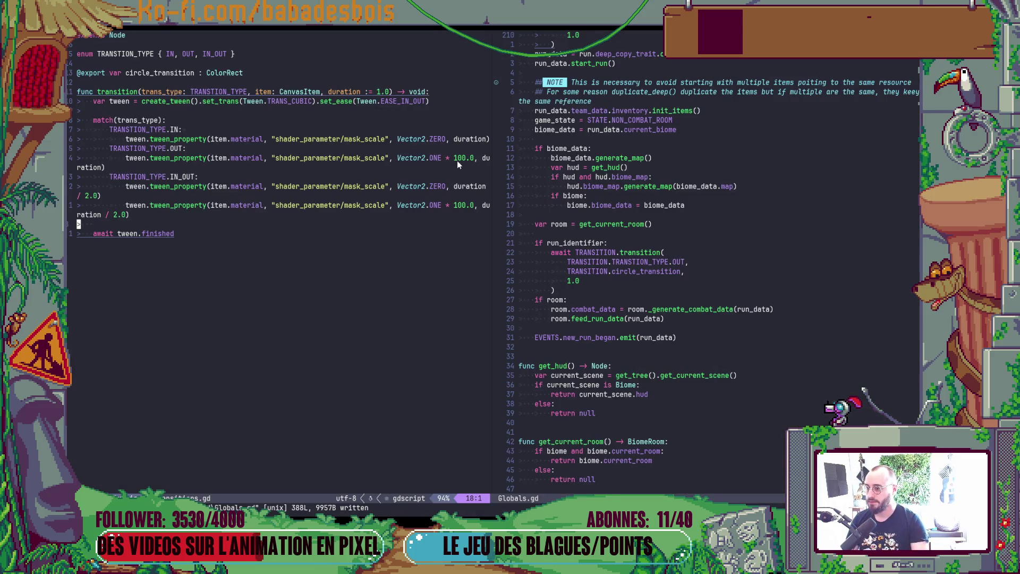
click(457, 159)
key(c)
key(i)
key(w)
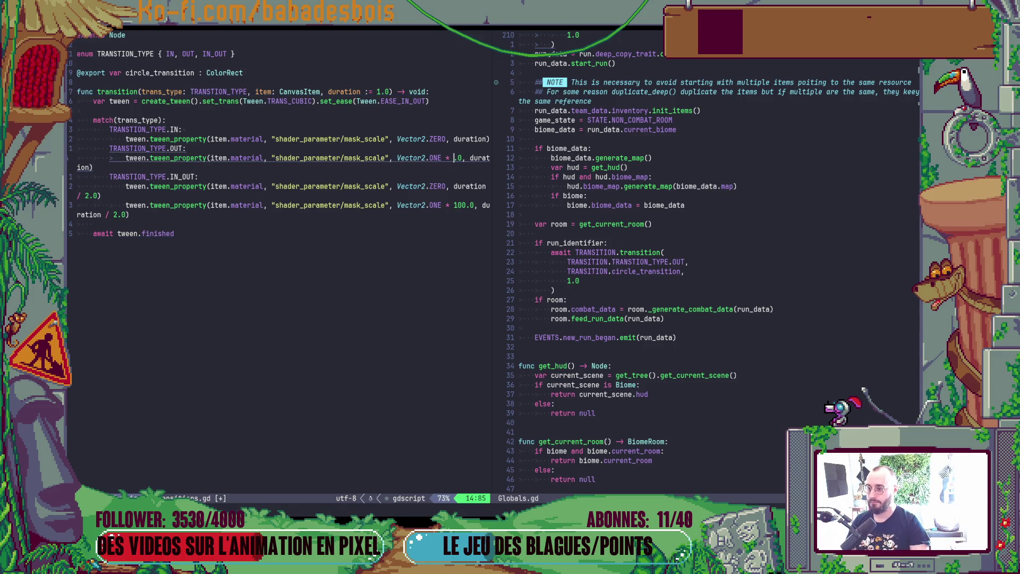
key(Escape)
key(j)
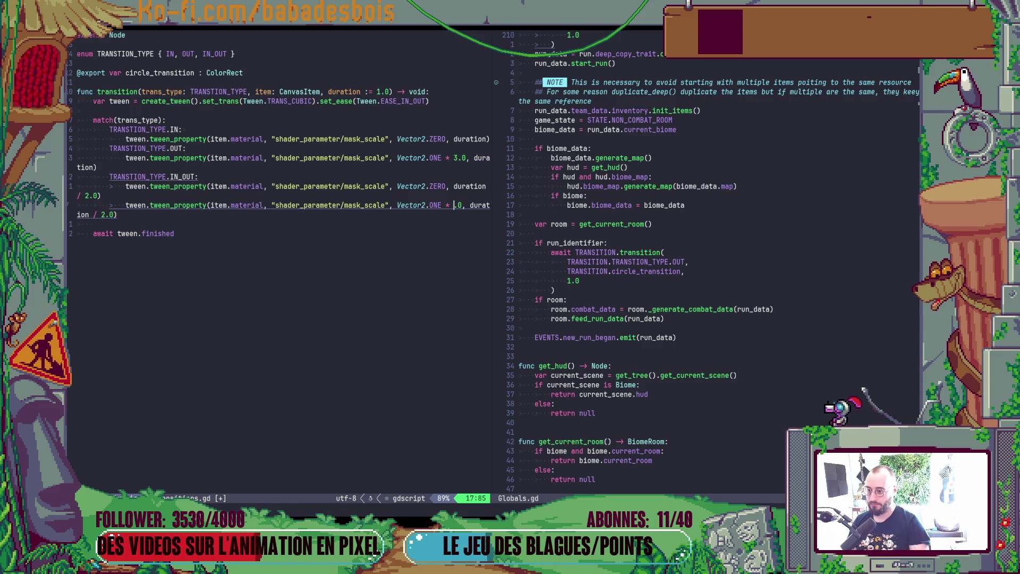
key(ctrl+s)
key(alt+Tab)
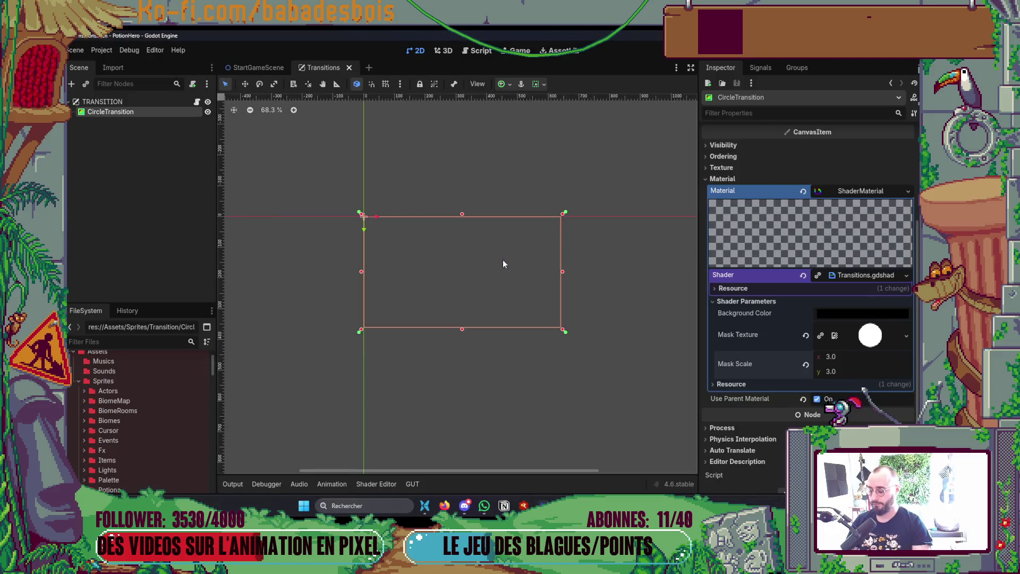
key(F5)
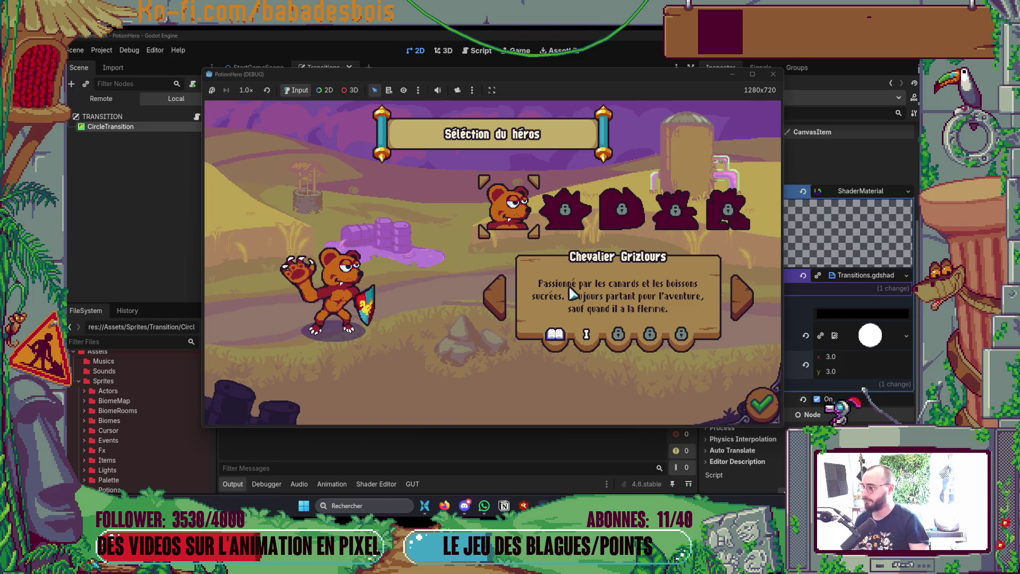
Start a run with the bear hero on the second adventure and clear the tutorial dialogue
click(762, 404)
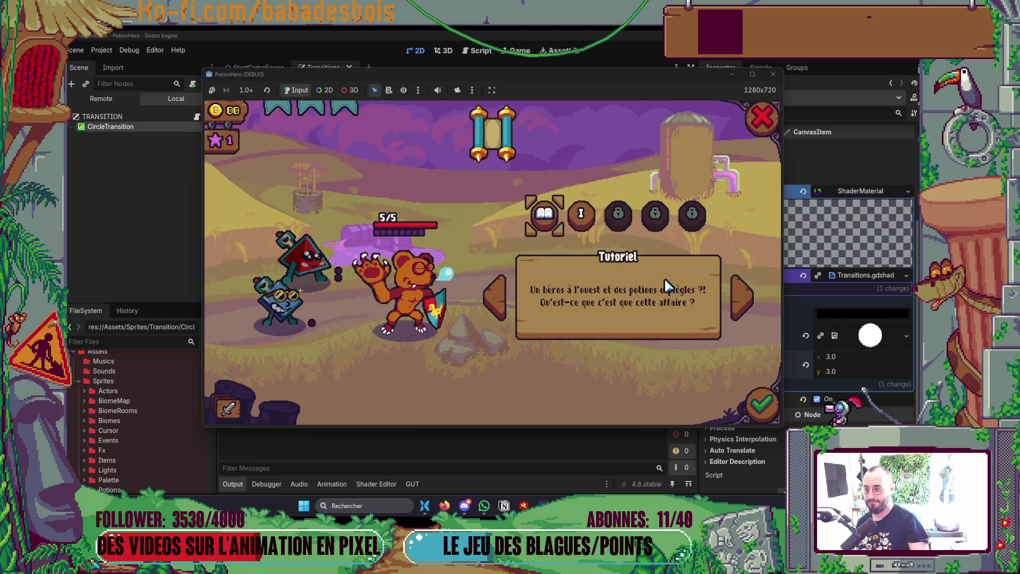
click(585, 217)
click(764, 393)
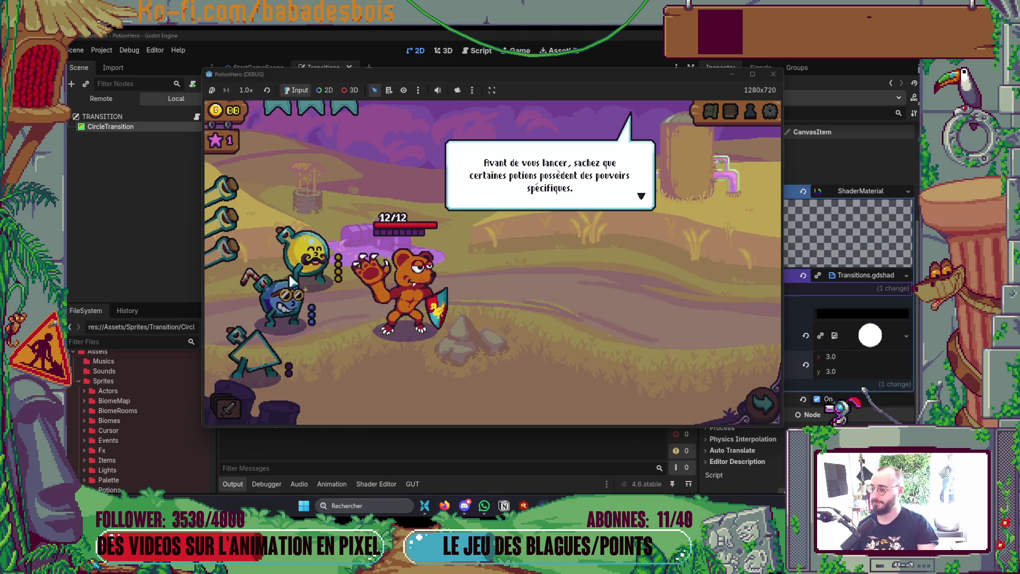
click(674, 285)
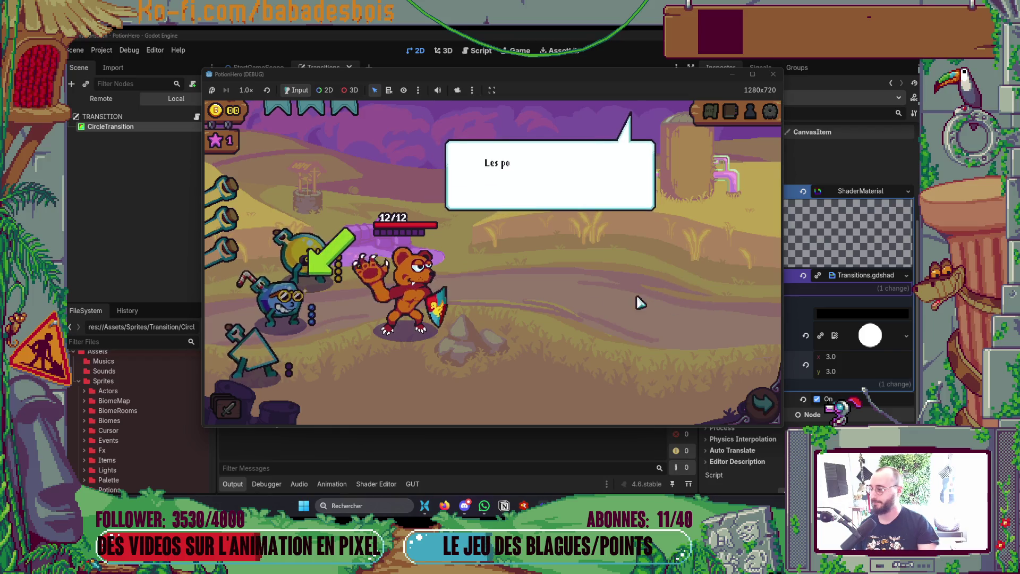
click(532, 304)
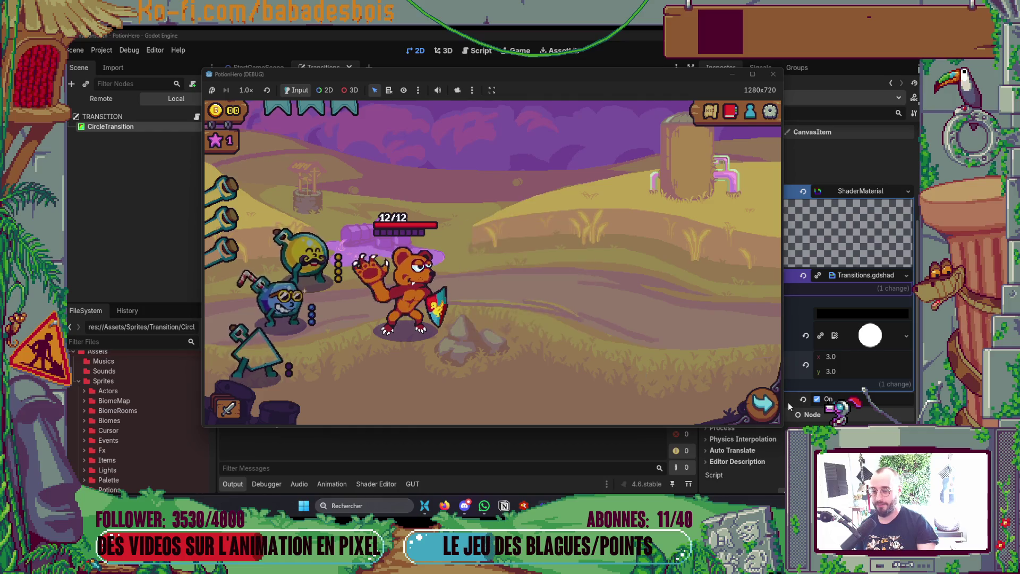
Enter a Ferme malfamée combat room, try target selection, then close the game and return to Neovim
key(m)
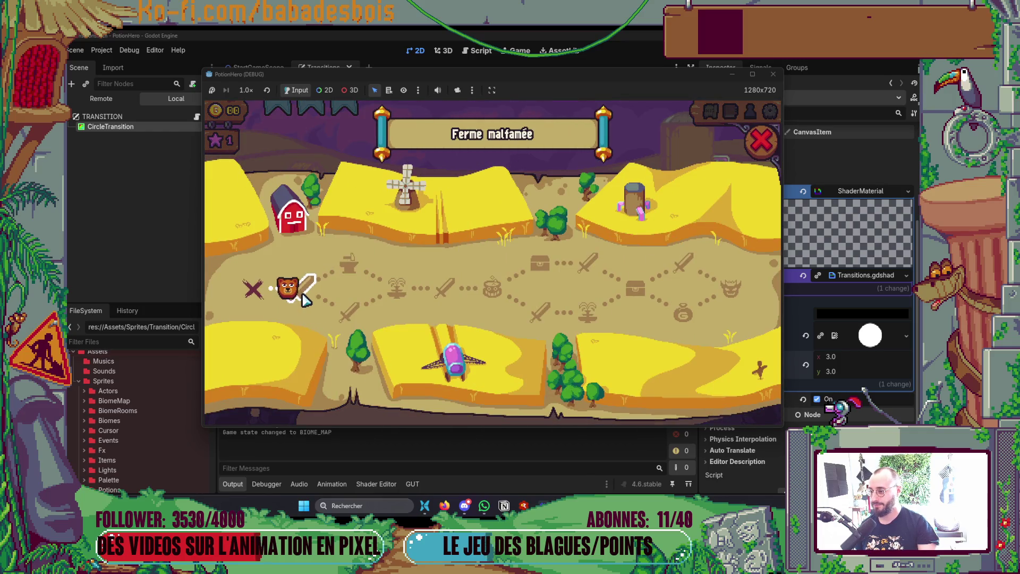
click(306, 297)
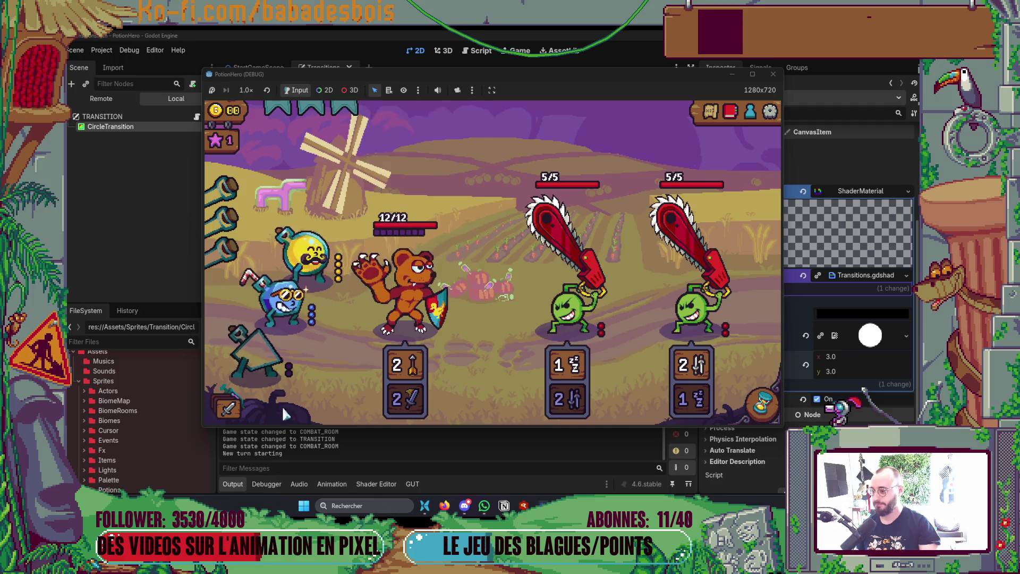
click(341, 277)
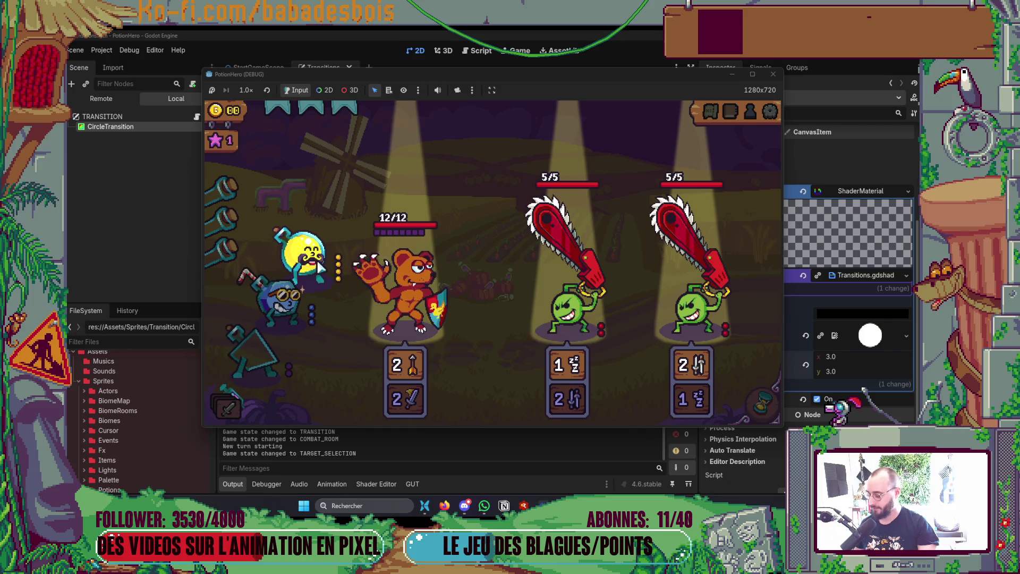
click(319, 268)
click(319, 267)
click(319, 267)
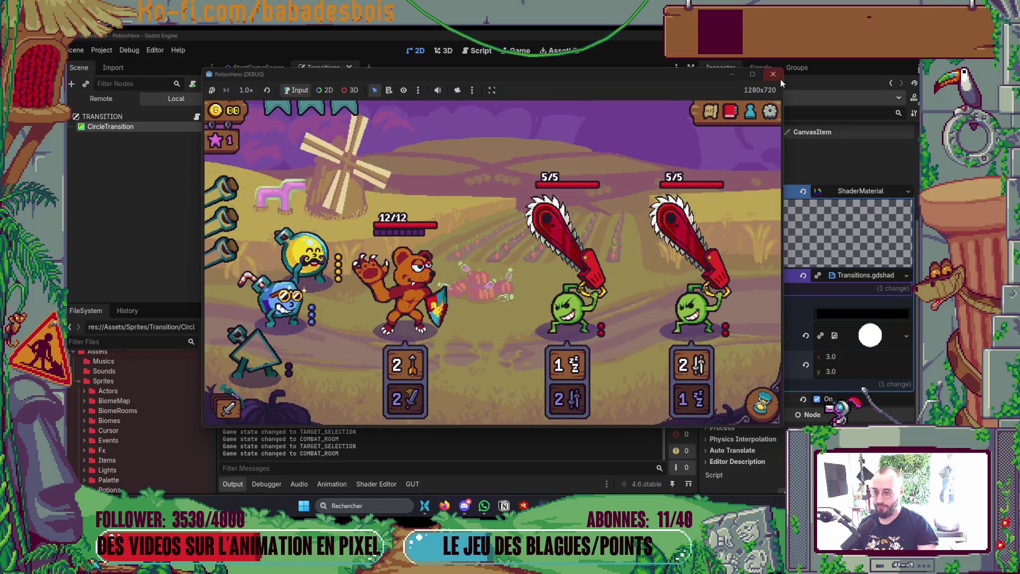
click(779, 78)
key(alt+Tab)
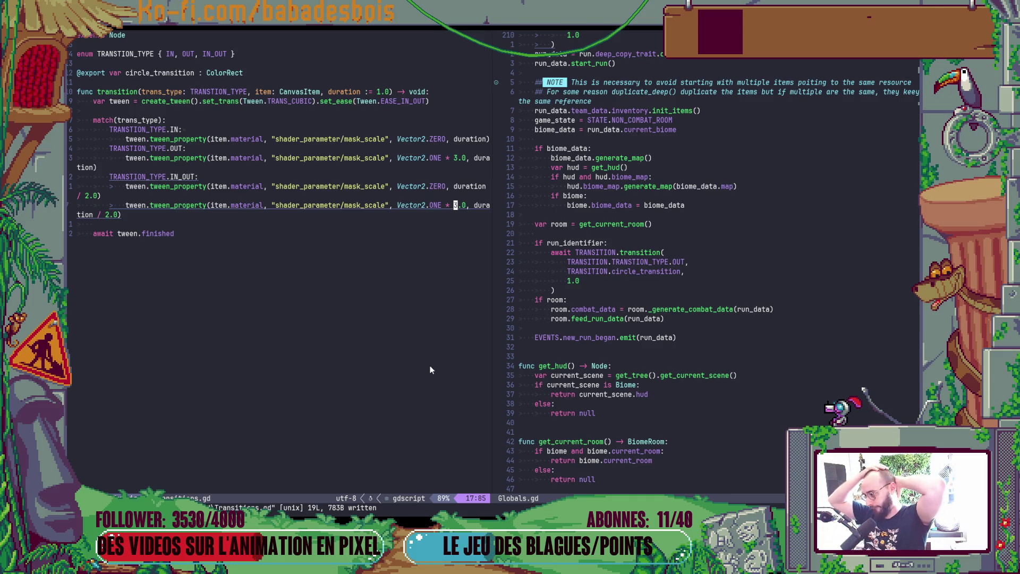
Relaunch the game with F5 and start the Réveil de l'ours adventure as the bear
key(alt+Tab)
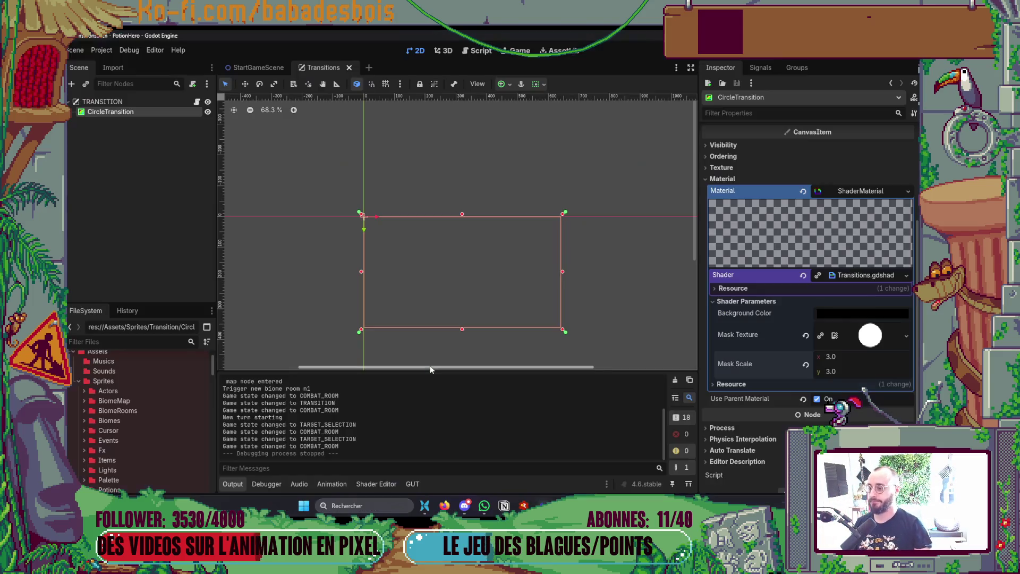
key(F5)
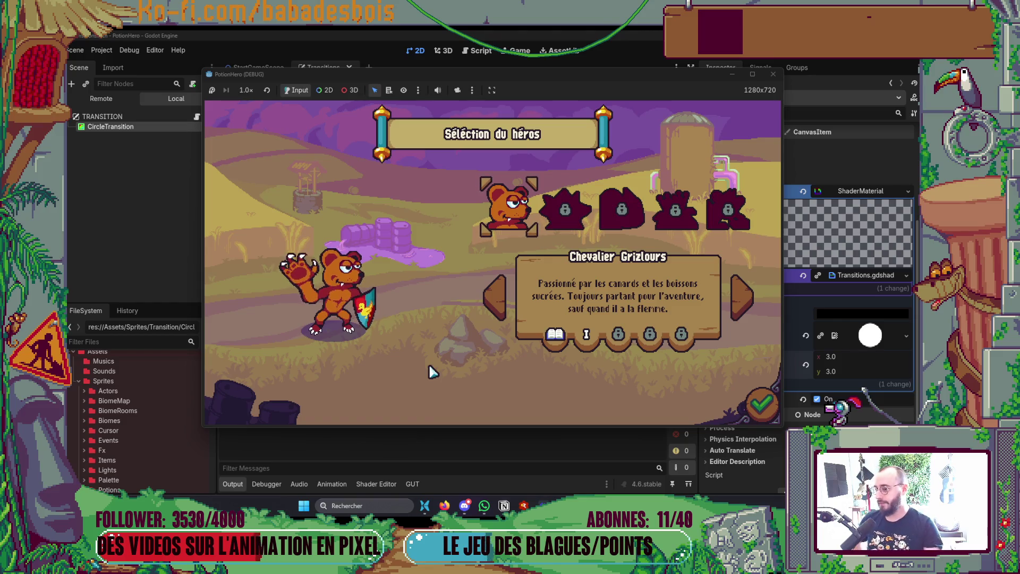
click(761, 405)
key(Right)
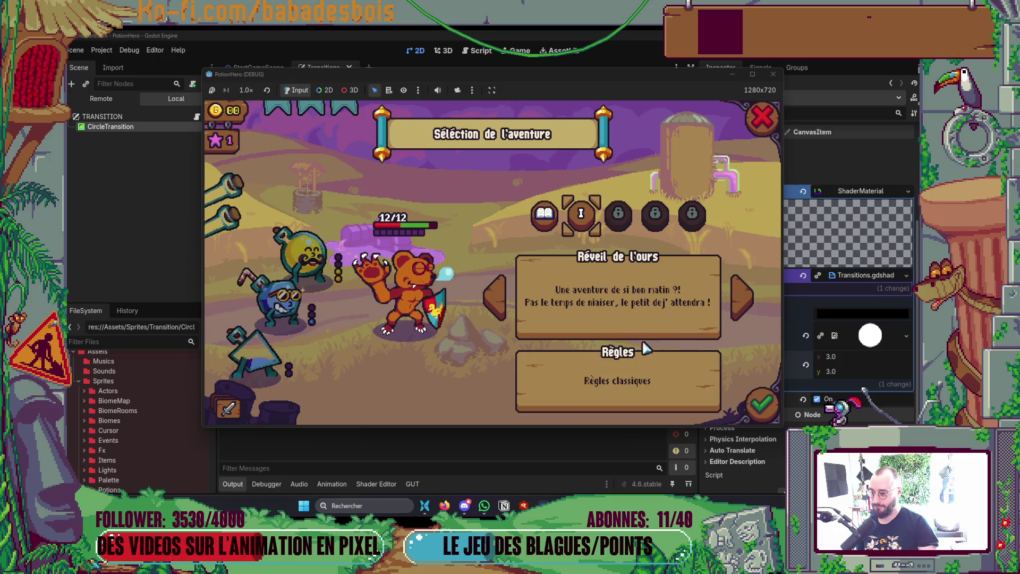
click(760, 405)
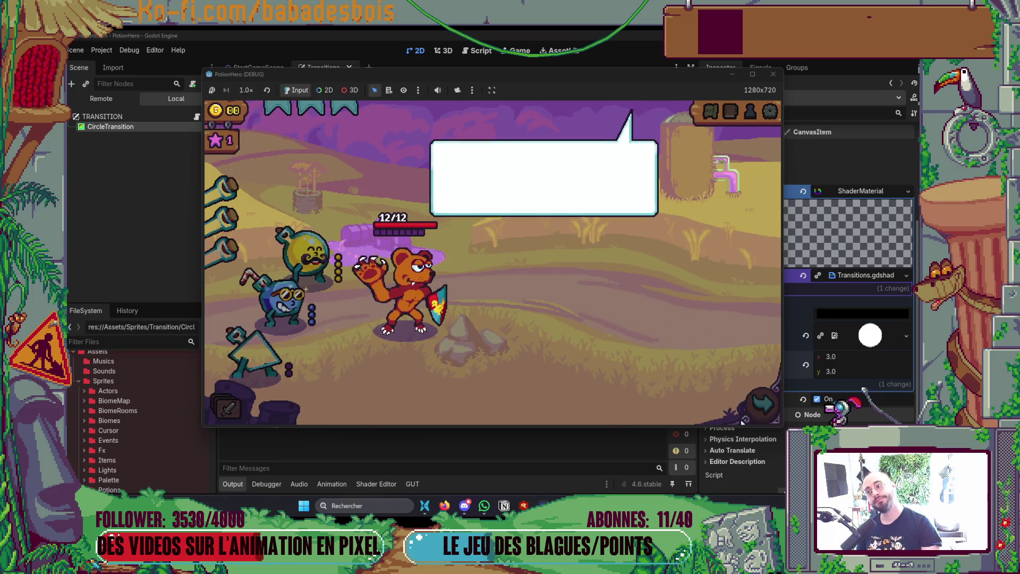
Skip the tutorial, enter a Ferme malfamée combat node, then close the game and collapse Output
click(648, 377)
click(647, 345)
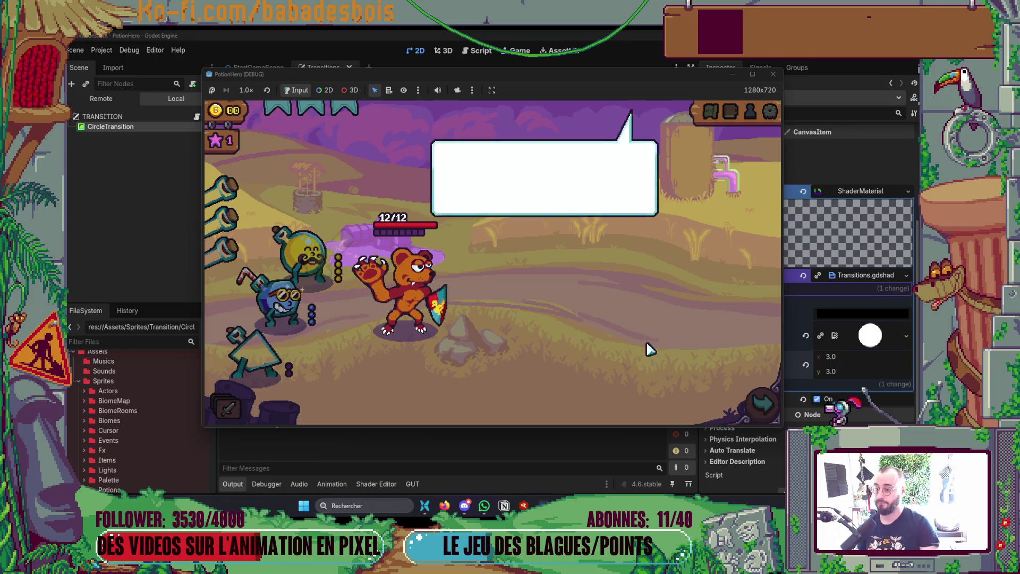
click(647, 337)
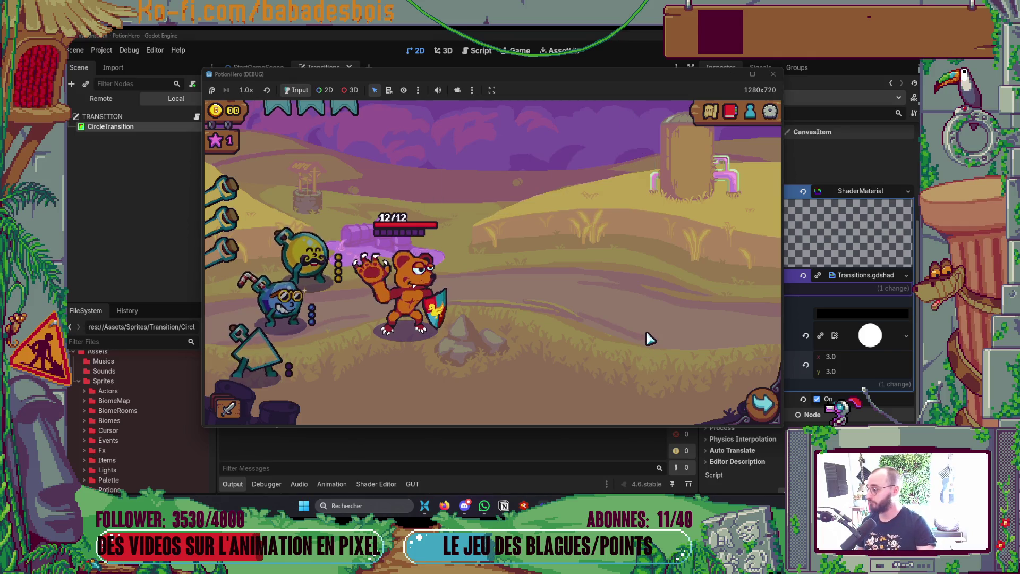
click(710, 113)
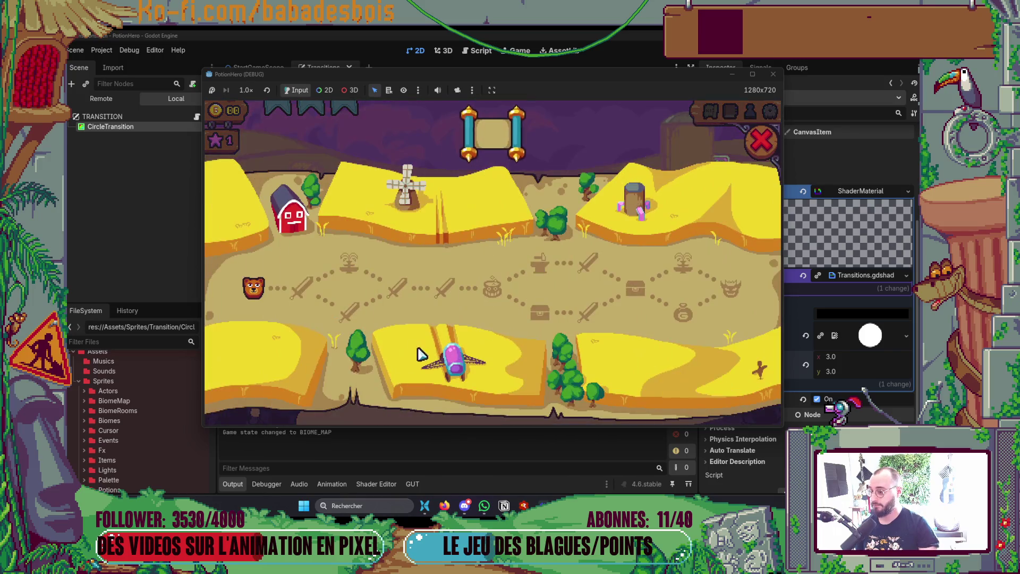
click(302, 291)
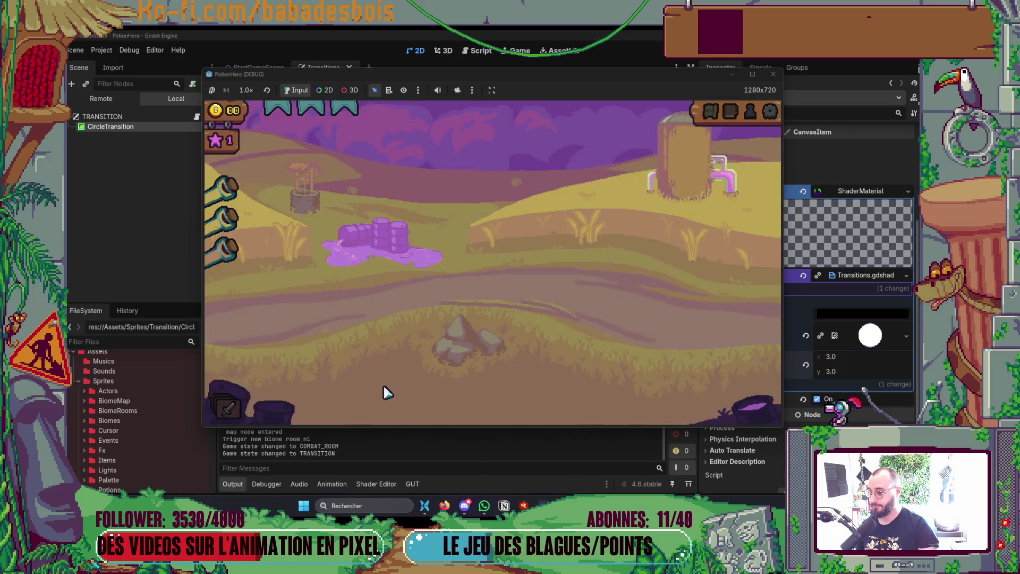
click(773, 74)
click(223, 482)
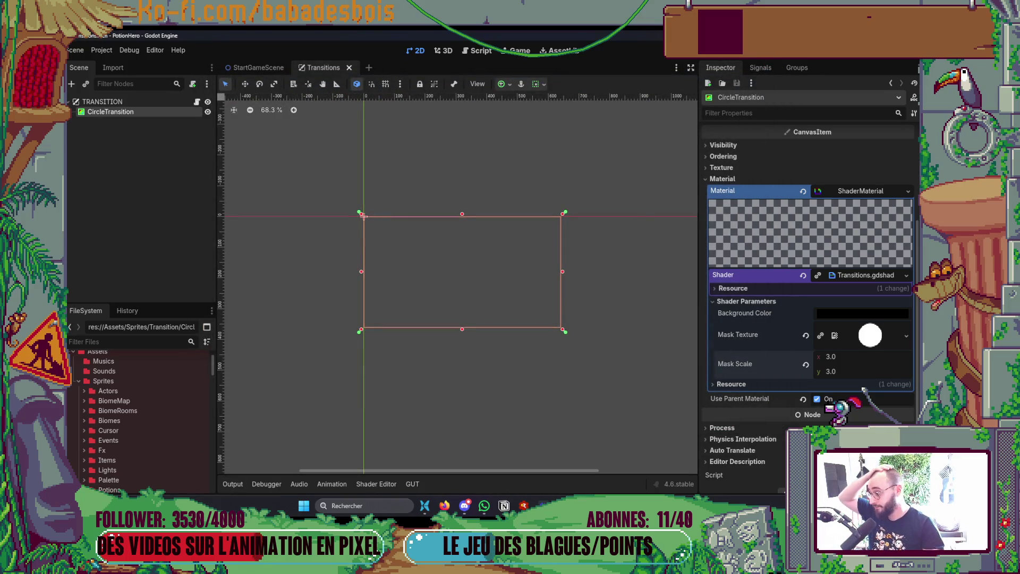
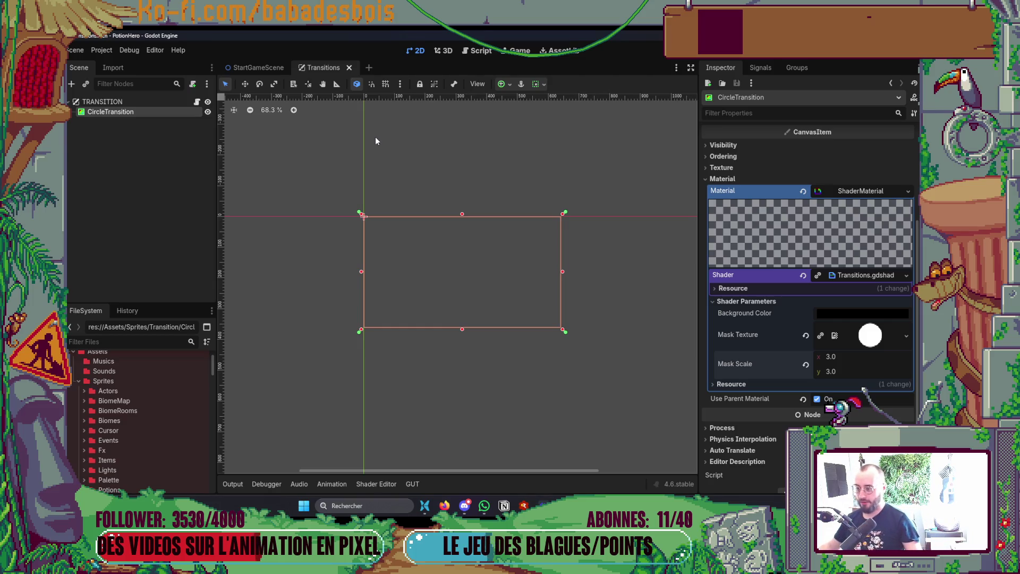
Launch a debug run and start the Réveil de l'ours adventure with the bear hero
key(F6)
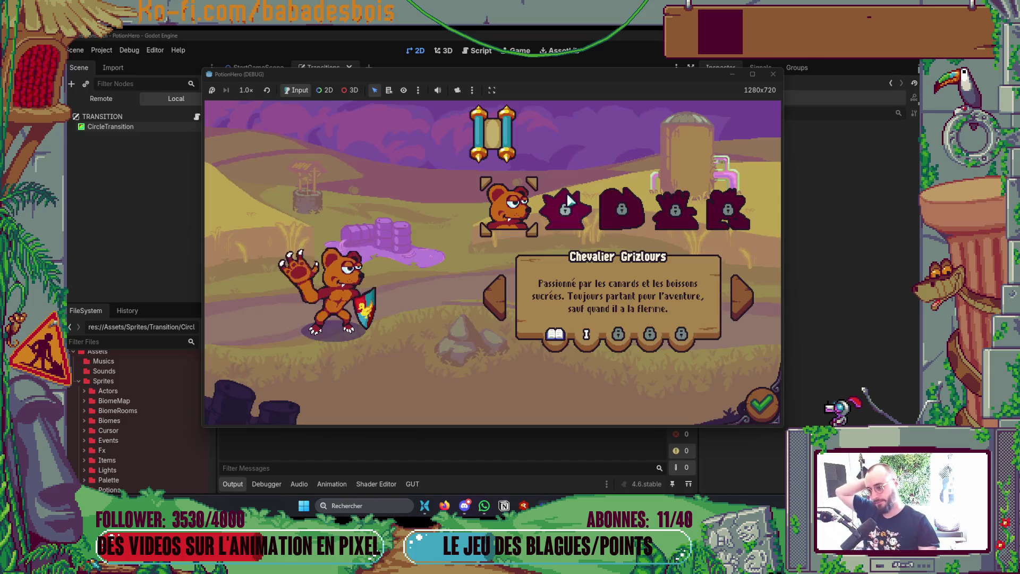
click(757, 400)
click(592, 215)
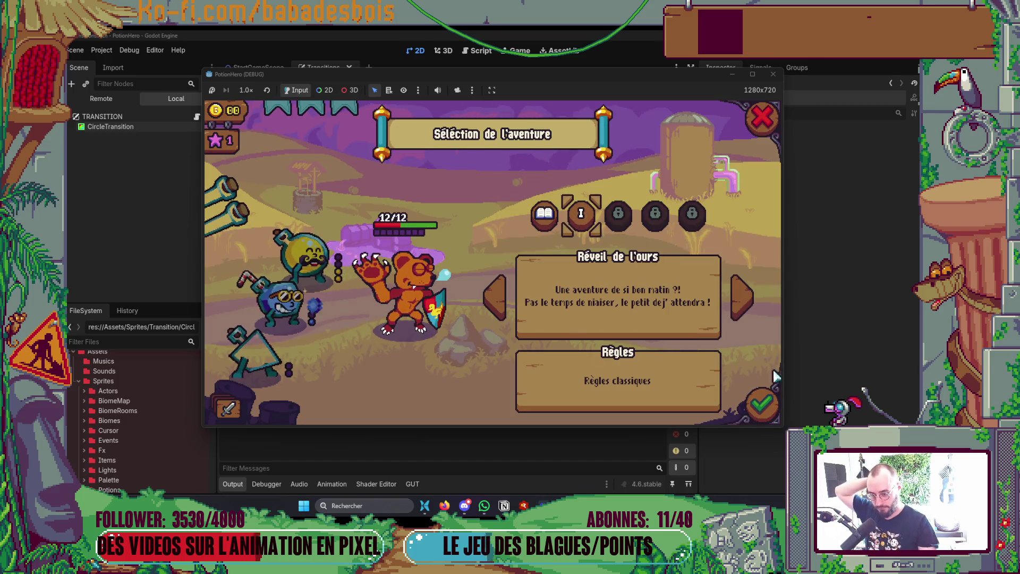
click(760, 404)
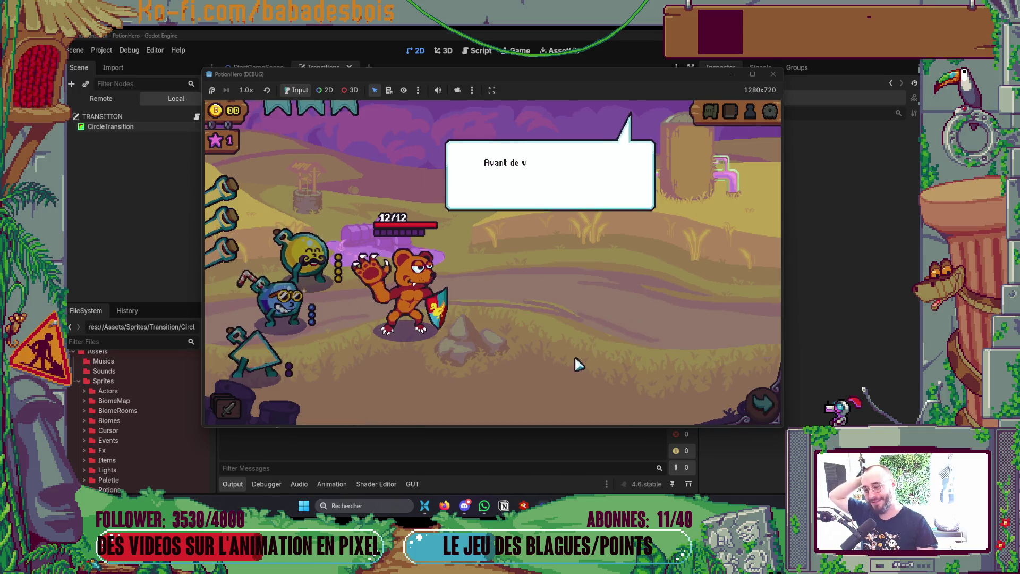
Finish the tutorial dialogue and enter the Combat node on the biome map
click(617, 337)
click(618, 332)
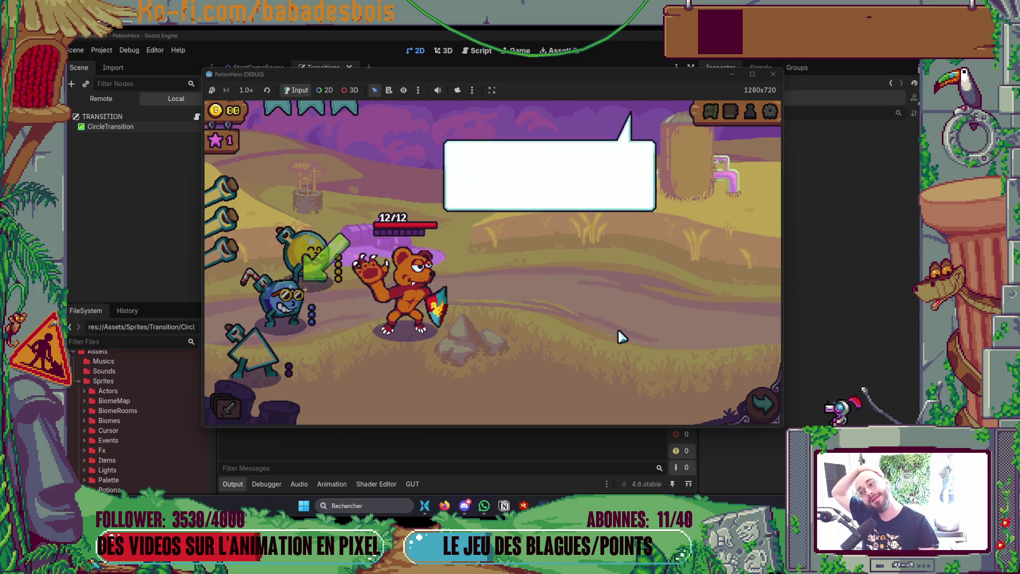
click(619, 335)
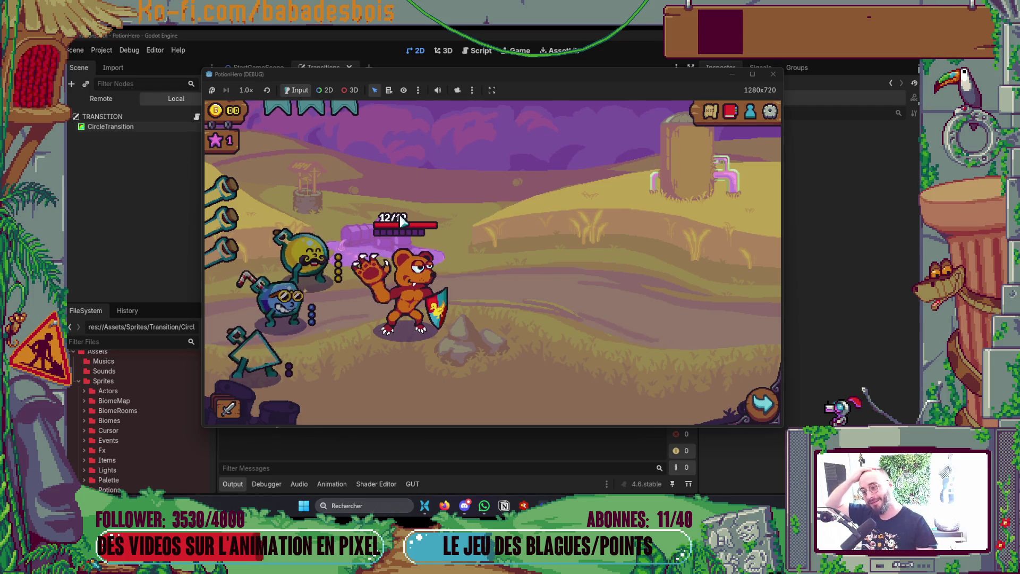
mouse_move(318, 281)
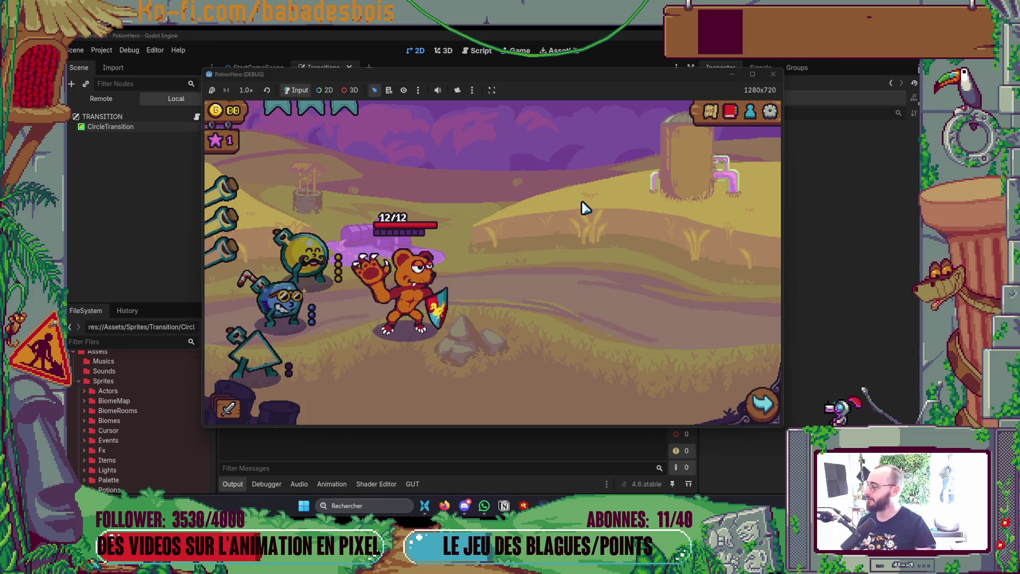
click(763, 405)
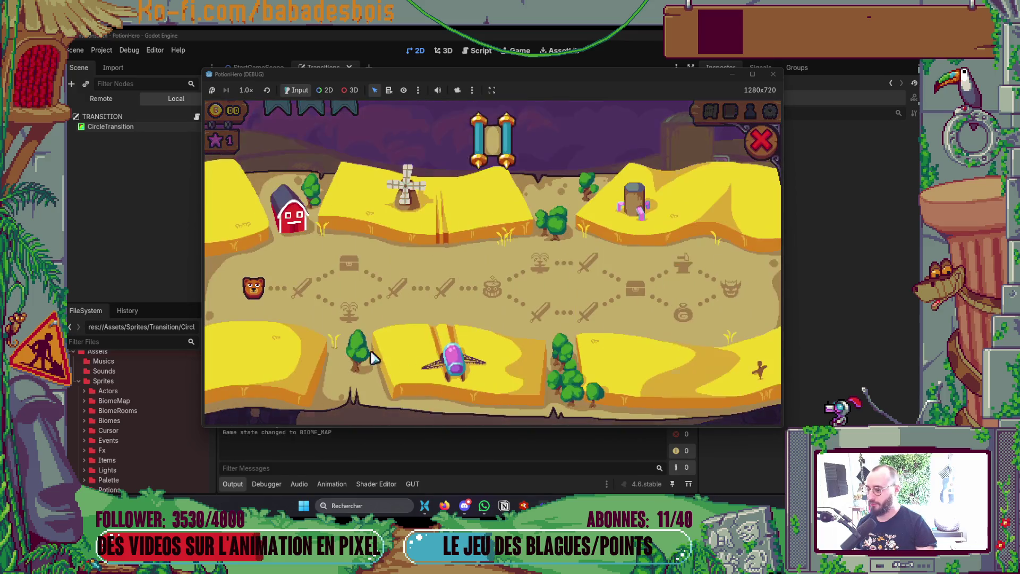
click(301, 287)
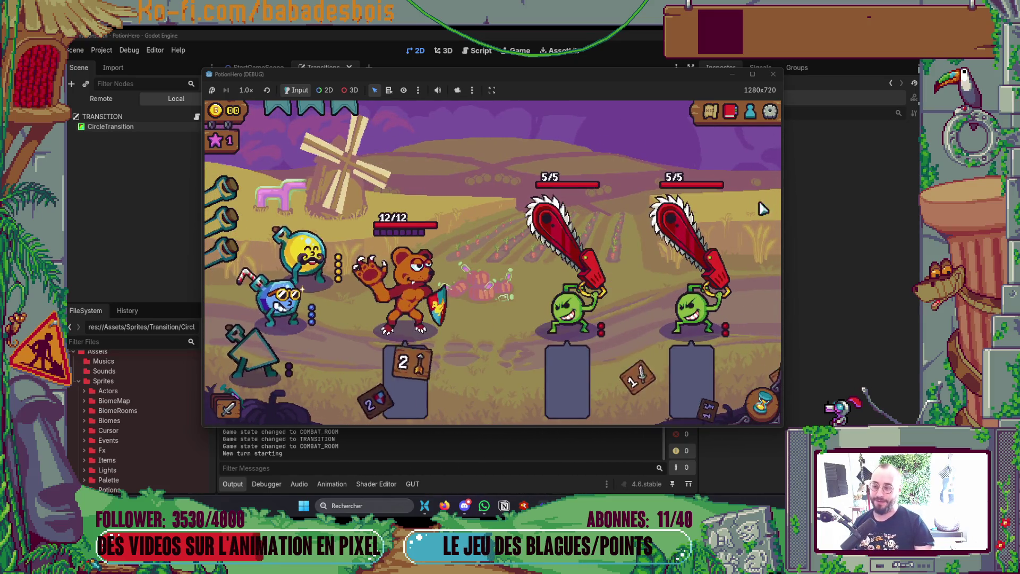
Stop the running debug game and return to the code editor
click(773, 74)
scroll(529, 277, down, 2)
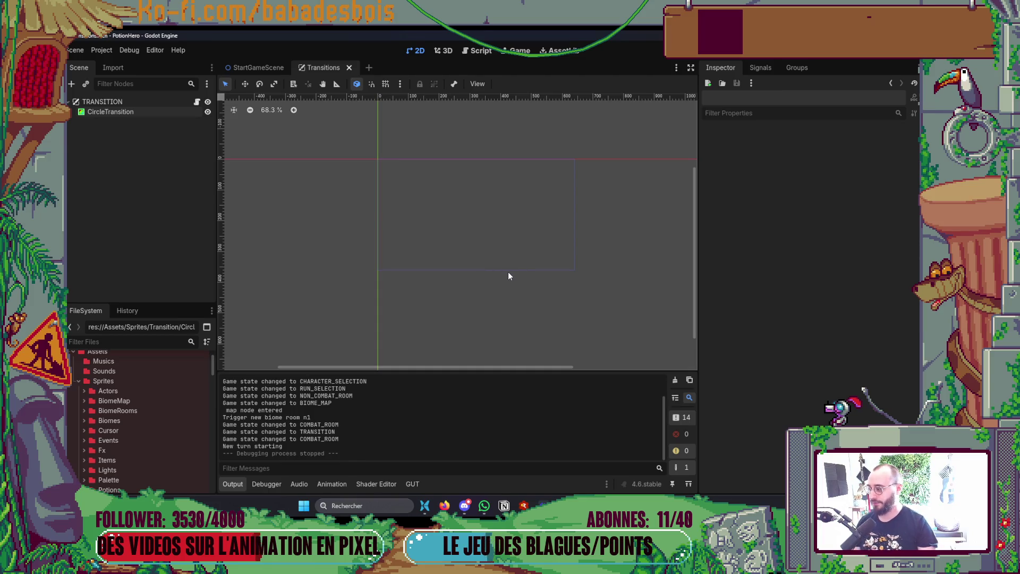
key(alt+Tab)
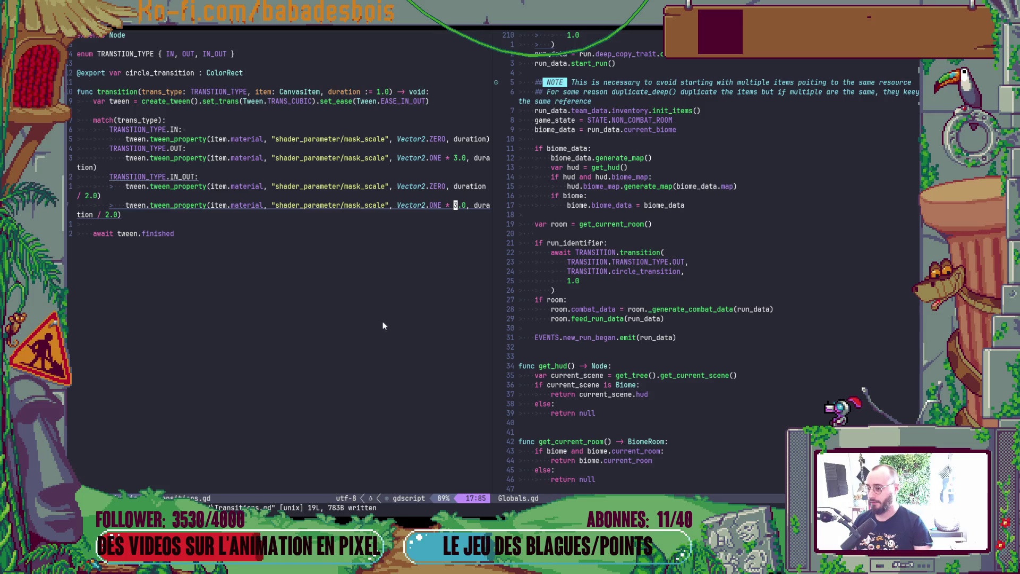
Open Biome.gd with the fuzzy finder and get past the swap-file warning
key(space)
key(f)
key(f)
text(Bio)
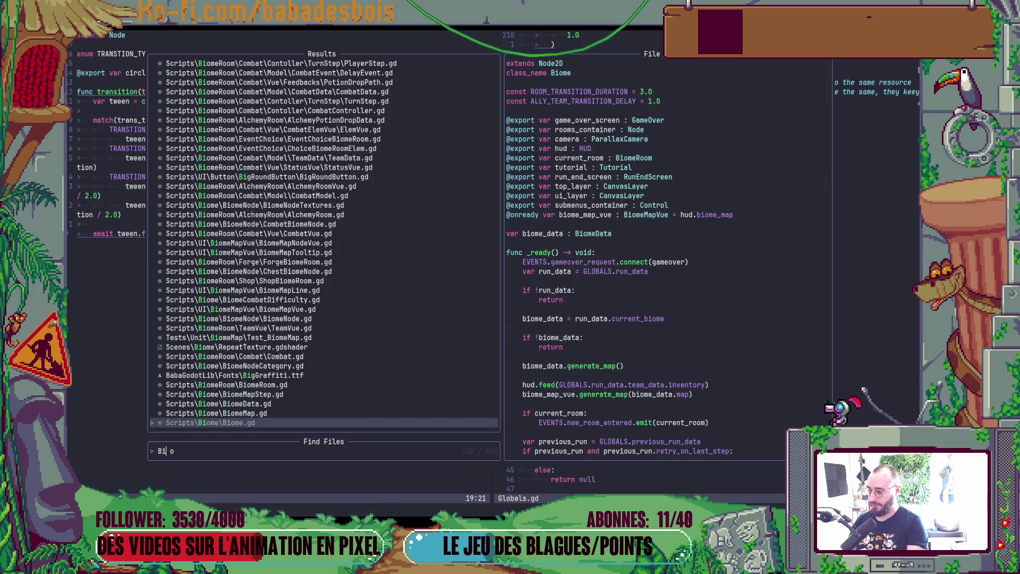
text(me)
key(Return)
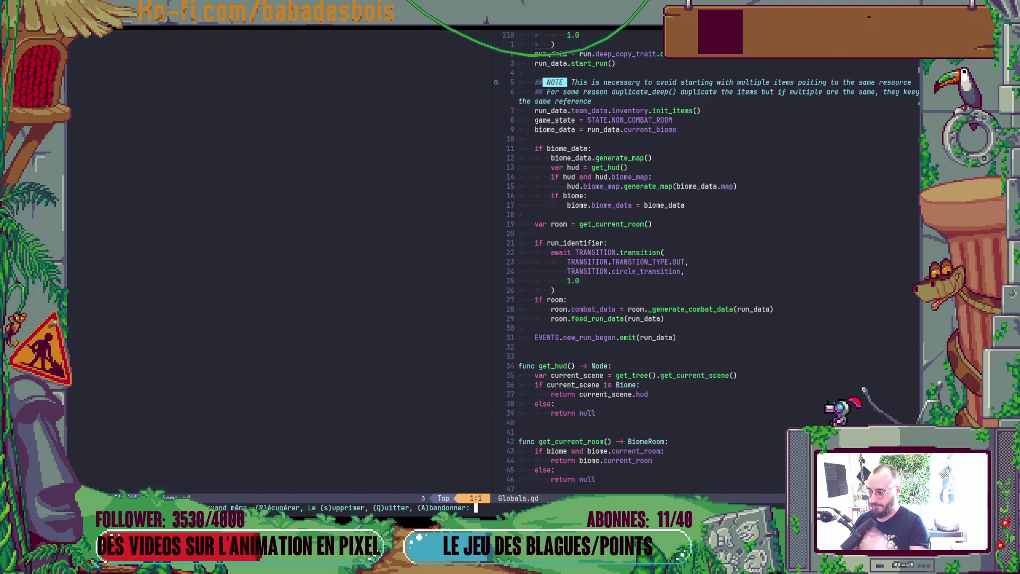
key(e)
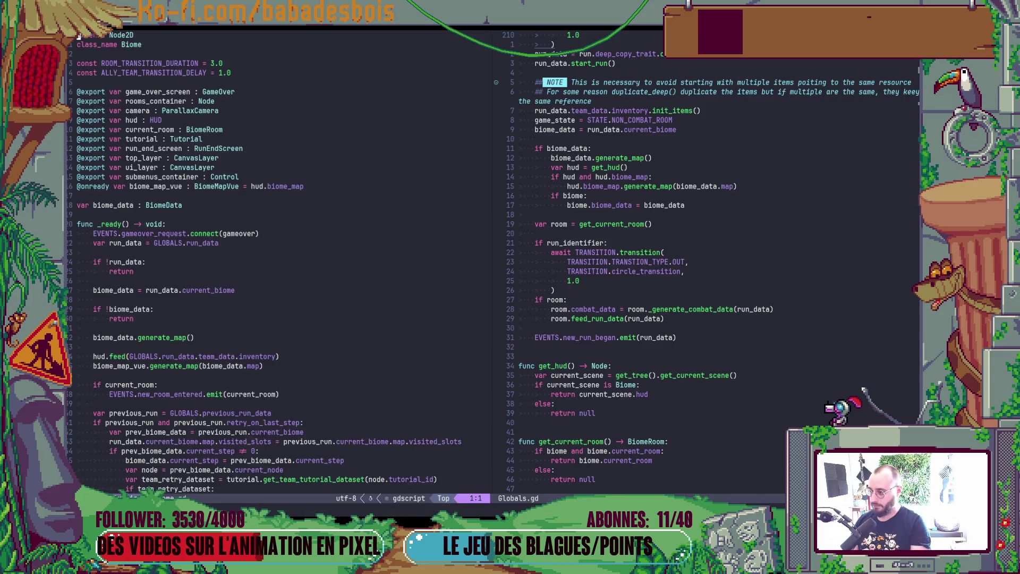
In a terminal split, check git status and stage all changes
key(ctrl+slash)
text(gi)
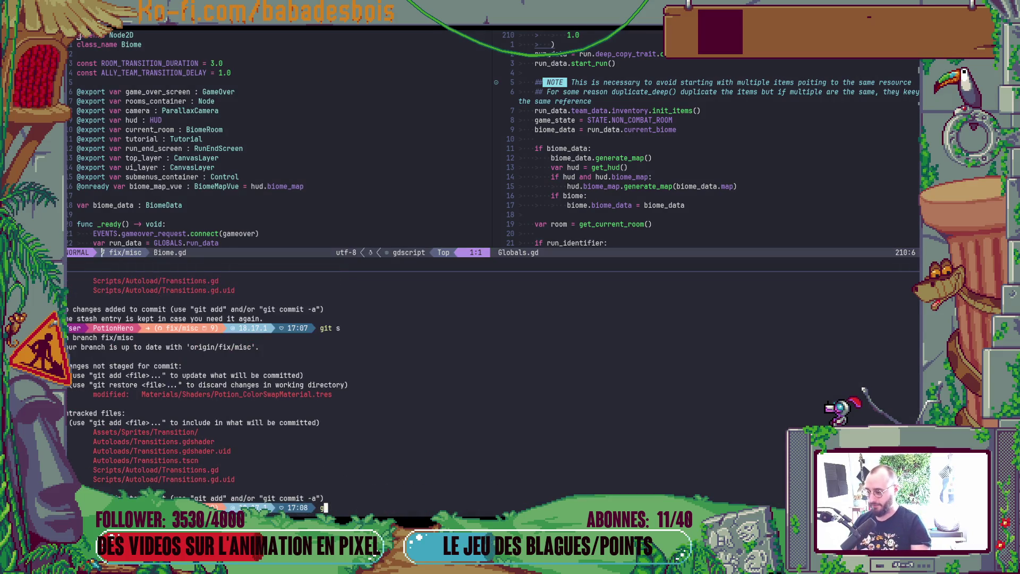
text(t s)
key(Return)
text(g)
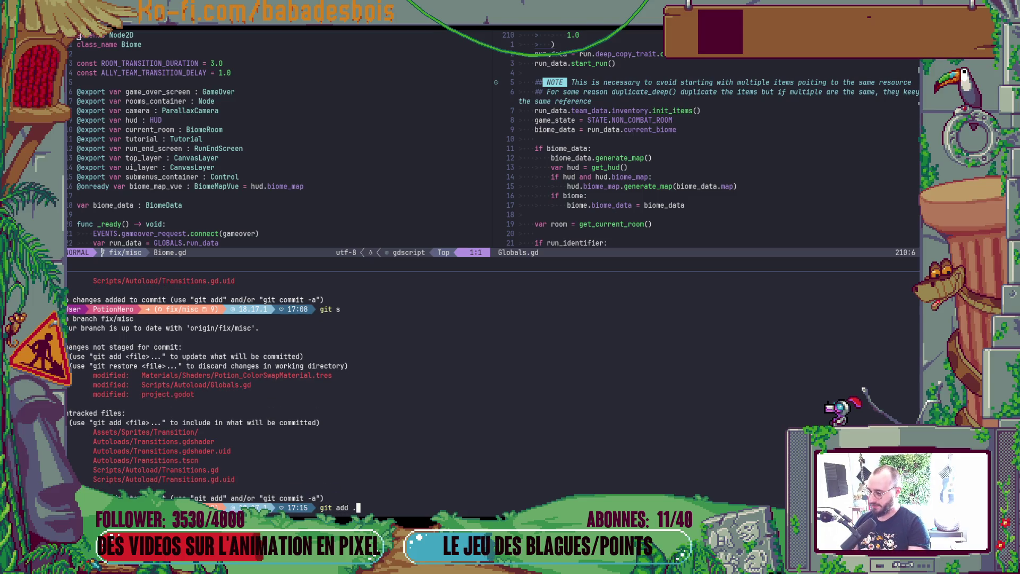
key(Return)
Commit the staged changes with cz as feat(Misc): Screen transition
text(cz)
key(Return)
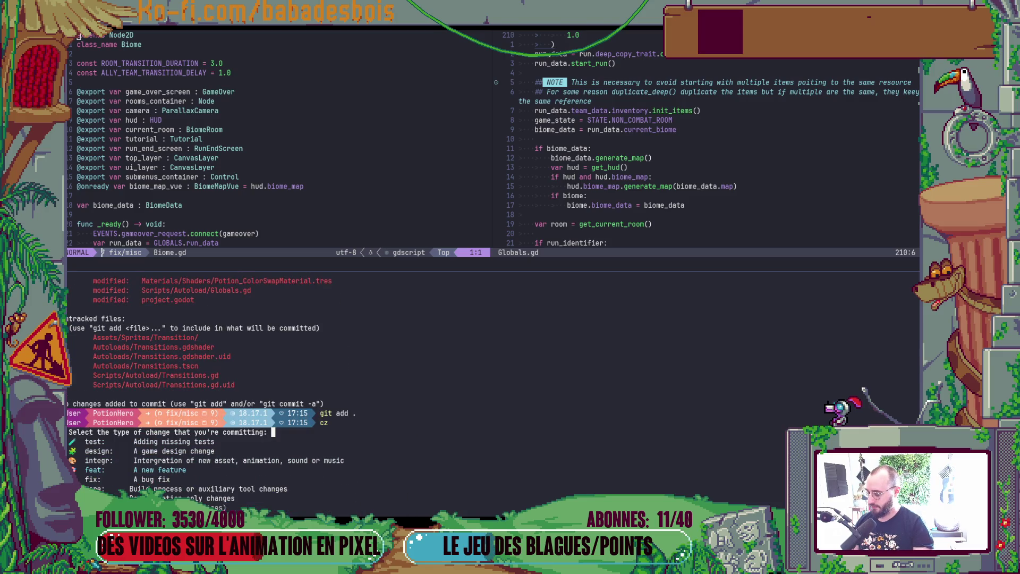
key(Return)
key(Return)
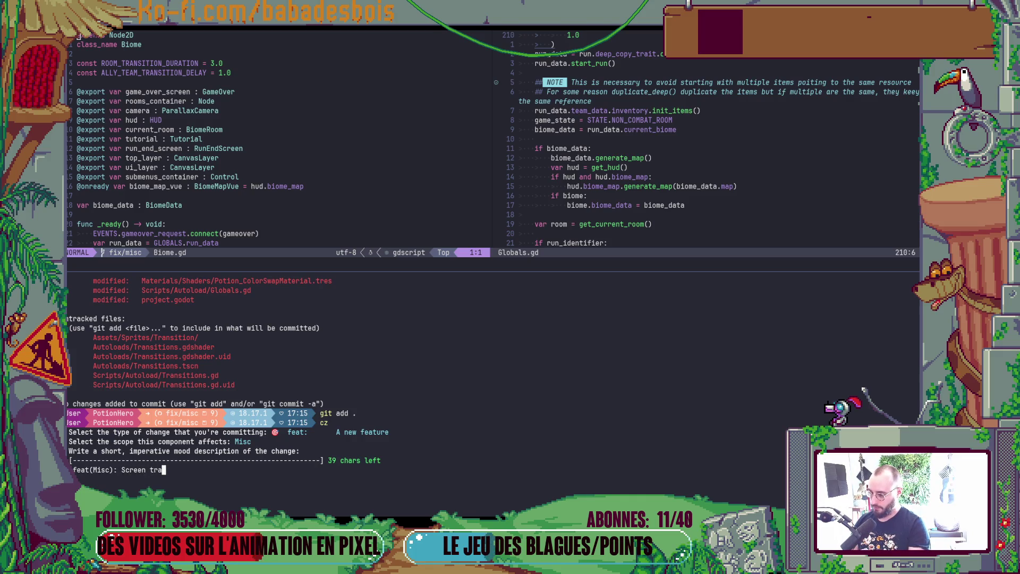
key(Return)
key(Return)
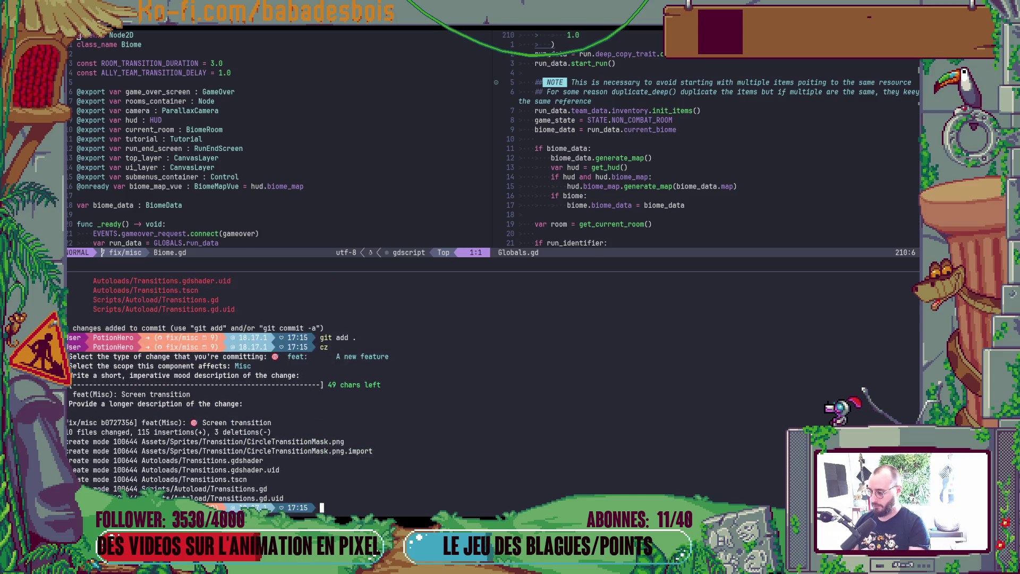
key(alt+Tab)
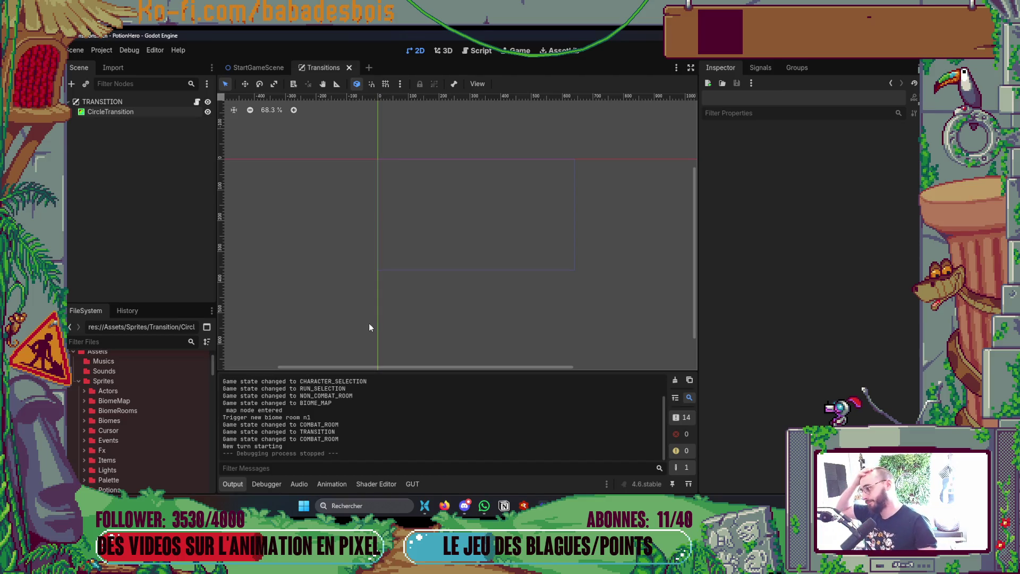
Relaunch the debug run and start the chosen adventure
key(F6)
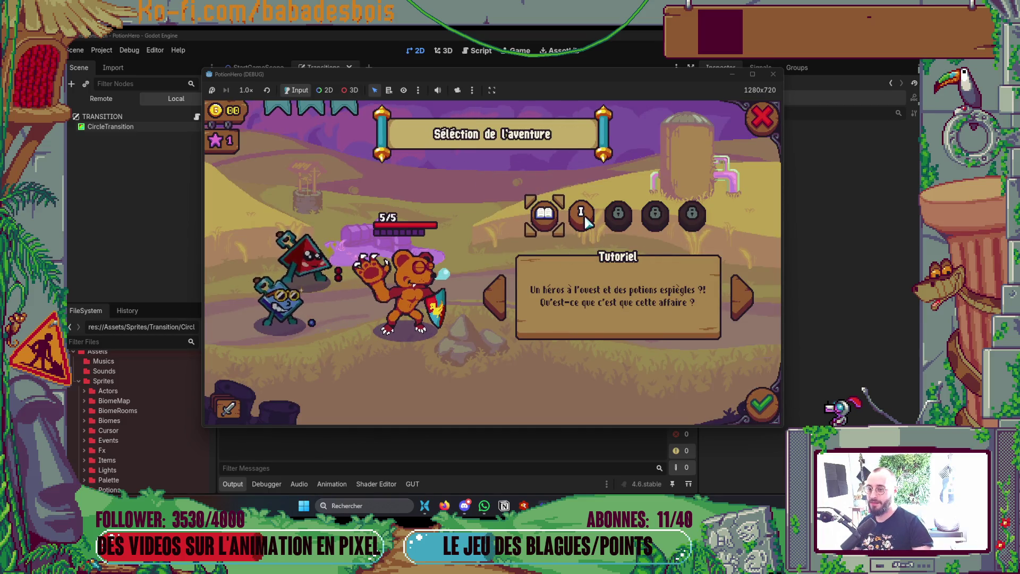
click(581, 213)
click(762, 404)
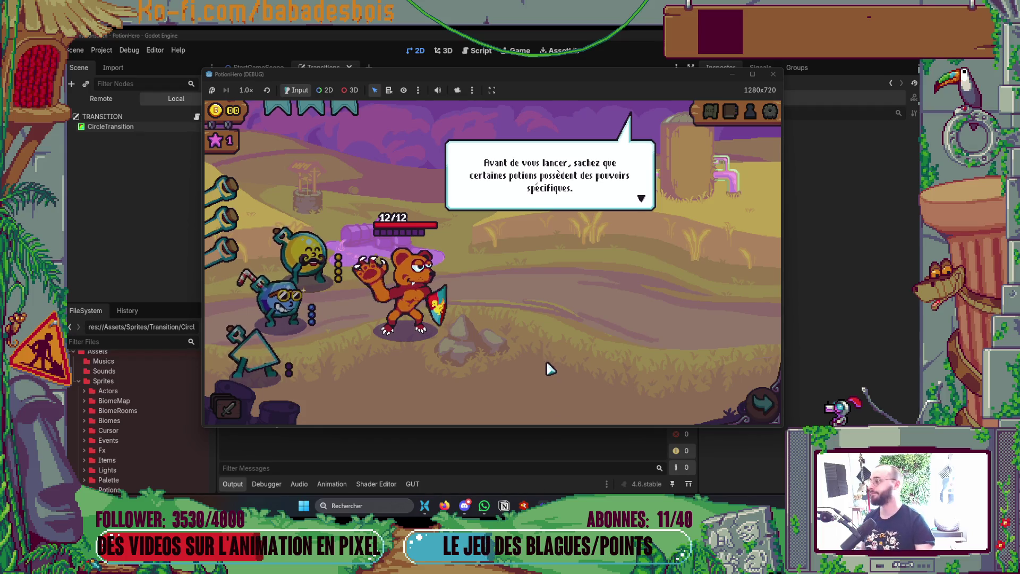
Dismiss the tutorial, enter the Combat node, then maximize the browser with the Miro board
click(520, 327)
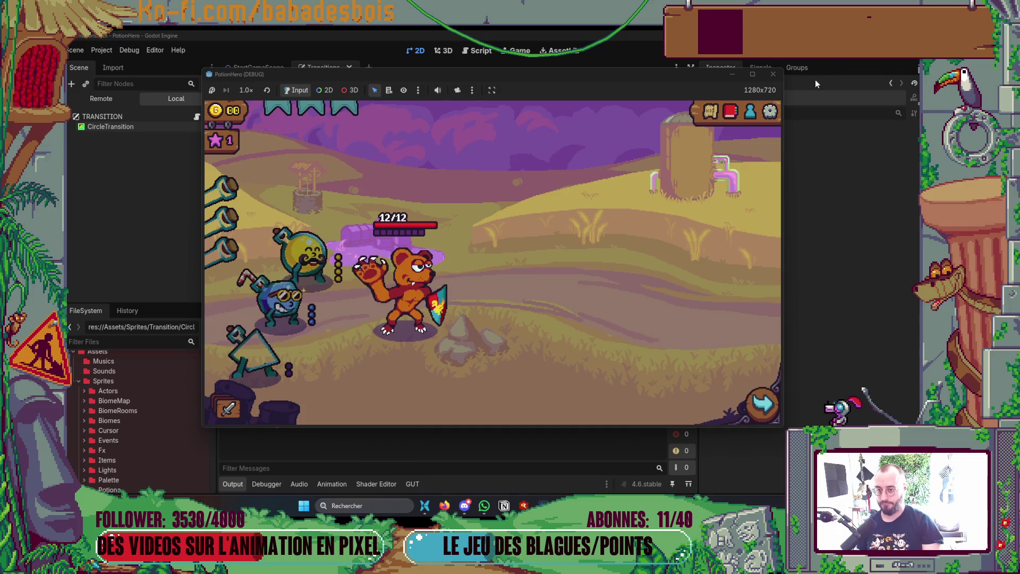
click(757, 411)
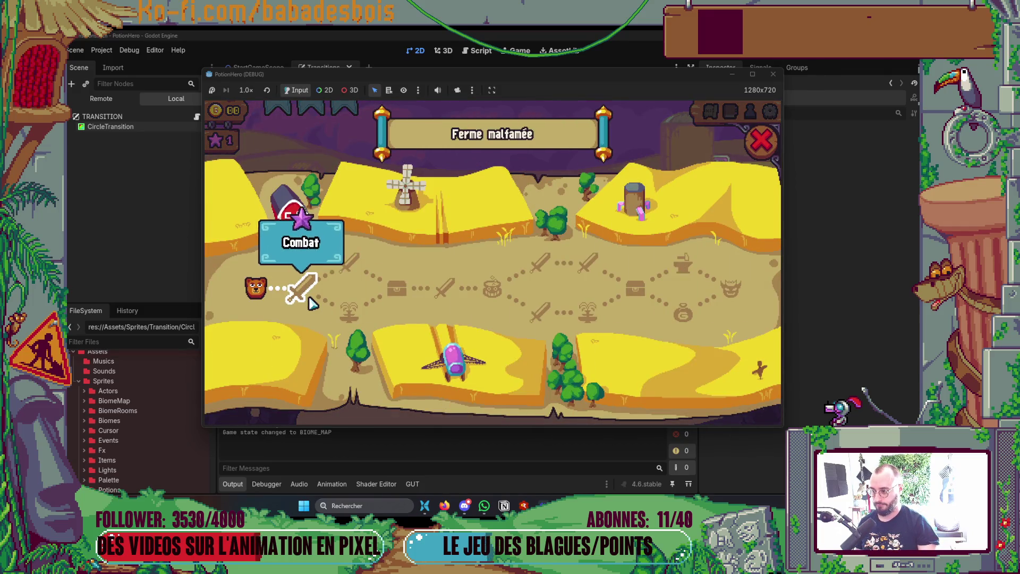
click(297, 290)
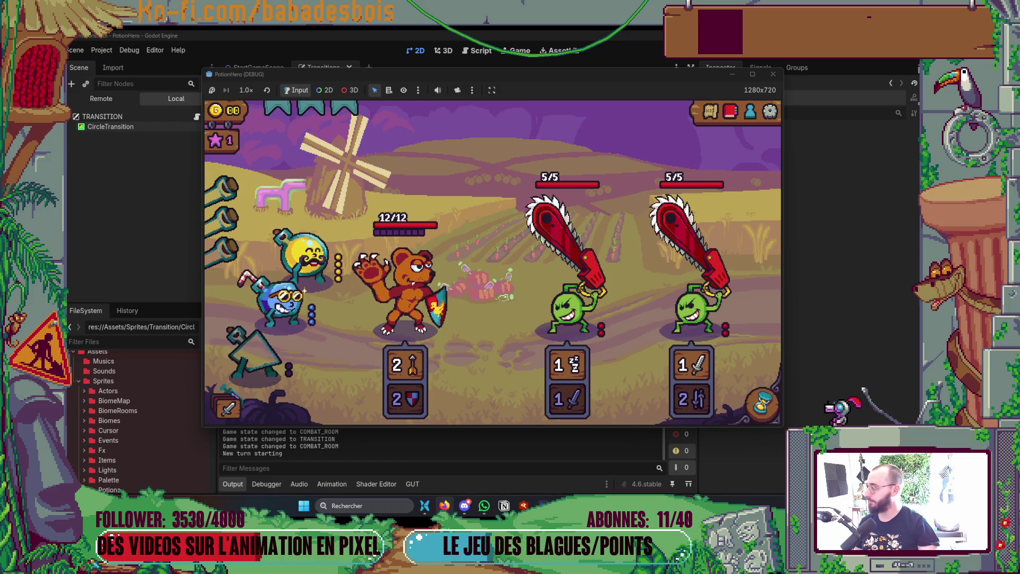
key(alt+Tab)
click(749, 90)
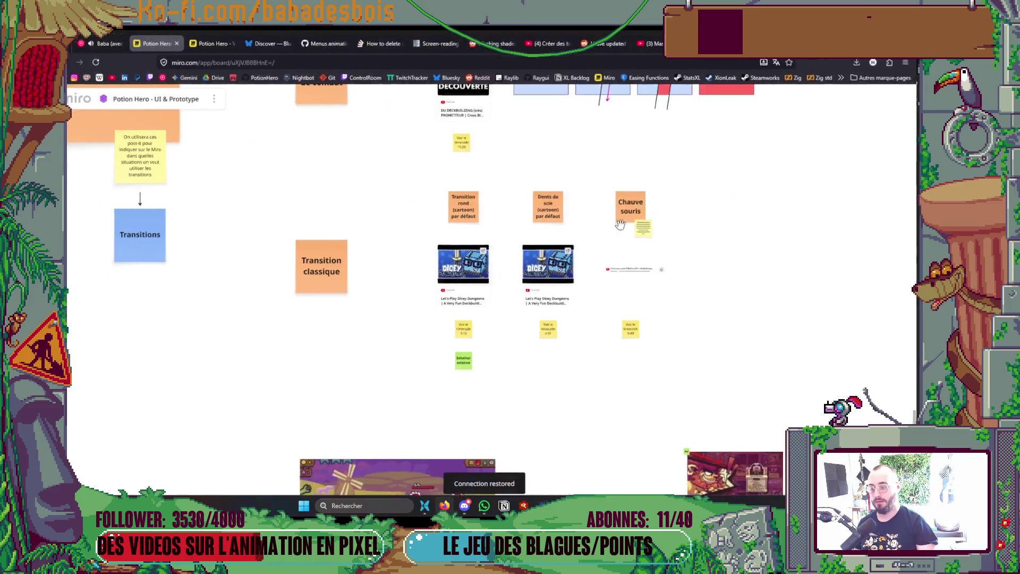
Review the game screenshots in Miro's Transitions section, then stop the PotionHero debug game
scroll(560, 254, up, 5)
scroll(338, 467, down, 1)
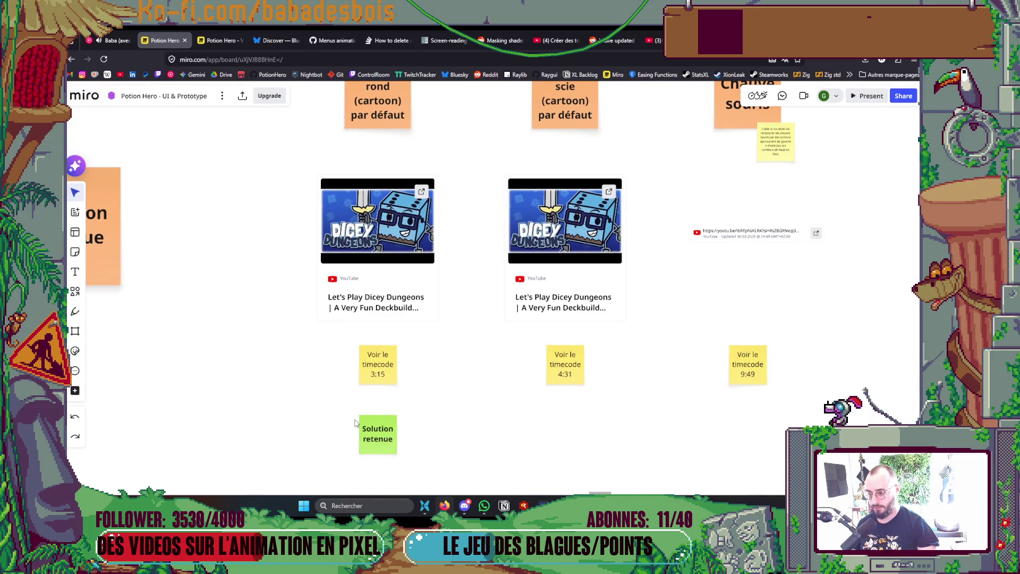
scroll(412, 372, up, 2)
scroll(387, 209, down, 5)
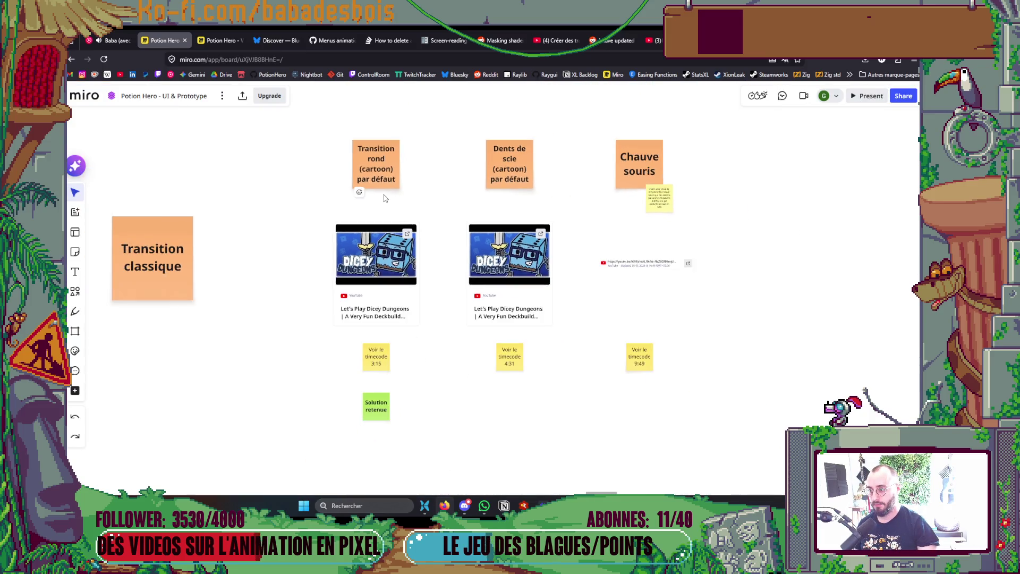
drag(379, 366, 410, 277)
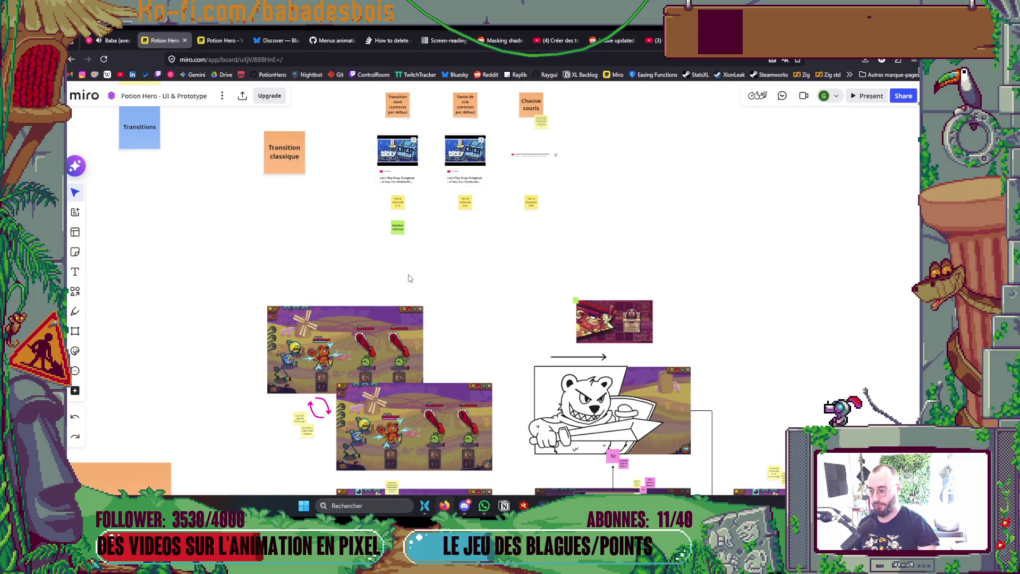
scroll(410, 269, down, 1)
scroll(399, 235, up, 5)
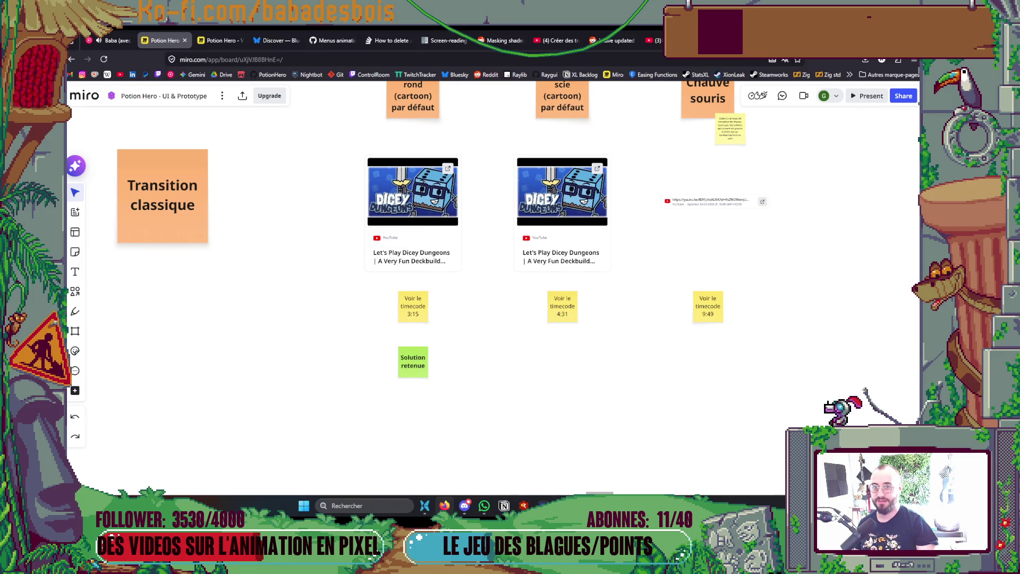
key(alt+Tab)
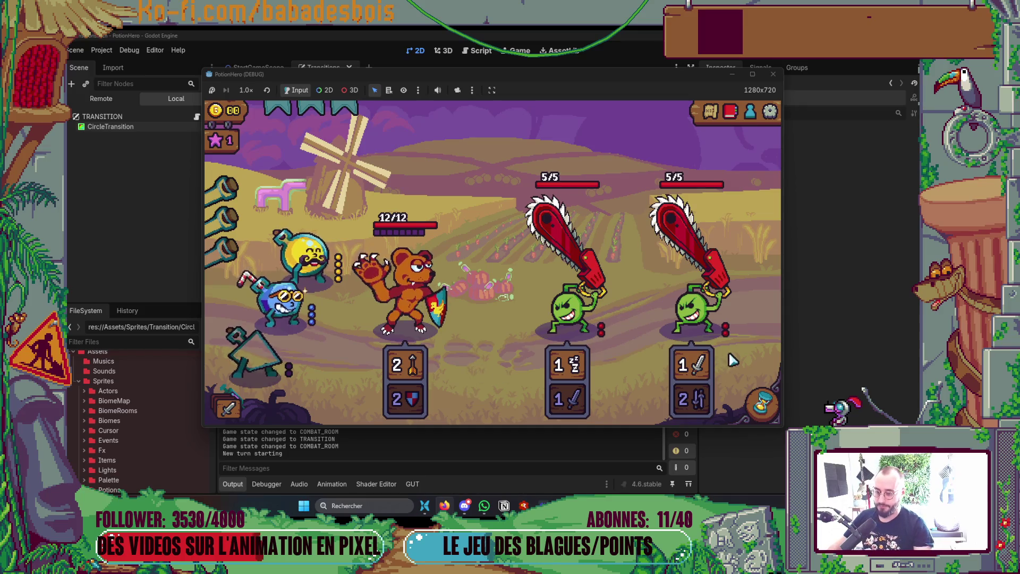
click(772, 75)
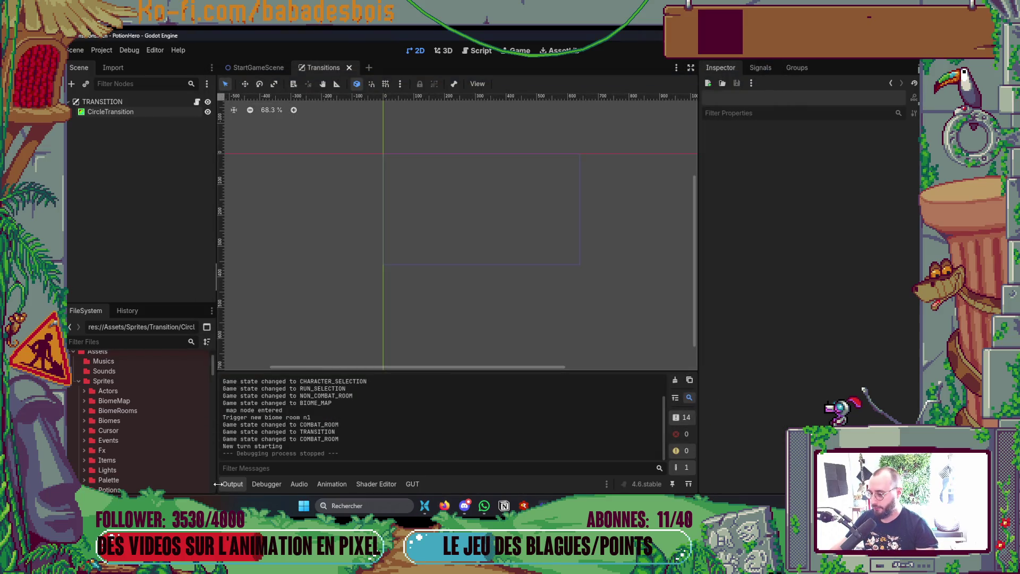
Hide Godot's output log and return to Biome.gd at the room entry animation call
click(232, 484)
click(543, 505)
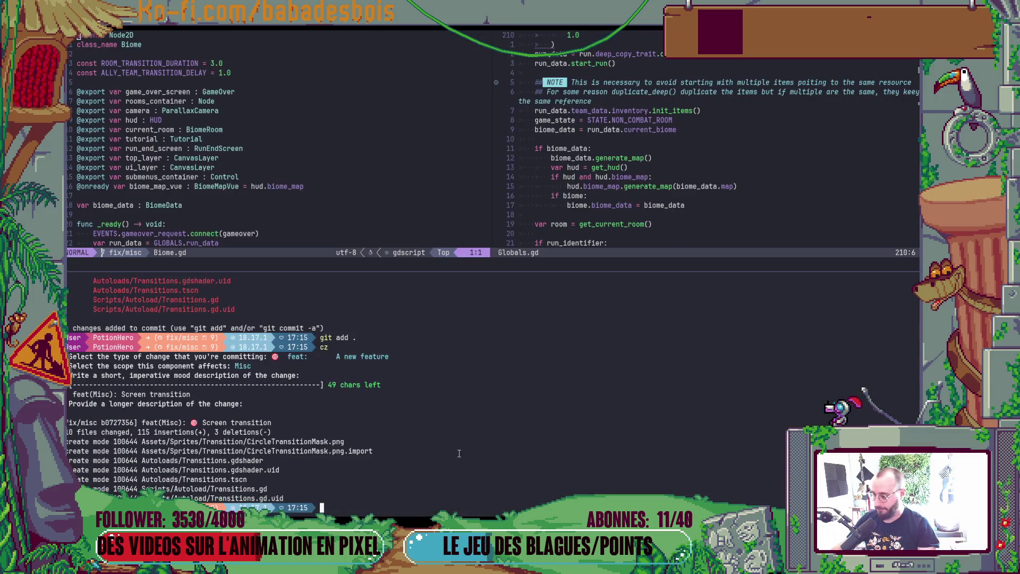
click(351, 101)
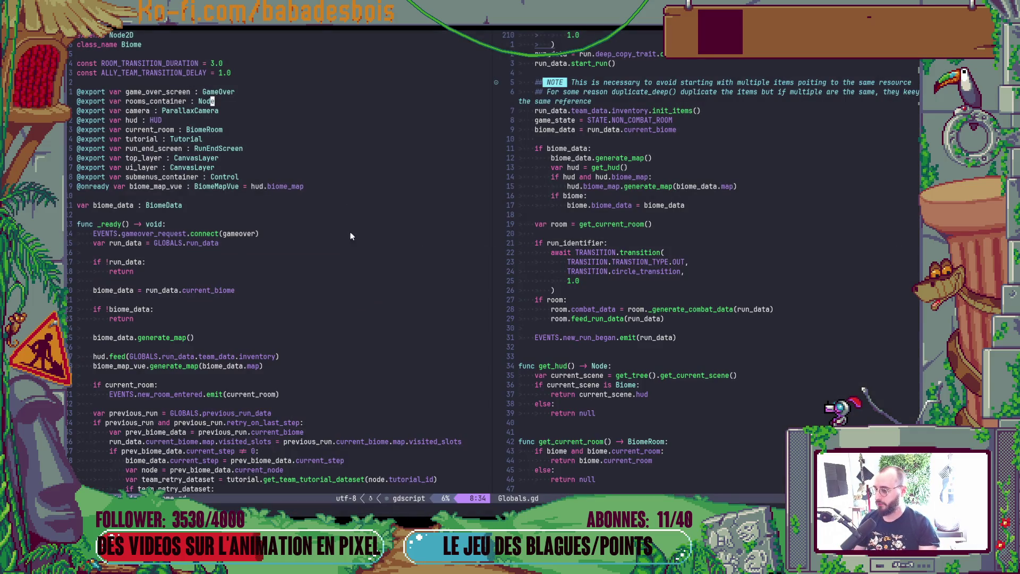
scroll(303, 251, down, 20)
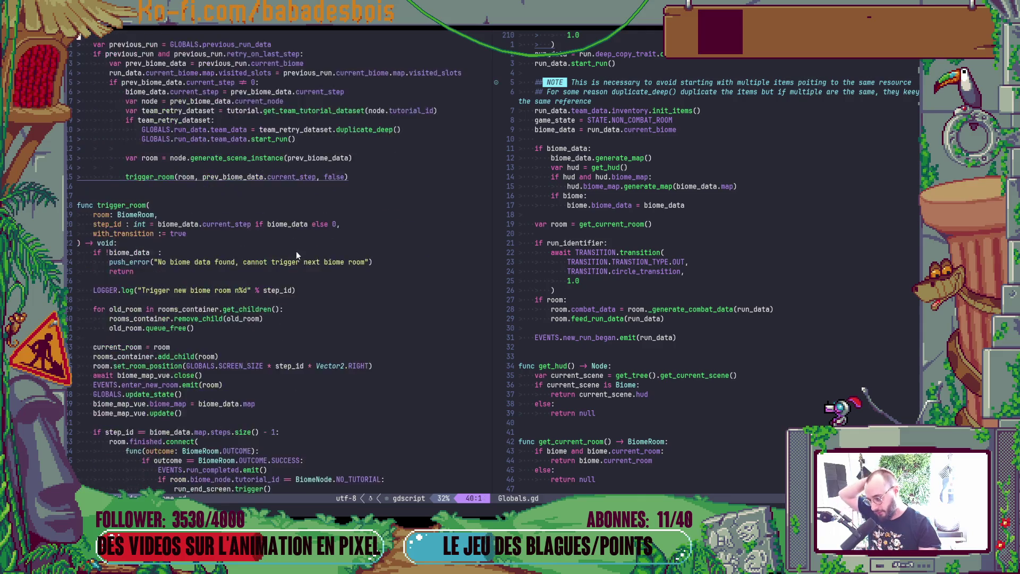
text(id)
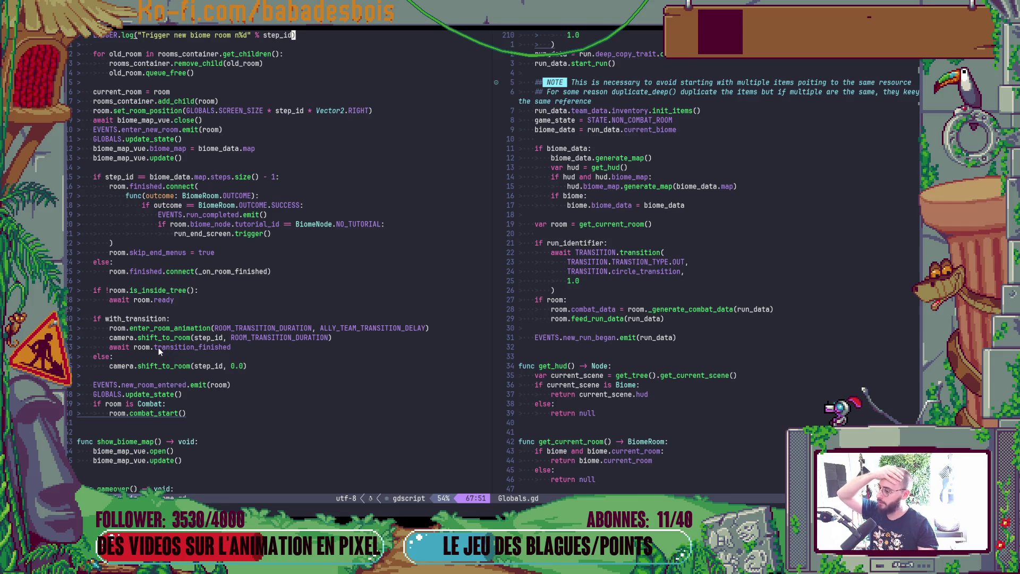
click(183, 328)
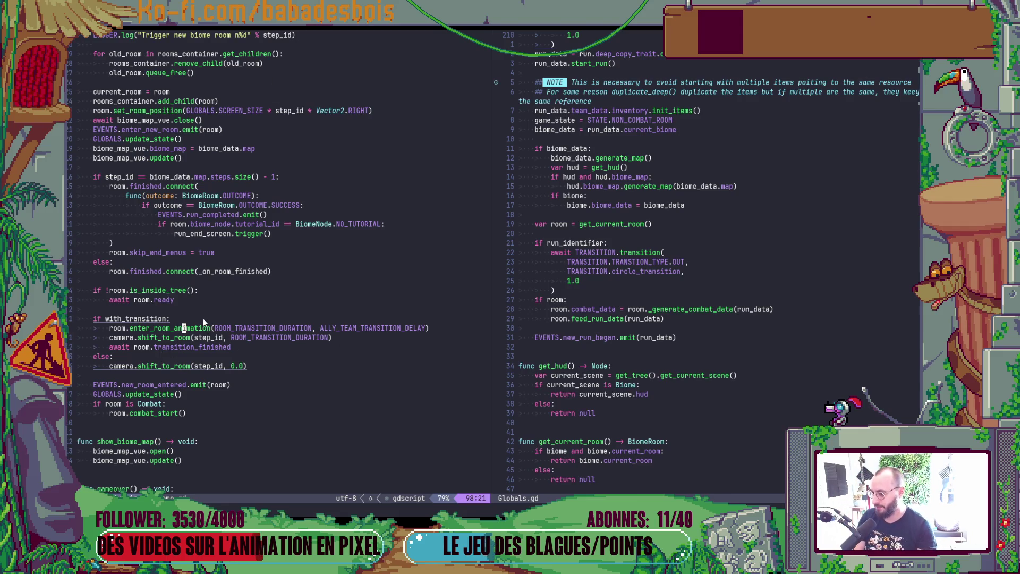
Cut the 'for old_room' removal loop out of trigger_room
scroll(208, 280, down, 2)
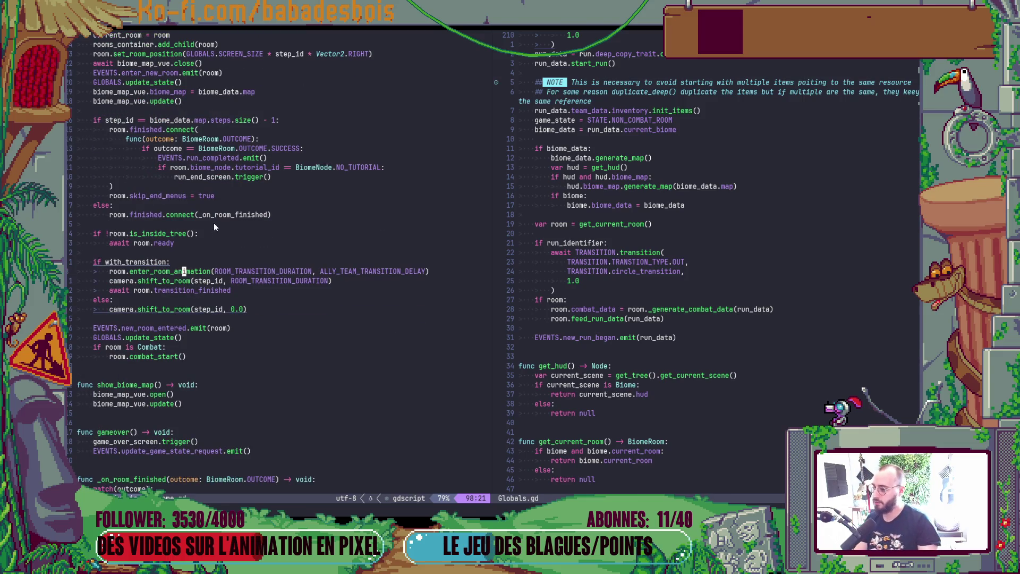
scroll(214, 207, up, 4)
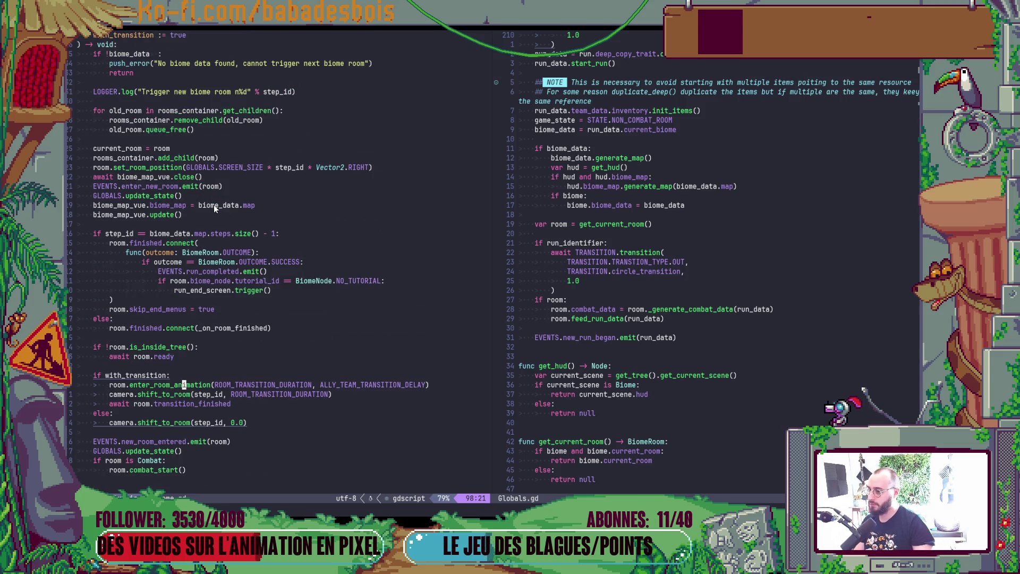
scroll(214, 205, up, 1)
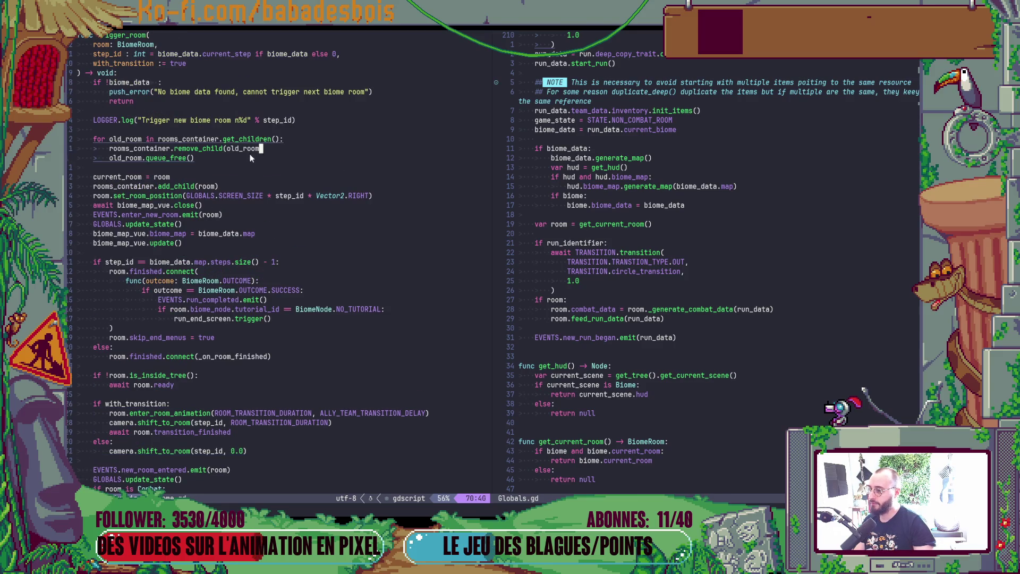
drag(249, 154, 79, 139)
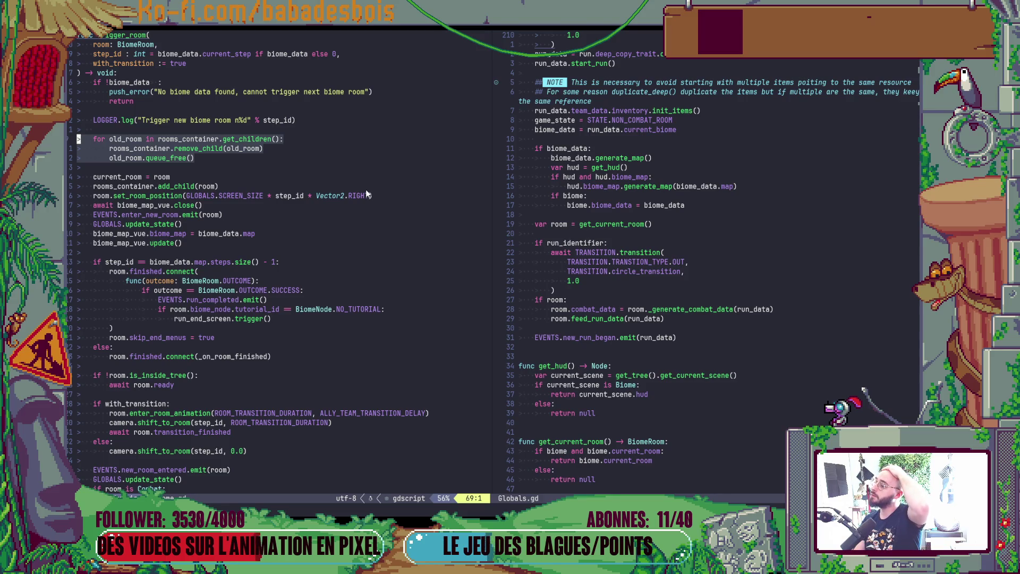
key(c)
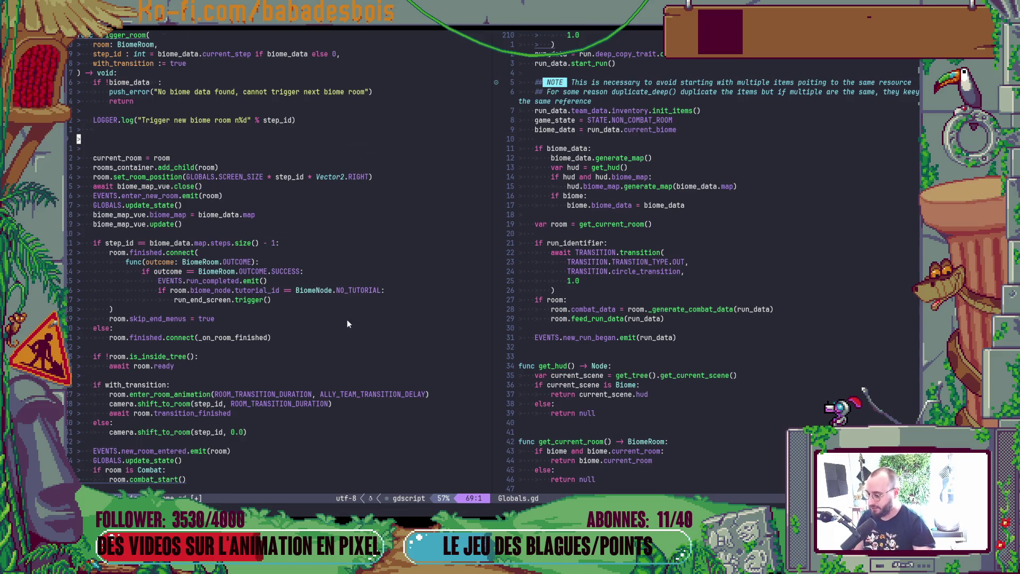
Paste the loop at the 'await room.transition_finished' line, indent it, and save Biome.gd
scroll(347, 320, down, 1)
click(279, 384)
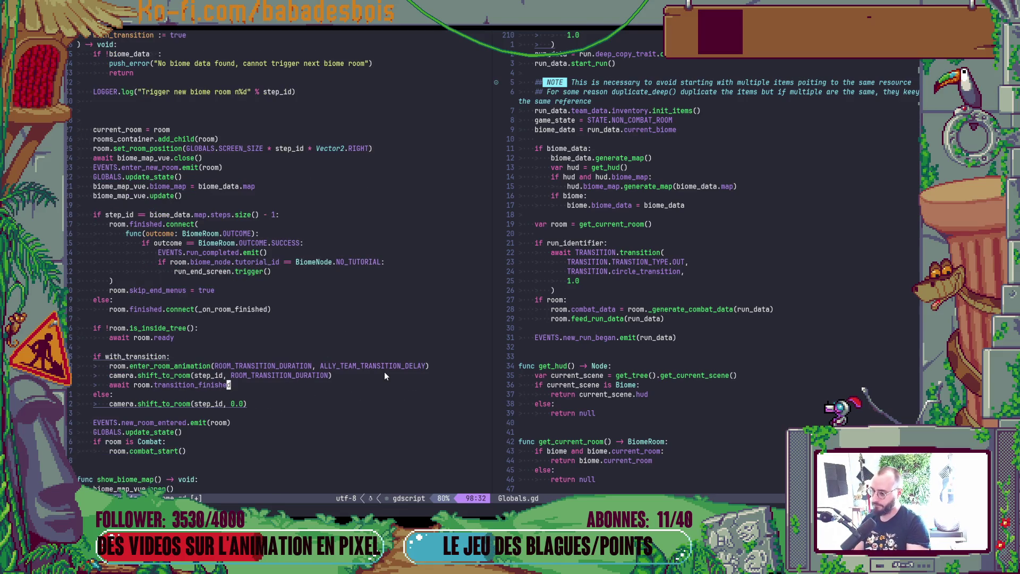
key(p)
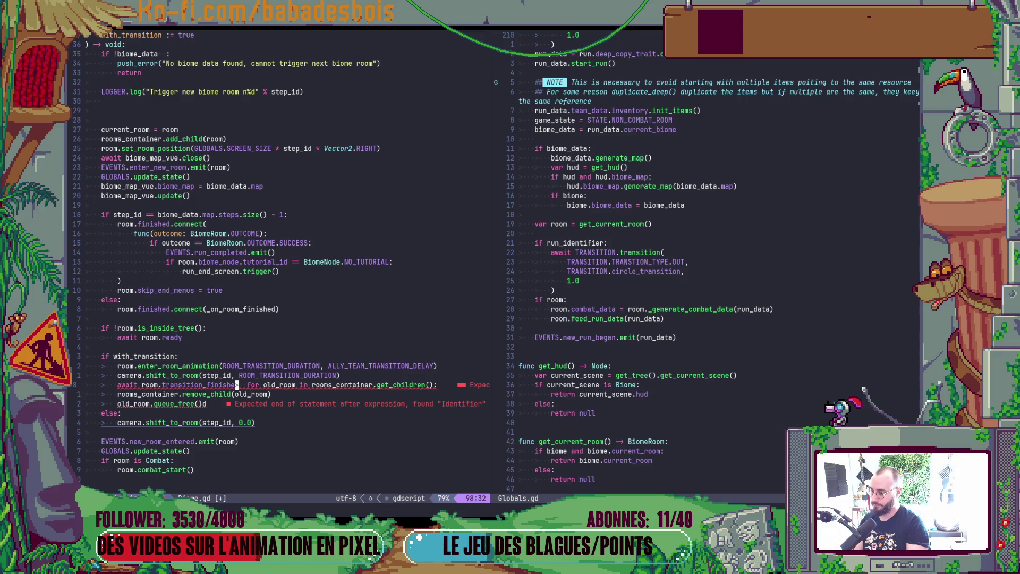
key(u)
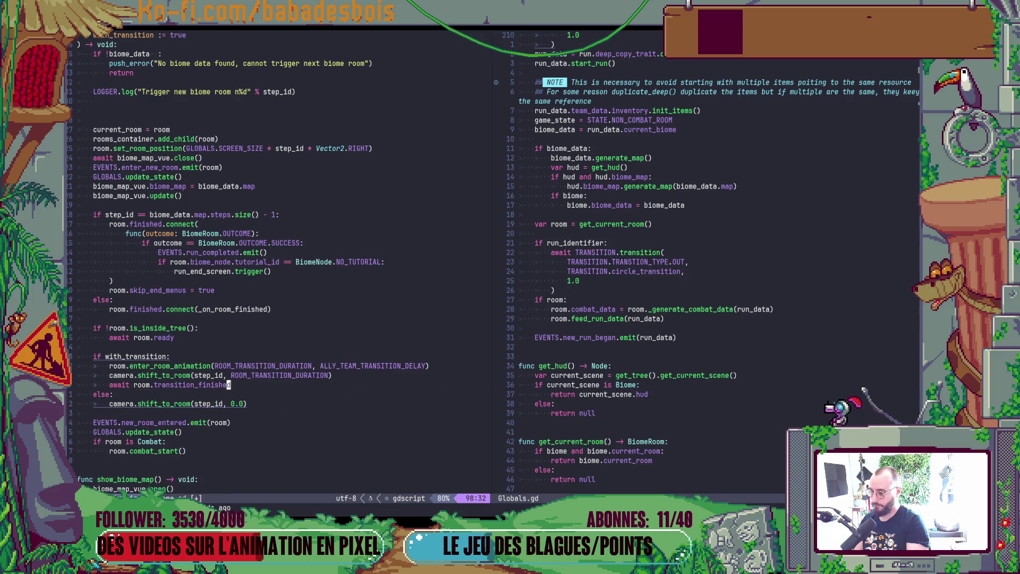
key(P)
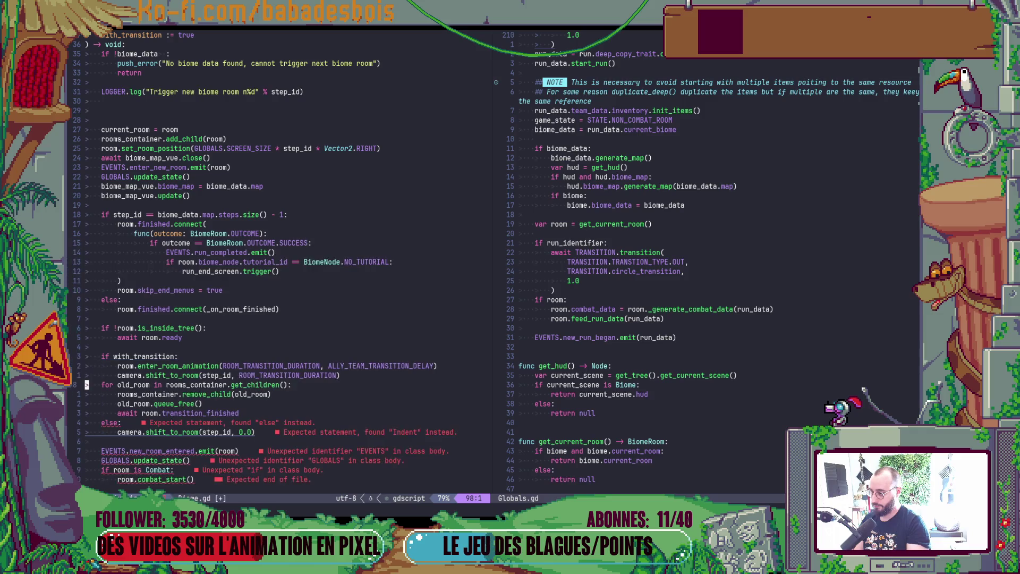
key(V)
key(j)
key(j)
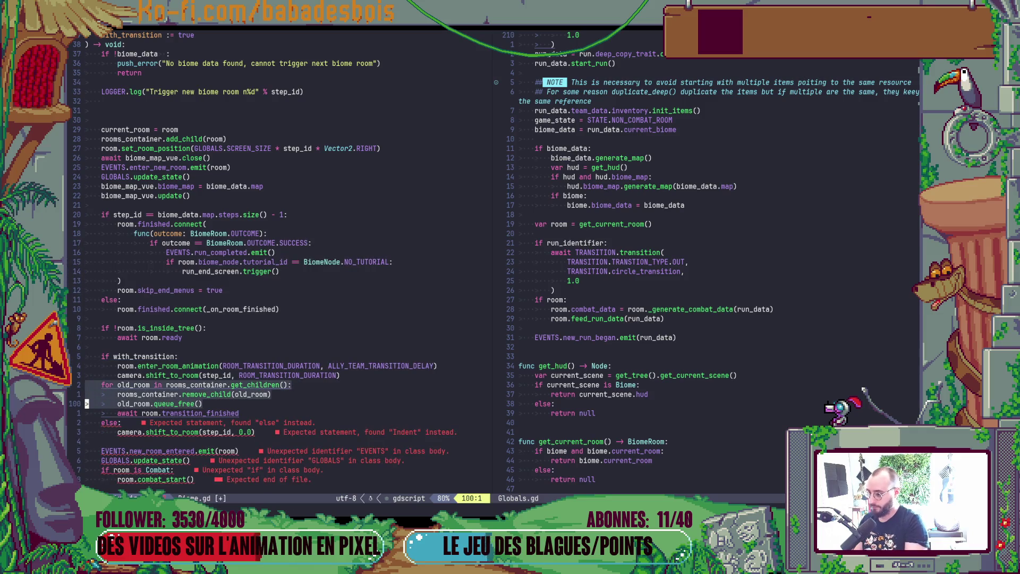
key(greater)
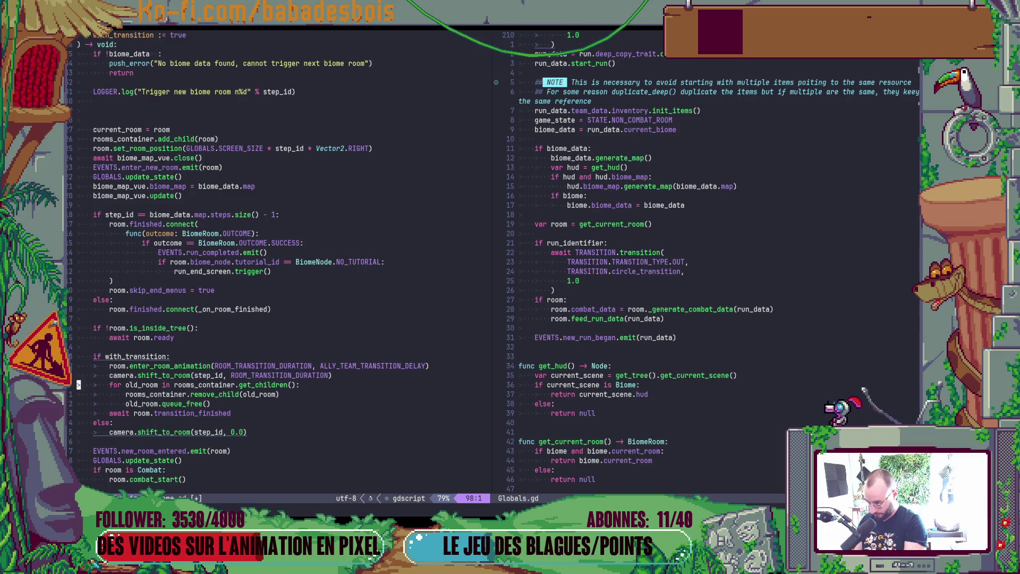
text(:w)
key(Return)
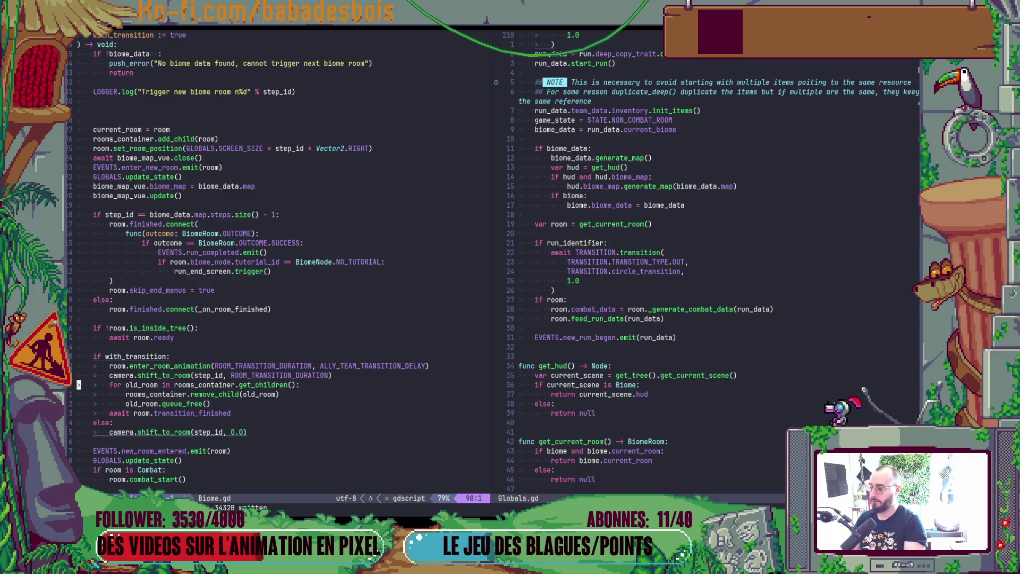
Move the loop below the transition-finished wait and relaunch the game with F5
key(V)
key(j)
key(j)
key(J)
key(Escape)
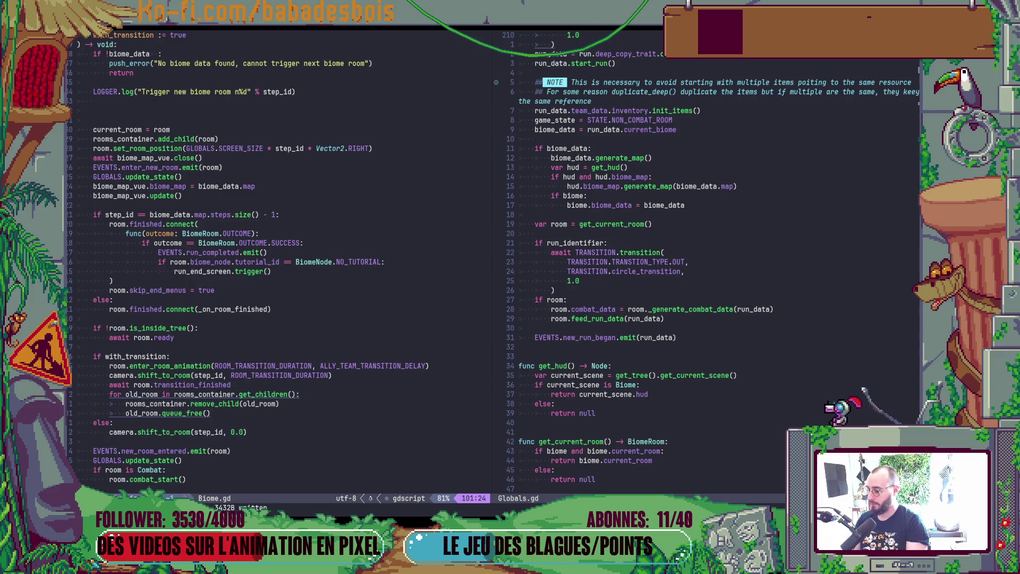
key(alt+Tab)
key(F5)
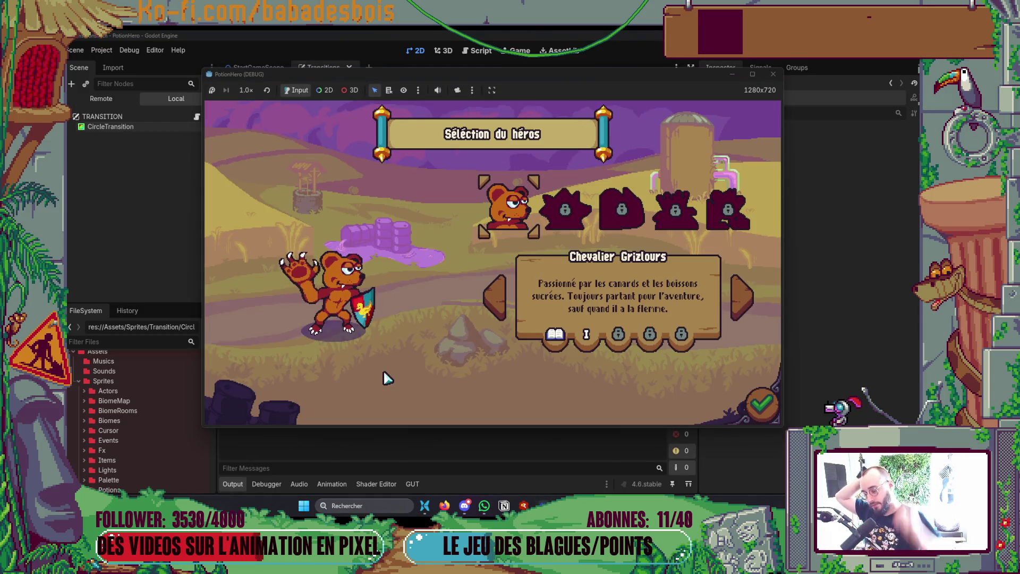
Confirm Chevalier Grizlours, start Tutoriel, finish the dialogue, and enter the next combat room
click(762, 403)
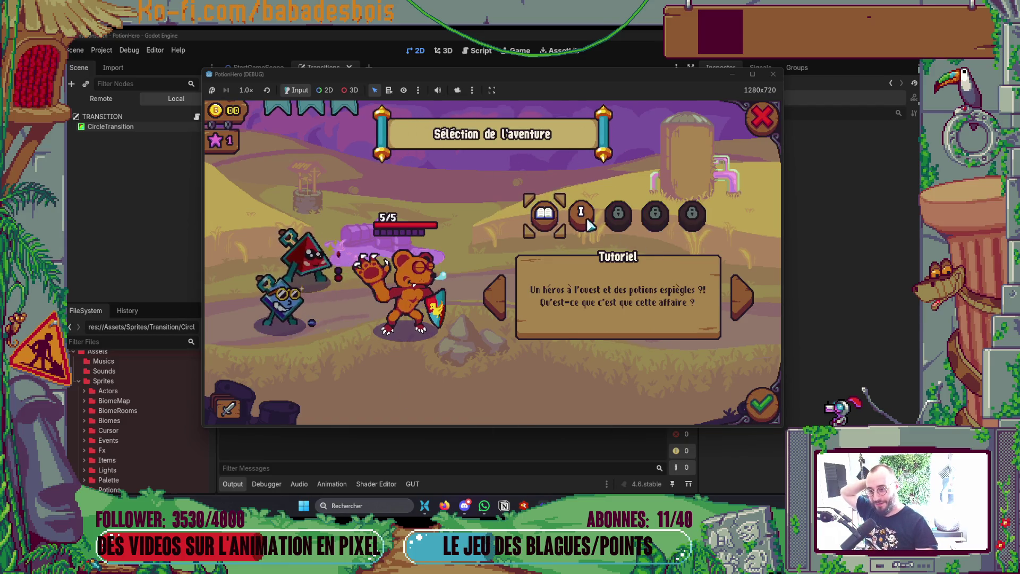
click(762, 404)
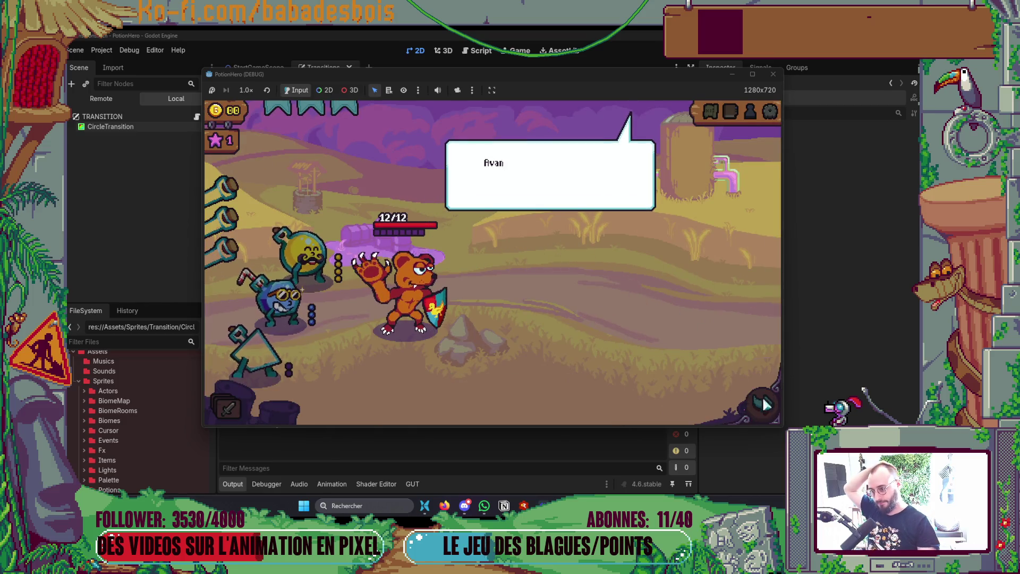
click(644, 293)
click(643, 292)
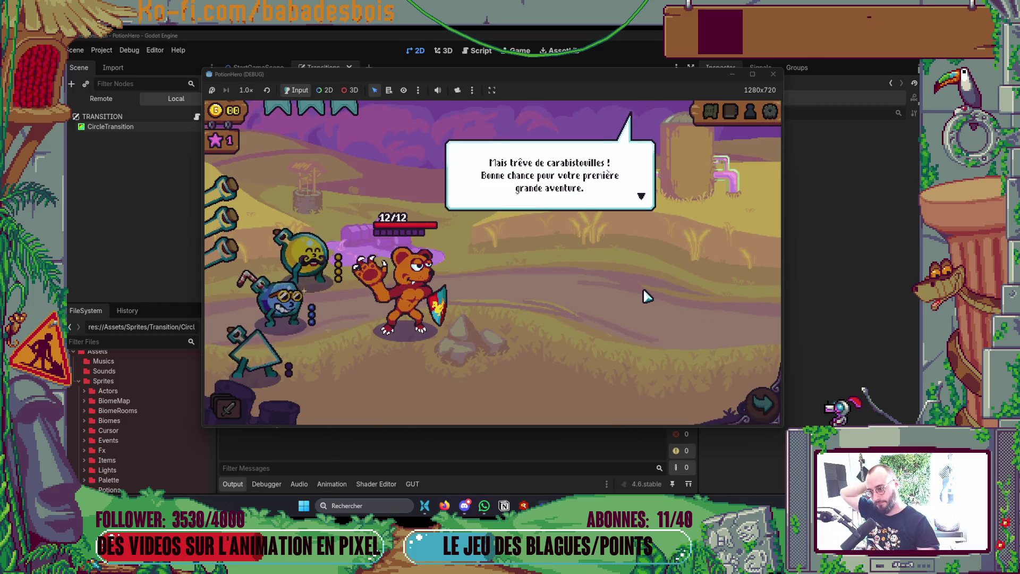
click(644, 292)
click(762, 404)
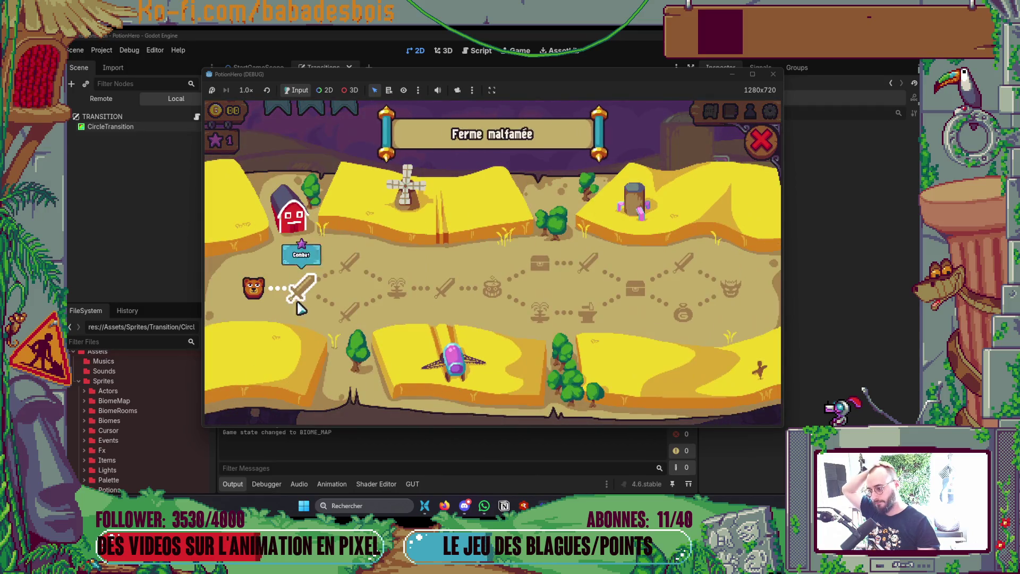
click(349, 310)
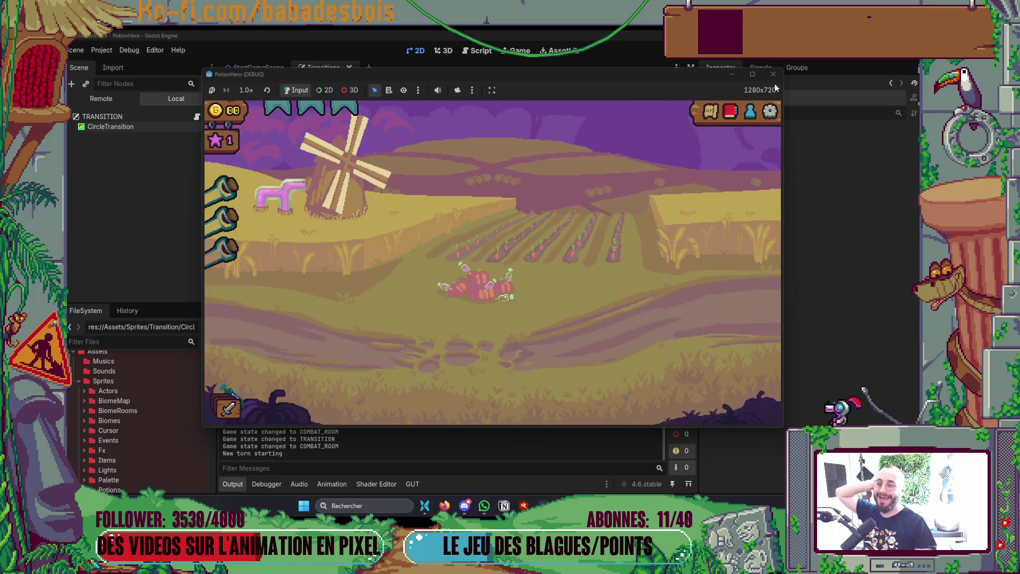
Stop the debug game, collapse the output log, and return to the code editor
click(774, 74)
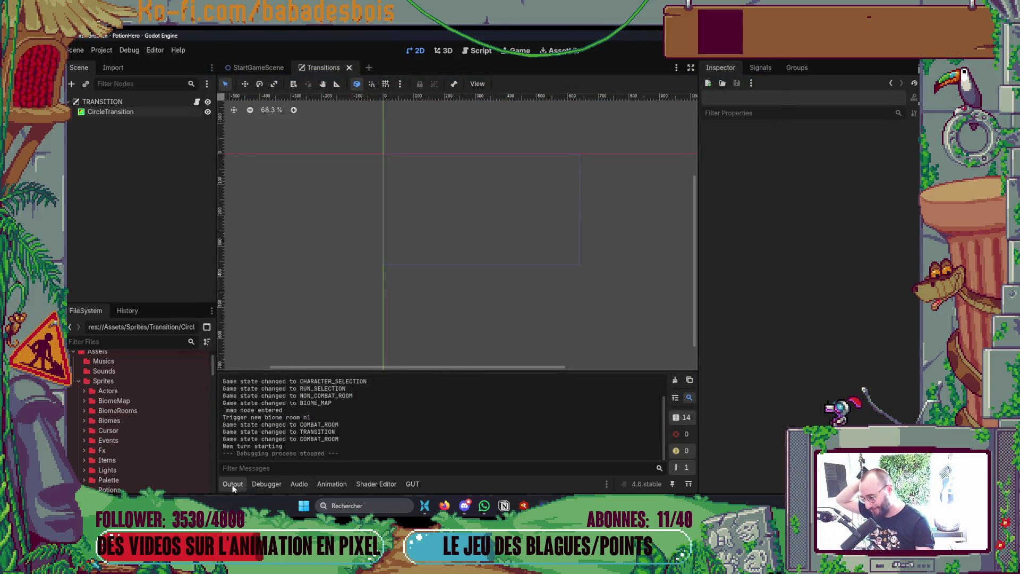
click(233, 486)
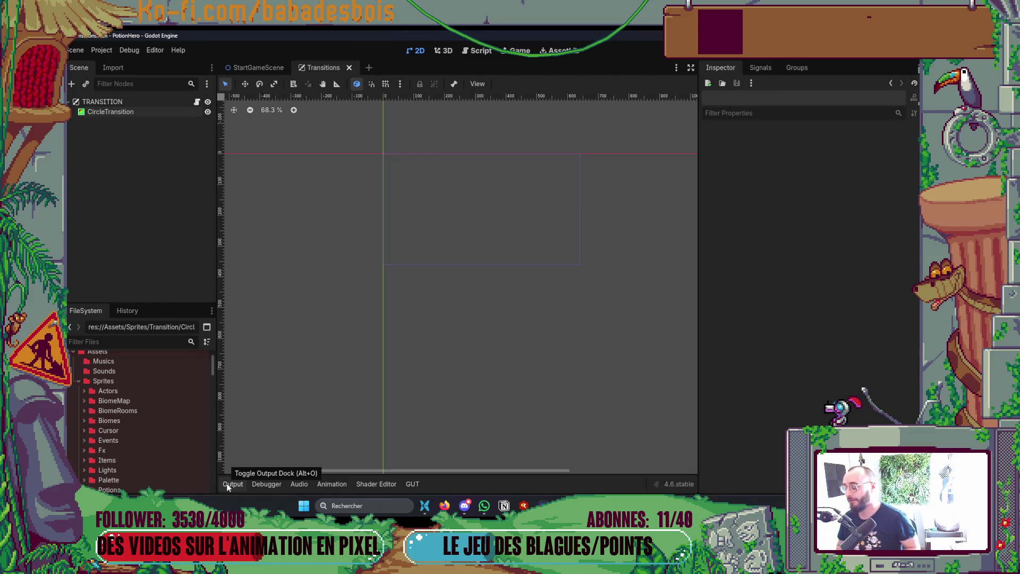
key(alt+Tab)
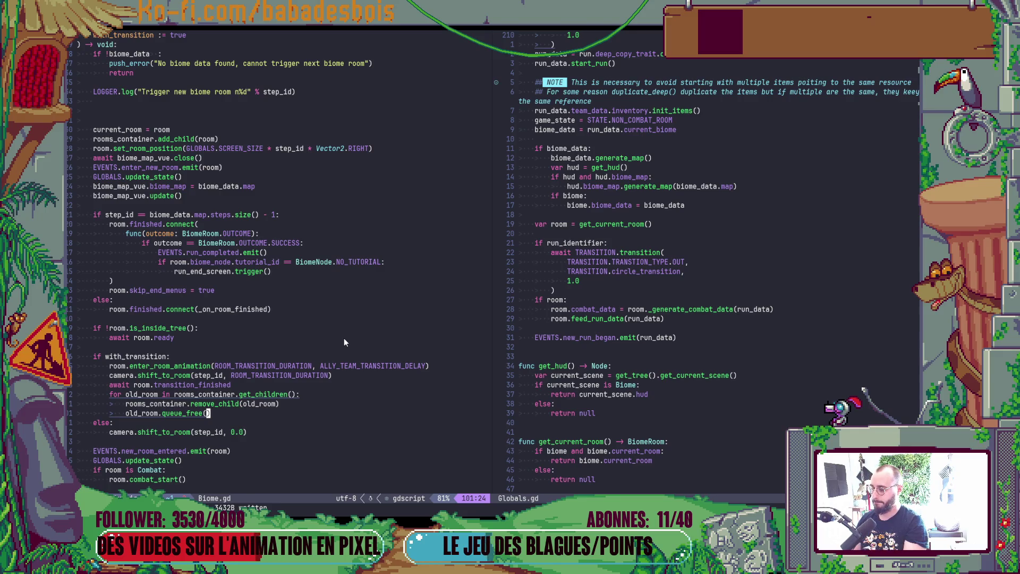
Undo and redo to restore the old-room cleanup loop above the new-room code
key(u)
key(u)
key(u)
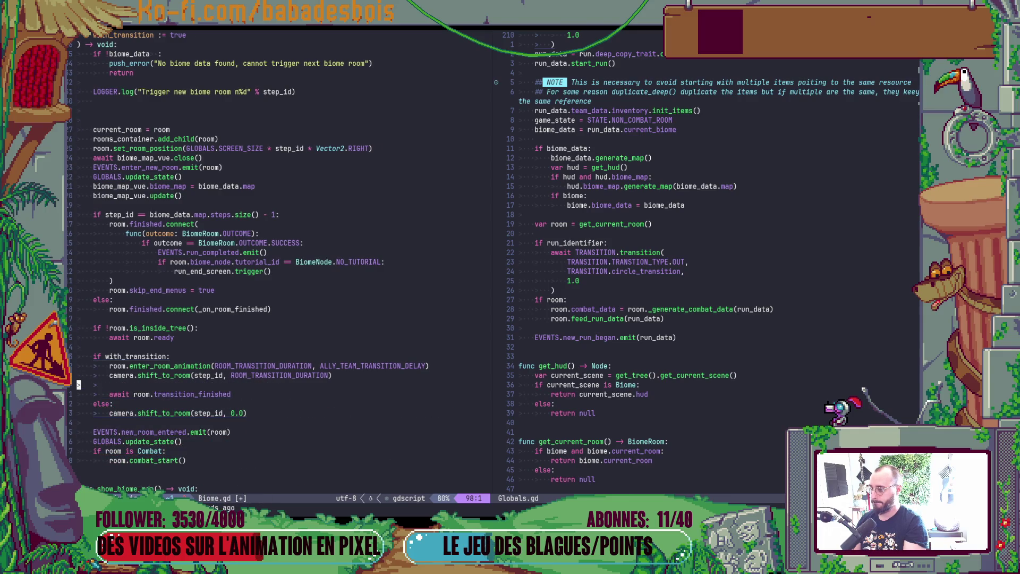
key(ctrl+r)
key(ctrl+r)
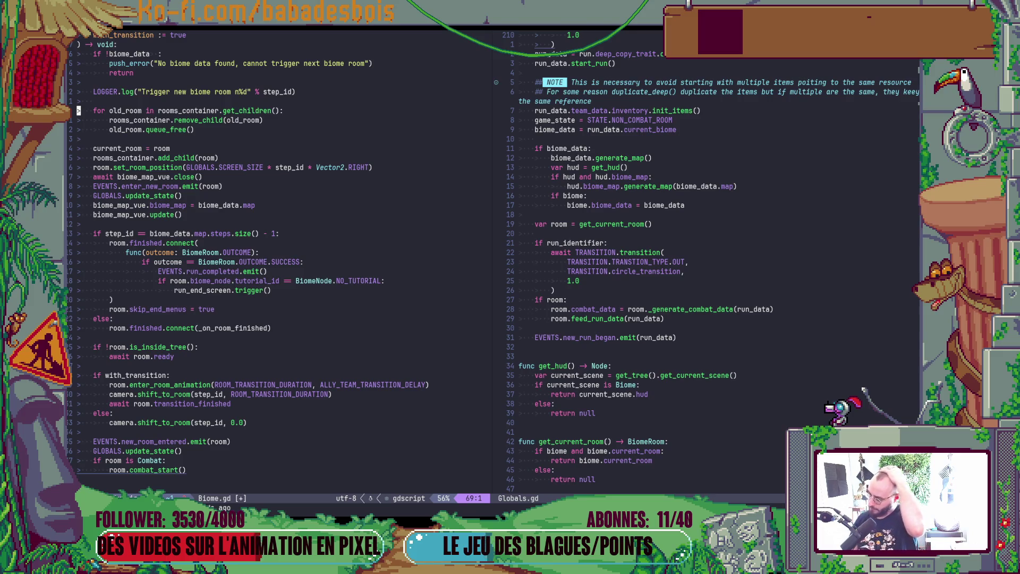
click(176, 395)
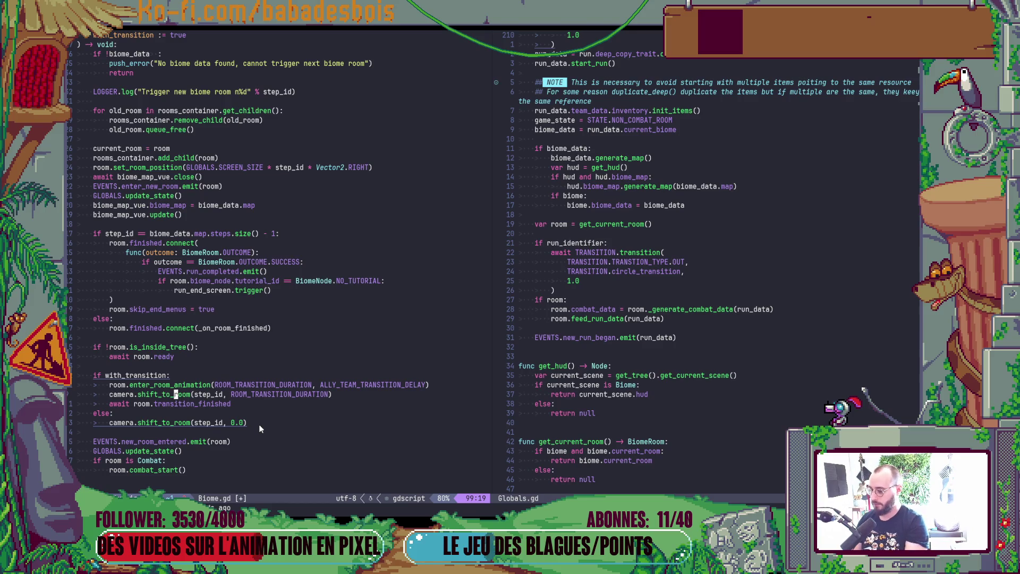
Jump to enter_room_animation's team_container position line, then relaunch the game with F5
key(l)
key(k)
key(g)
key(d)
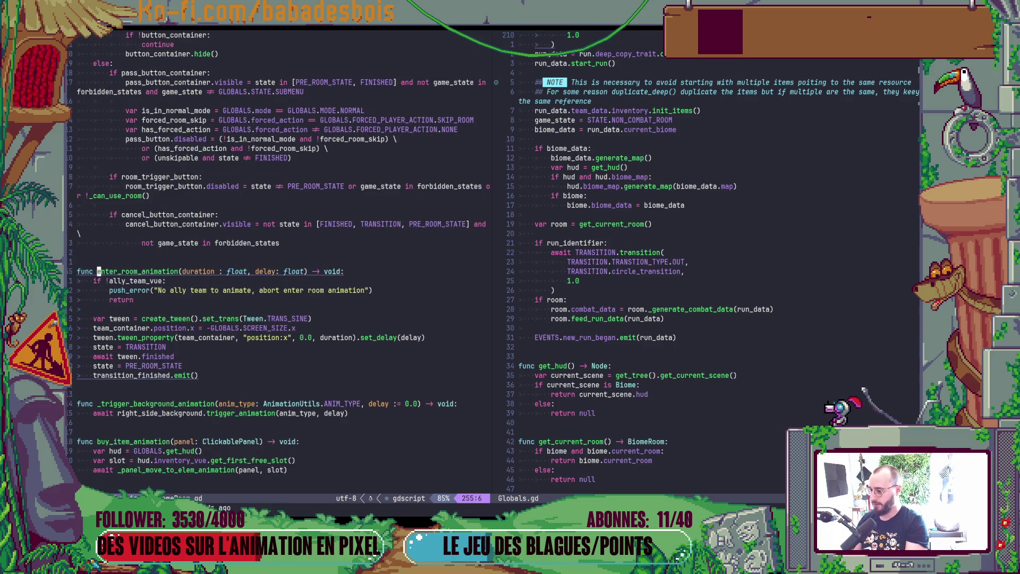
key(j)
key(j)
key(j)
key(j)
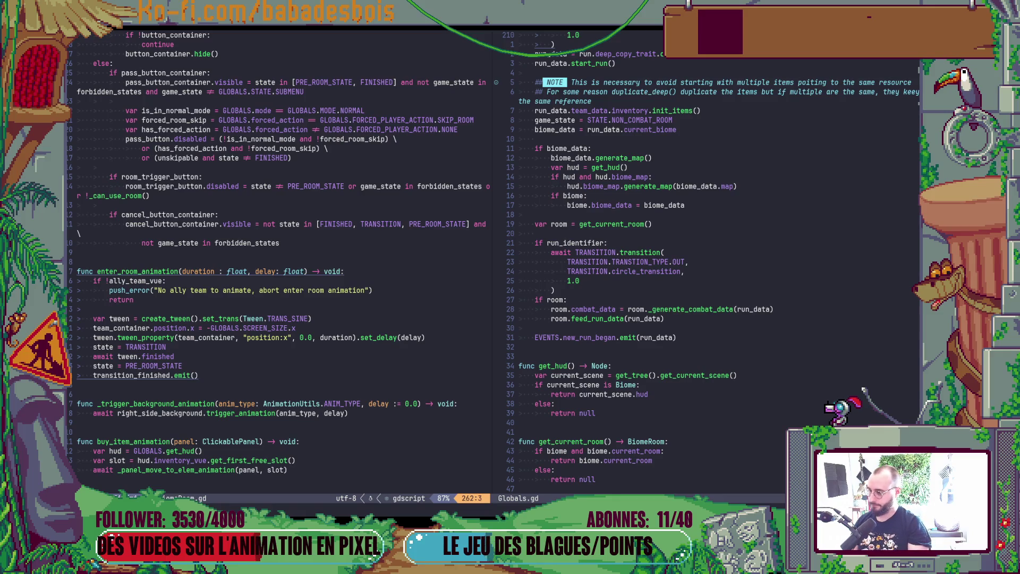
key(alt+Tab)
key(F5)
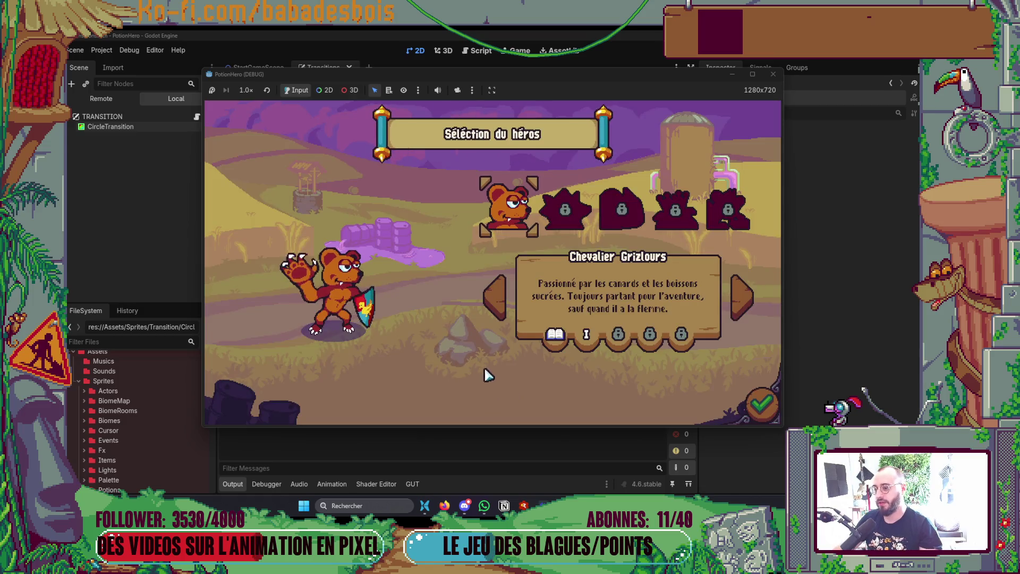
Confirm the hero, start the second adventure, and skip the tutorial dialogue
click(761, 405)
click(583, 216)
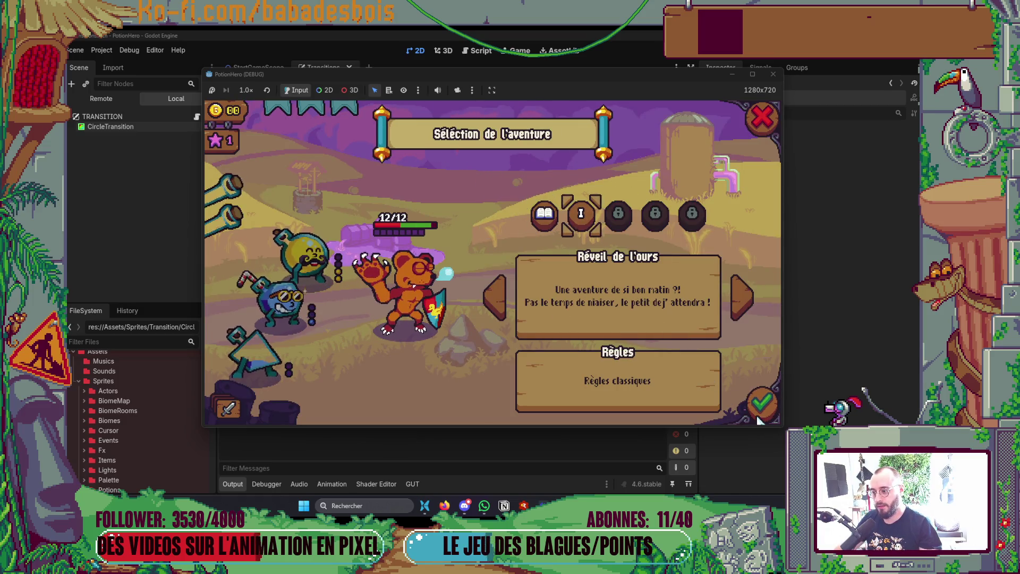
click(761, 406)
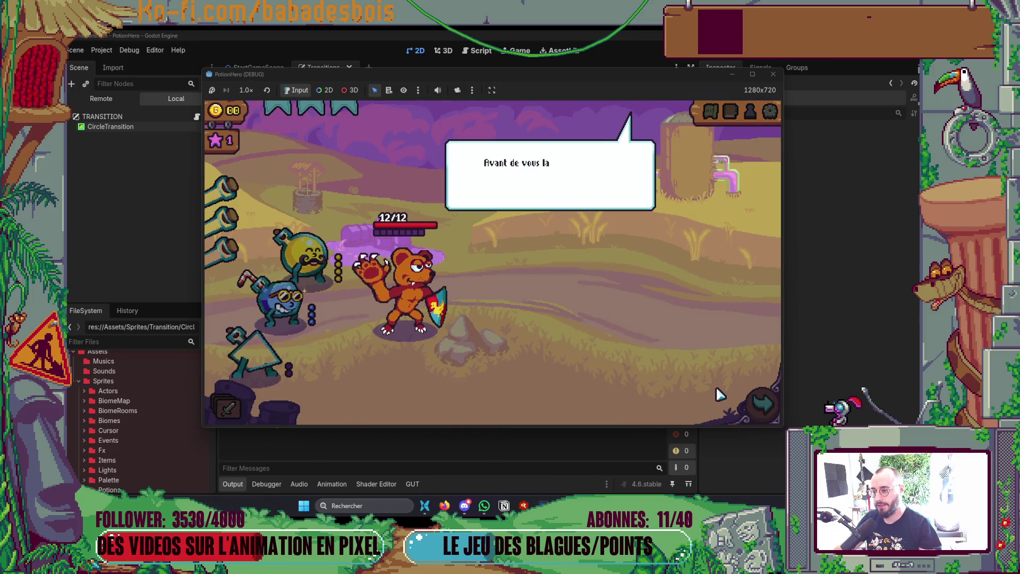
click(701, 354)
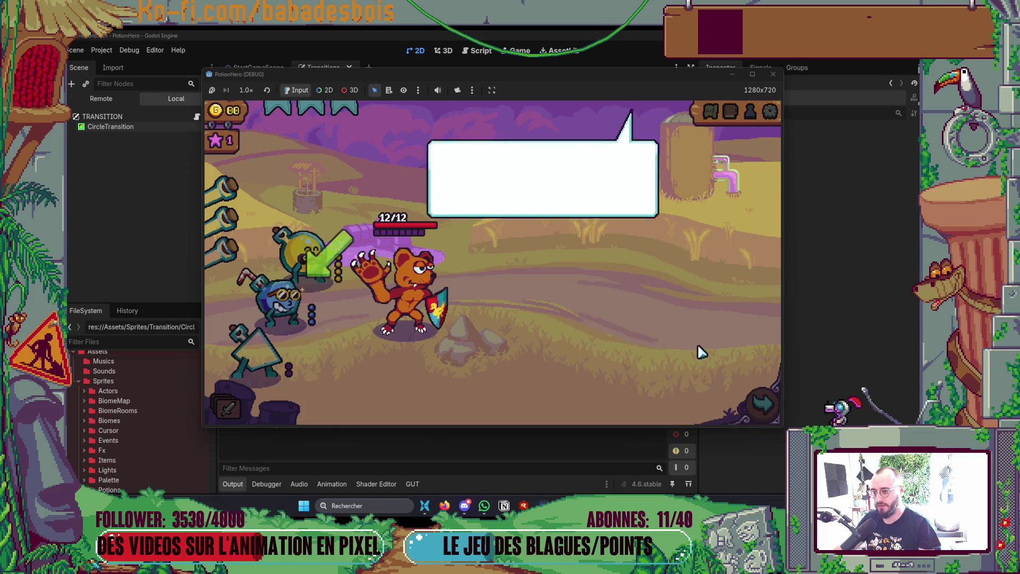
click(701, 354)
click(701, 352)
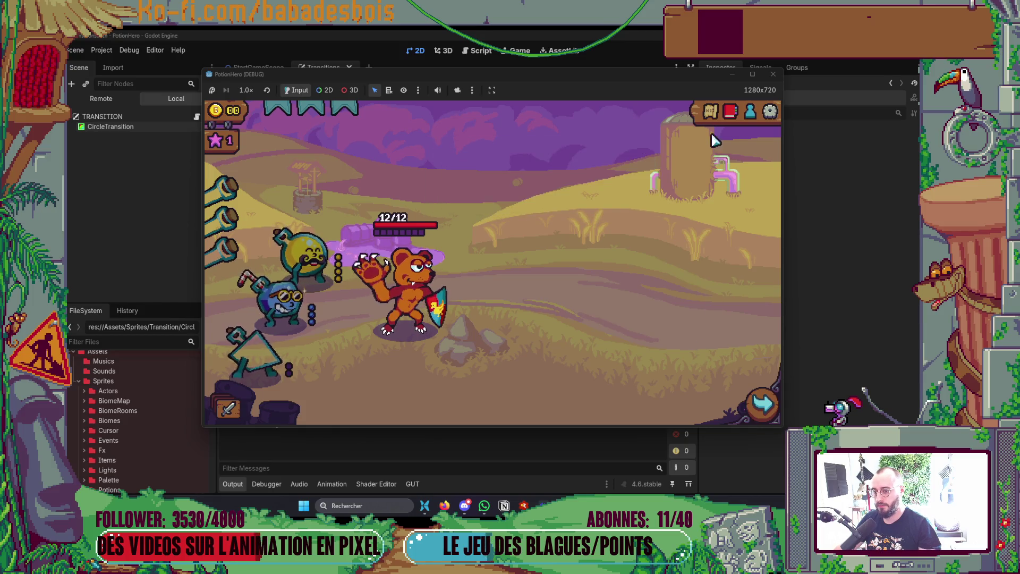
Open the Ferme malfamée map, enter Combat to watch the team slide in, then stop
click(711, 111)
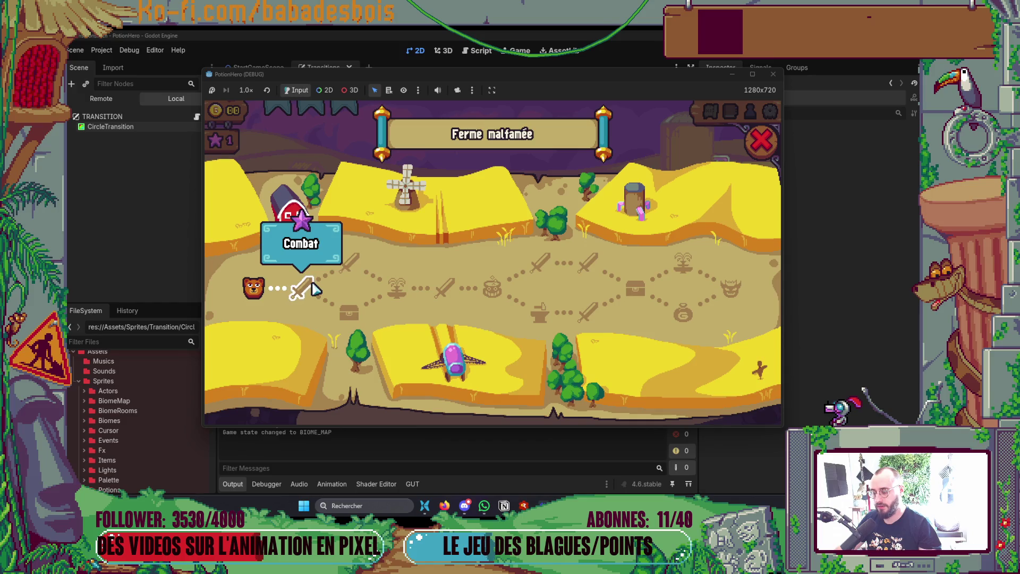
click(314, 289)
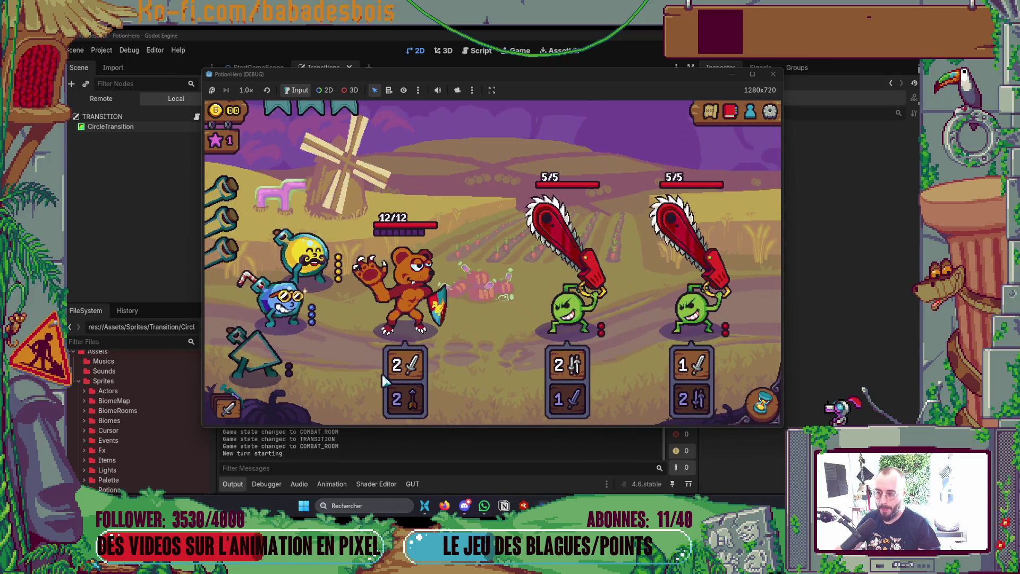
mouse_move(386, 378)
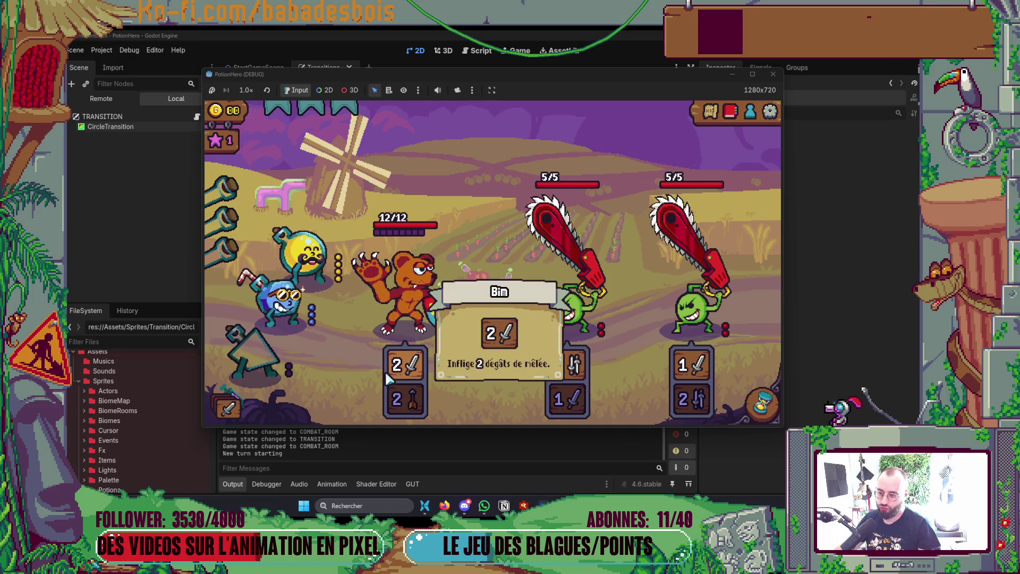
mouse_move(539, 338)
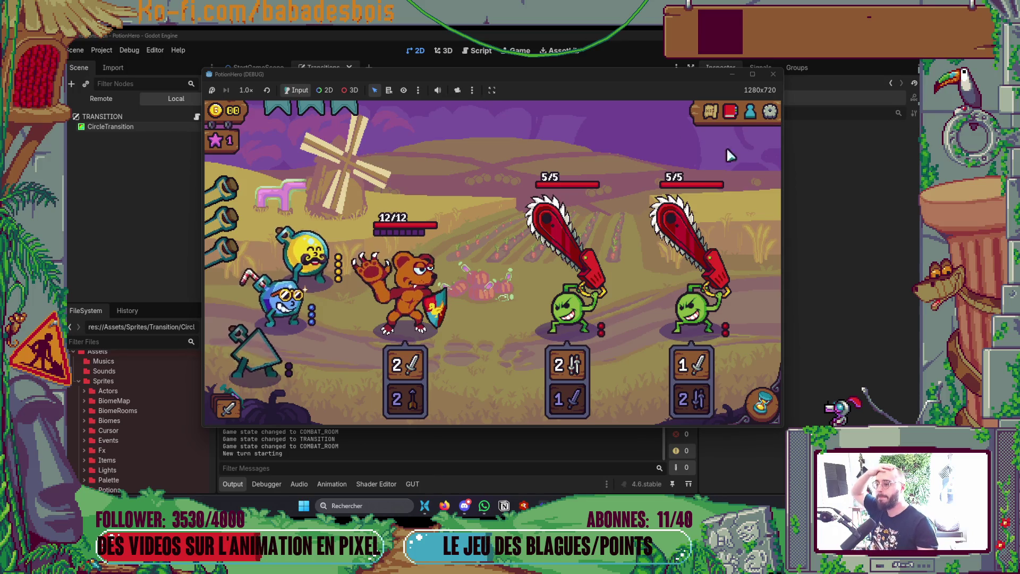
click(773, 74)
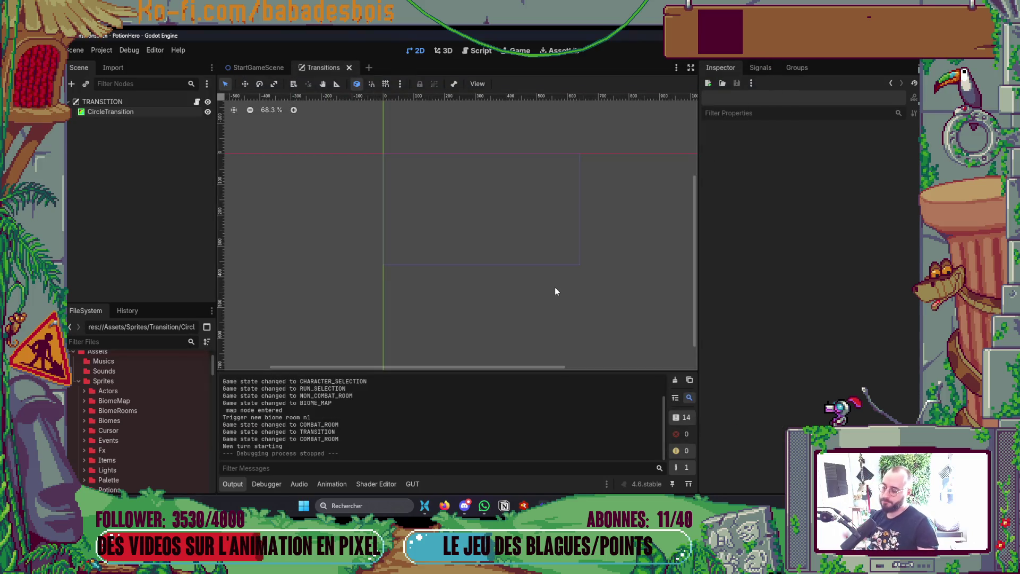
Back in Helix, scroll through Biome.gd around the room entry animation code
key(alt+Tab)
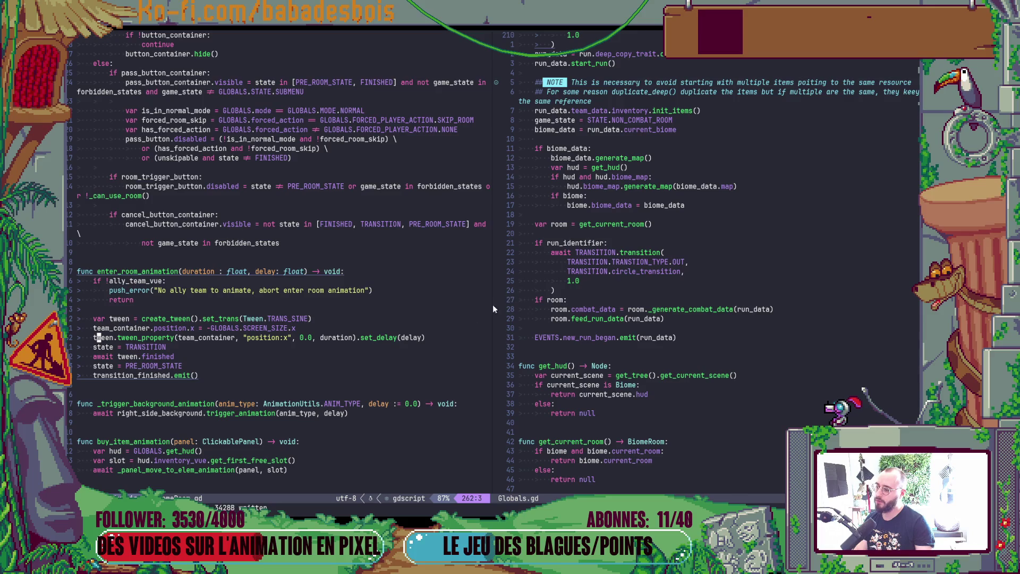
scroll(324, 351, up, 7)
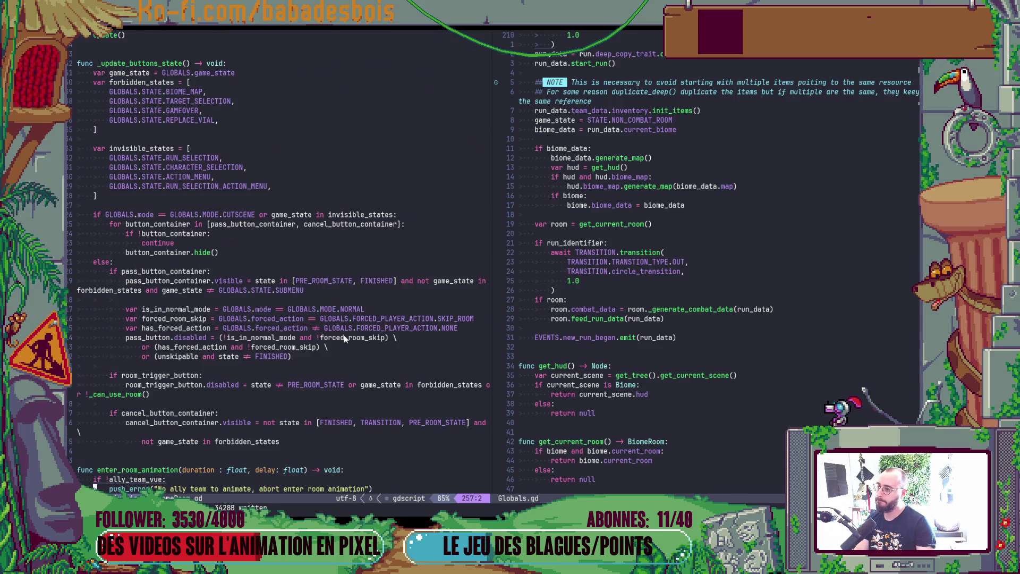
scroll(343, 334, down, 15)
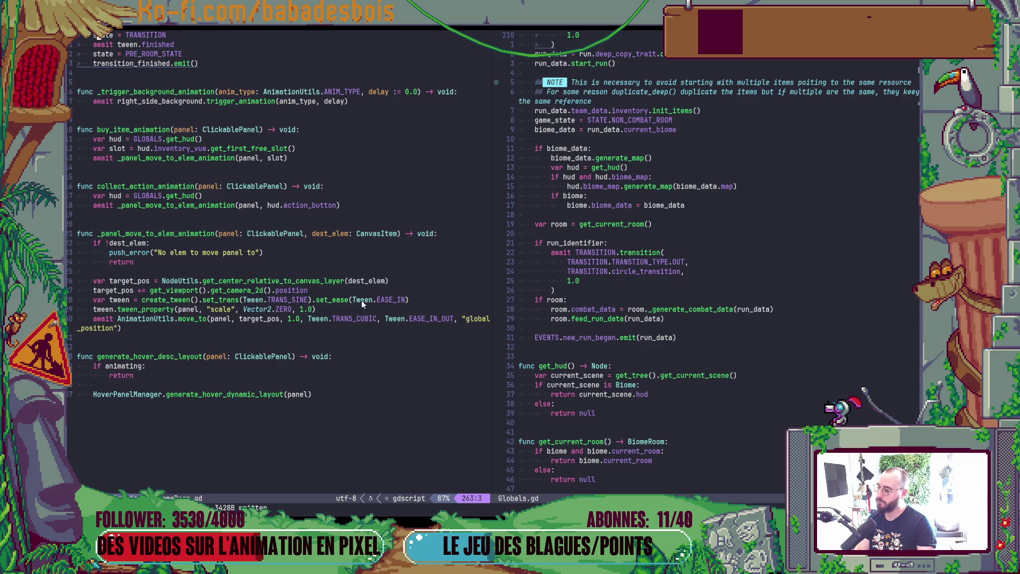
scroll(361, 297, up, 8)
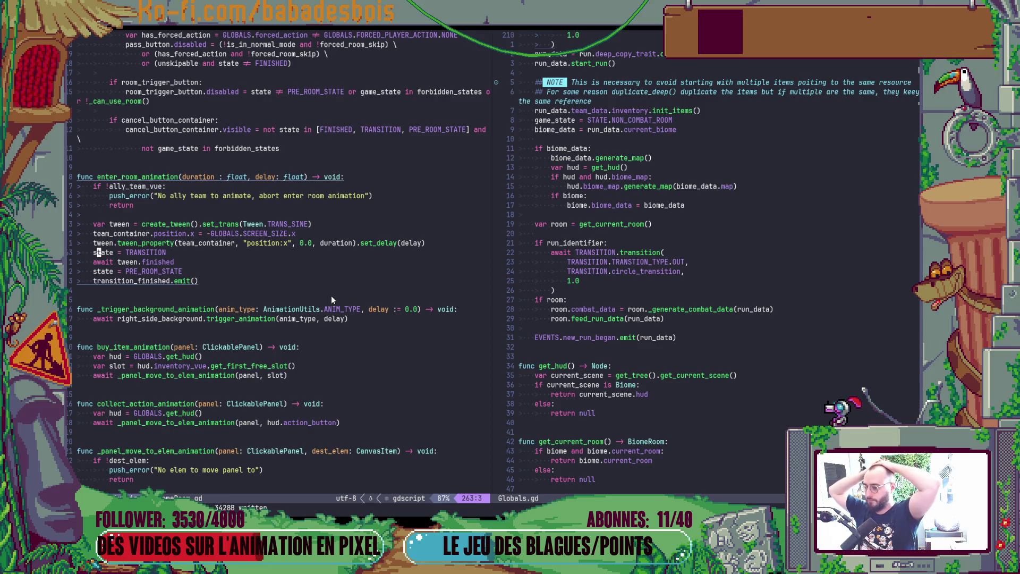
scroll(324, 290, up, 10)
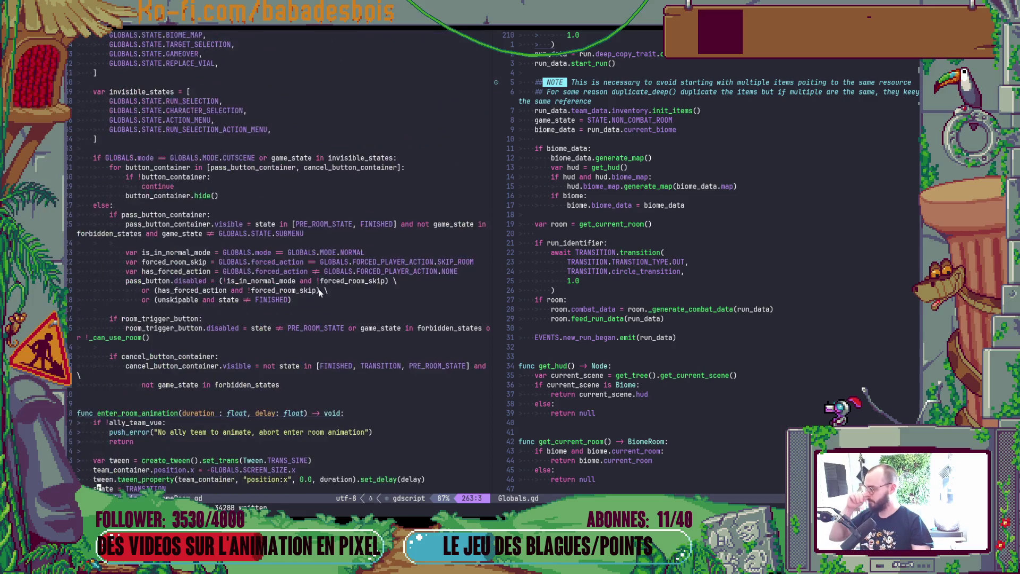
scroll(317, 291, down, 9)
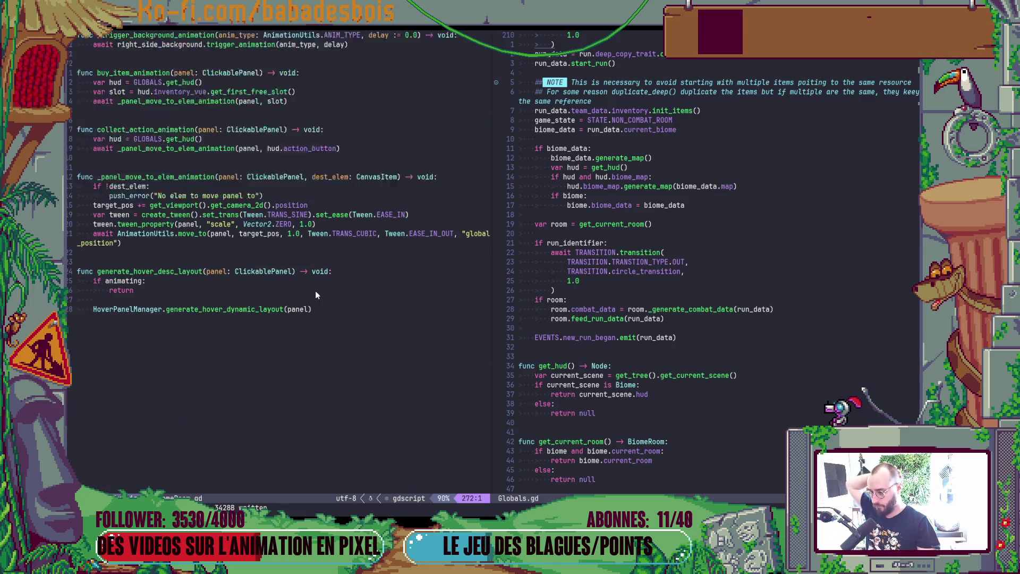
scroll(316, 294, up, 13)
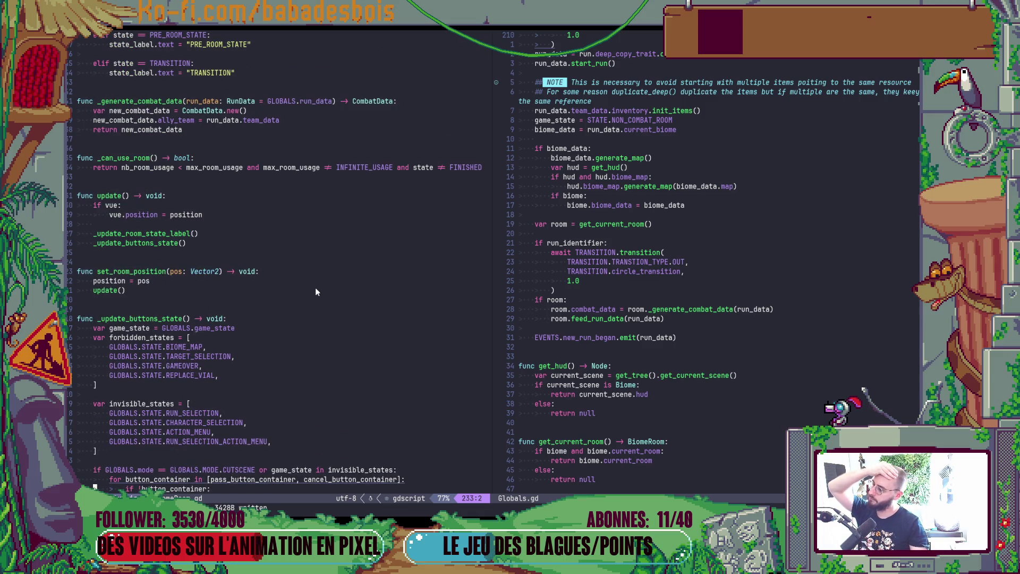
scroll(318, 290, up, 13)
scroll(320, 287, down, 9)
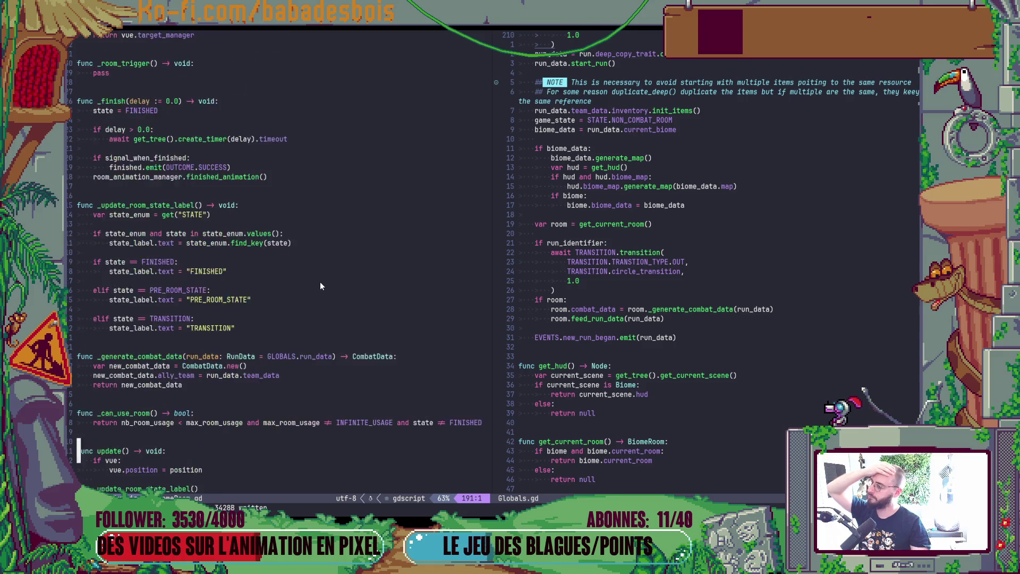
scroll(327, 280, up, 2)
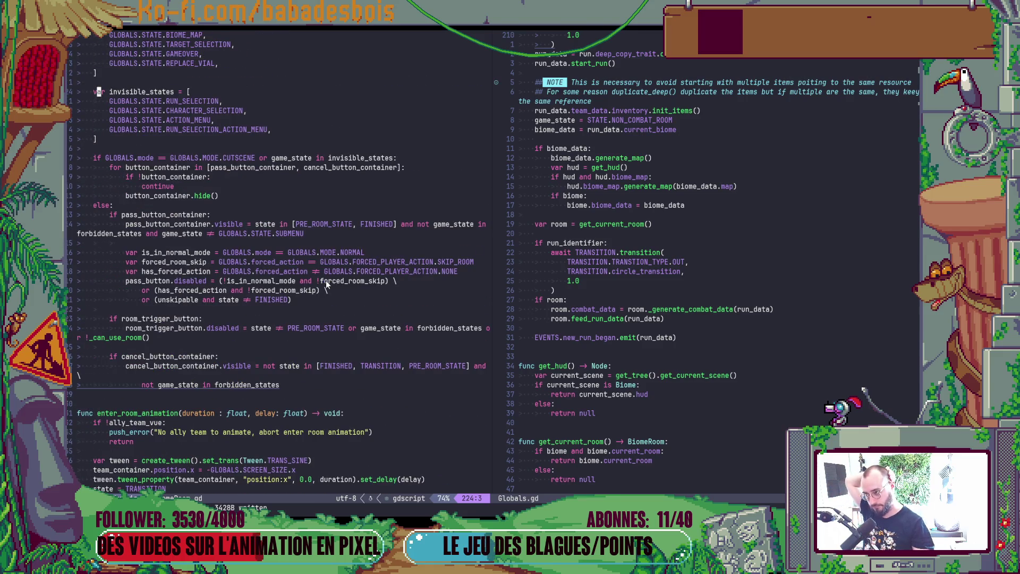
scroll(322, 282, down, 7)
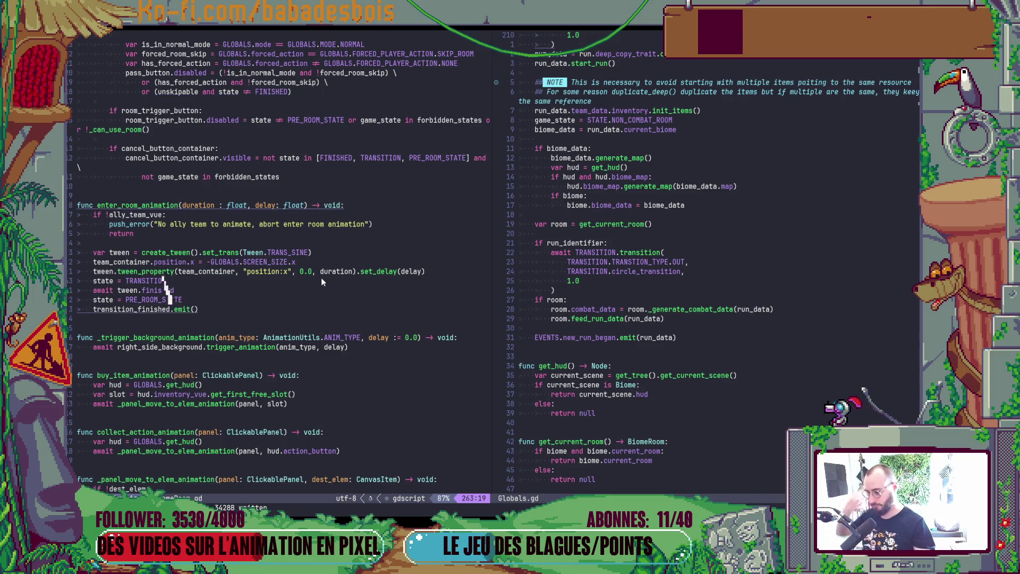
scroll(322, 282, down, 3)
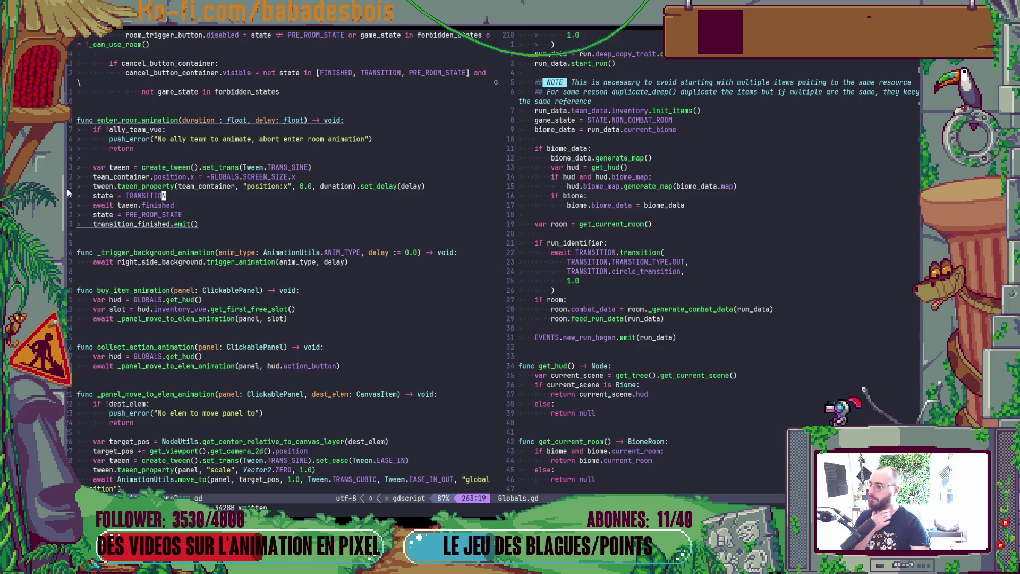
Inspect the team_container tween line, then jump to the enter_room_animation call and 'await room.ready'
click(232, 187)
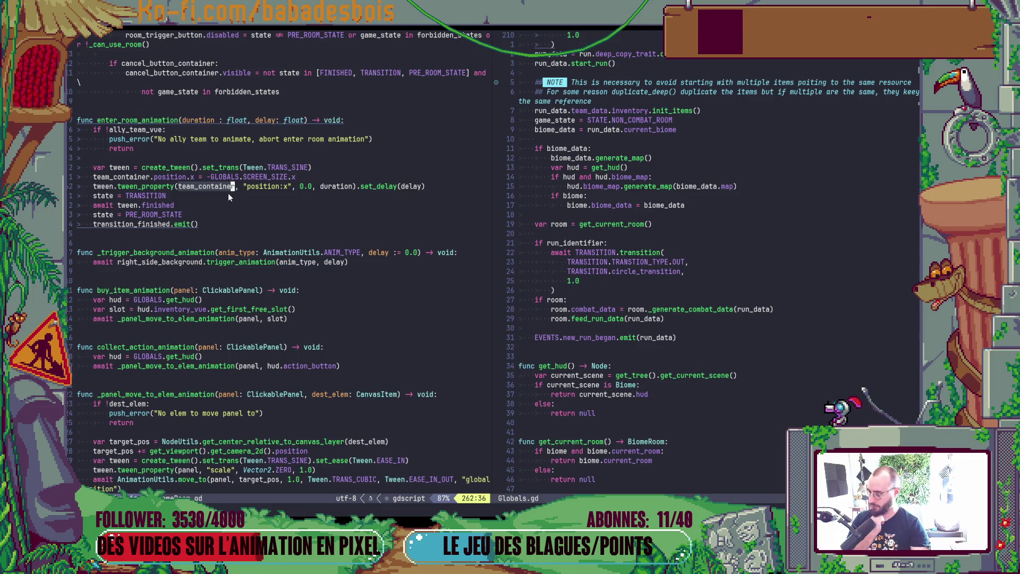
click(178, 197)
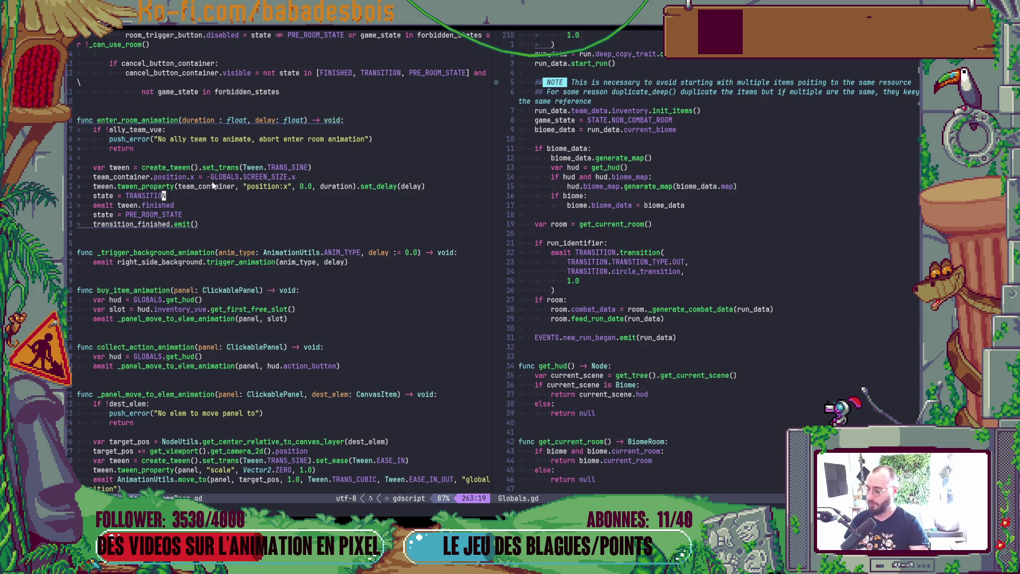
key(k)
key(k)
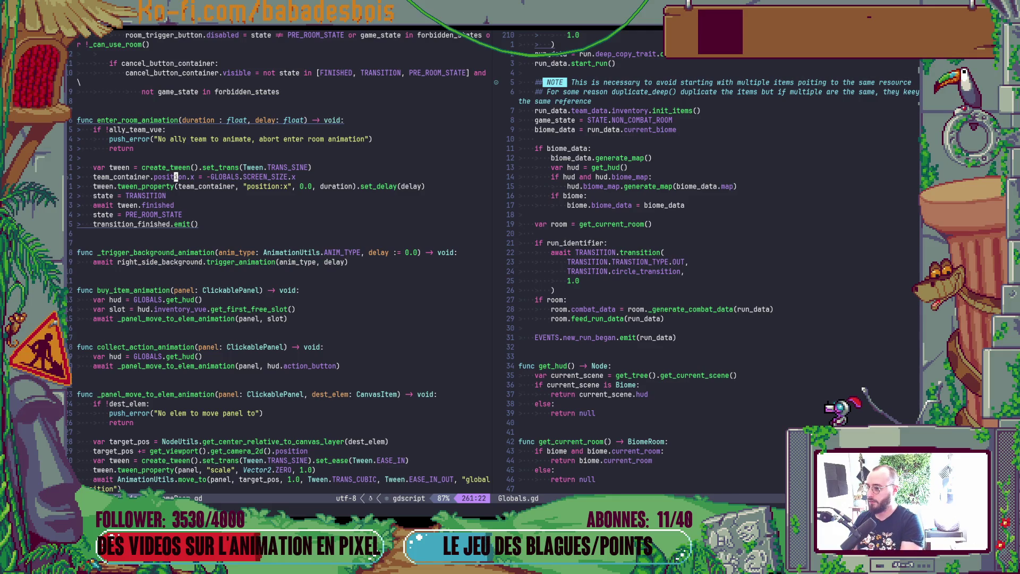
key(ctrl+o)
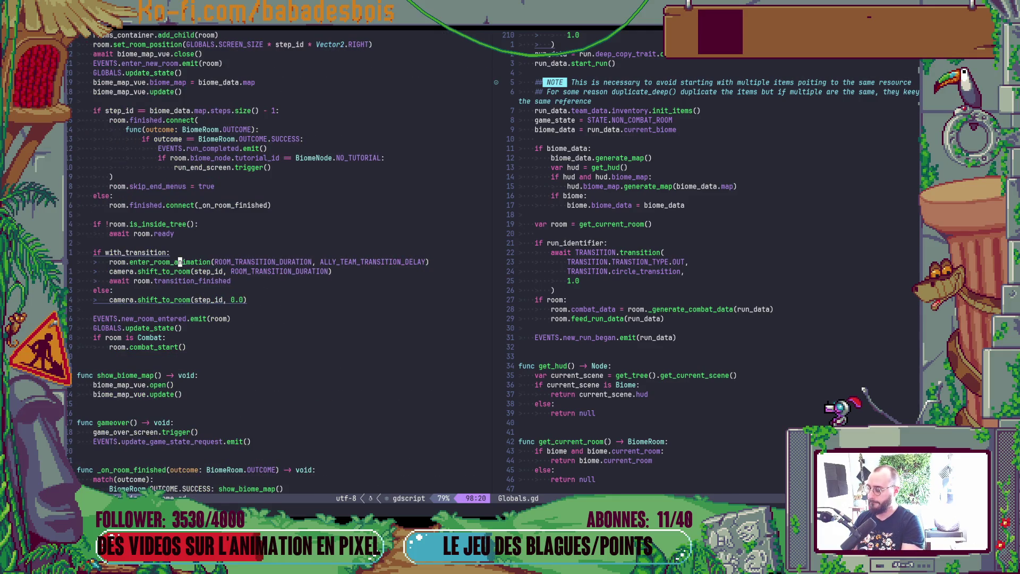
key(k)
key(k)
key(k)
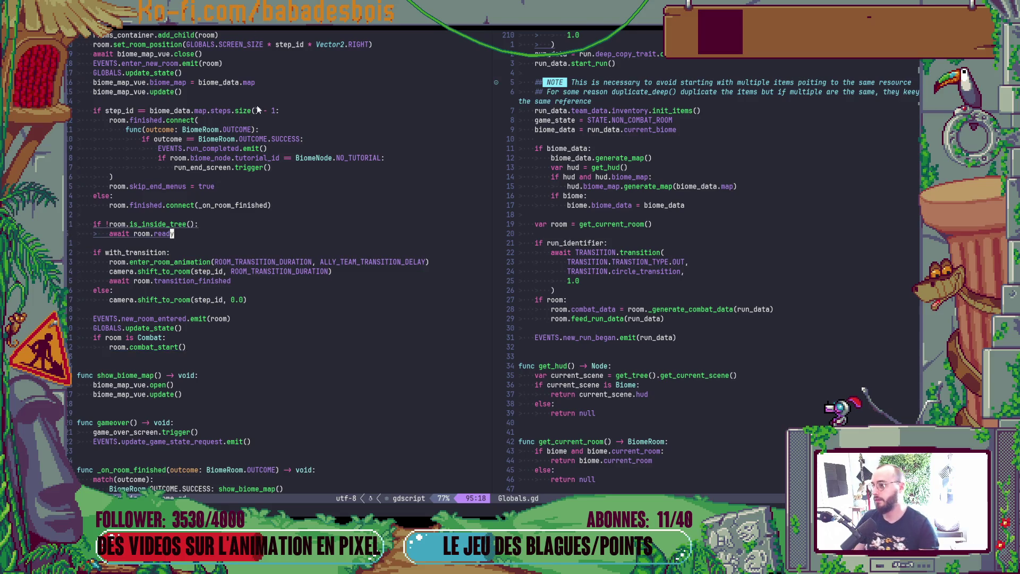
scroll(253, 165, up, 5)
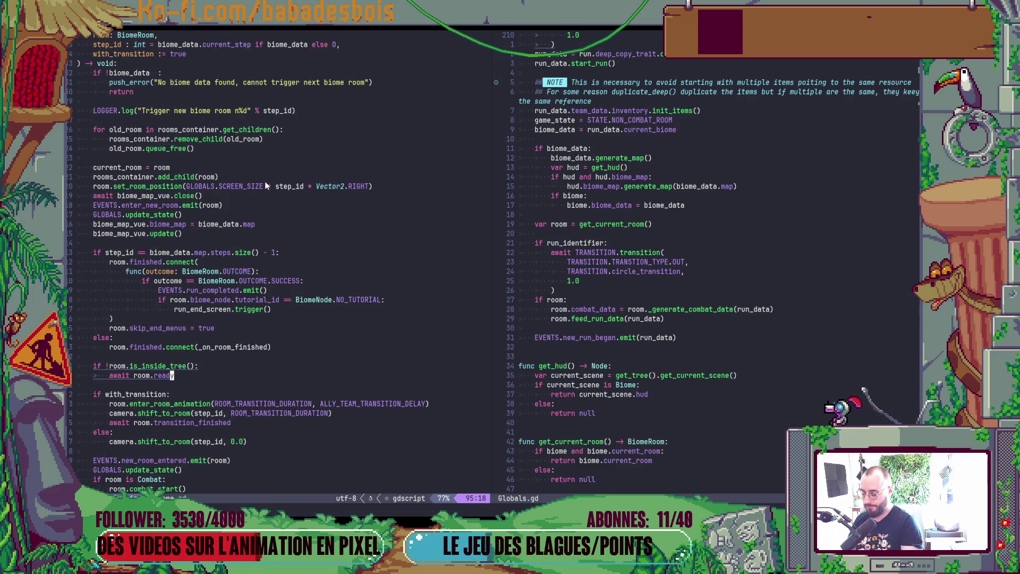
Open BiomeRoom.gd through the Telescope file finder
key(colon)
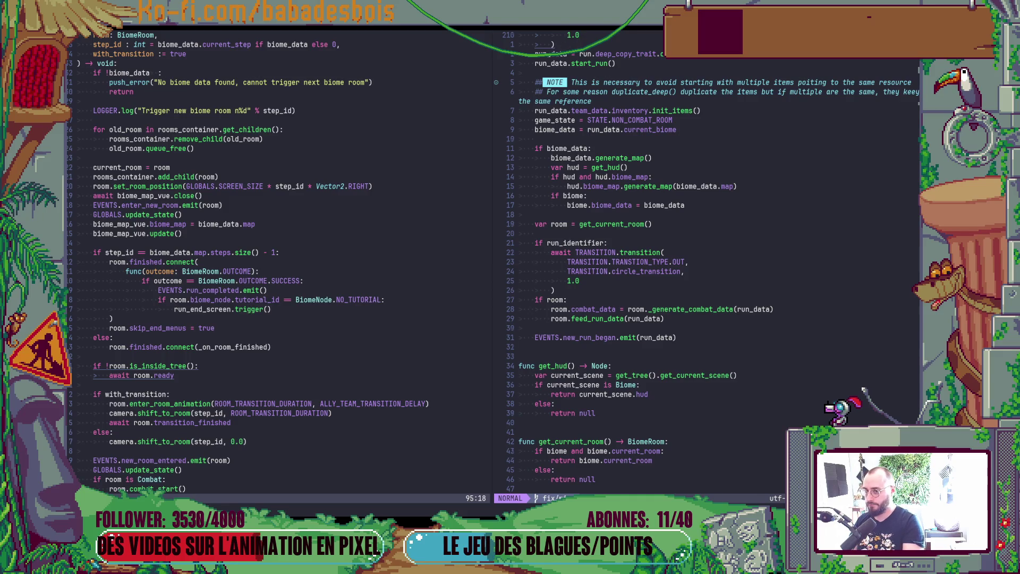
key(space)
key(f)
key(f)
text(BiomeRoo)
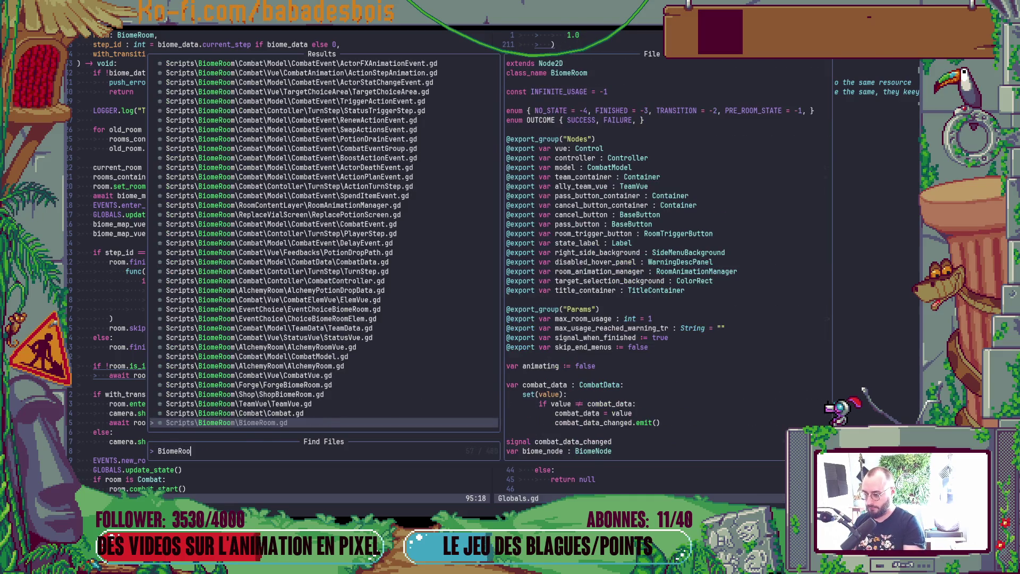
key(Return)
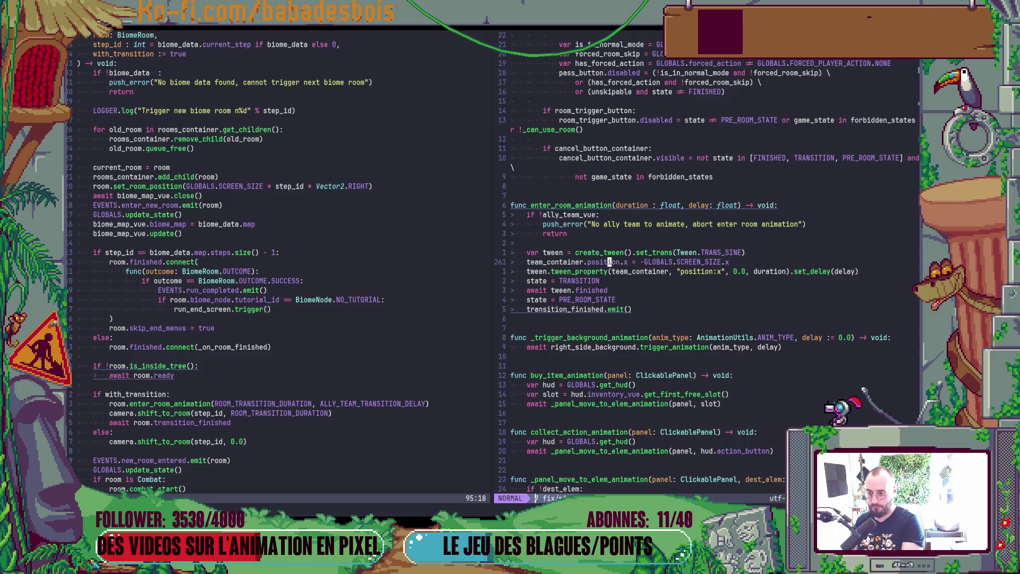
Start a room.team_container line below set_room_position in the left BiomeRoom pane
key(ctrl+w)
key(h)
click(169, 330)
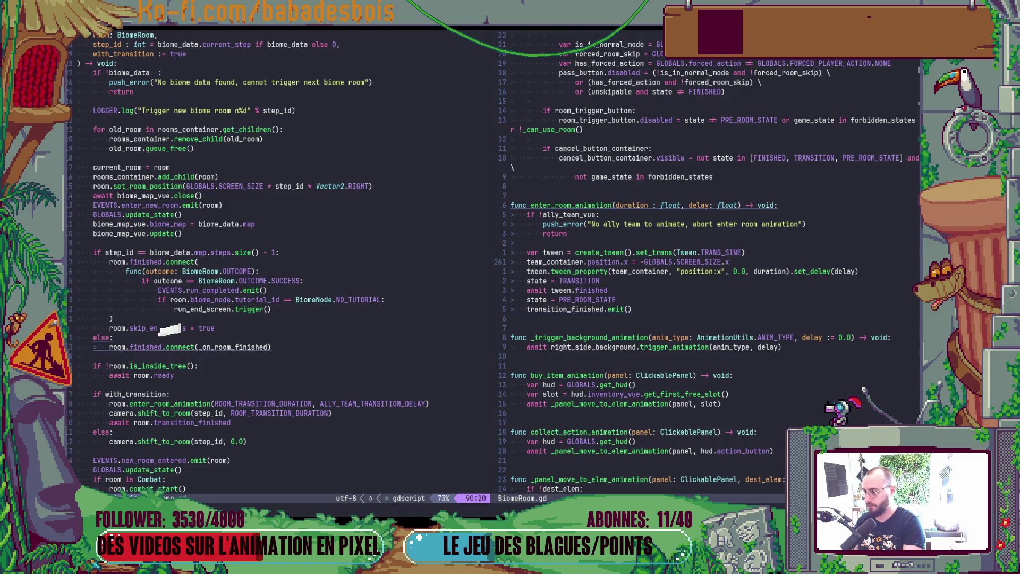
key(k)
key(k)
key(k)
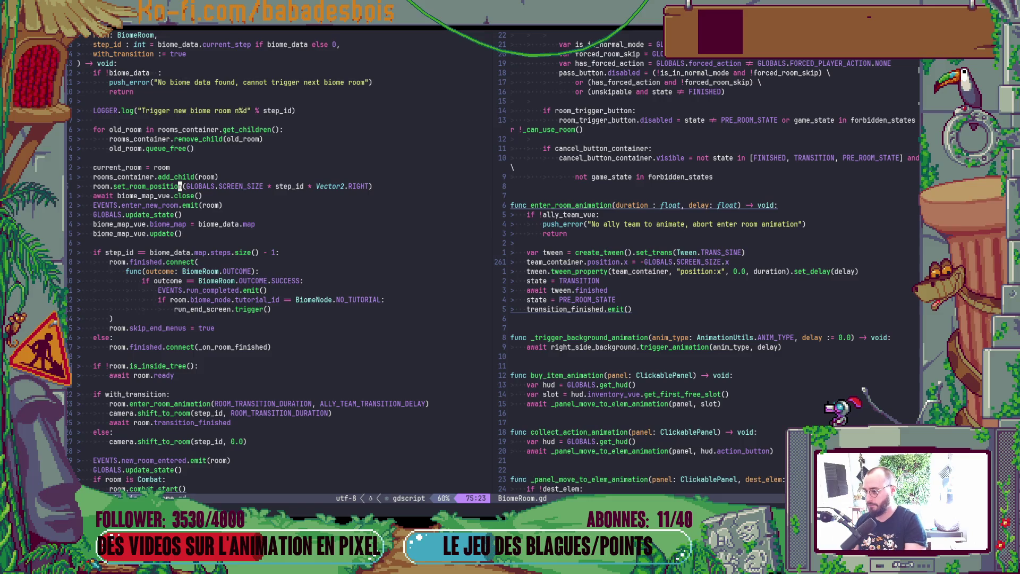
text(oroom.)
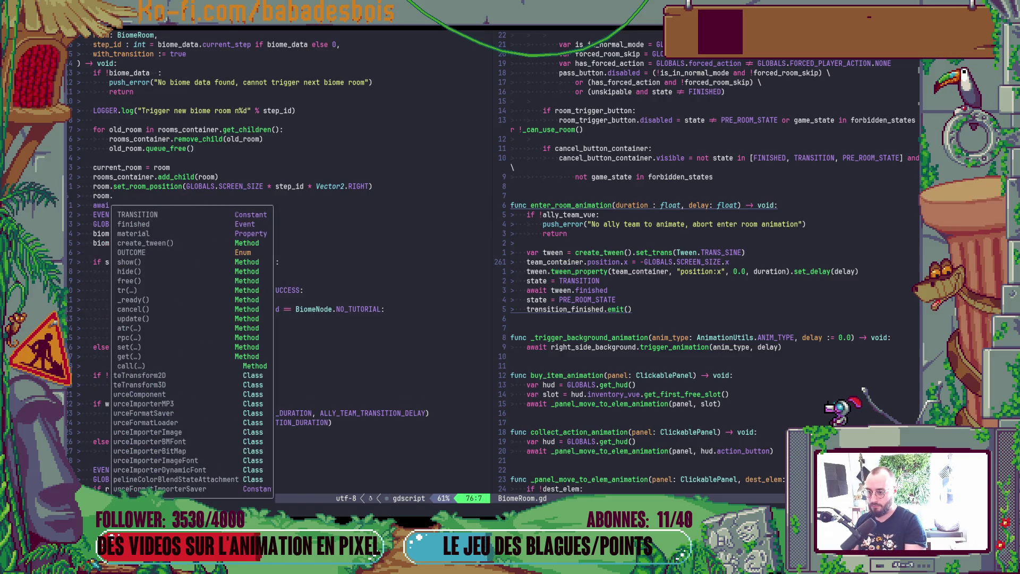
text(t)
text(eam)
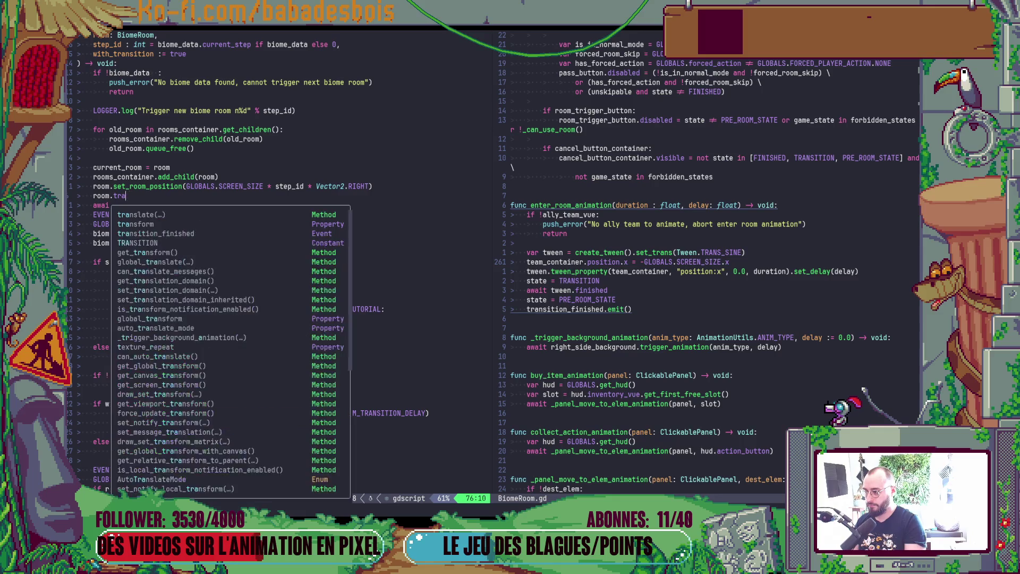
text(_c)
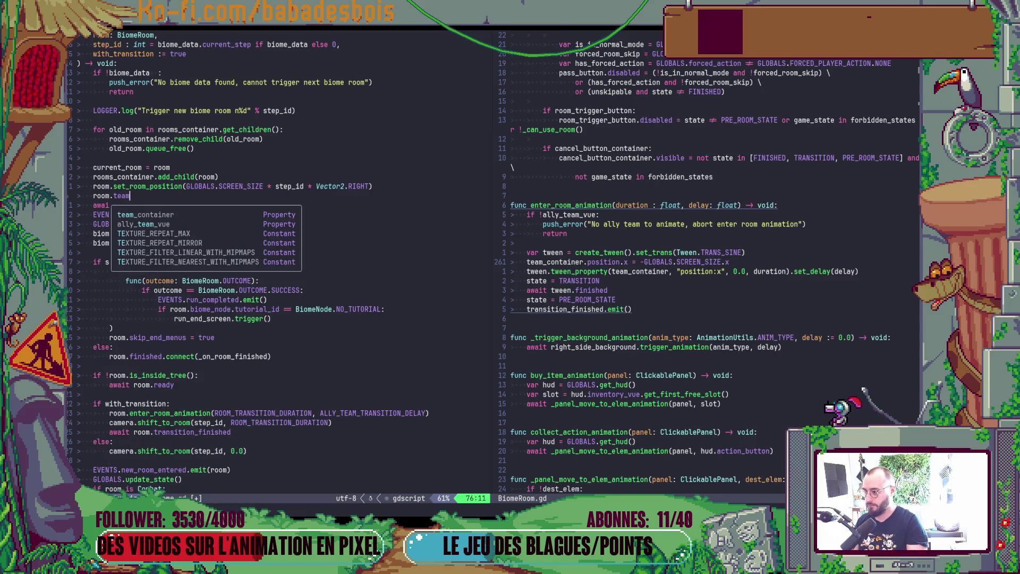
key(Return)
text(=)
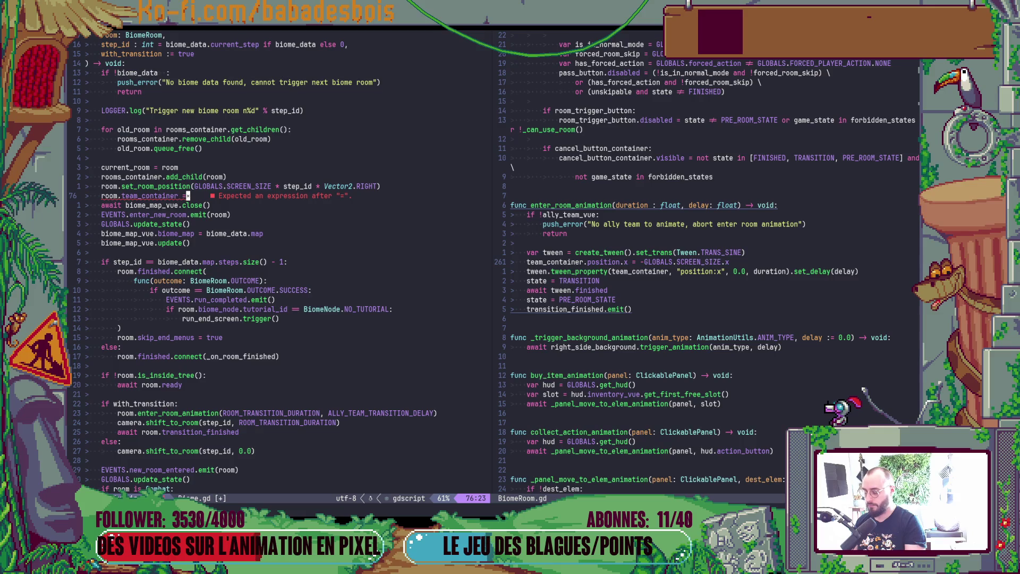
key(Escape)
key(p)
key(k)
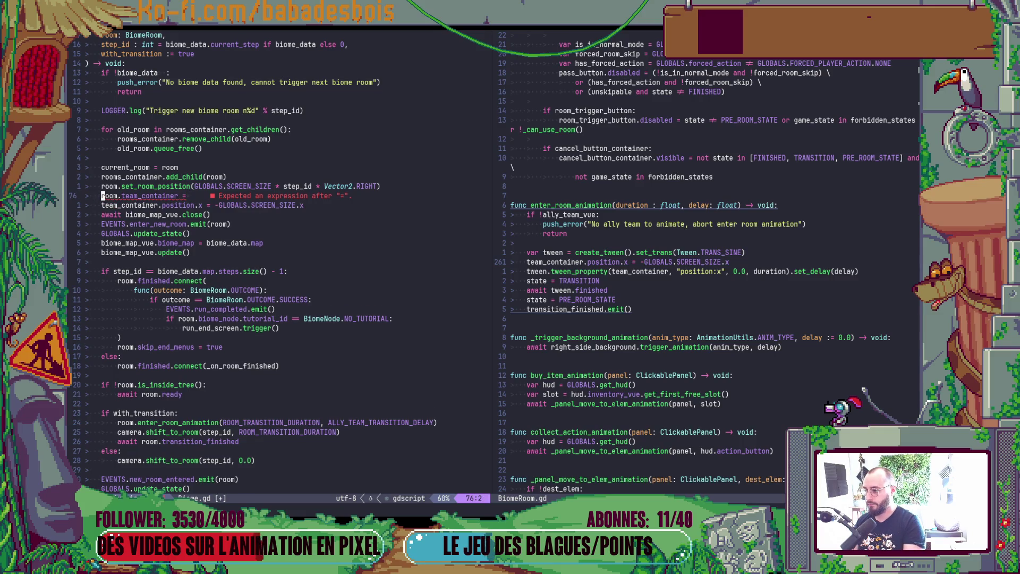
Clean the line up into 'room.team_container.position.x = -GLOBALS.SCREEN_SIZE.x'
key(j)
key(d)
key(w)
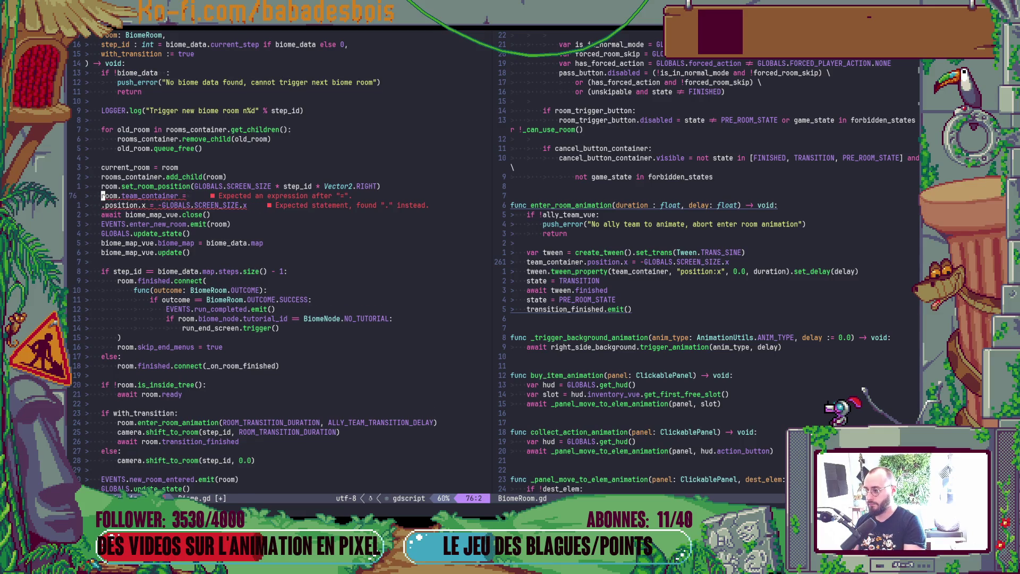
key(k)
key(J)
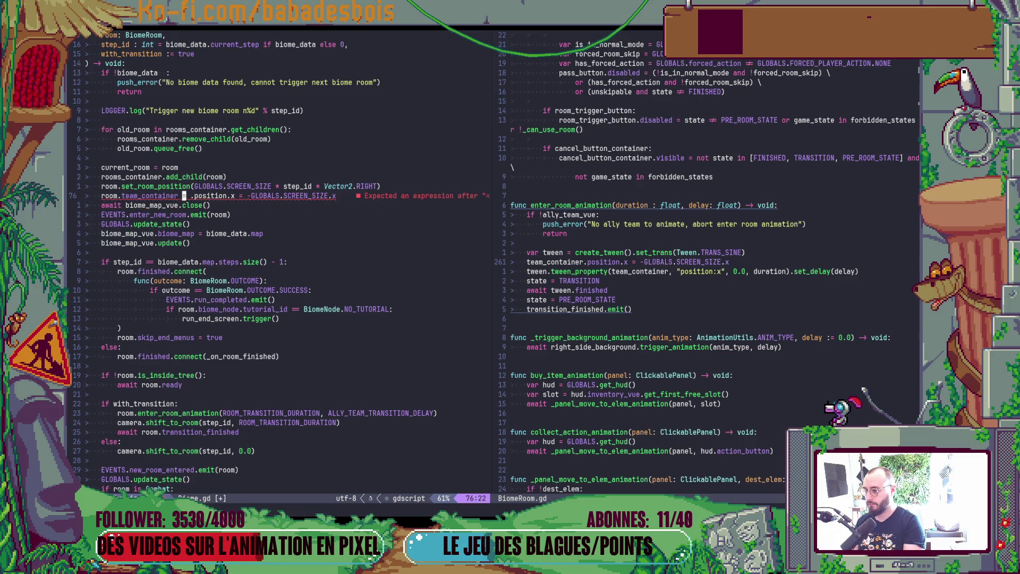
key(b)
key(b)
key(e)
key(l)
key(d)
key(t)
key(period)
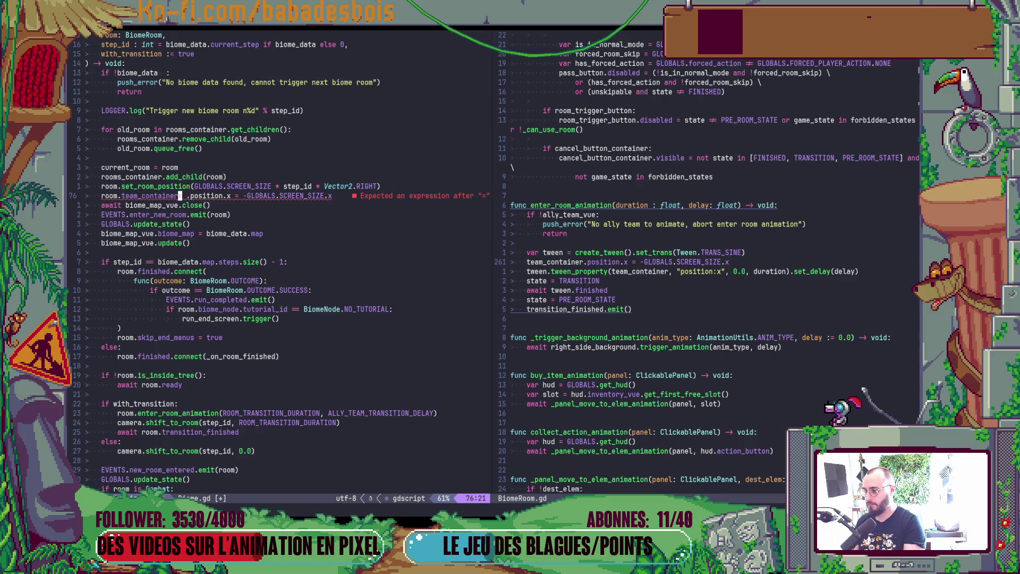
Save BiomeRoom.gd with :w
text(:w)
key(Return)
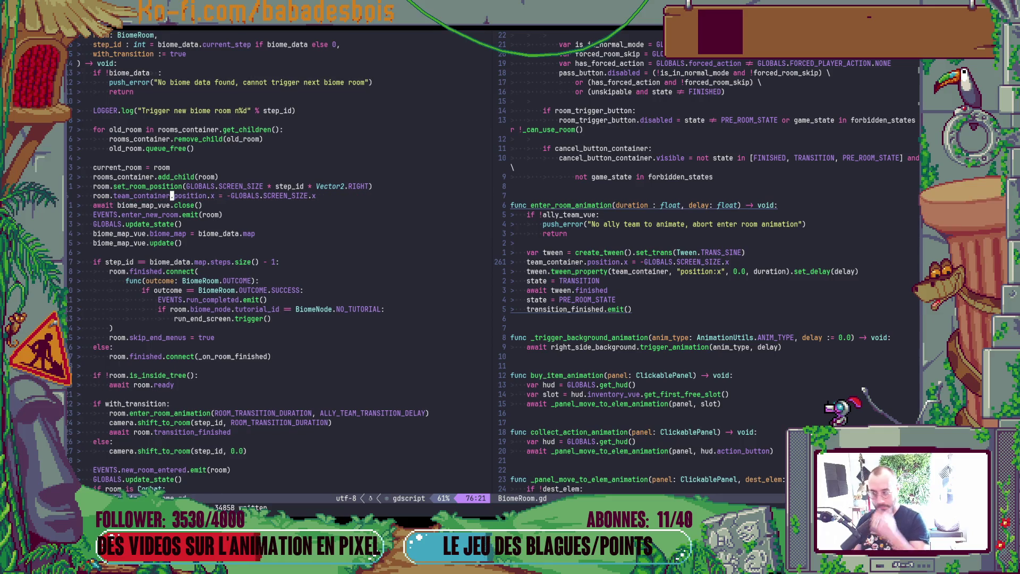
key(alt+Tab)
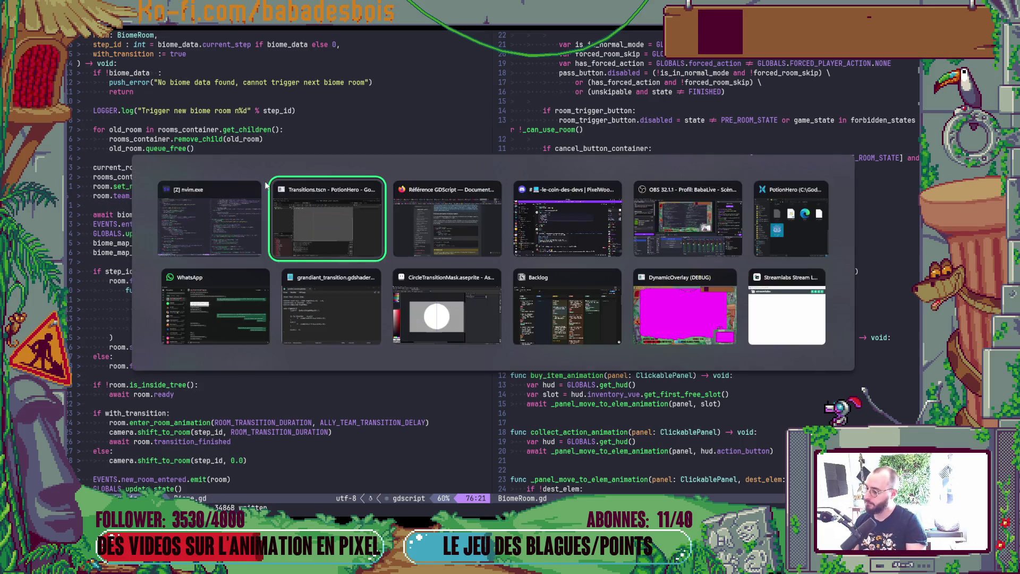
Run the game in debug, confirm the hero, start the tutorial adventure and skip its dialogue
key(F5)
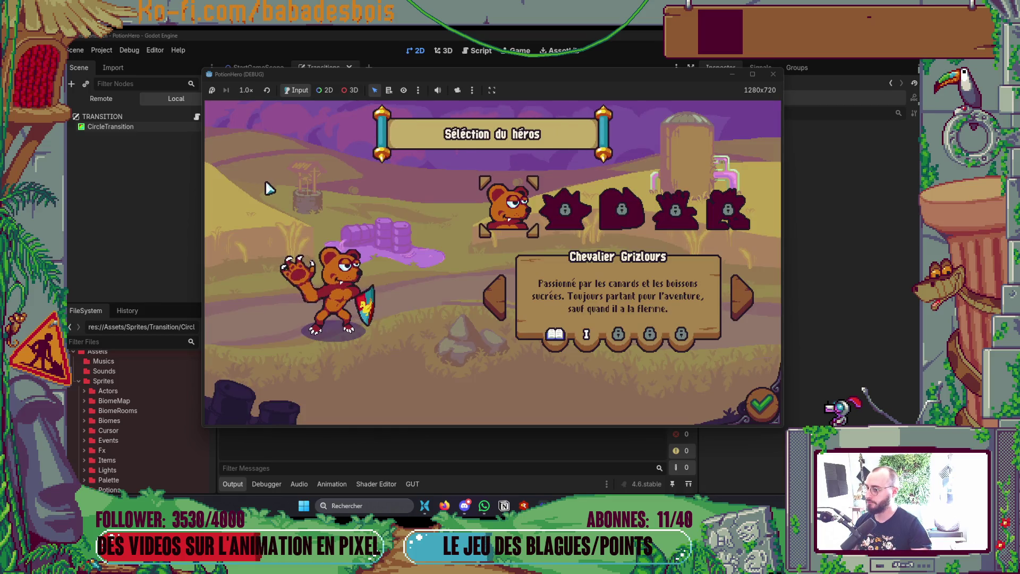
click(764, 408)
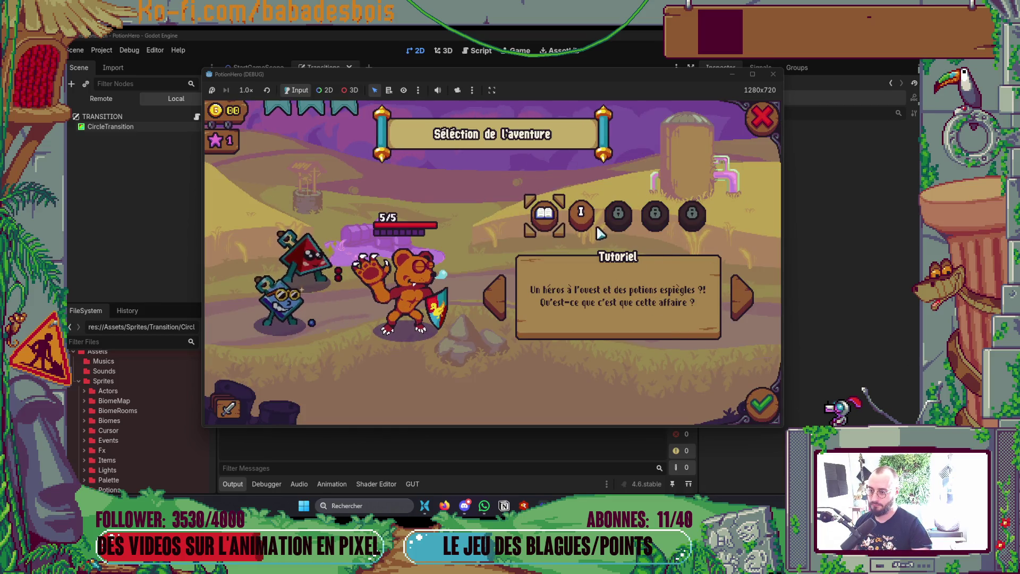
click(763, 406)
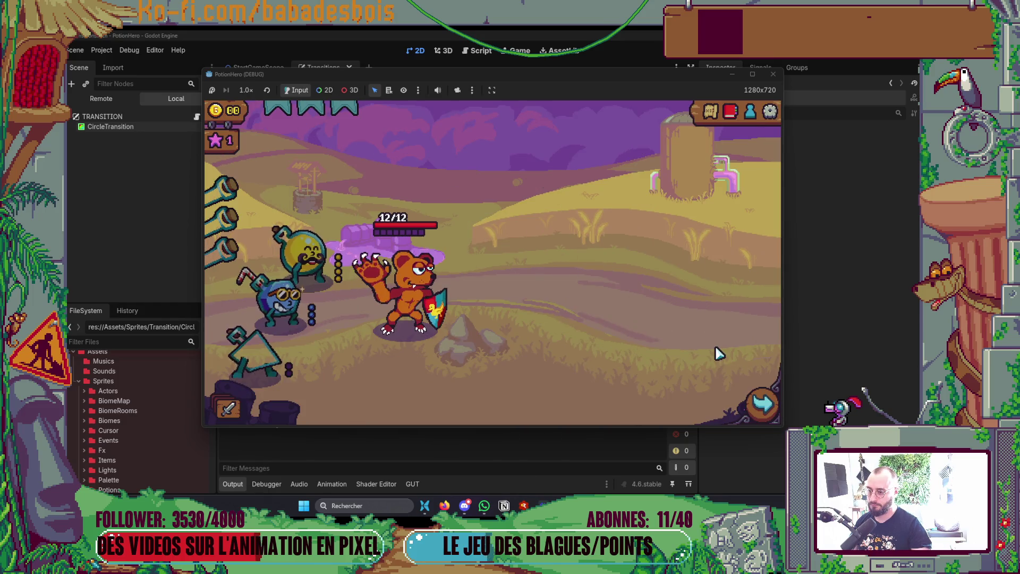
click(562, 303)
click(562, 304)
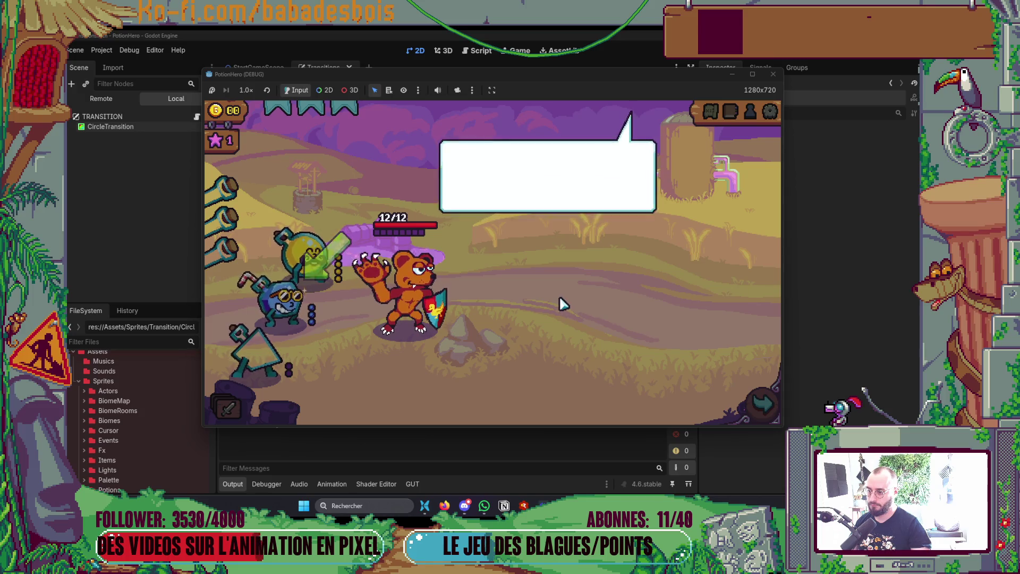
click(562, 304)
Advance to the next room to watch the team's entrance, then close the game
click(760, 405)
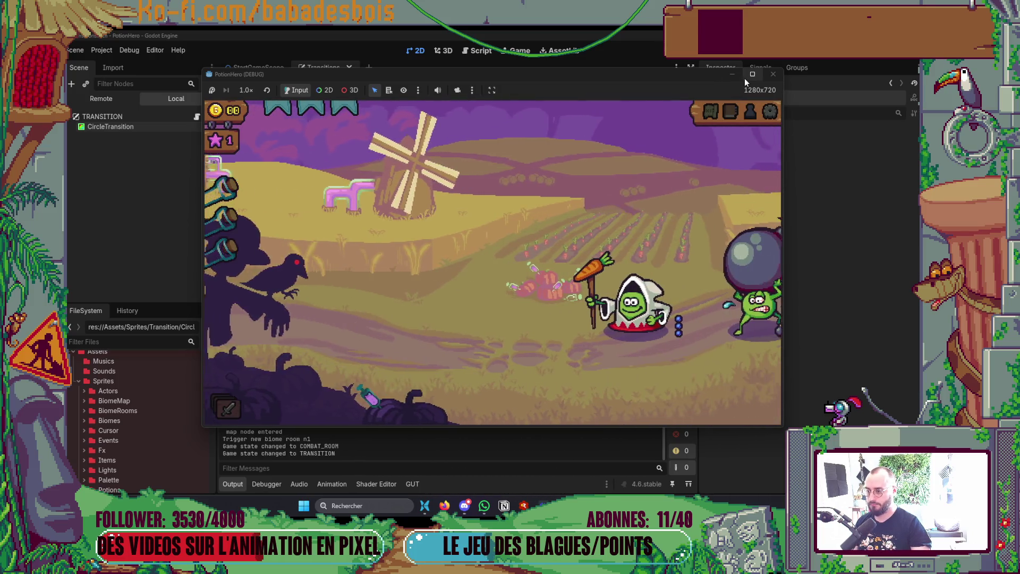
mouse_move(752, 75)
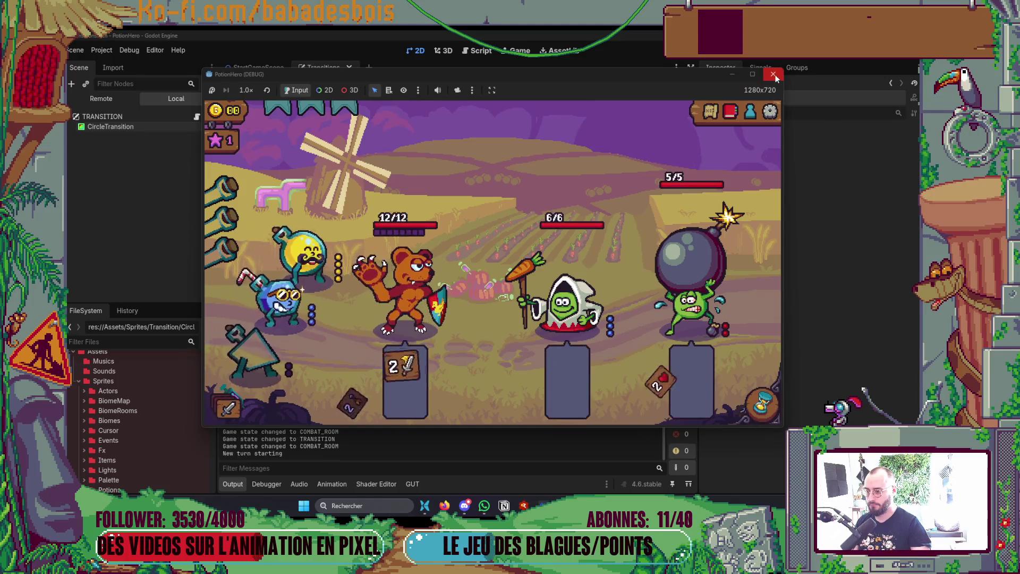
click(773, 75)
key(alt+Tab)
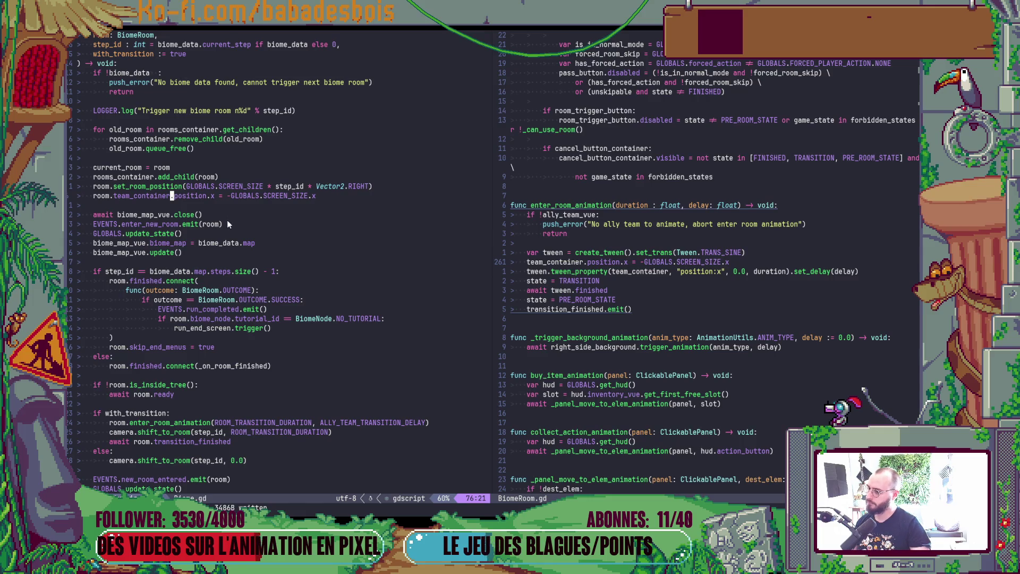
Line-select the room setup lines up to add_child in trigger_room, then cancel the selection
key(k)
key(shift+v)
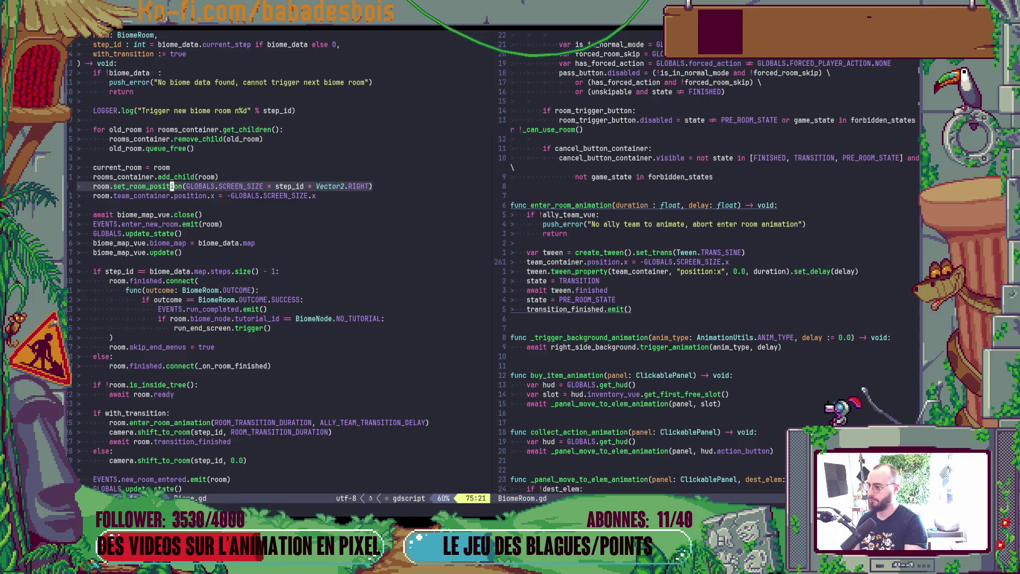
key(j)
key(o)
key(k)
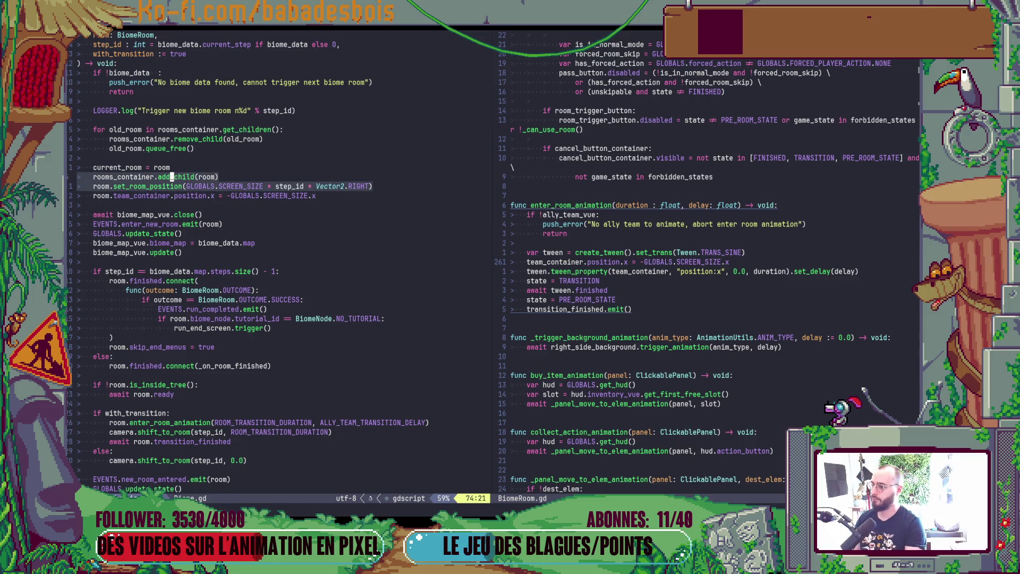
key(o)
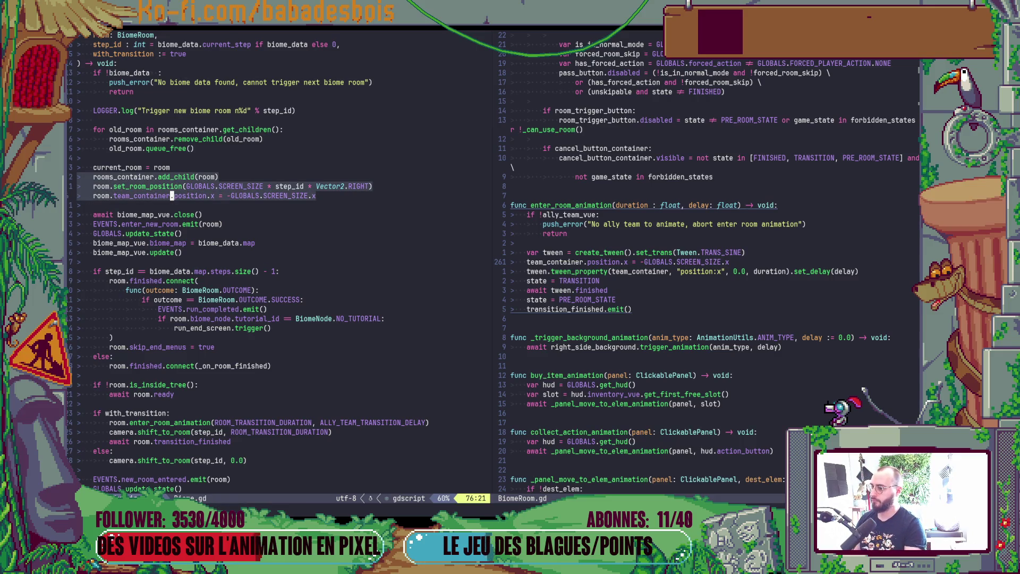
key(Escape)
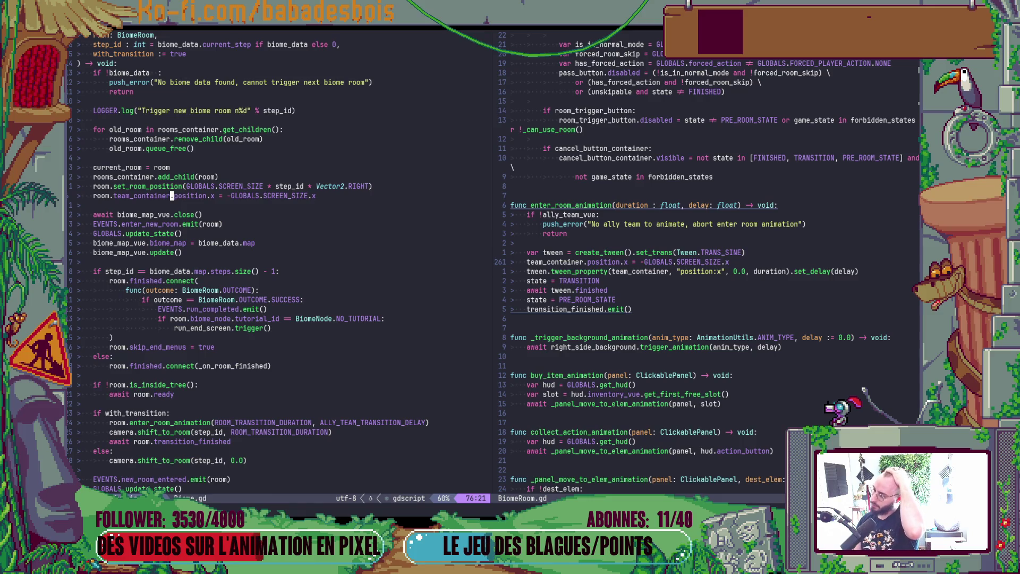
scroll(239, 329, down, 3)
click(166, 337)
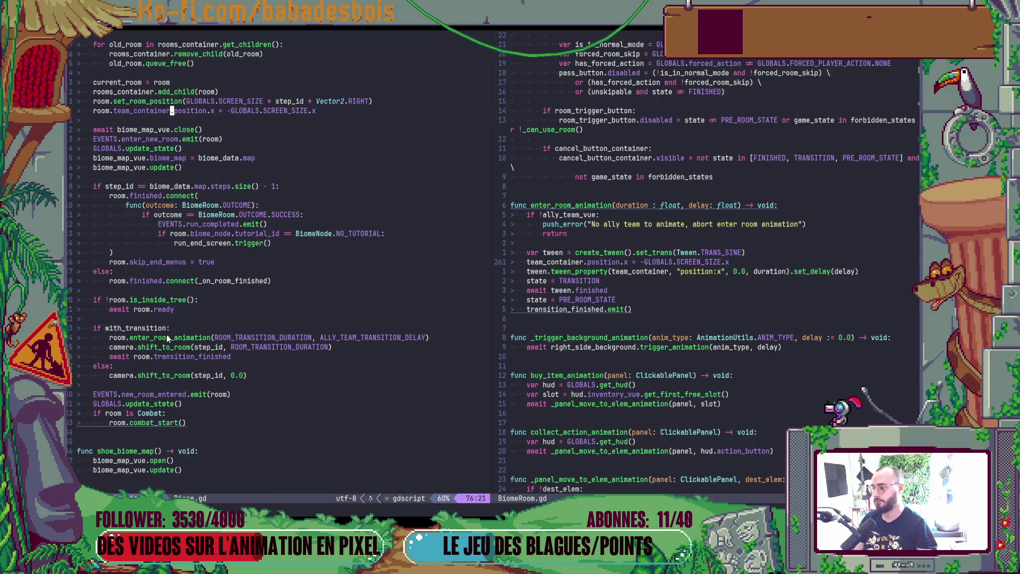
key(g)
key(d)
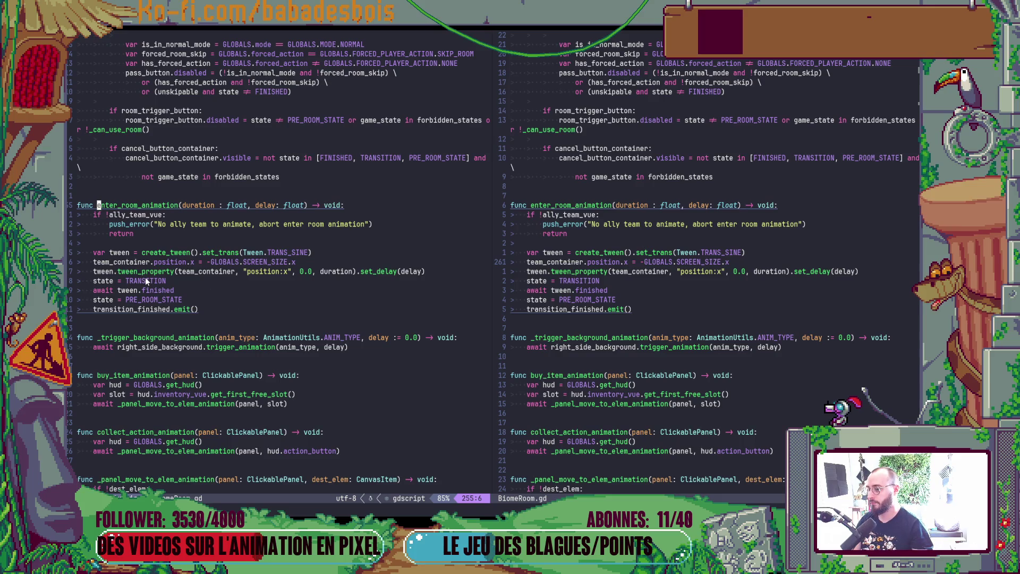
click(148, 262)
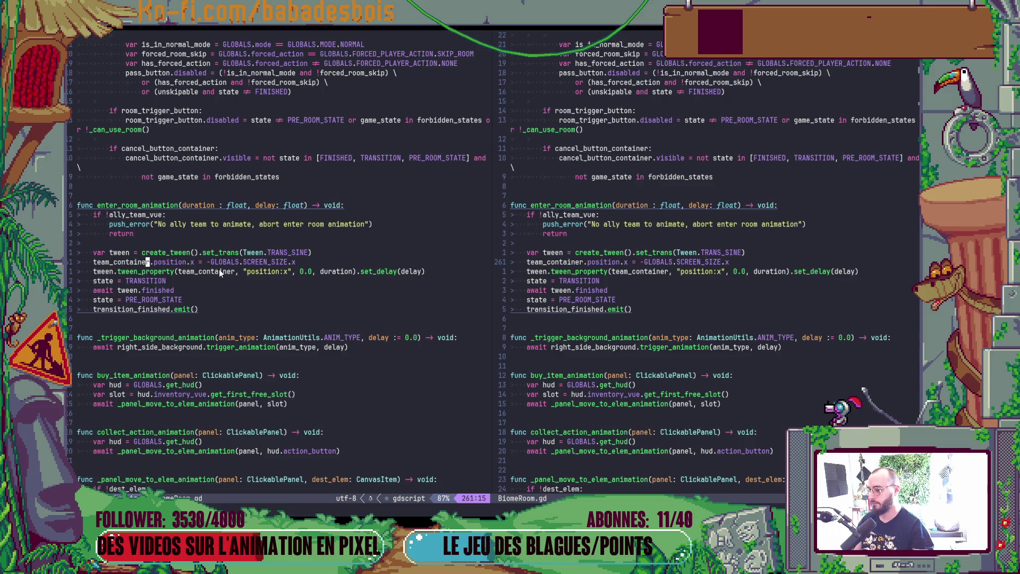
key(ctrl+o)
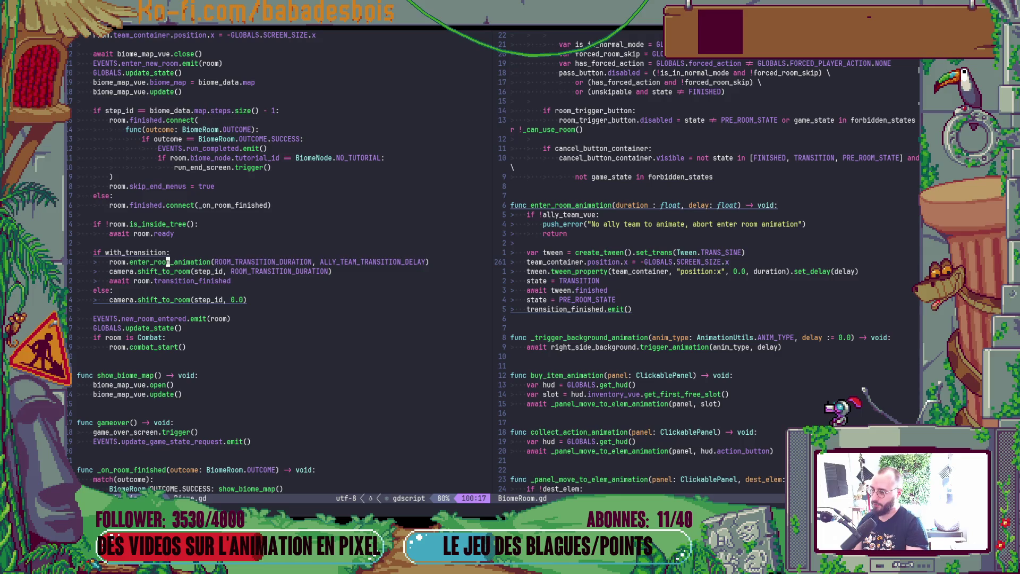
scroll(156, 196, up, 4)
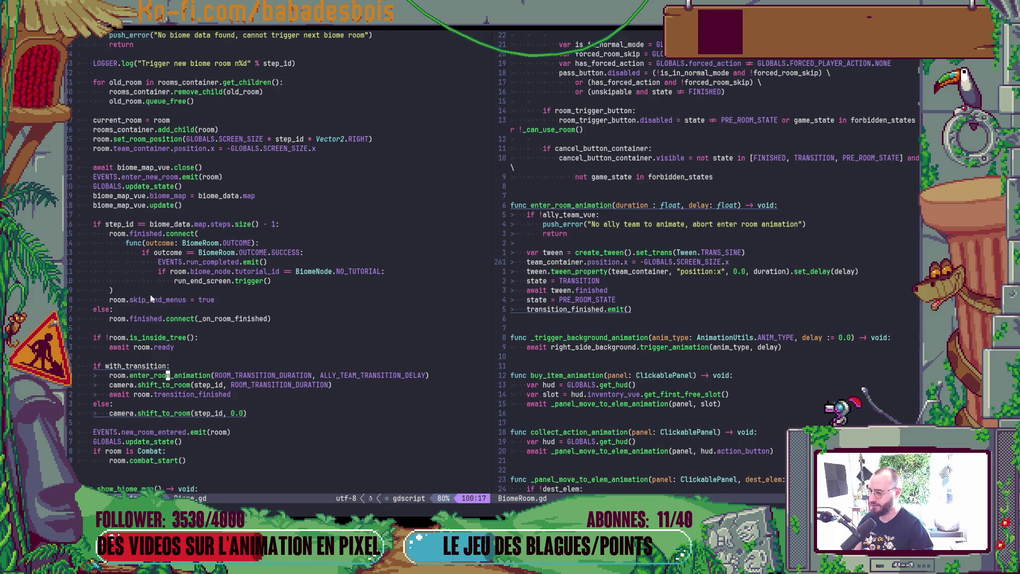
scroll(148, 295, up, 2)
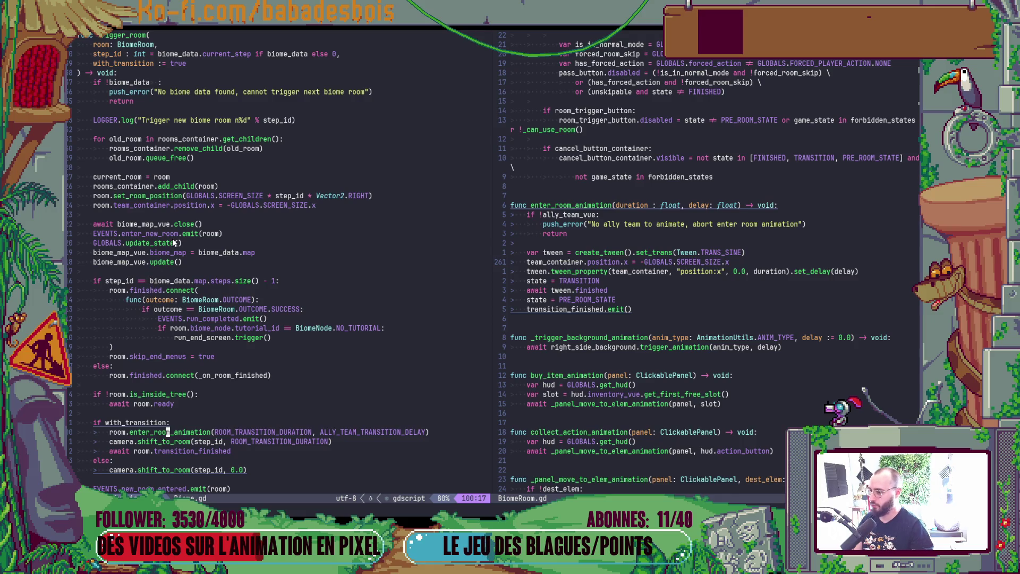
click(222, 226)
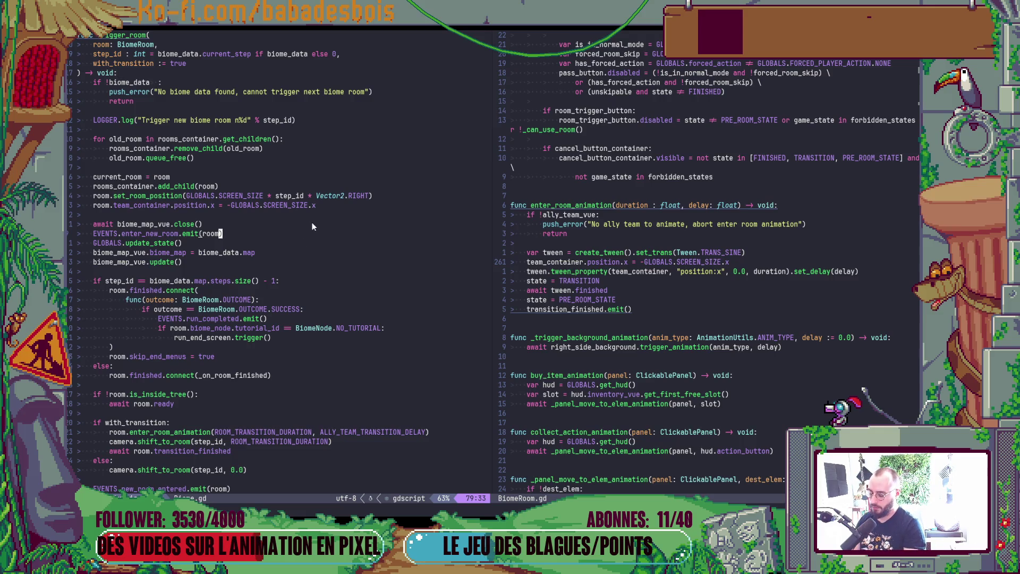
Move the EVENTS.enter_new_room.emit(room) line above the biome map close and save
key(alt+k)
key(alt+k)
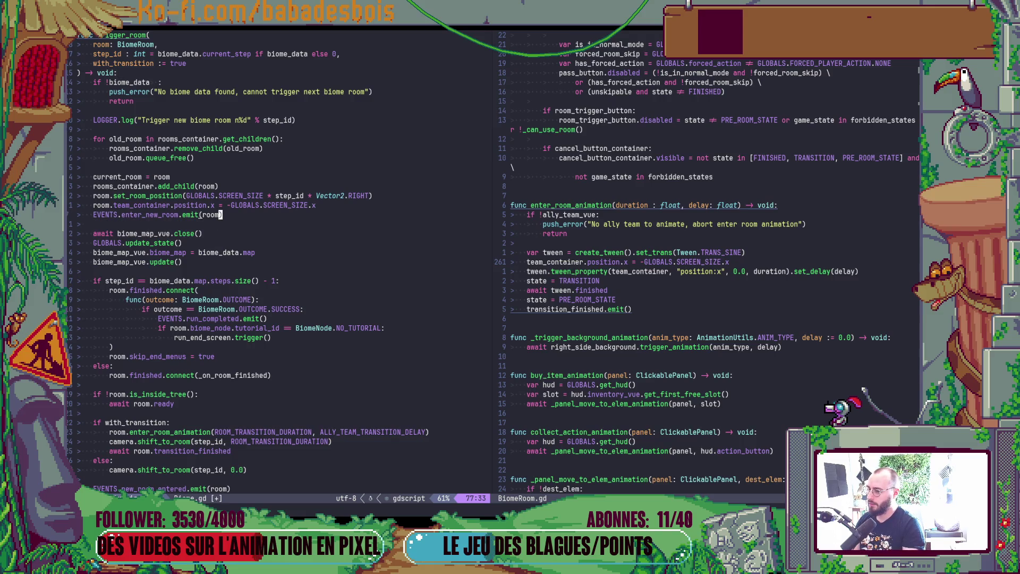
key(j)
key(j)
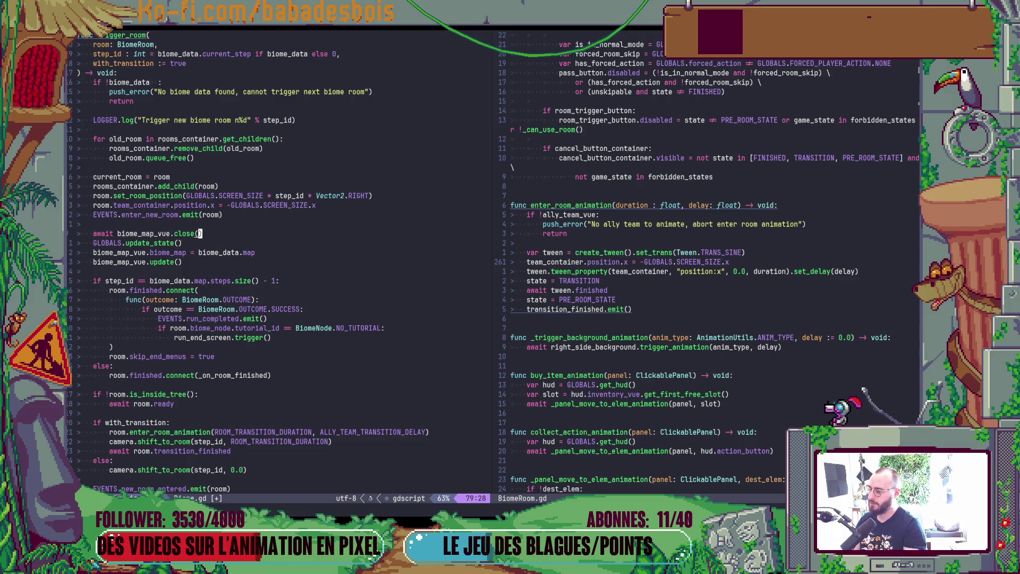
text(:w)
key(Return)
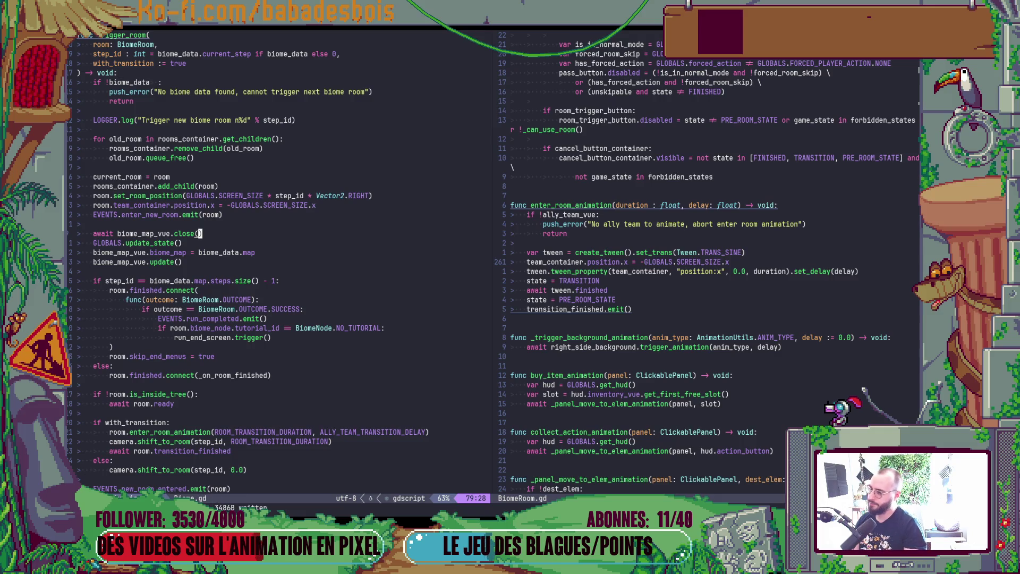
key(O)
Move GLOBALS.update_state() under the emit, save, and launch the game with F5
key(Escape)
key(j)
key(j)
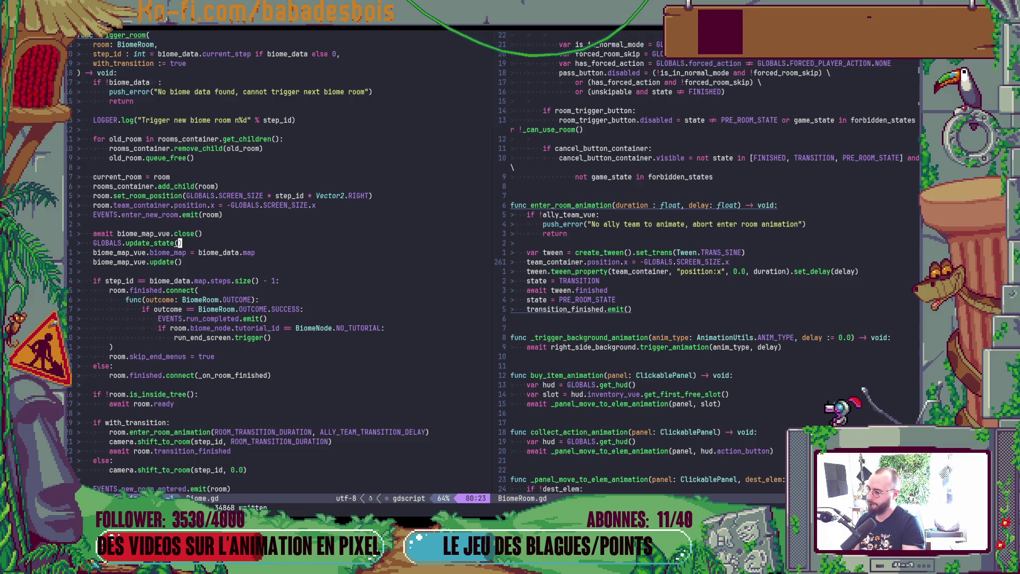
key(alt+k)
key(alt+k)
text(:w)
key(Return)
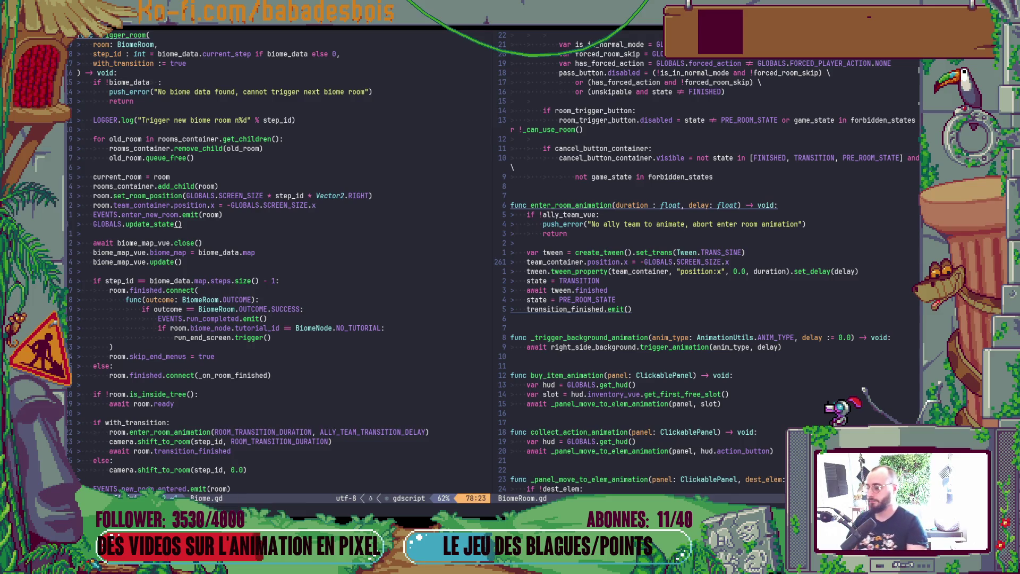
key(alt+Tab)
key(F5)
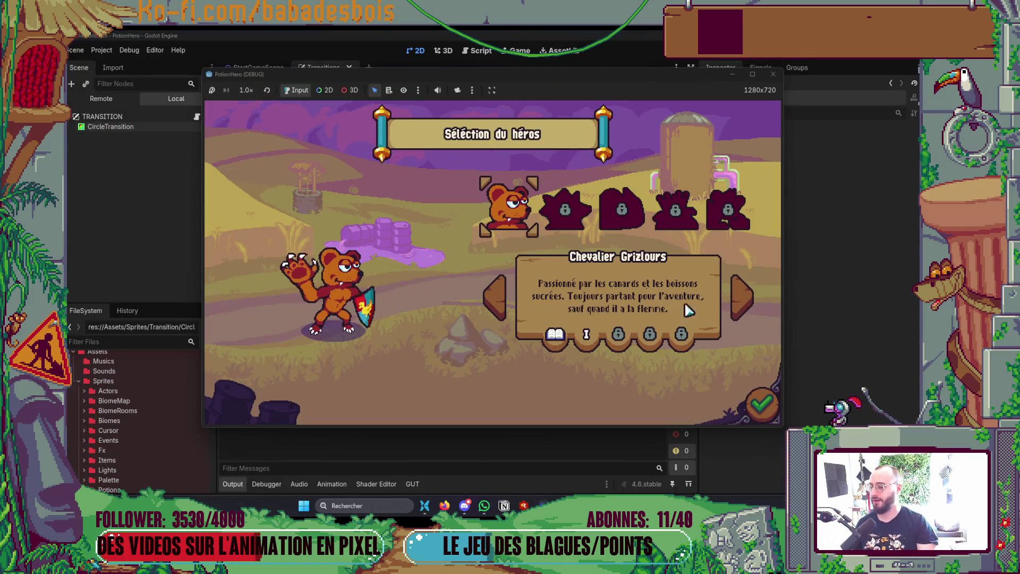
Confirm the hero, start the Réveil de l'ours adventure and close the tutorial dialogue
key(Return)
click(582, 217)
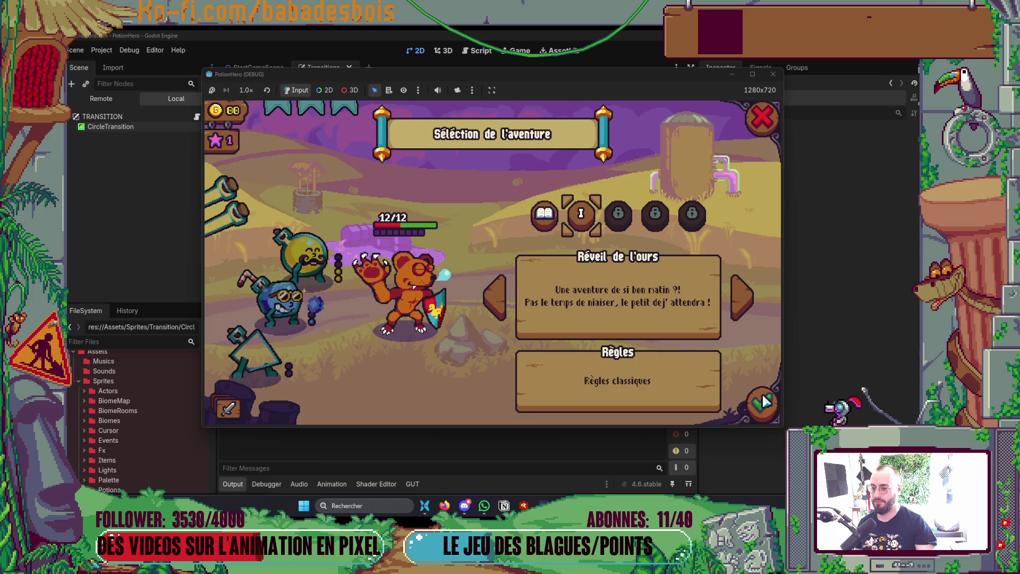
key(Return)
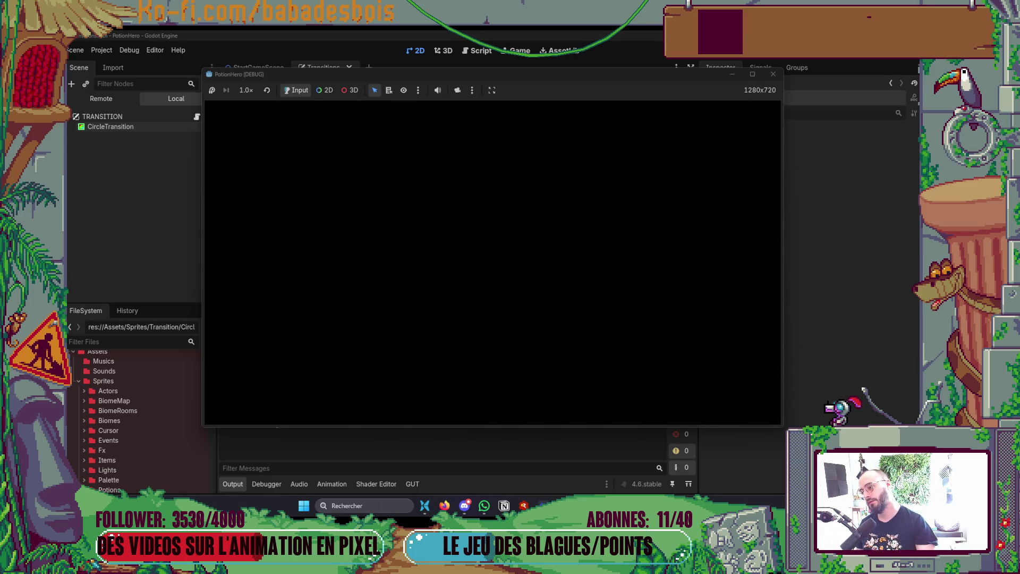
click(632, 345)
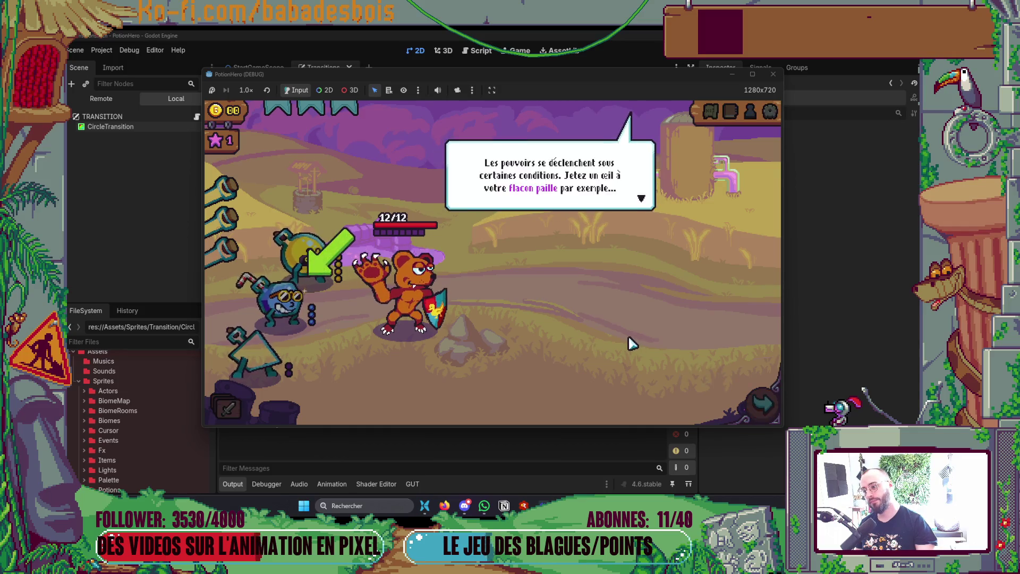
click(630, 344)
click(629, 344)
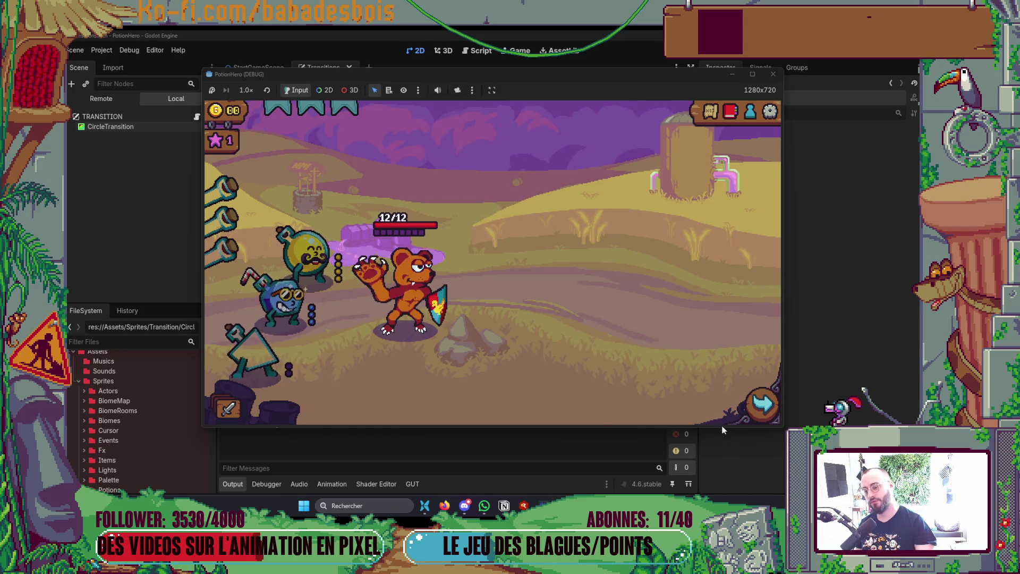
Enter the next room from the biome map to watch the transition, then close the game
key(Escape)
click(318, 293)
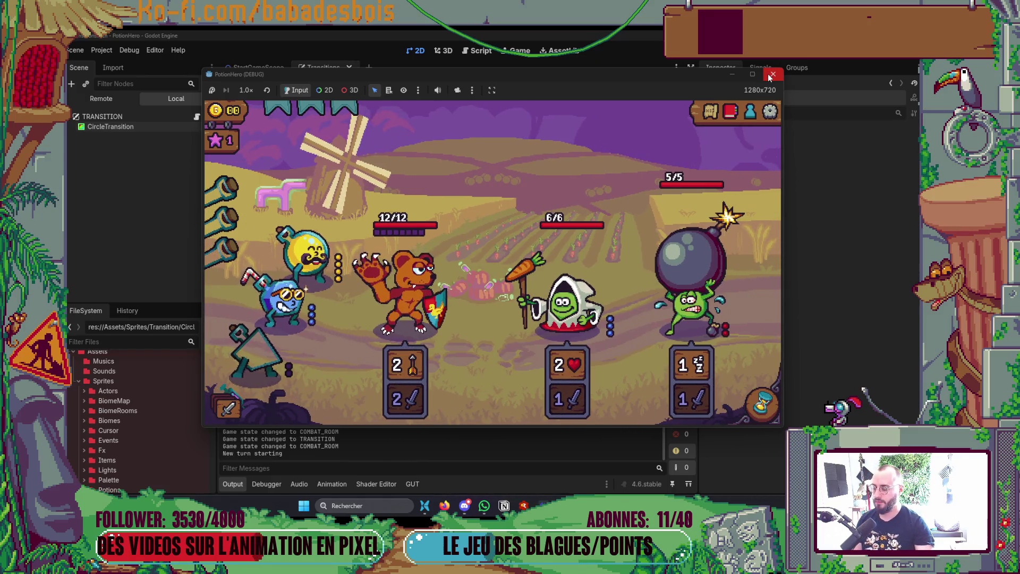
click(771, 75)
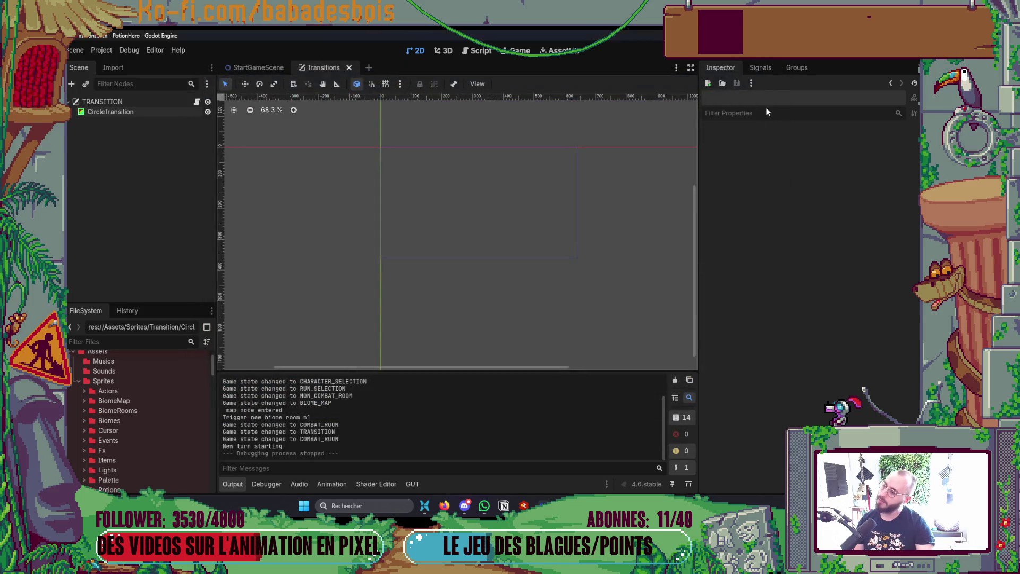
Switch from Godot back to the Neovim code window
key(alt+Tab)
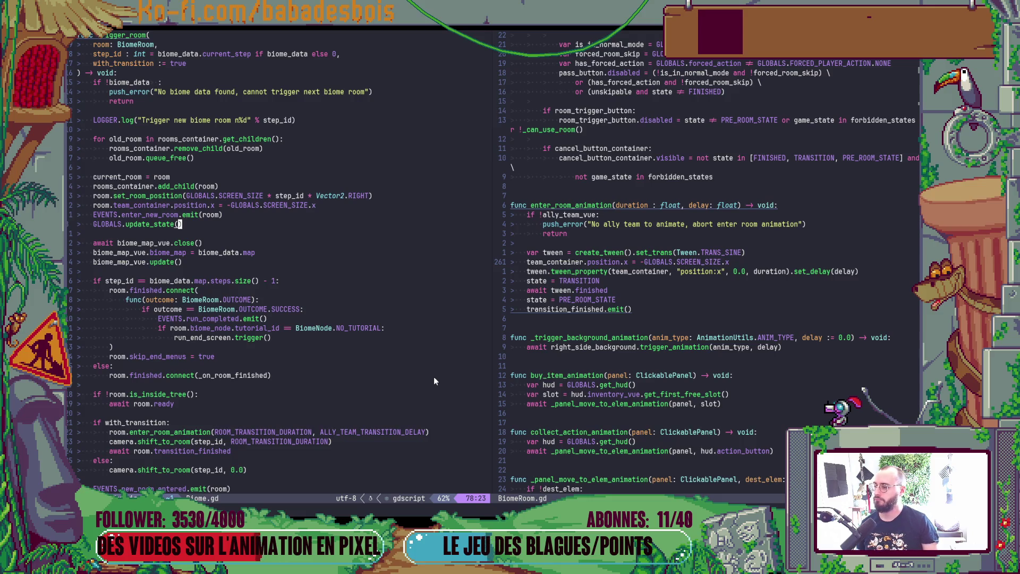
Cut the team_container offset line out of trigger_room, keeping the enter_new_room emit
key(k)
key(d)
key(k)
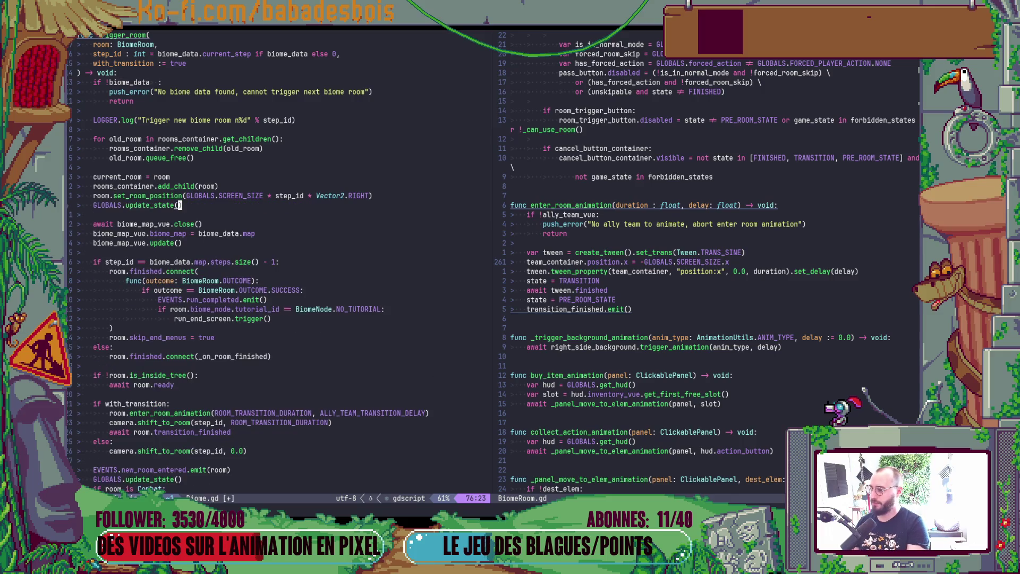
key(u)
key(k)
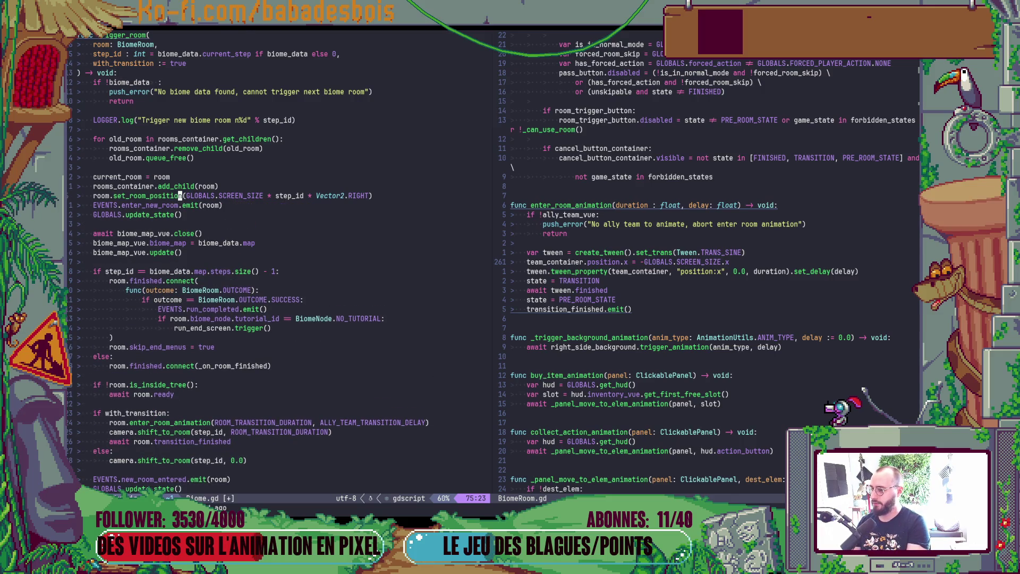
Paste the team container reset above update() in set_room_position and save BiomeRoom.gd
key(g)
key(d)
key(j)
key(j)
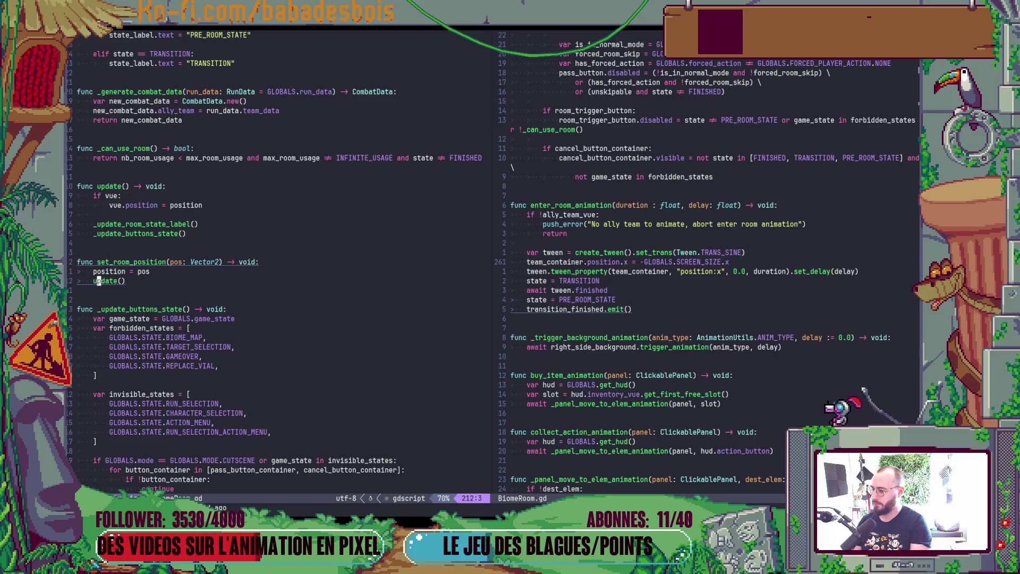
key(P)
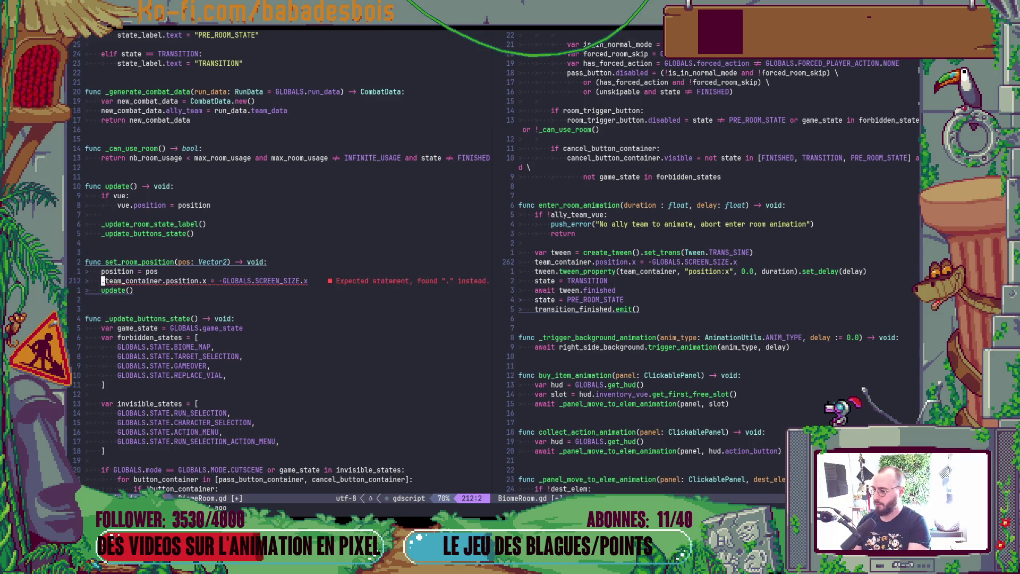
text(:w)
key(Return)
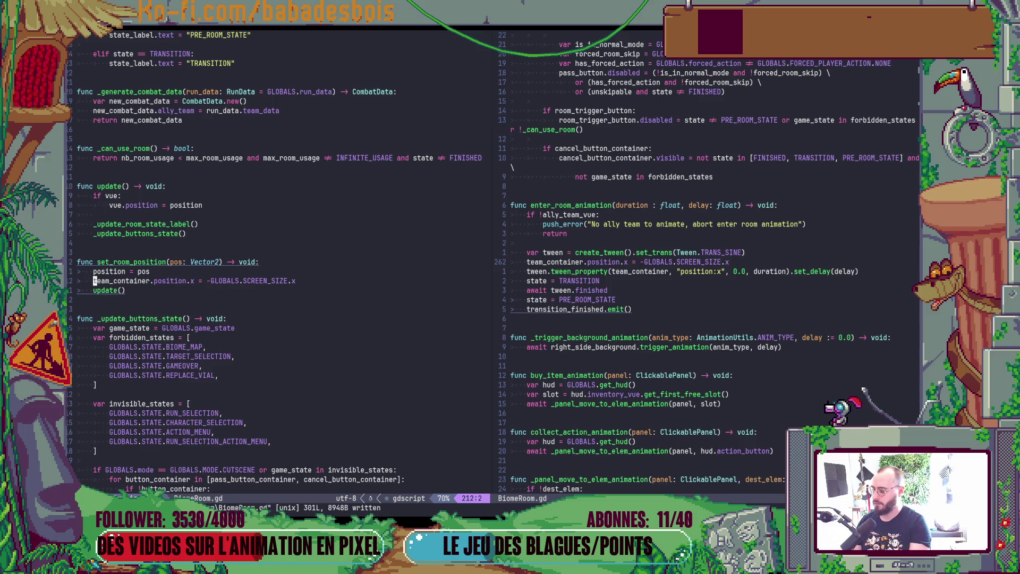
Jump back to trigger_room in Biome.gd and look it over
key(ctrl+o)
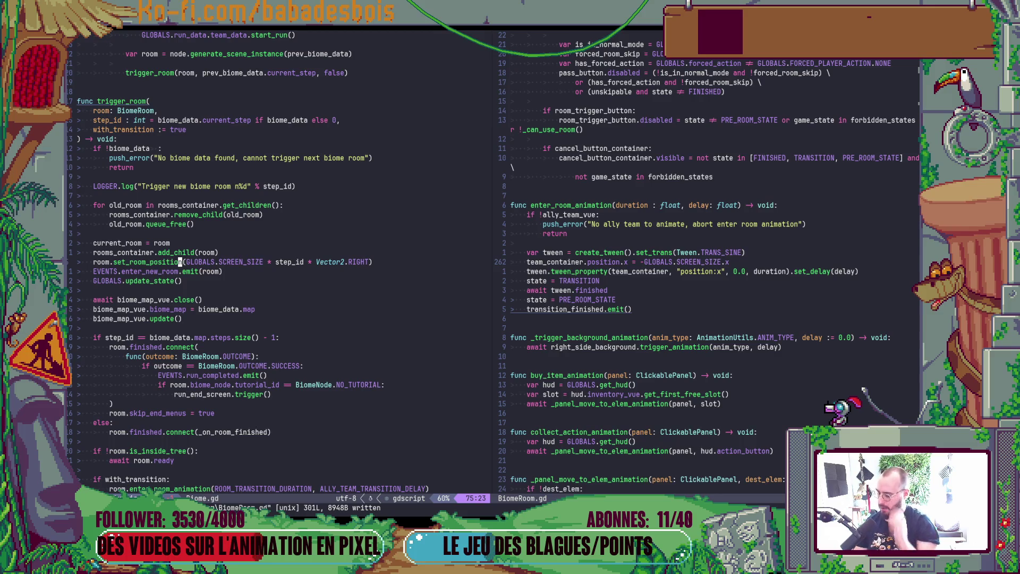
scroll(257, 486, down, 3)
scroll(274, 306, up, 3)
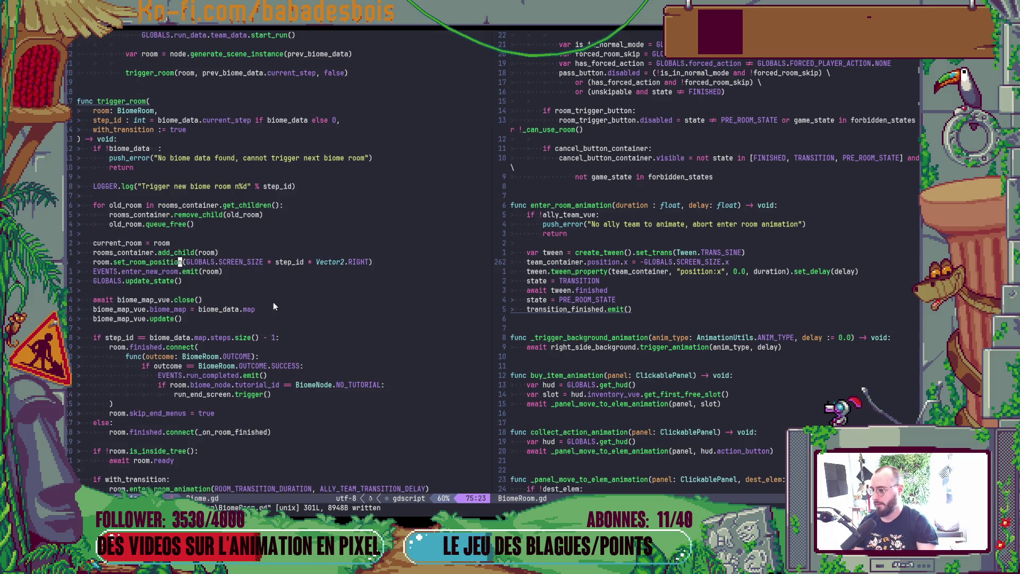
scroll(250, 212, up, 2)
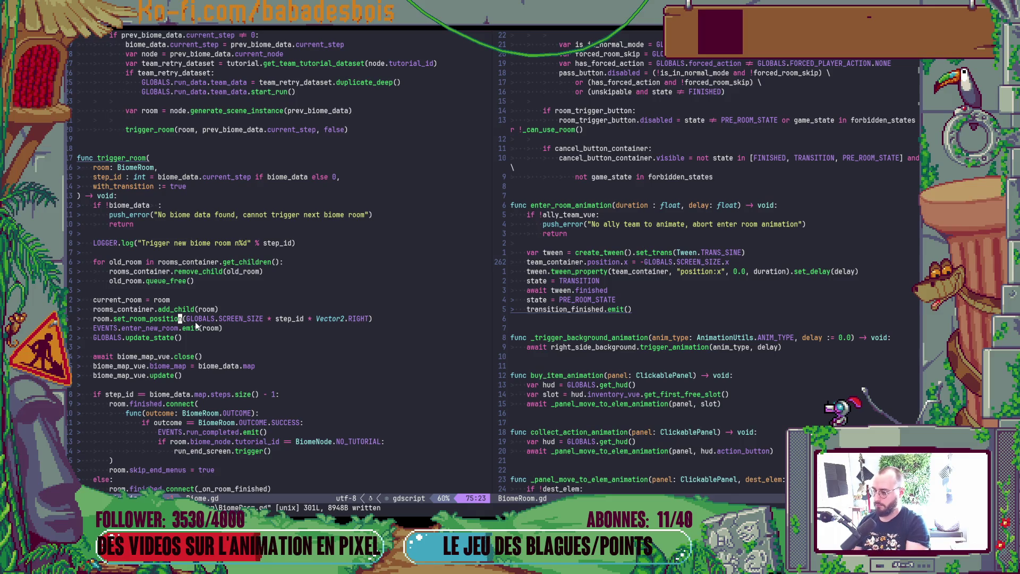
key(alt+Tab)
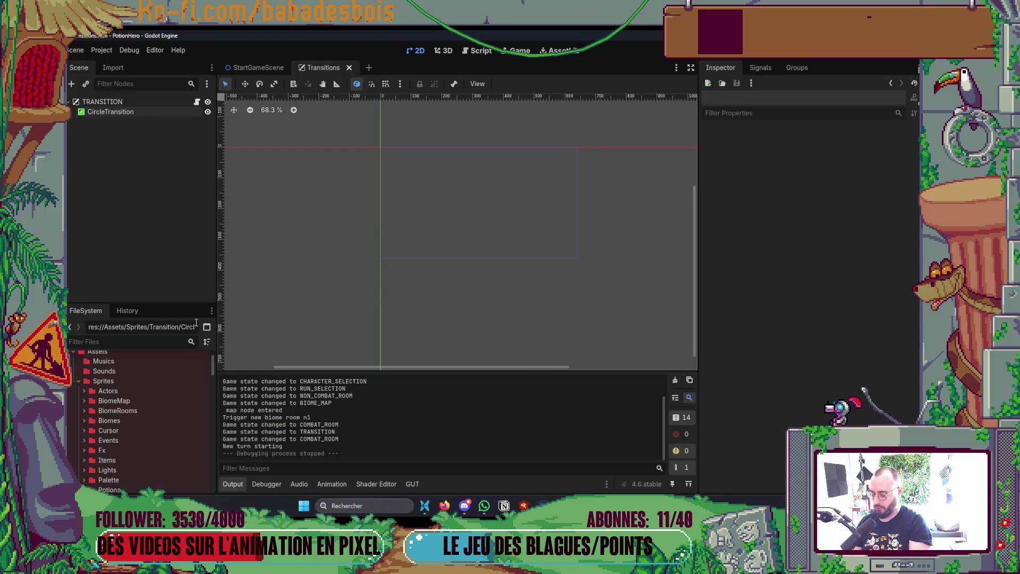
Quick-open the Biome scene and inspect its root node's properties
key(ctrl+shift+o)
text(Biome)
key(Return)
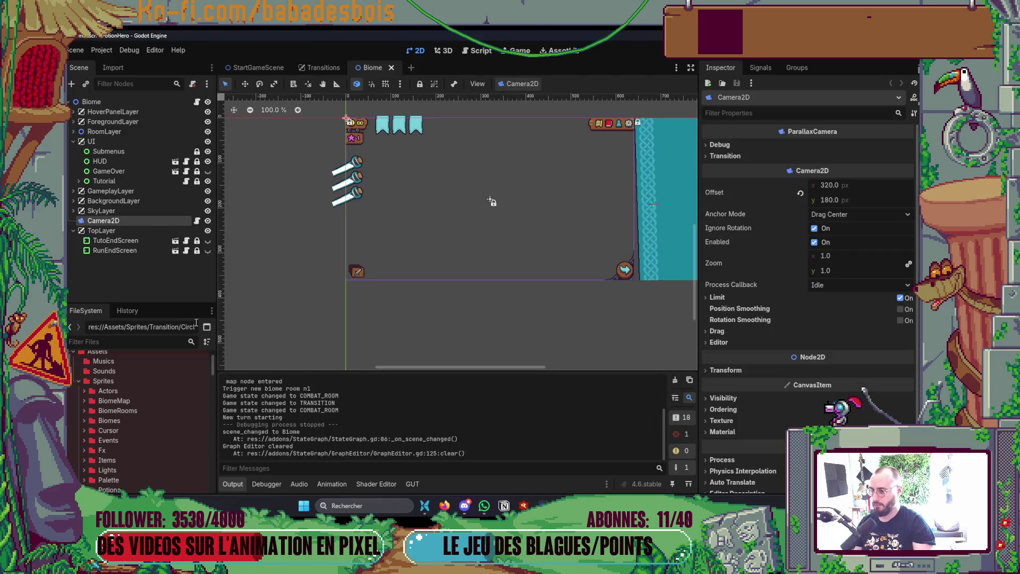
scroll(351, 303, down, 2)
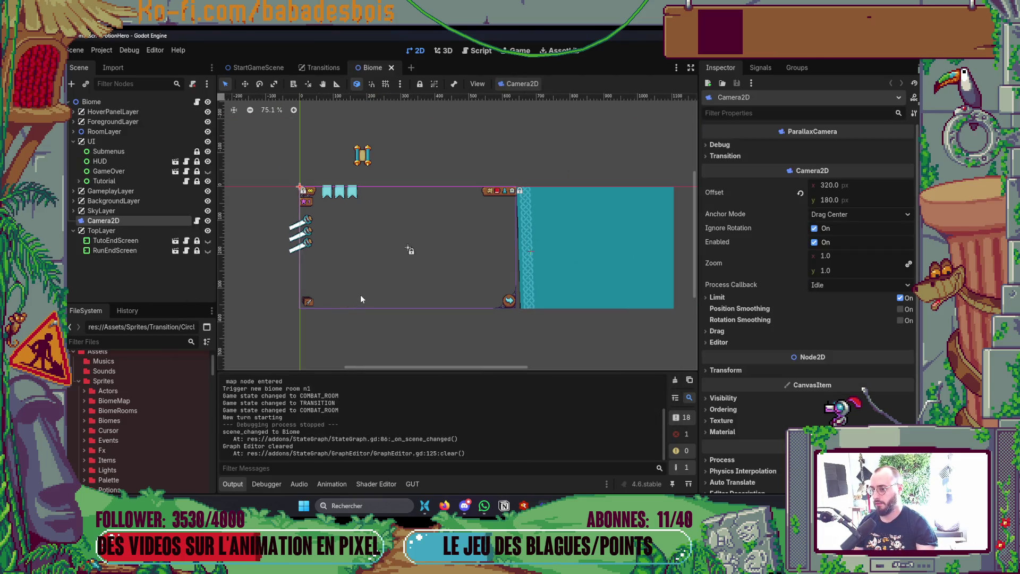
click(361, 296)
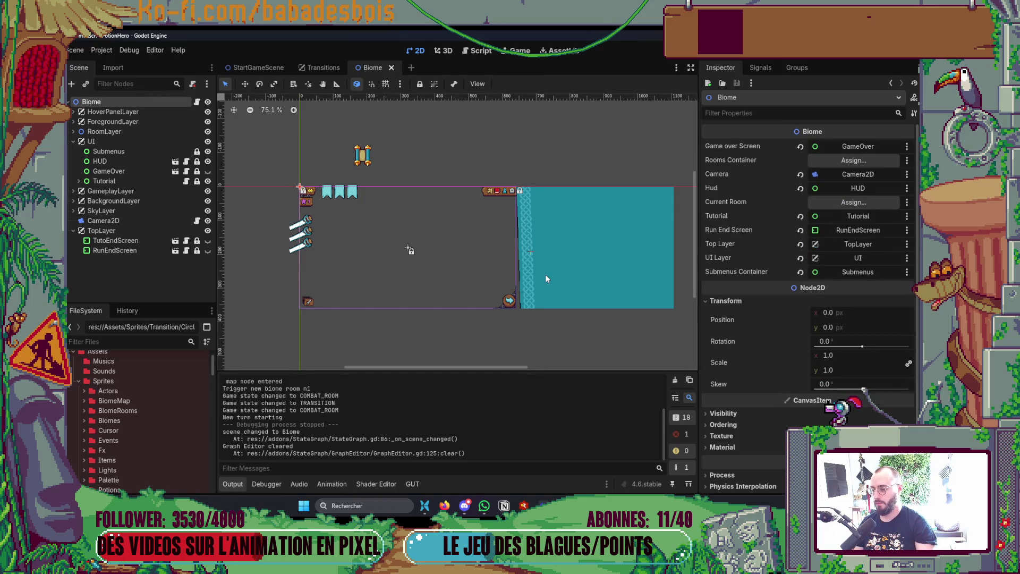
scroll(545, 276, down, 2)
Quick-open the BiomeRoom scene
key(ctrl+shift+o)
text(Biome)
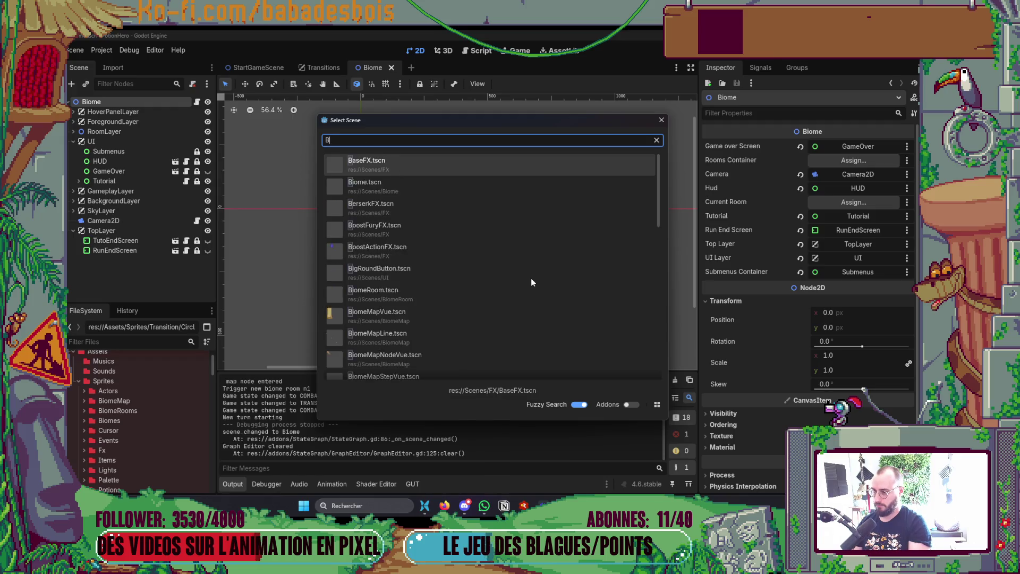
text(Roo)
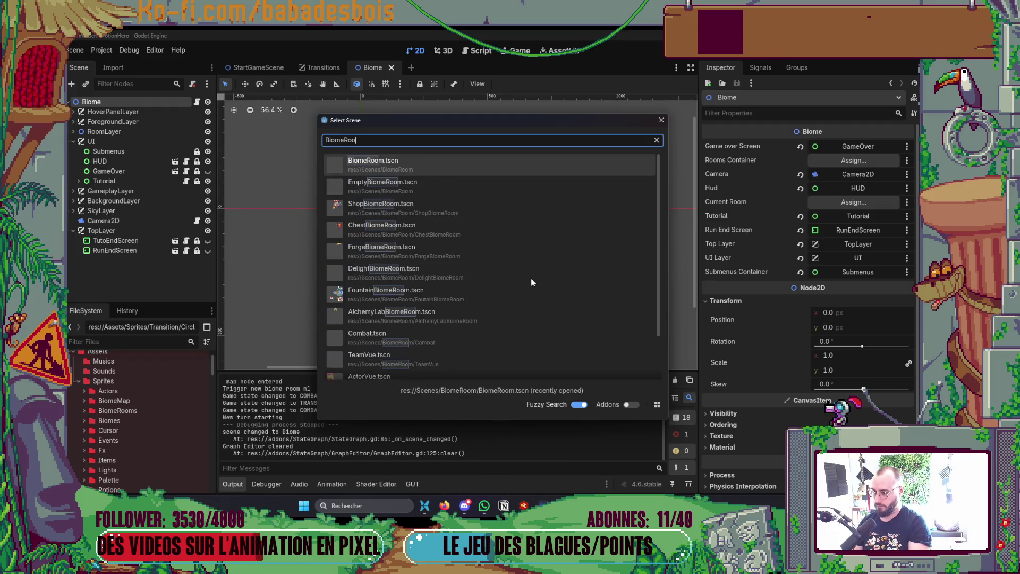
key(Return)
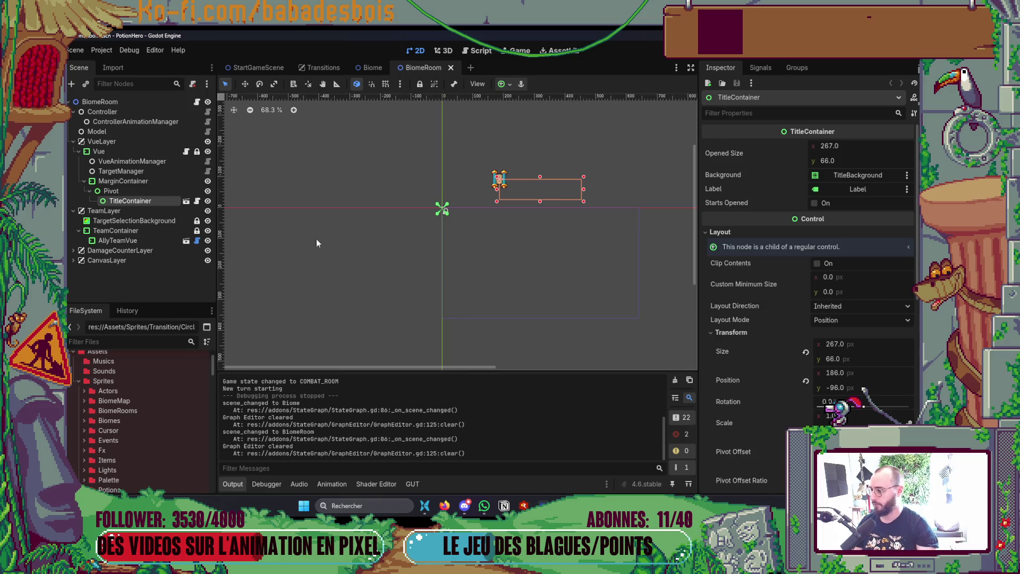
Select TeamContainer, try a -375 width under Transform, then undo it
click(136, 232)
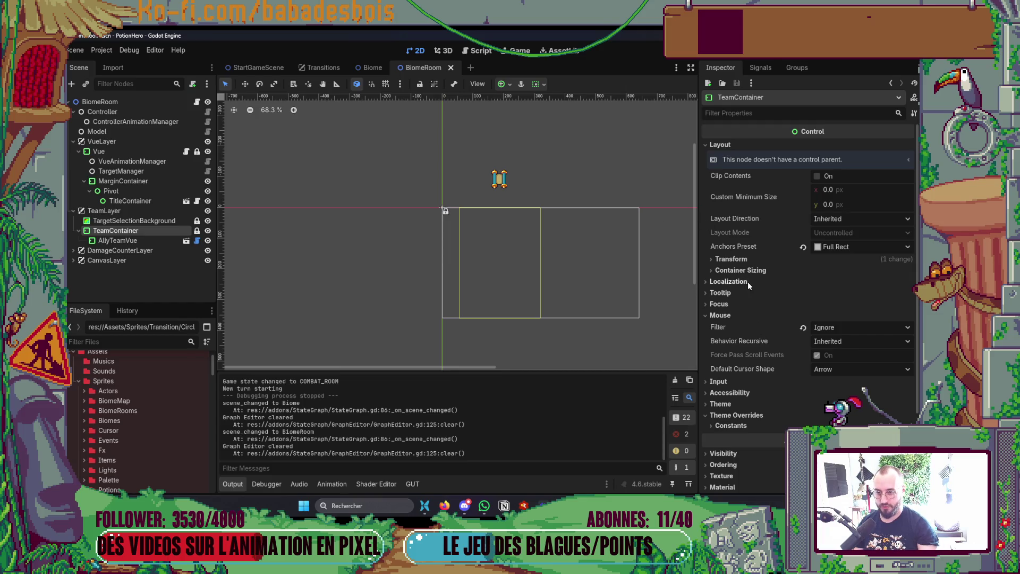
click(736, 259)
click(844, 272)
key(Home)
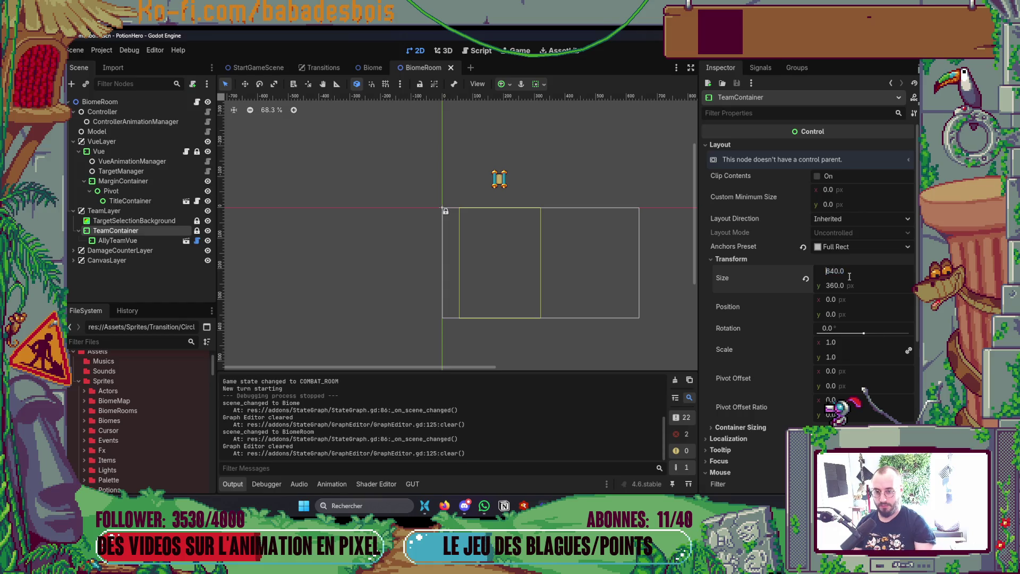
text(-)
text(375)
key(Return)
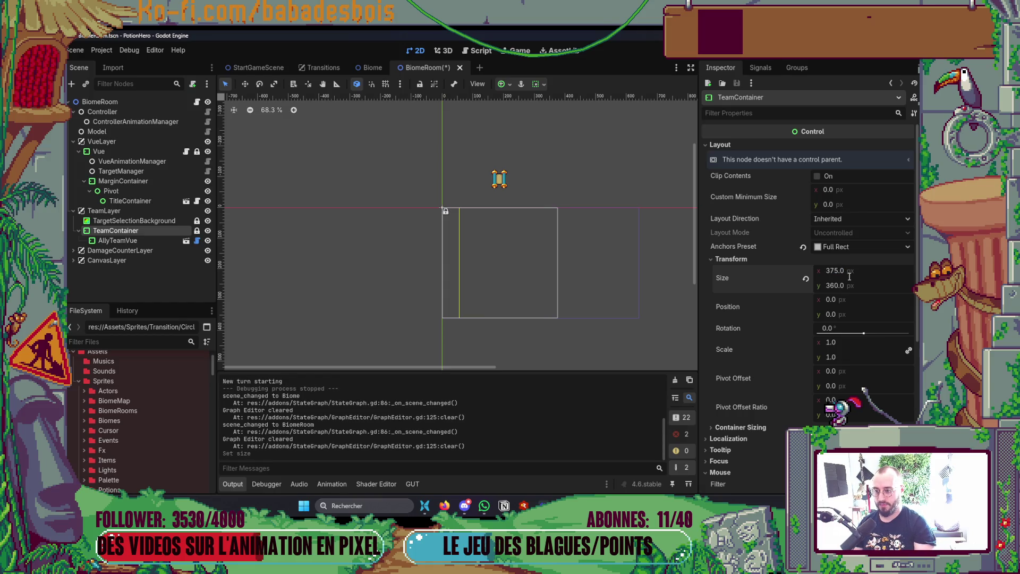
key(ctrl+z)
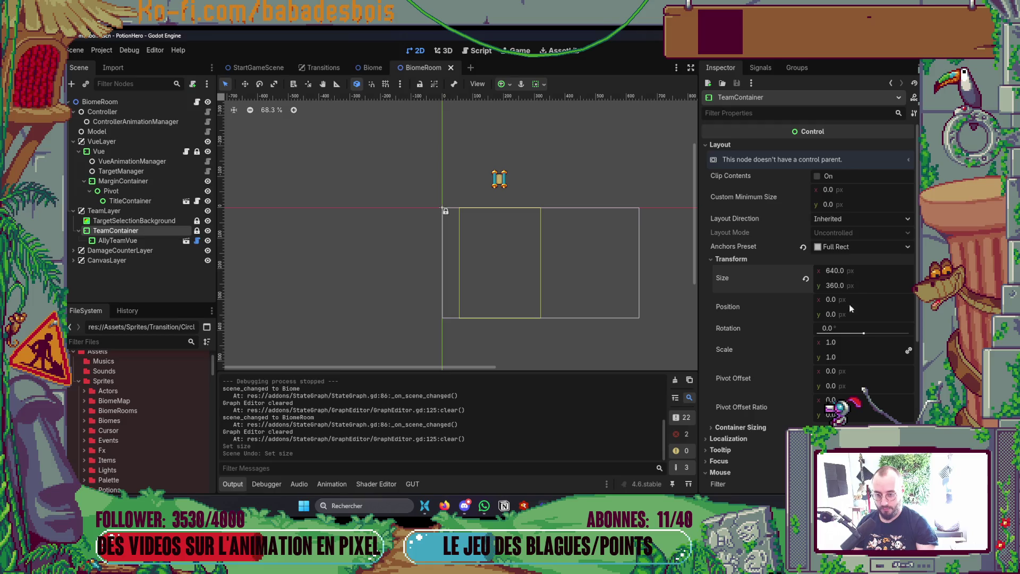
Try a -640 Position x on TeamContainer, undo back to the origin, and save the scene
text(-640.0)
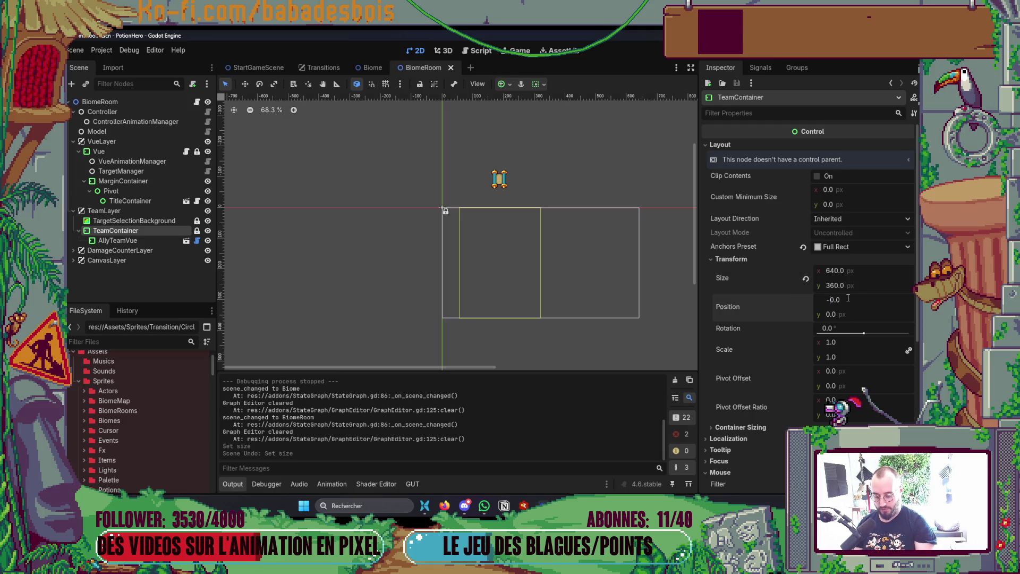
key(Return)
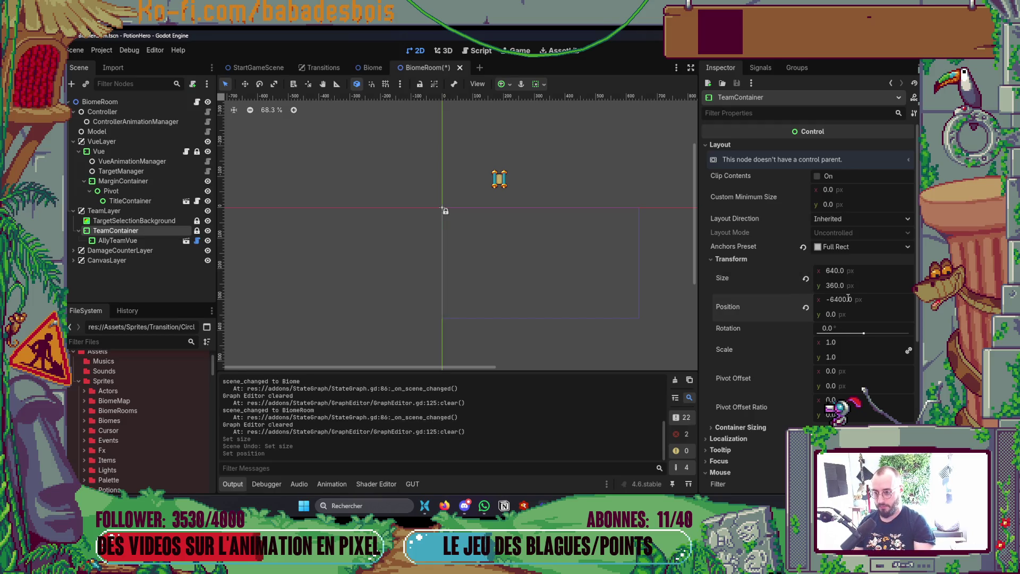
click(849, 298)
click(848, 300)
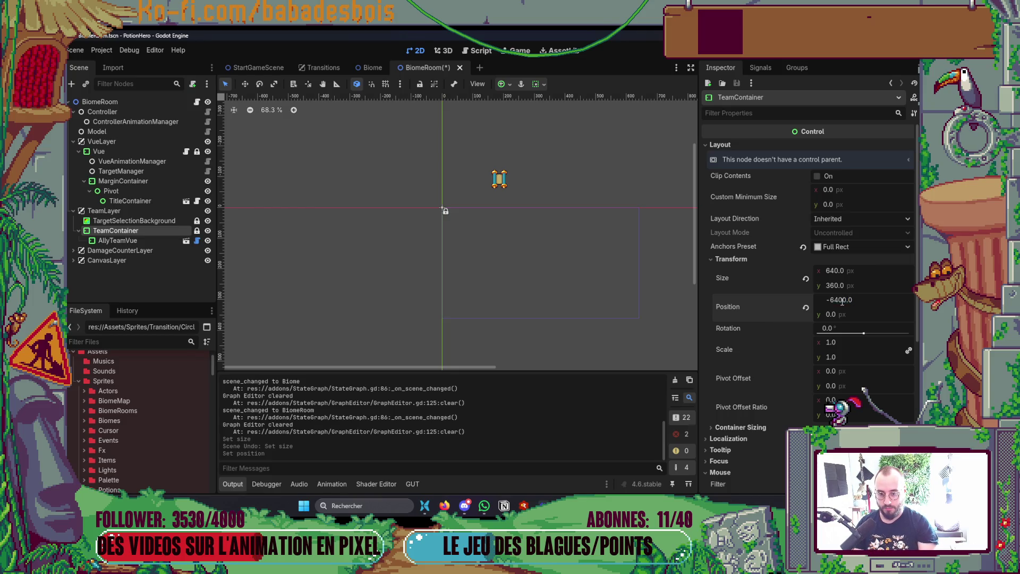
key(BackSpace)
key(Return)
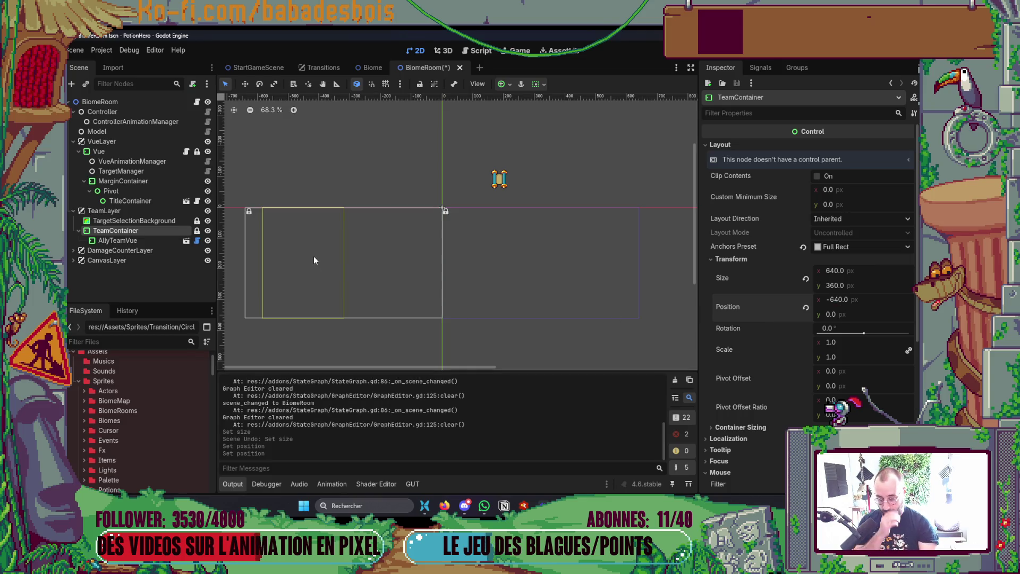
scroll(468, 266, down, 2)
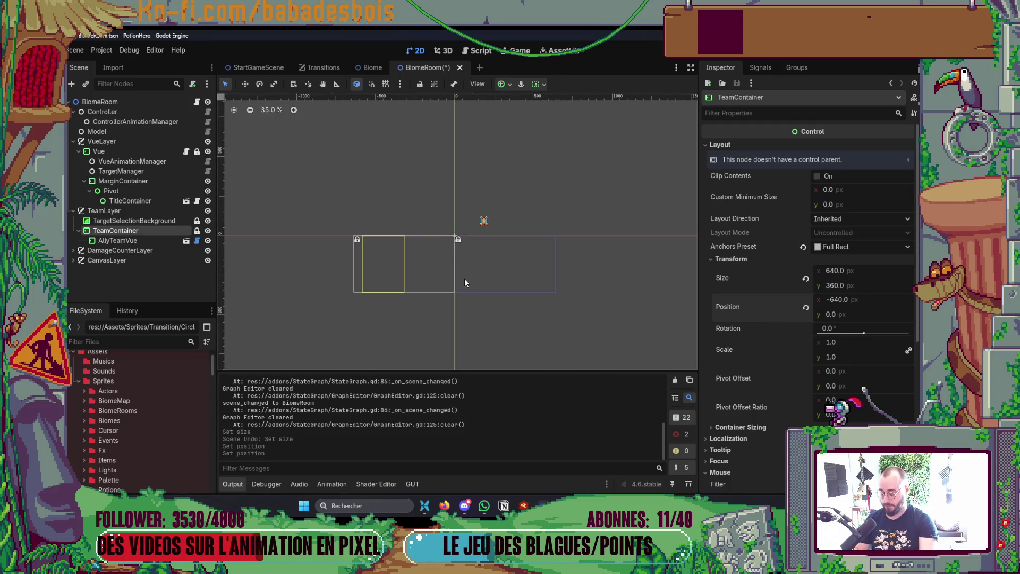
key(ctrl+z)
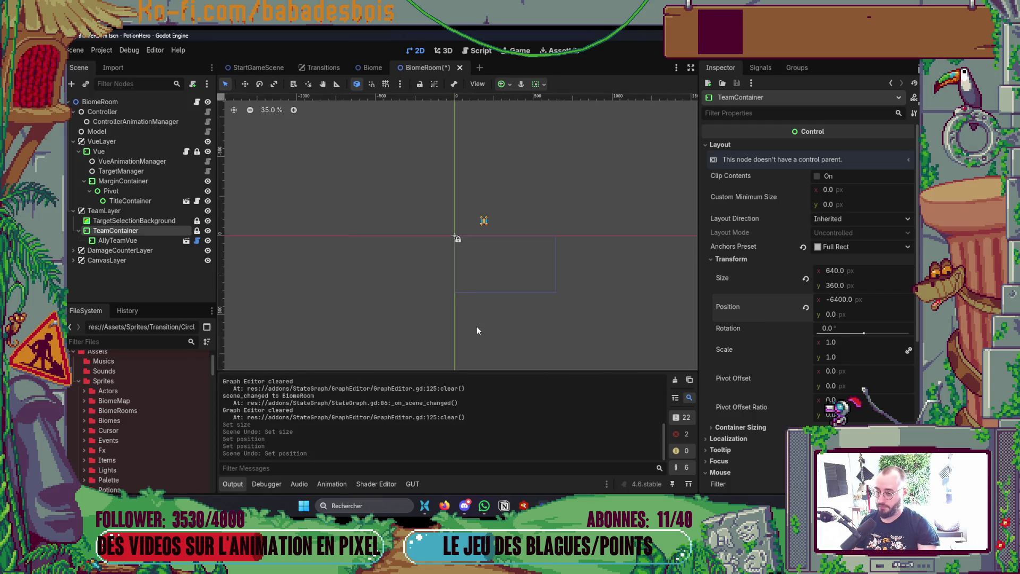
key(ctrl+z)
key(ctrl+s)
key(alt+Tab)
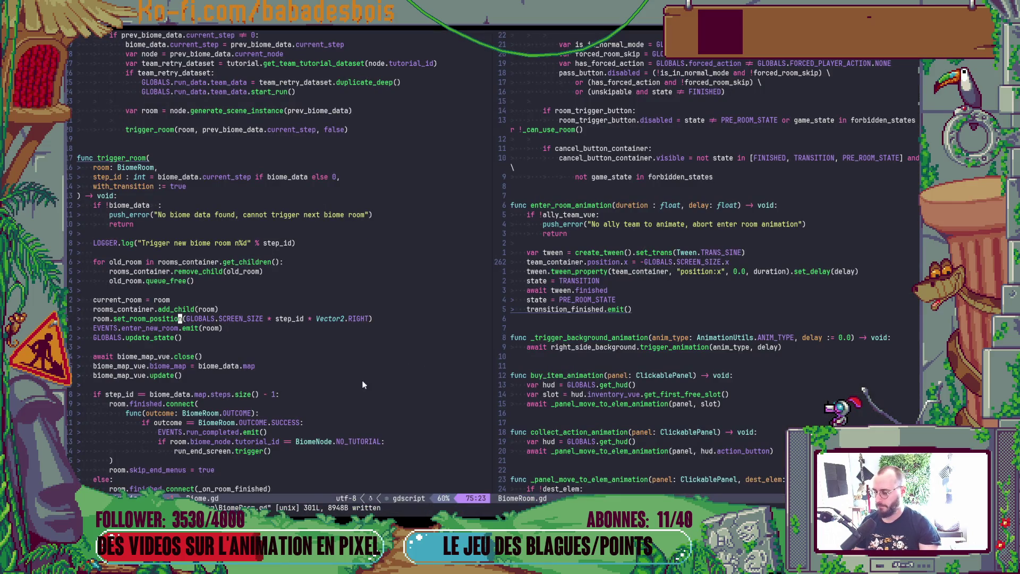
scroll(352, 384, down, 4)
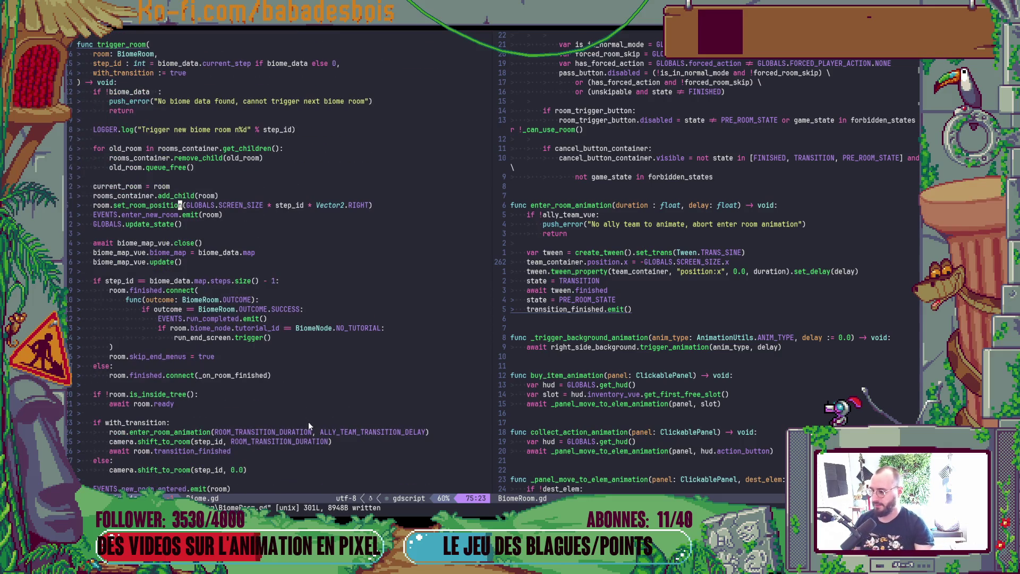
scroll(303, 417, down, 3)
click(197, 348)
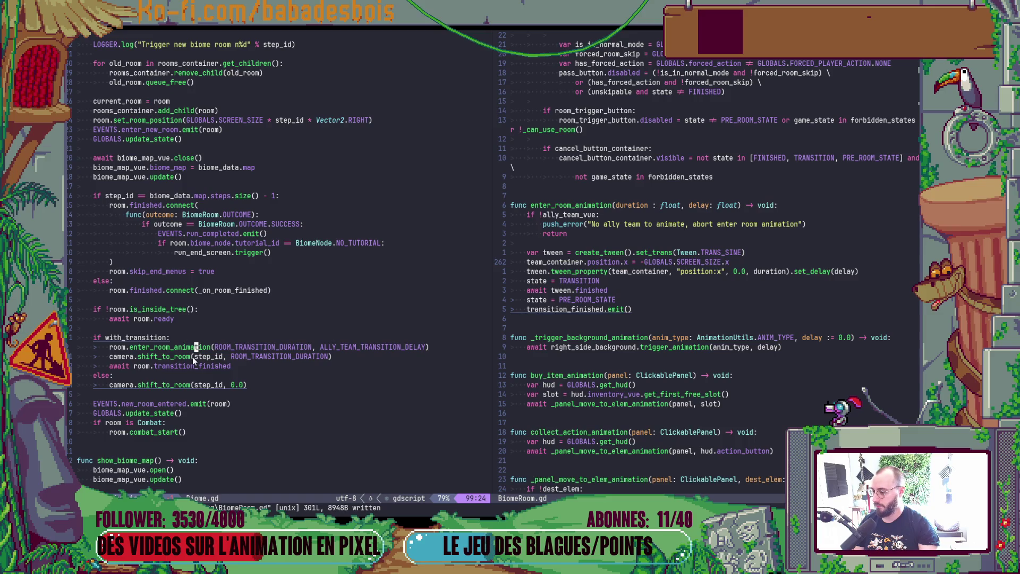
key(g)
key(d)
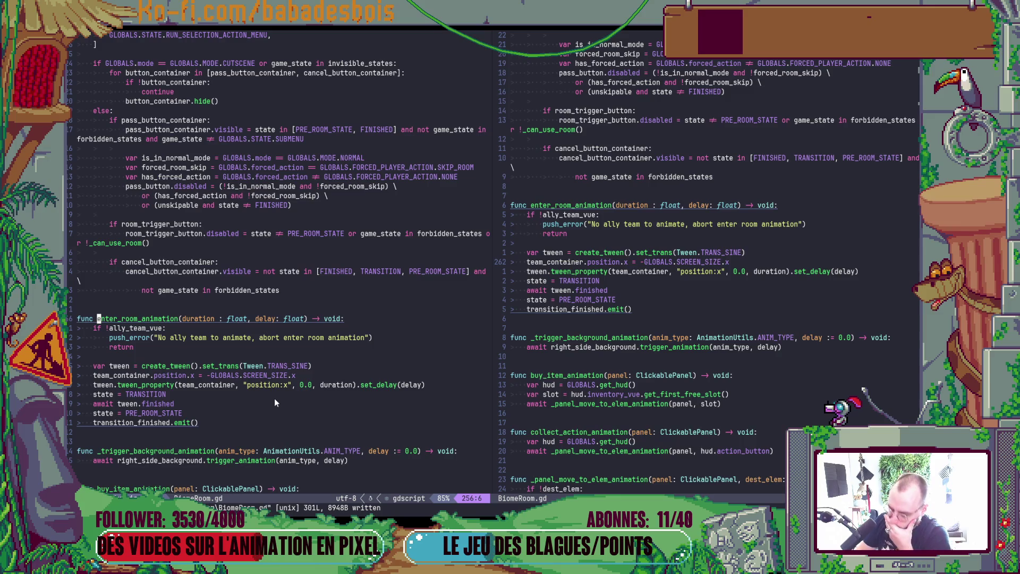
key(ctrl+o)
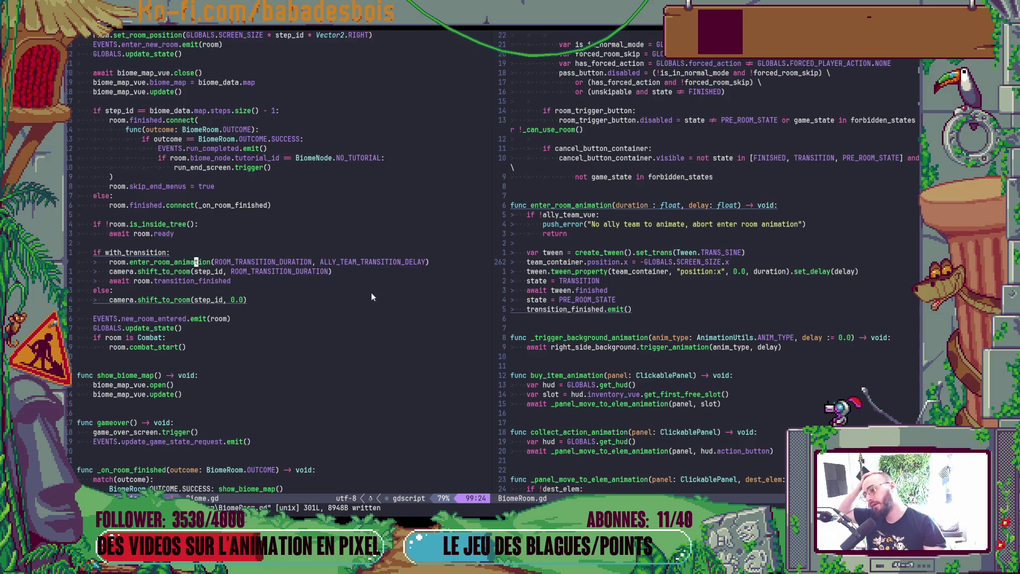
scroll(371, 295, up, 12)
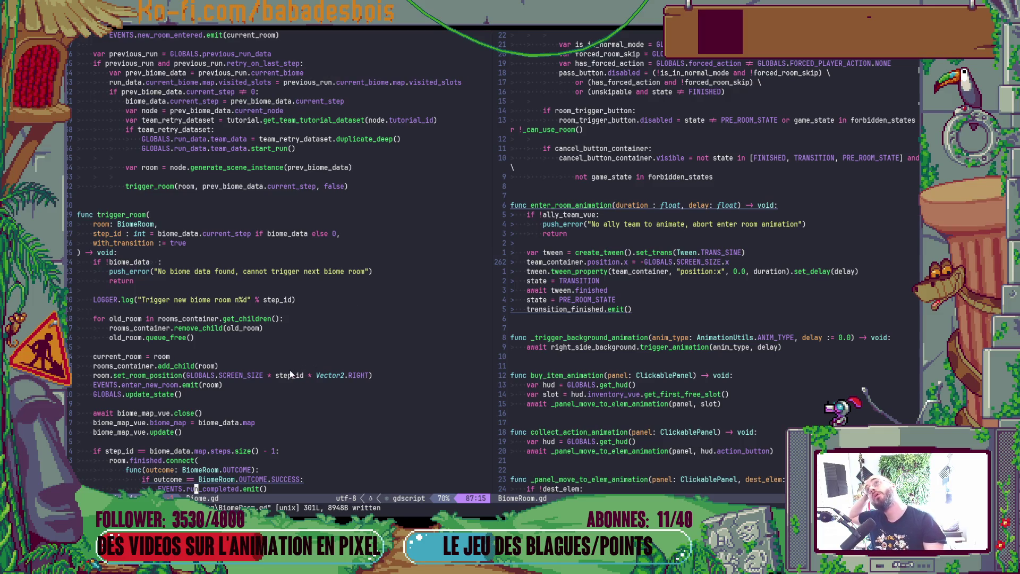
scroll(212, 434, down, 2)
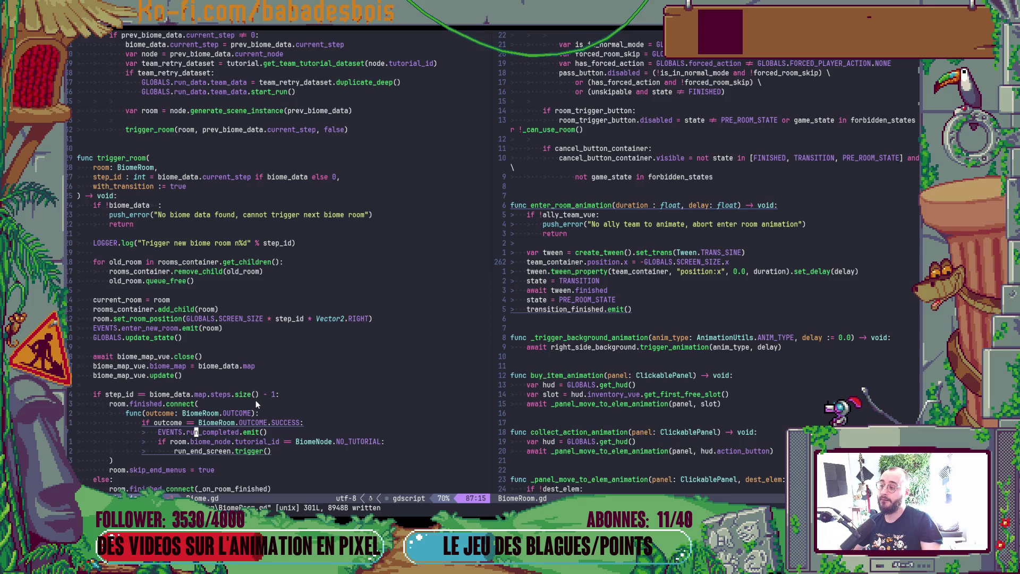
scroll(256, 403, down, 4)
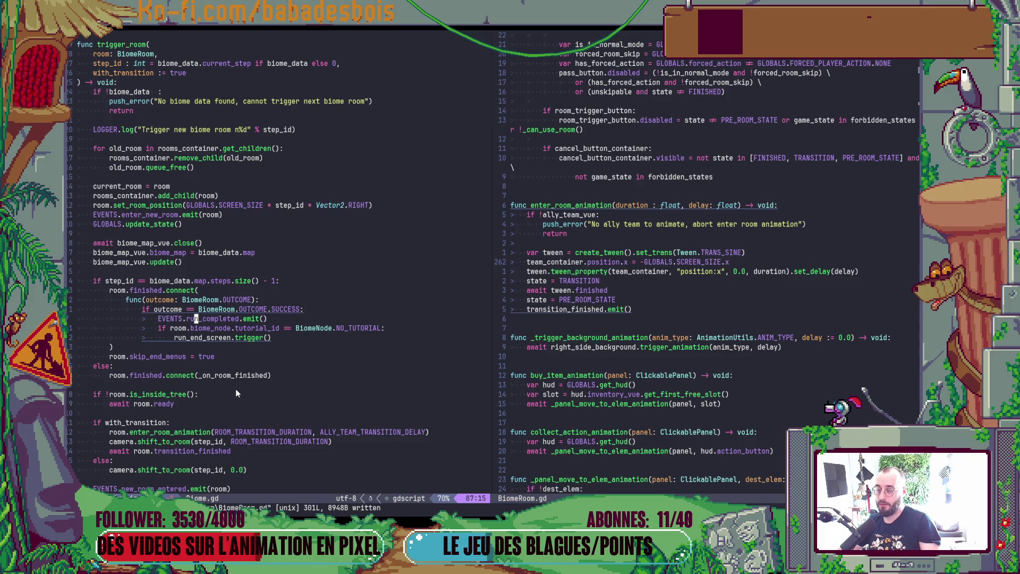
scroll(235, 398, down, 3)
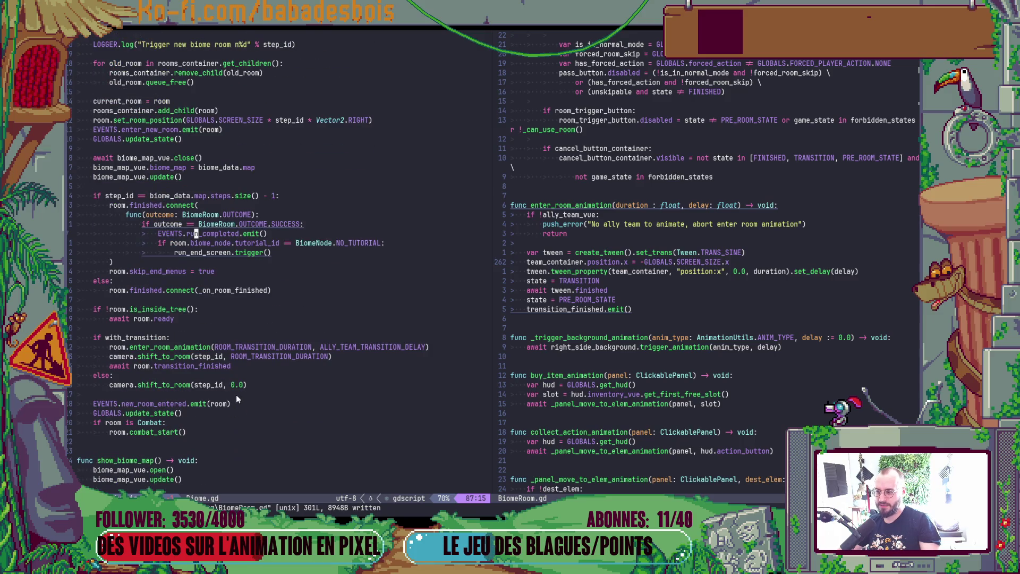
scroll(237, 398, down, 4)
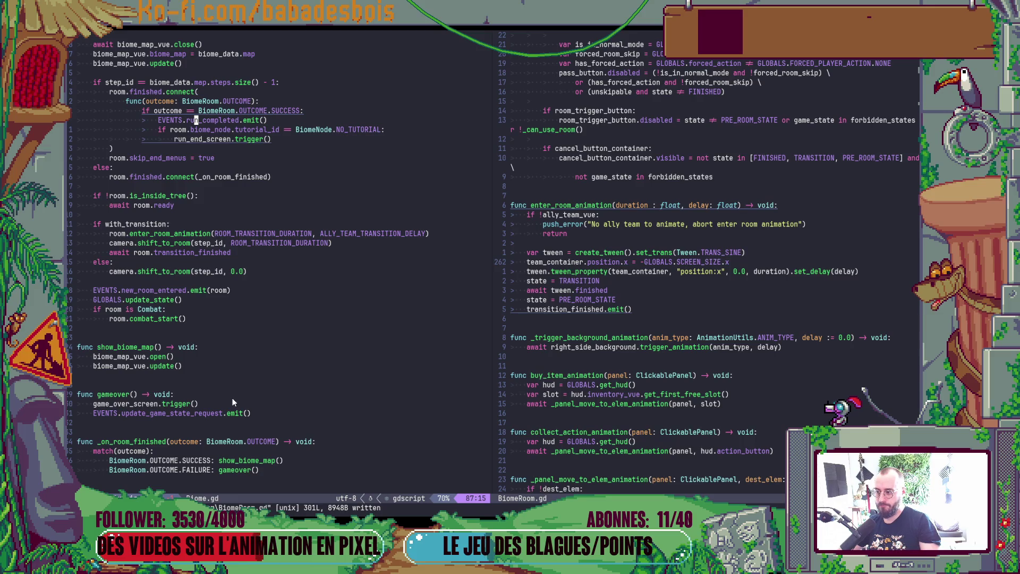
scroll(232, 402, up, 3)
scroll(232, 397, up, 6)
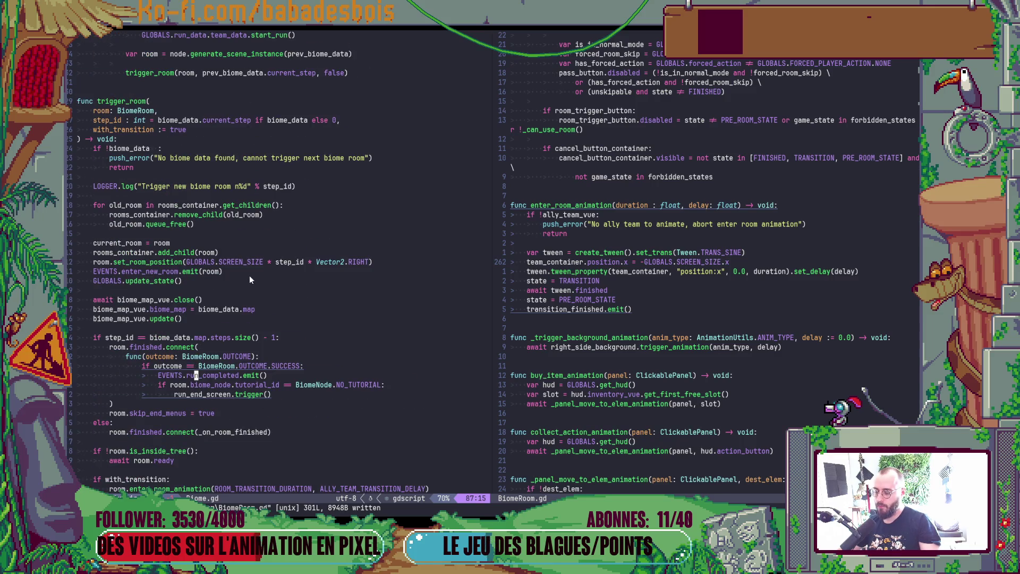
click(189, 300)
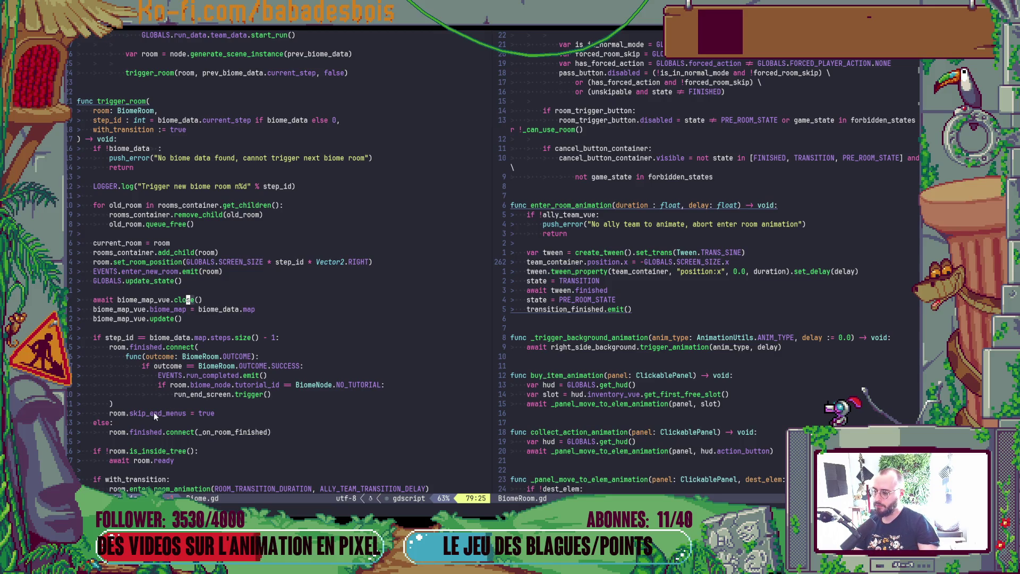
Scroll through trigger_room and highlight new_room_entered and transition_finished
click(193, 413)
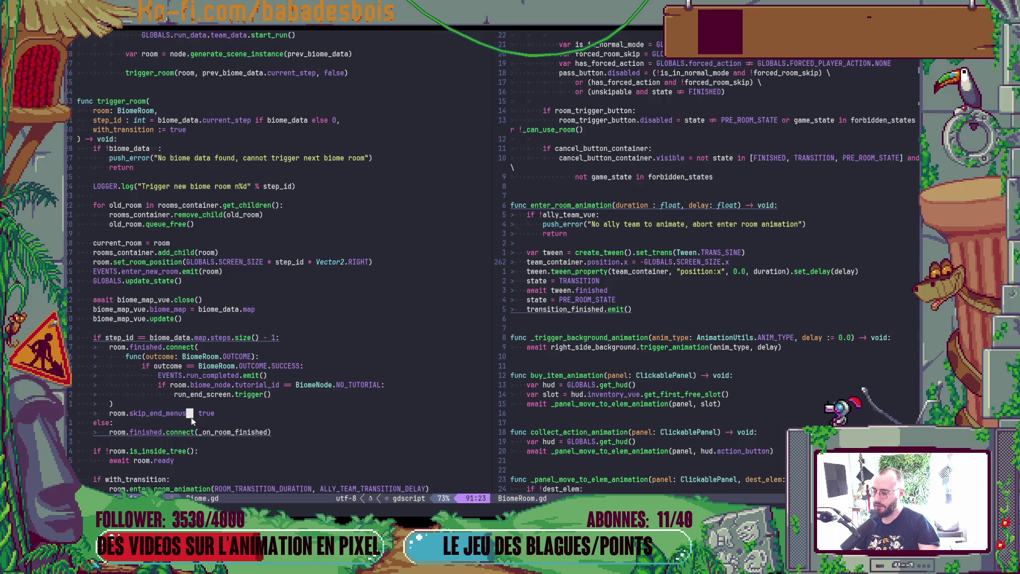
scroll(174, 425, down, 3)
scroll(174, 425, down, 1)
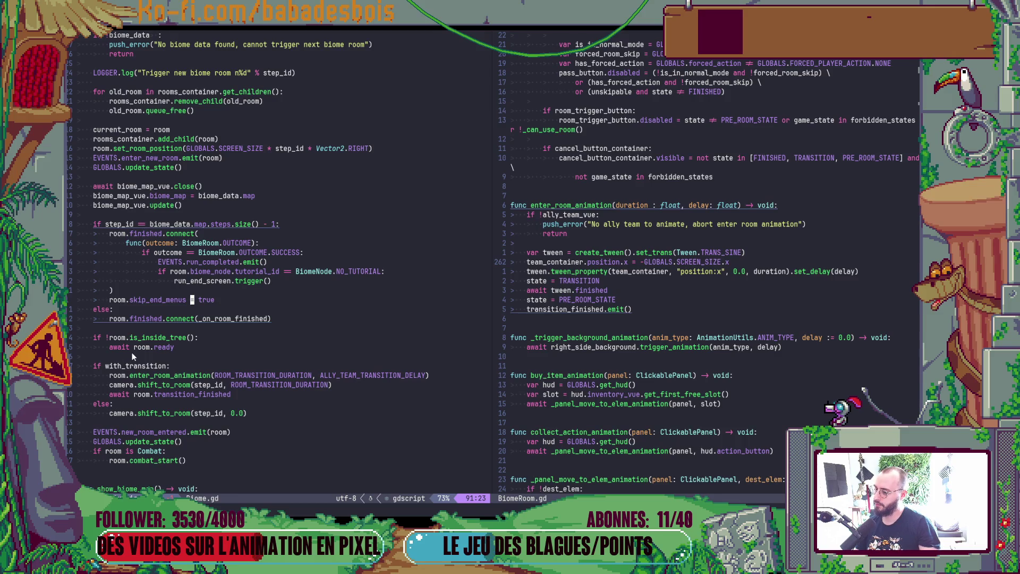
scroll(132, 349, down, 1)
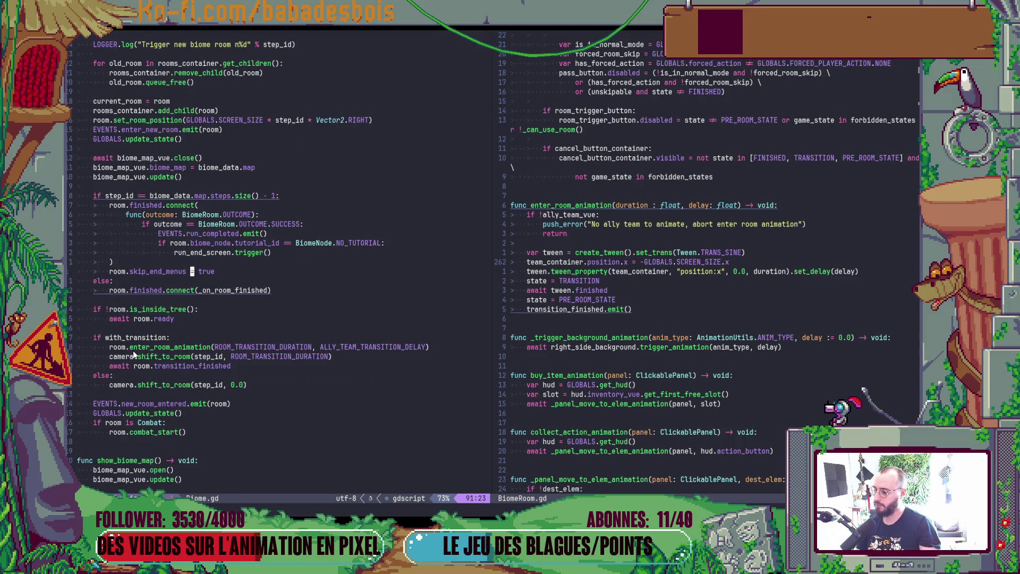
double_click(160, 404)
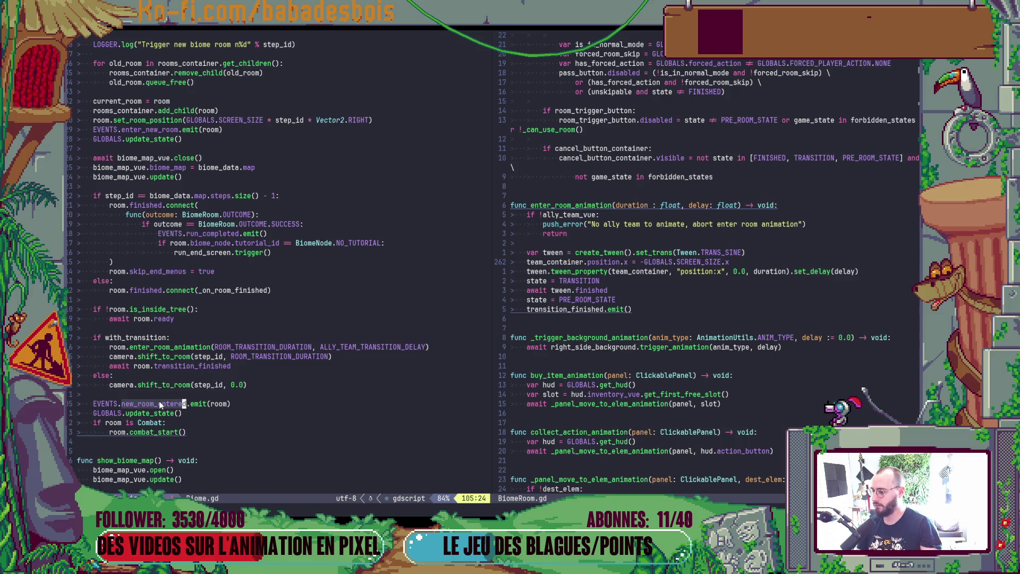
double_click(173, 368)
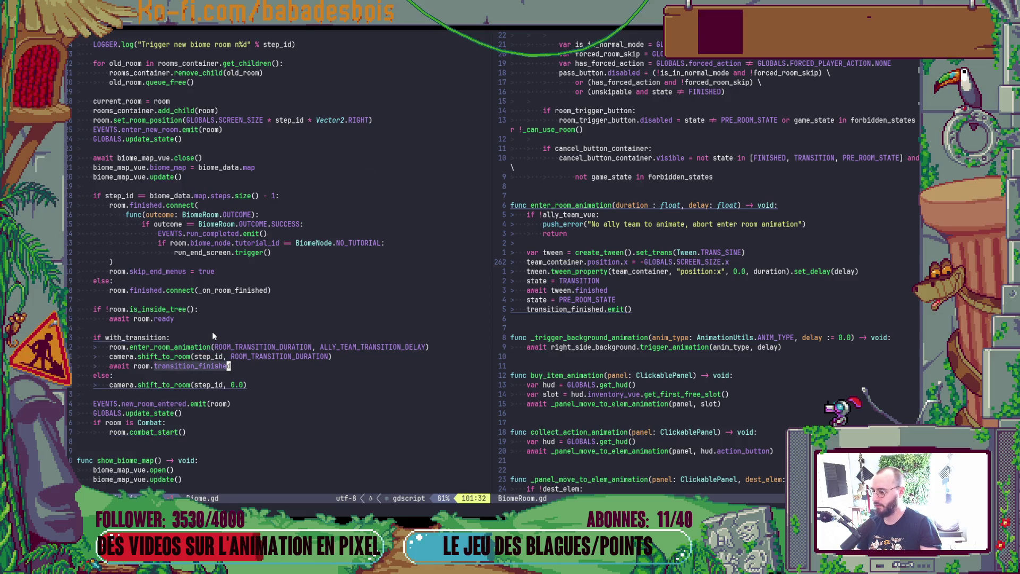
Select lines 93–101 of trigger_room, move to the map.steps condition and line 82
scroll(212, 333, up, 3)
key(shift+v)
key(k)
key(k)
key(k)
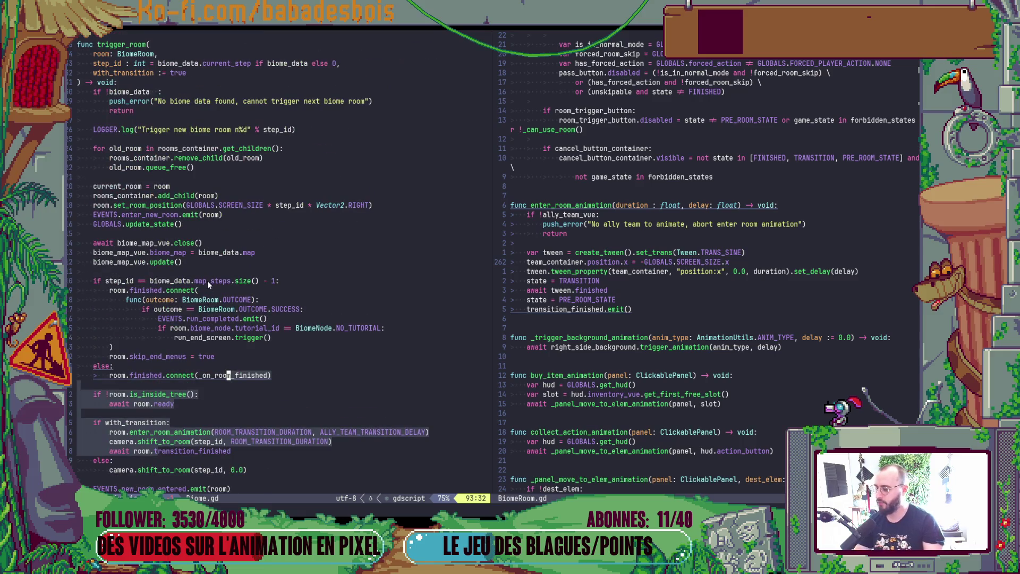
click(208, 281)
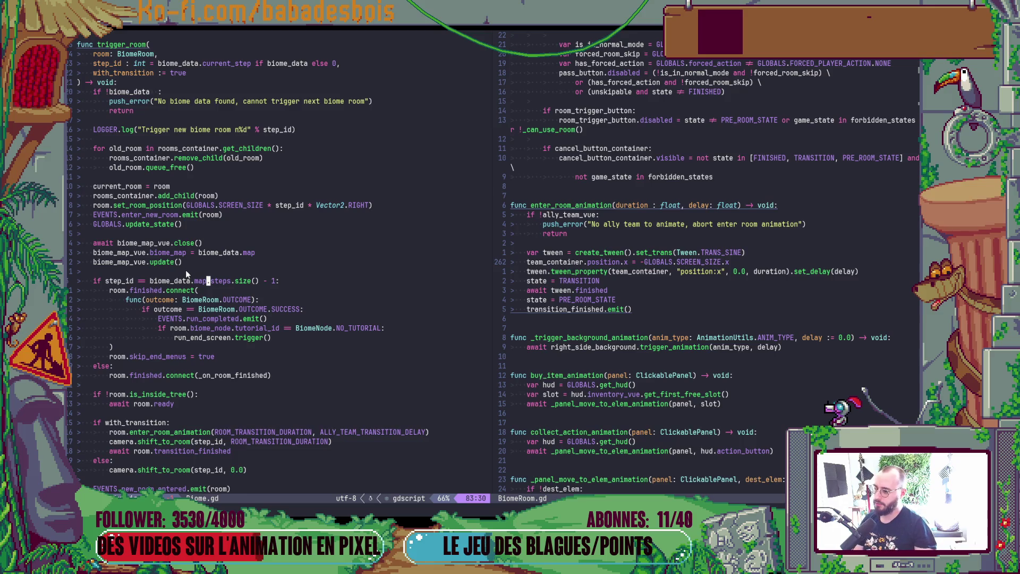
click(186, 271)
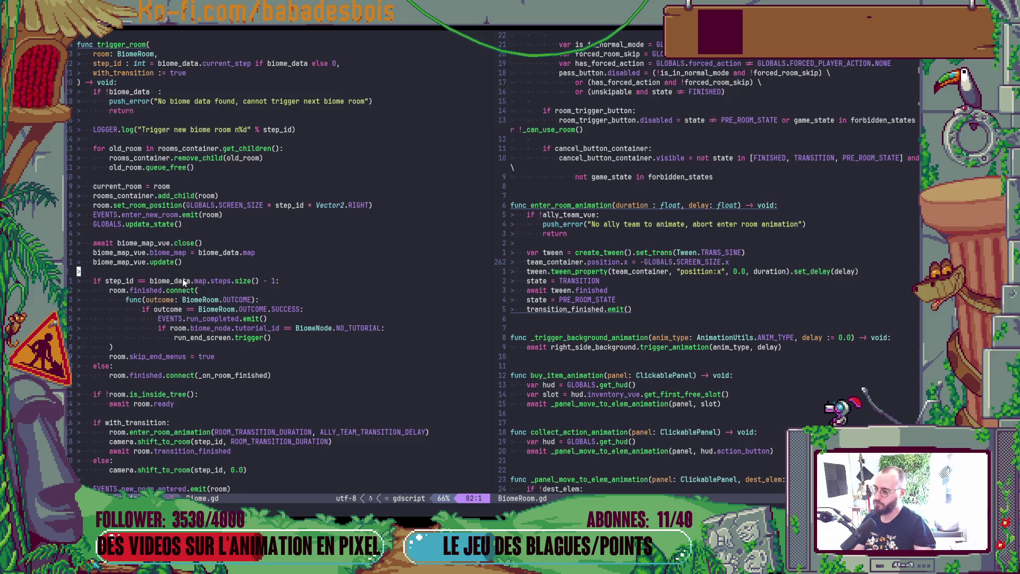
key(alt+Tab)
scroll(336, 211, down, 1)
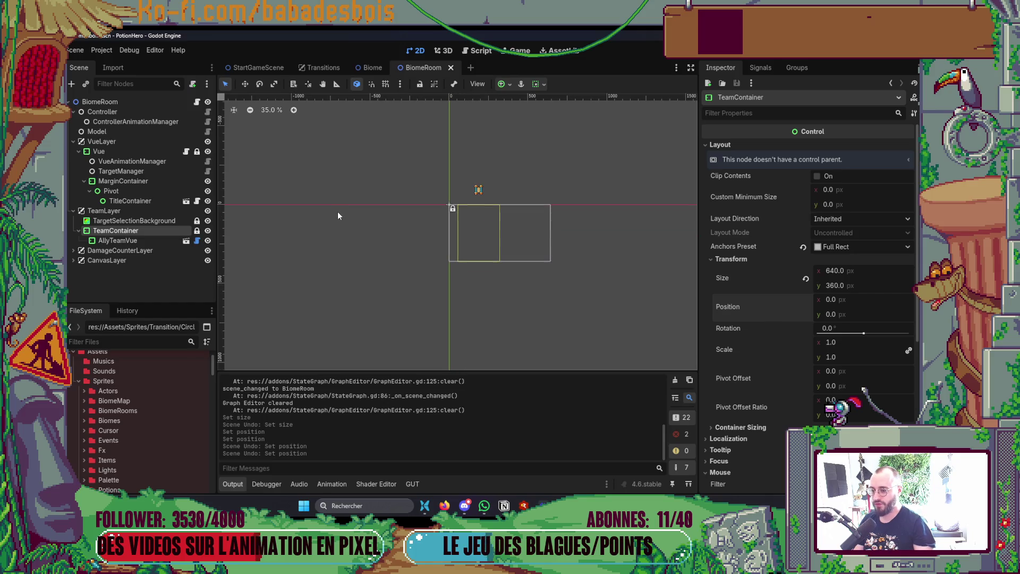
Open Biome.tscn via Quick Open Scene, open its Biome.gd script, and collapse the Output panel
key(ctrl+shift+o)
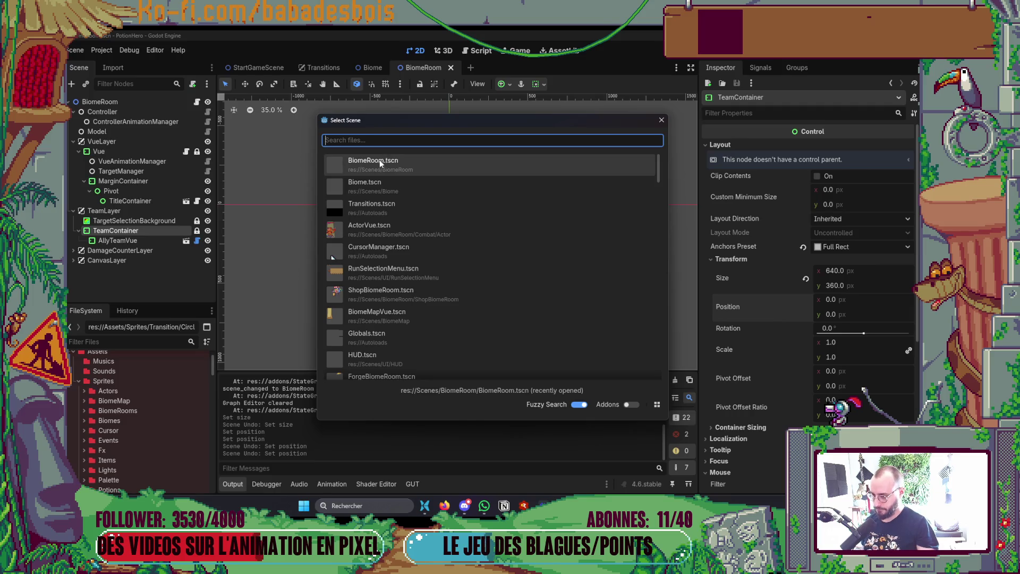
click(375, 184)
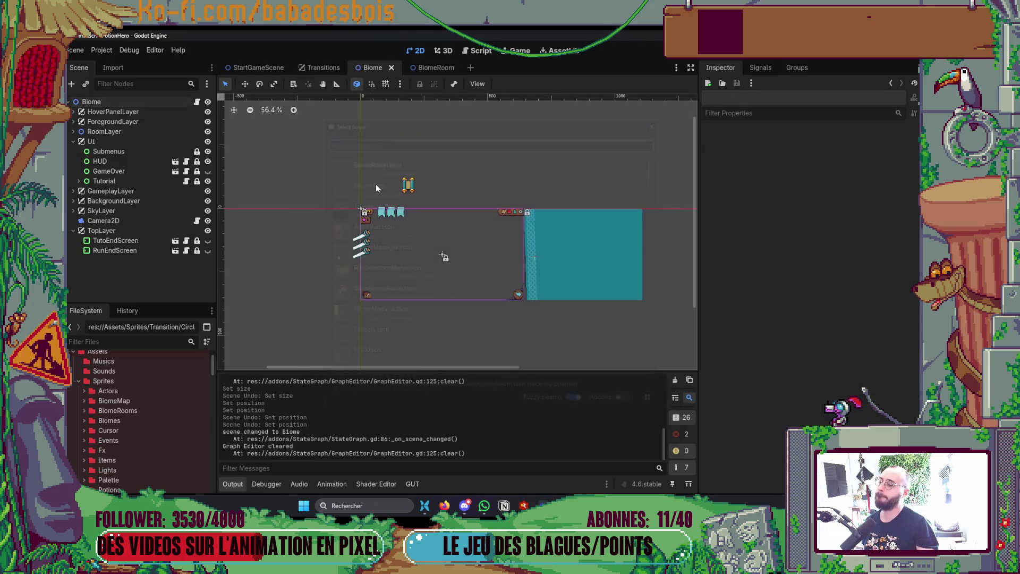
click(196, 102)
click(234, 489)
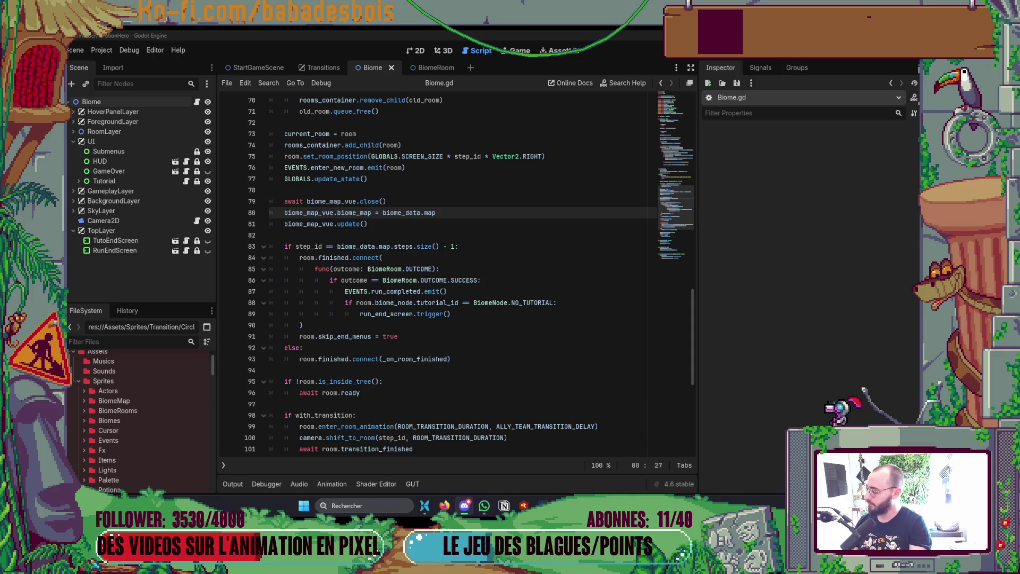
Scroll Biome.gd up slightly and switch to the Notepad window showing grandiant_transition.gdshader
scroll(456, 274, up, 1)
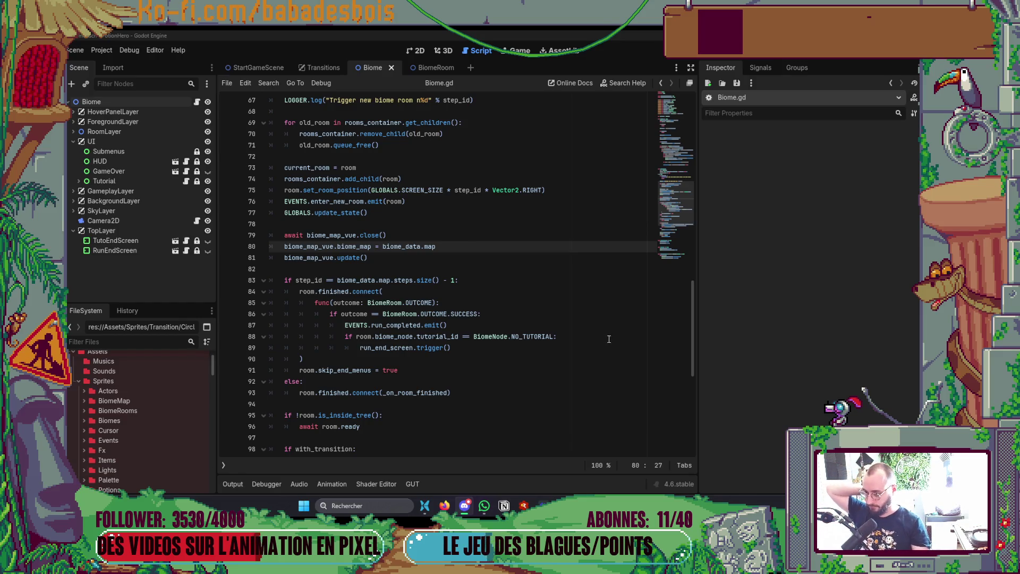
key(alt+Tab)
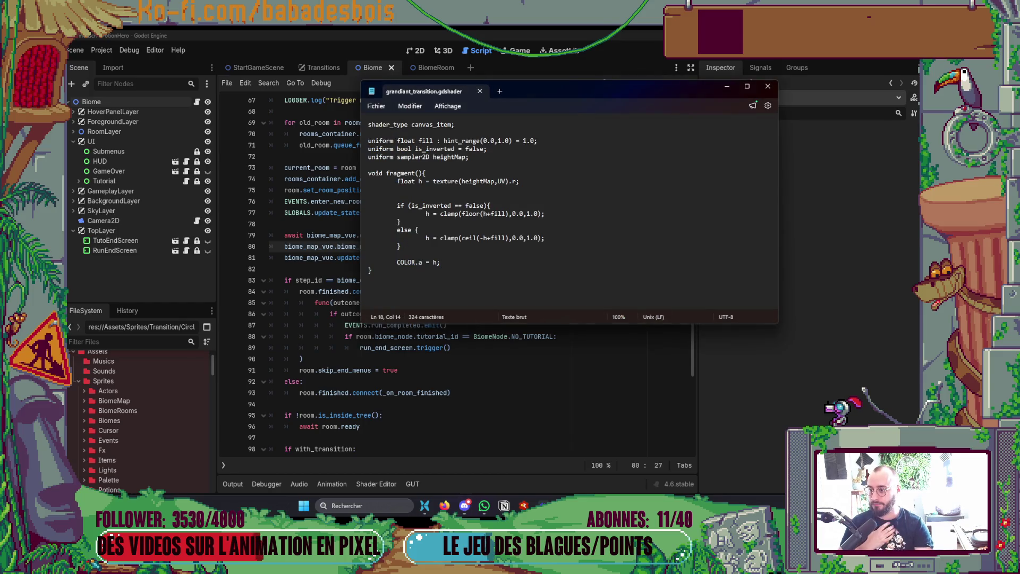
Close the grandiant_transition.gdshader window and cycle through the other open windows, including nvim
click(769, 87)
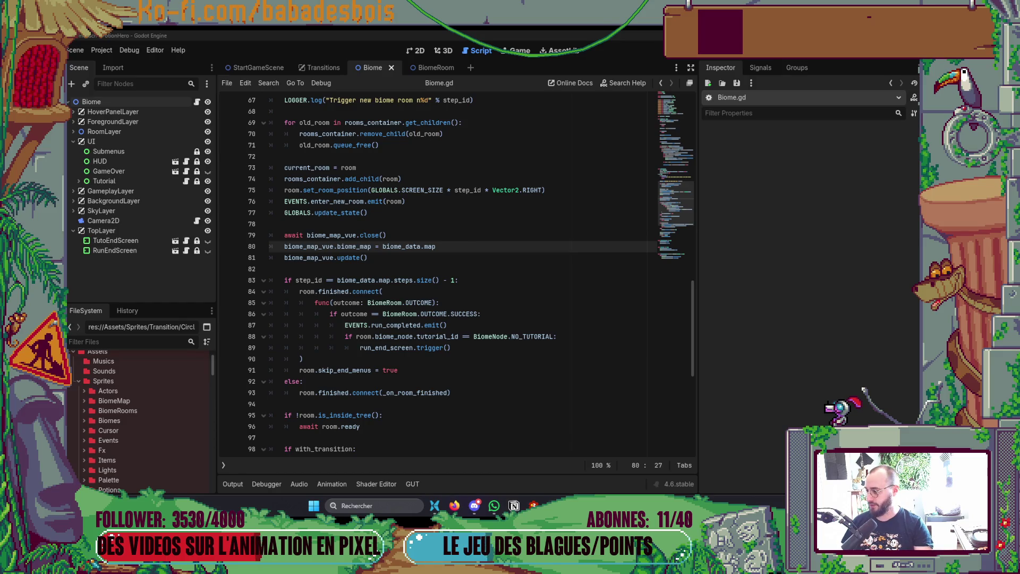
click(418, 50)
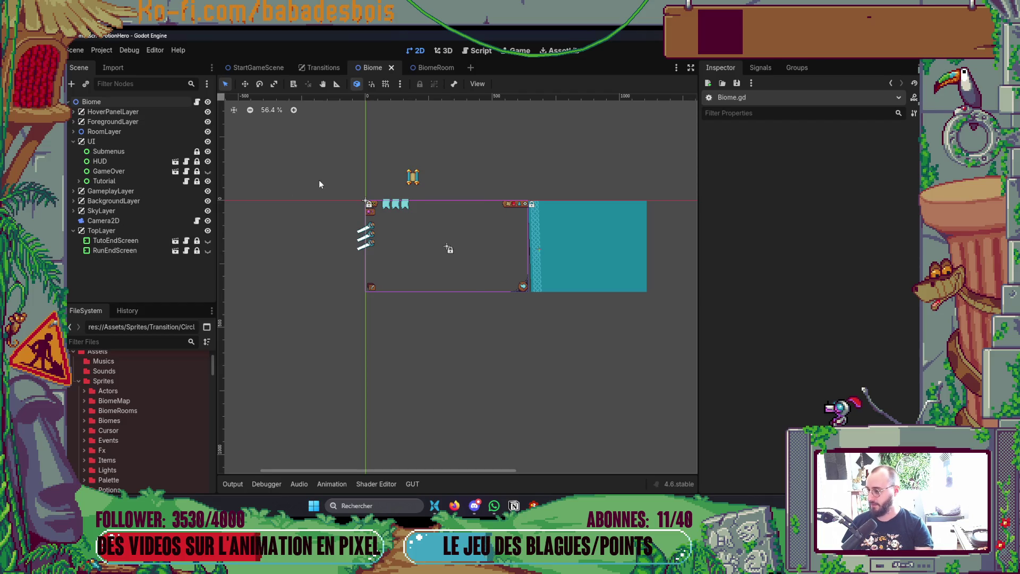
key(alt+Tab)
key(alt+Tab)
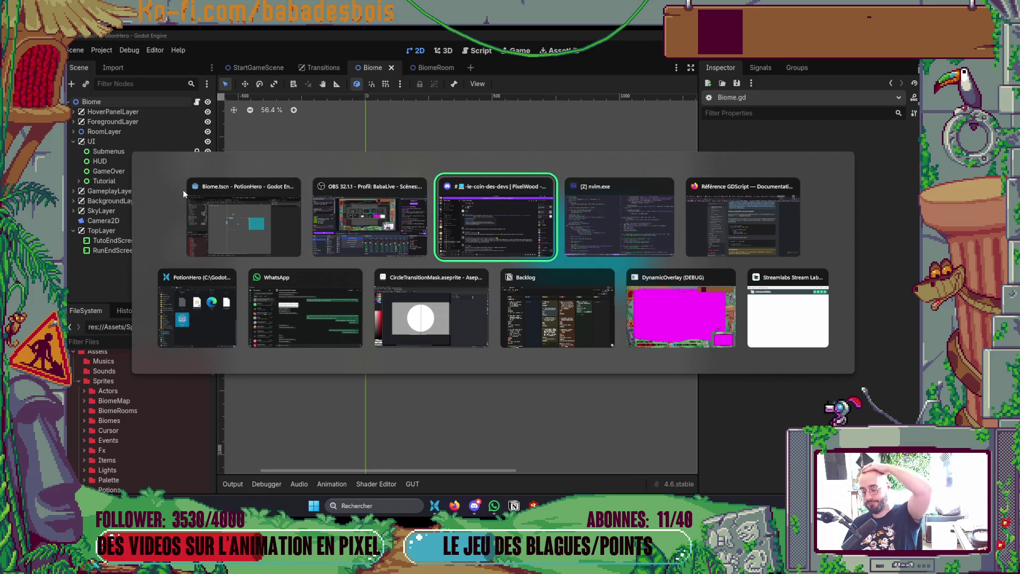
key(alt+Tab)
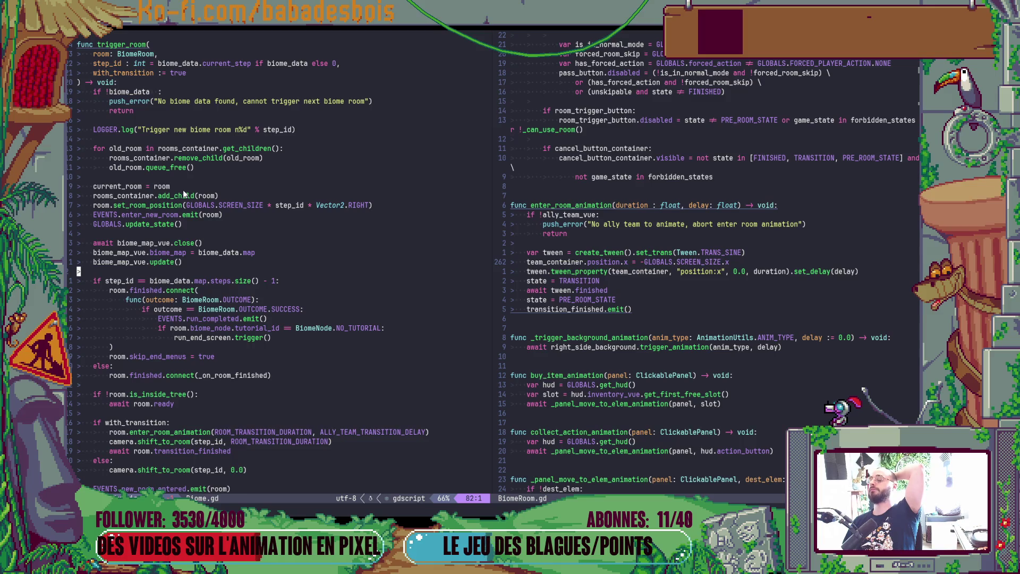
key(alt+Tab)
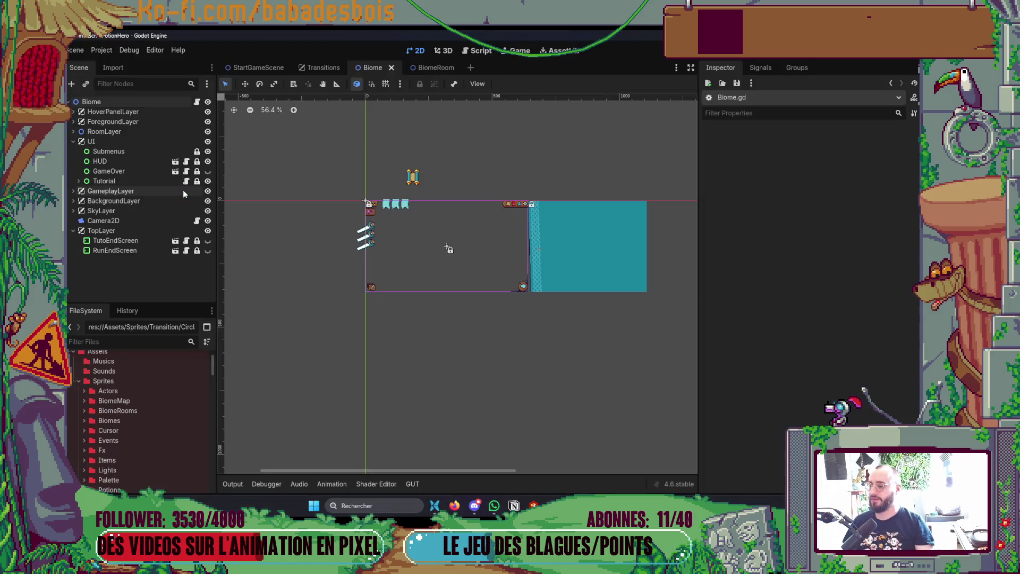
Back in Godot's Biome.gd script, add a breakpoint on line 79, await biome_map_vue.close()
key(alt+Tab)
key(alt+Tab)
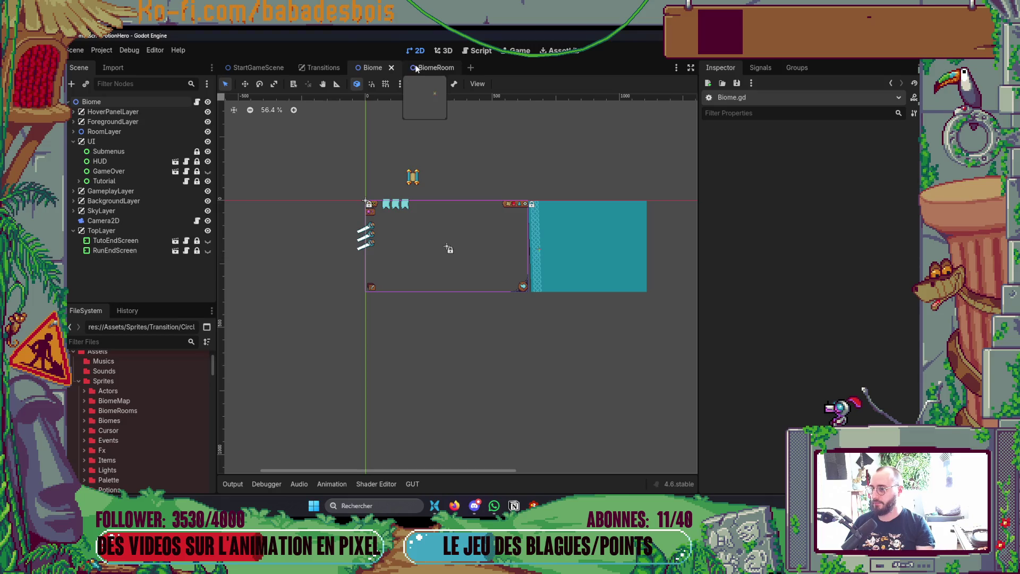
click(477, 51)
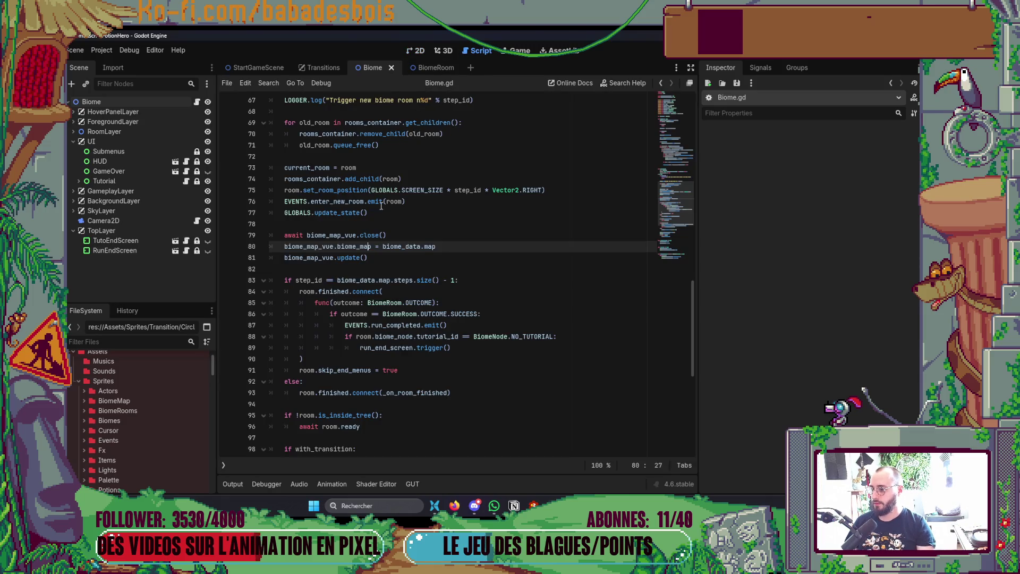
click(238, 246)
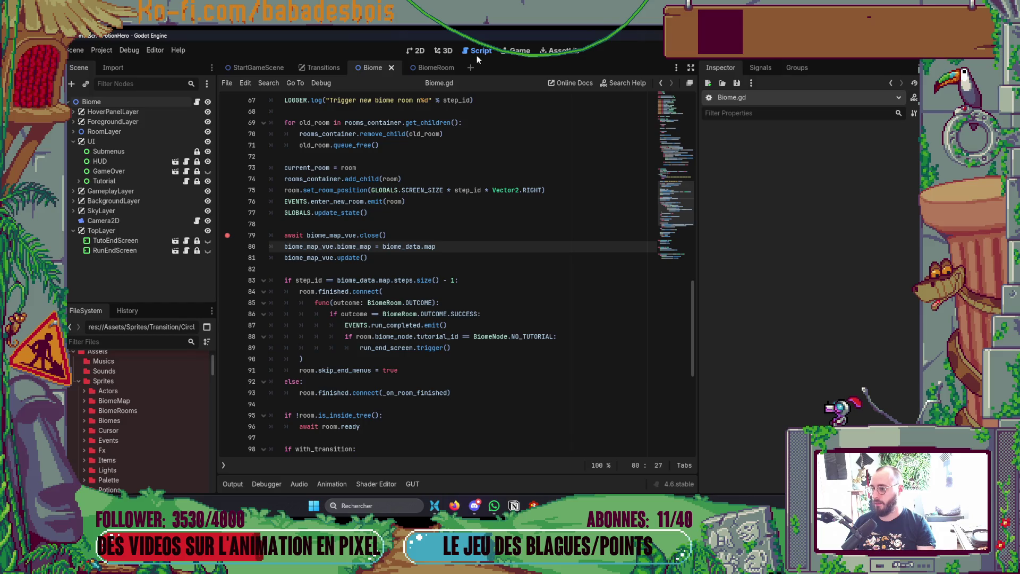
Run the project to launch PotionHero in a debug window at hero selection
click(416, 51)
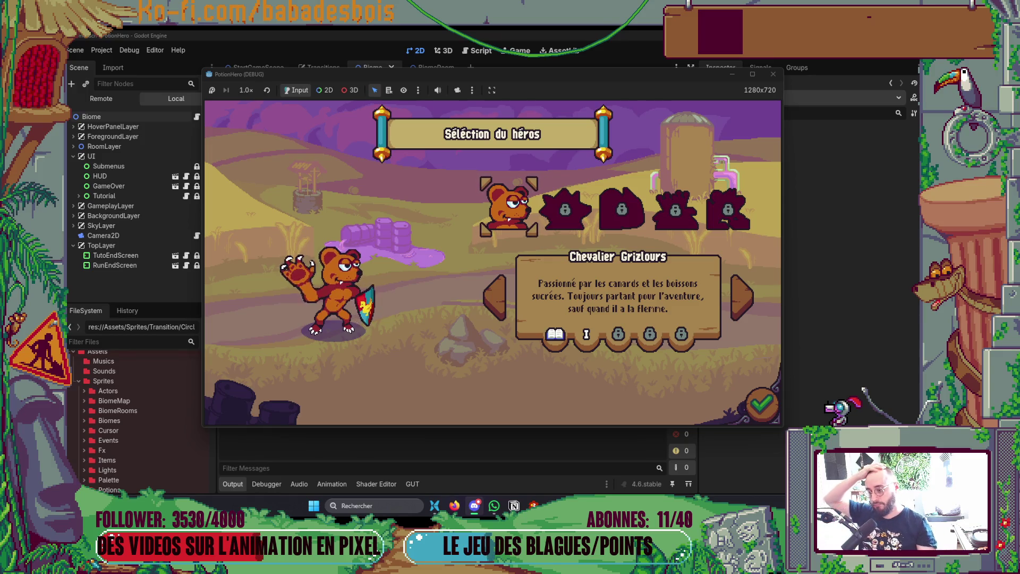
Confirm the hero, start the Réveil de l'ours adventure, finish the tutorial, and go to the next room
click(761, 405)
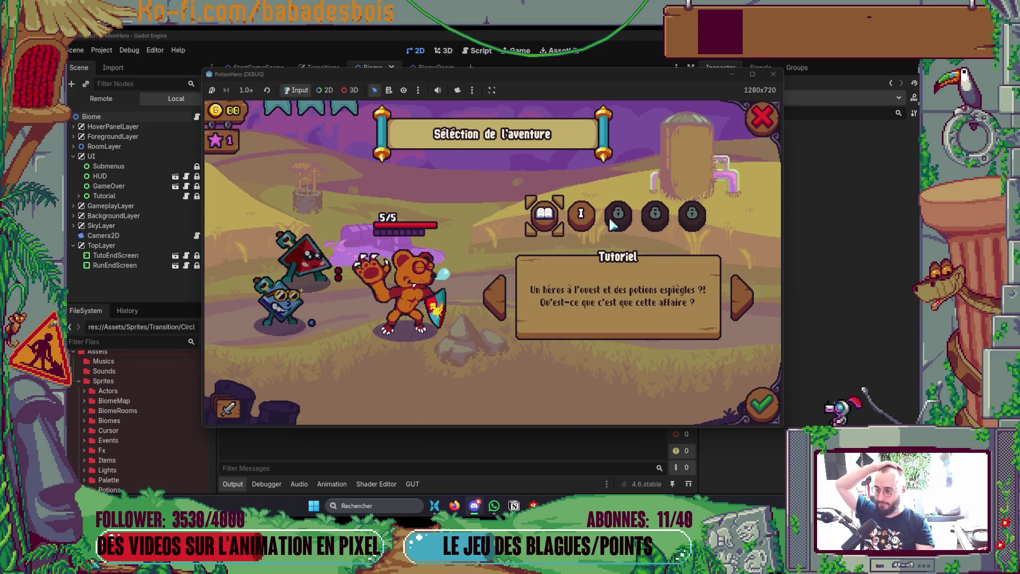
click(581, 213)
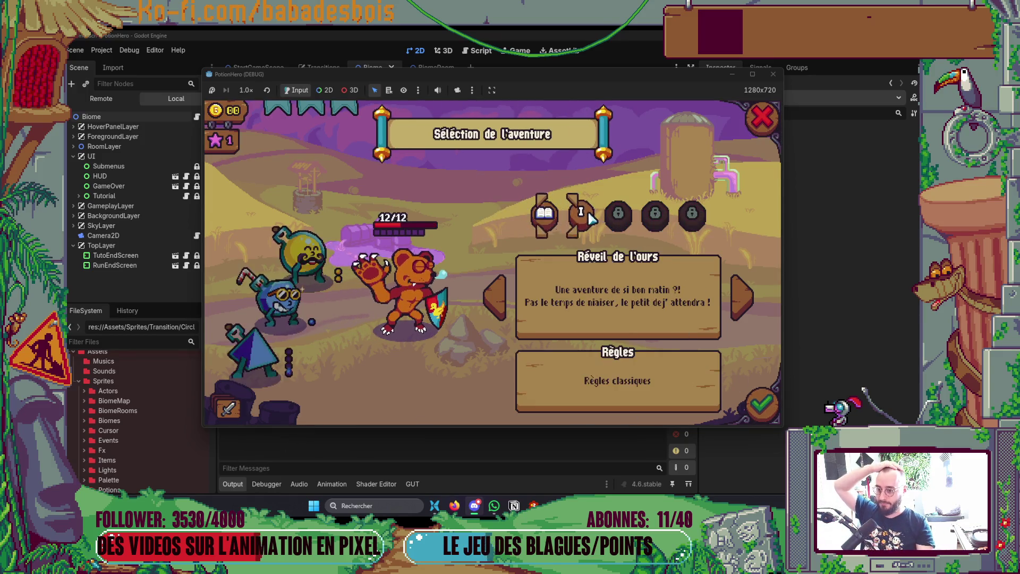
click(763, 406)
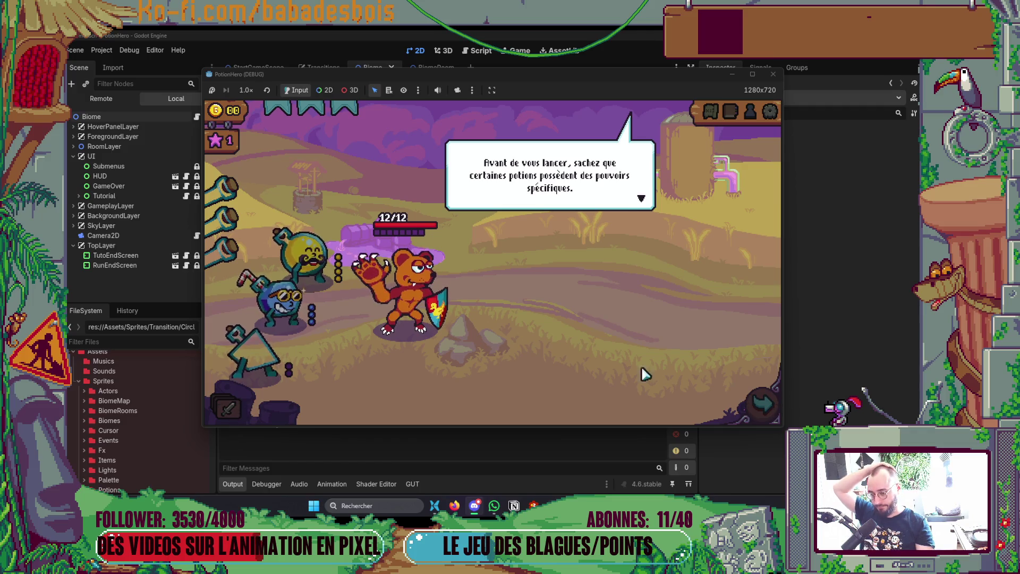
click(627, 359)
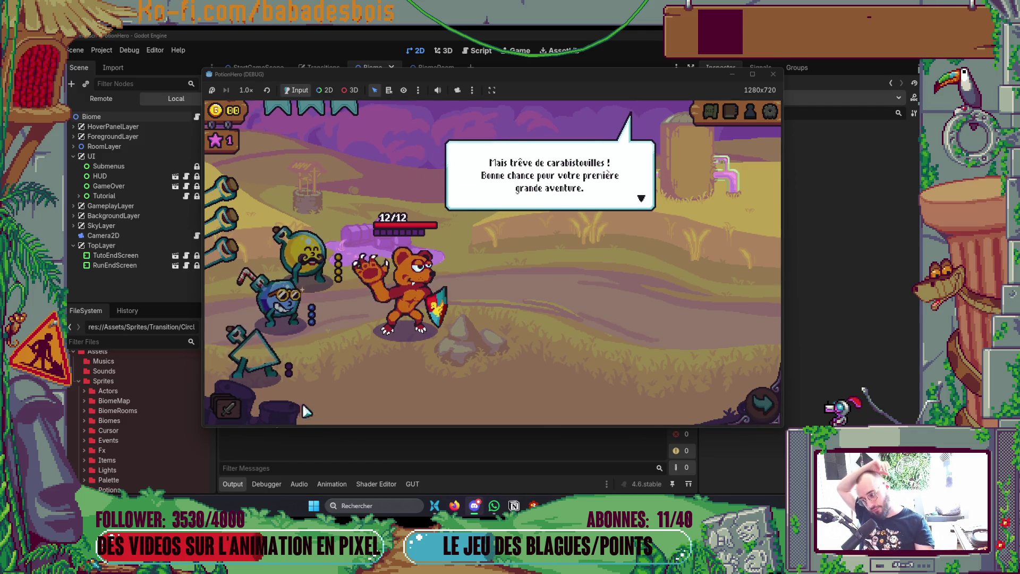
click(653, 382)
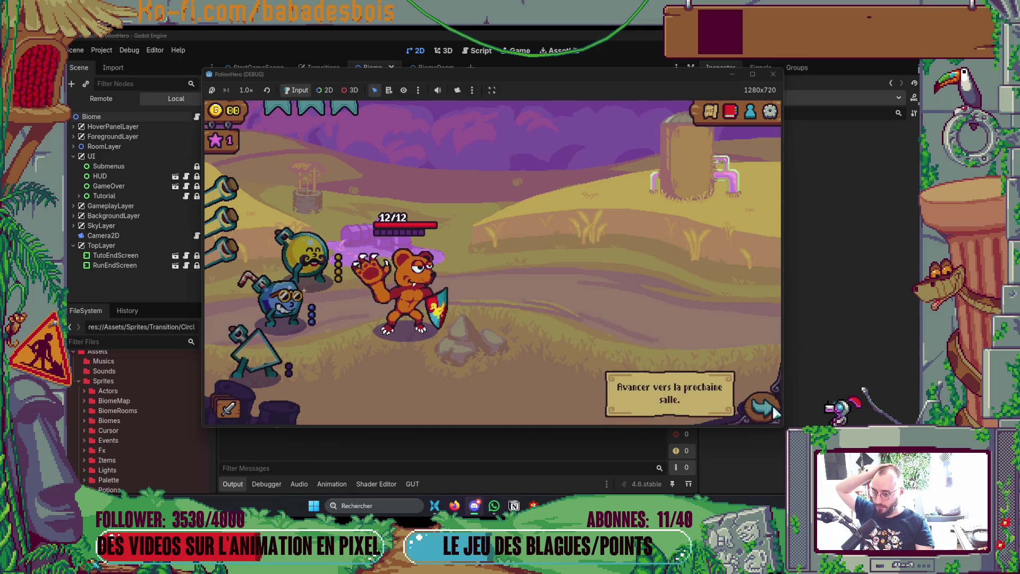
click(771, 410)
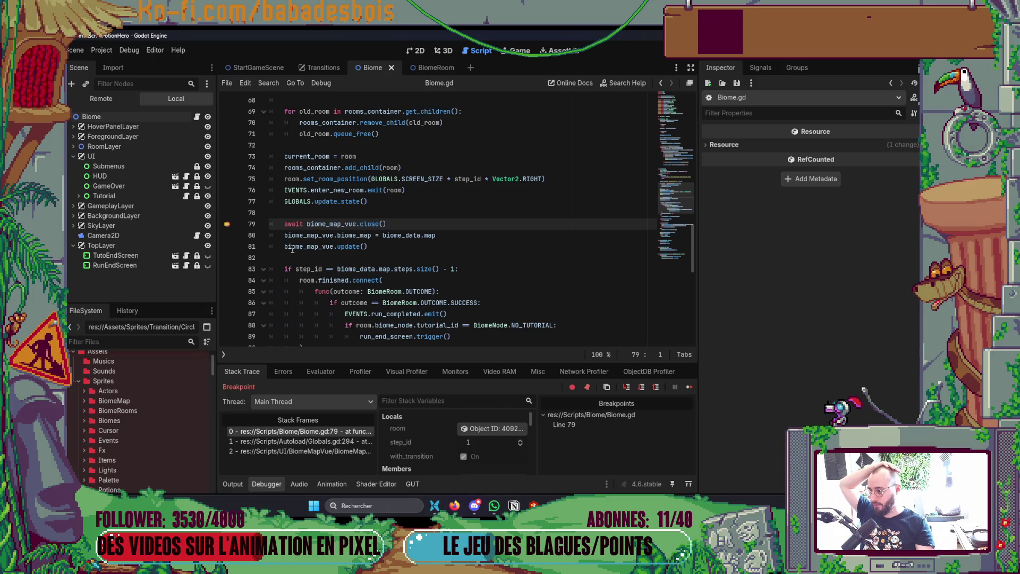
In the Remote scene tree, expand Farm_Biome and RoomLayer down to the Combat node
click(109, 98)
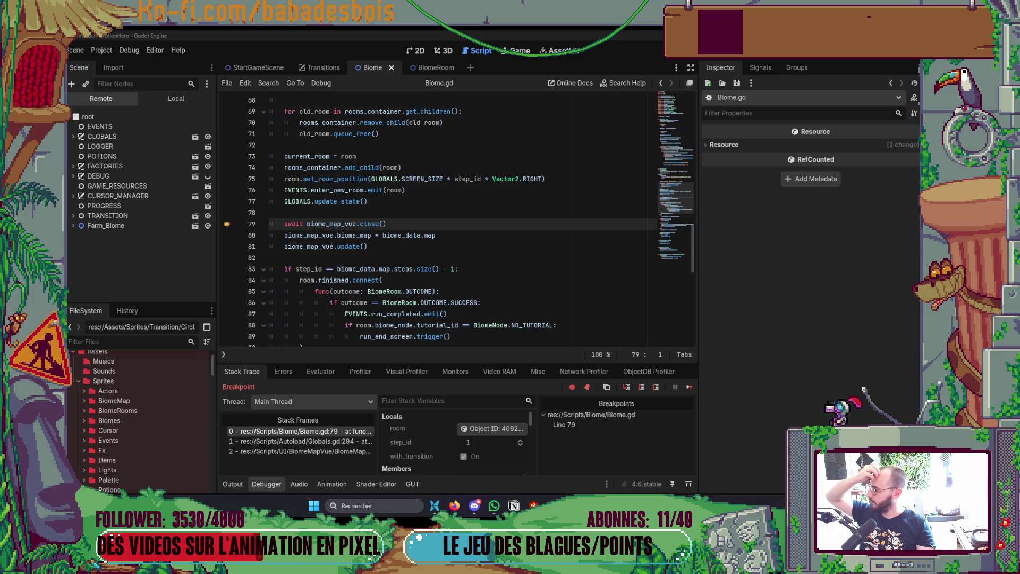
click(74, 226)
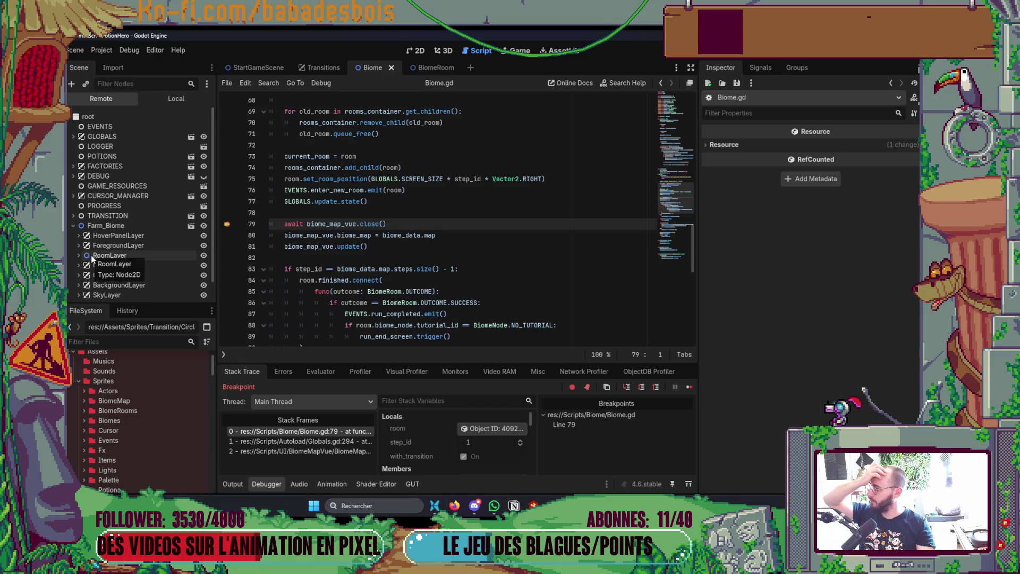
scroll(92, 247, down, 1)
click(79, 234)
click(110, 241)
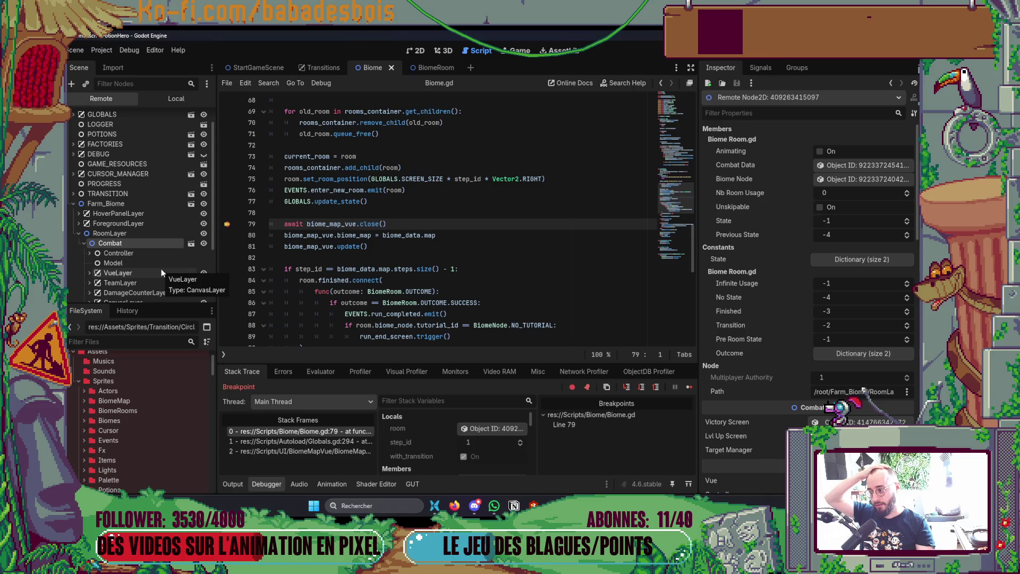
Expand TeamLayer and select TeamContainer to show its live properties in the Inspector
scroll(161, 269, down, 3)
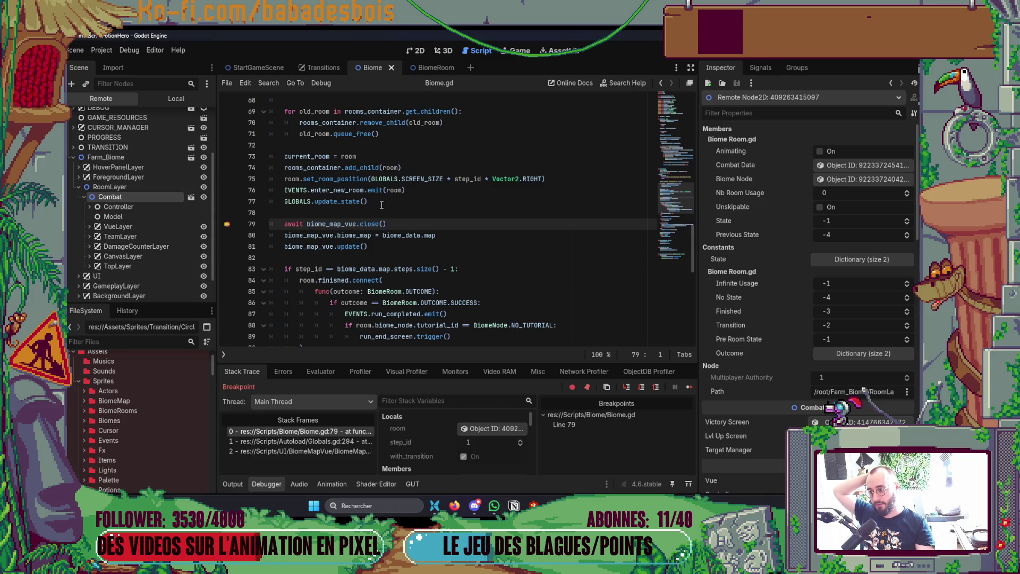
scroll(383, 215, up, 2)
scroll(385, 218, up, 2)
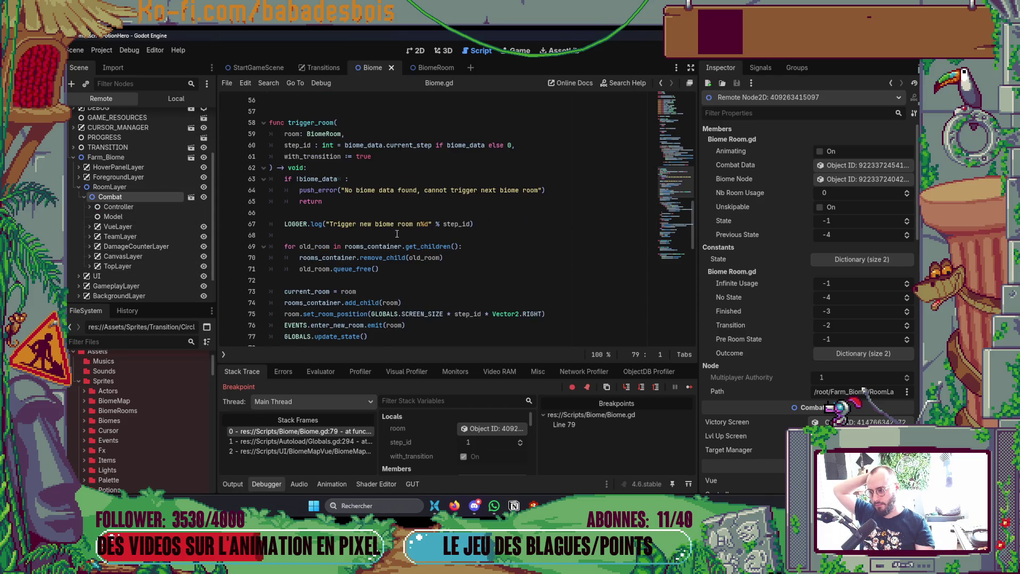
click(398, 269)
scroll(436, 245, down, 5)
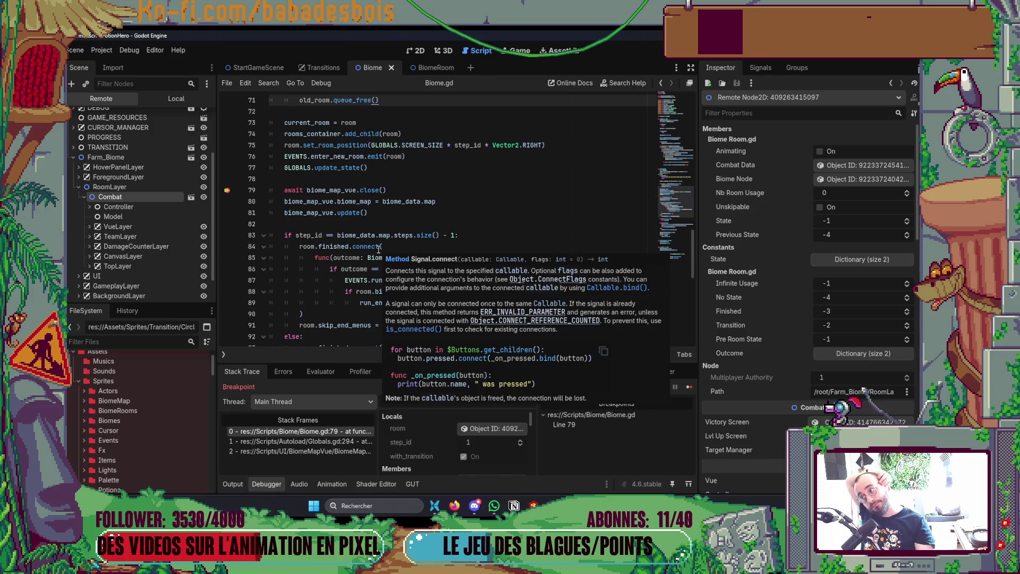
click(104, 237)
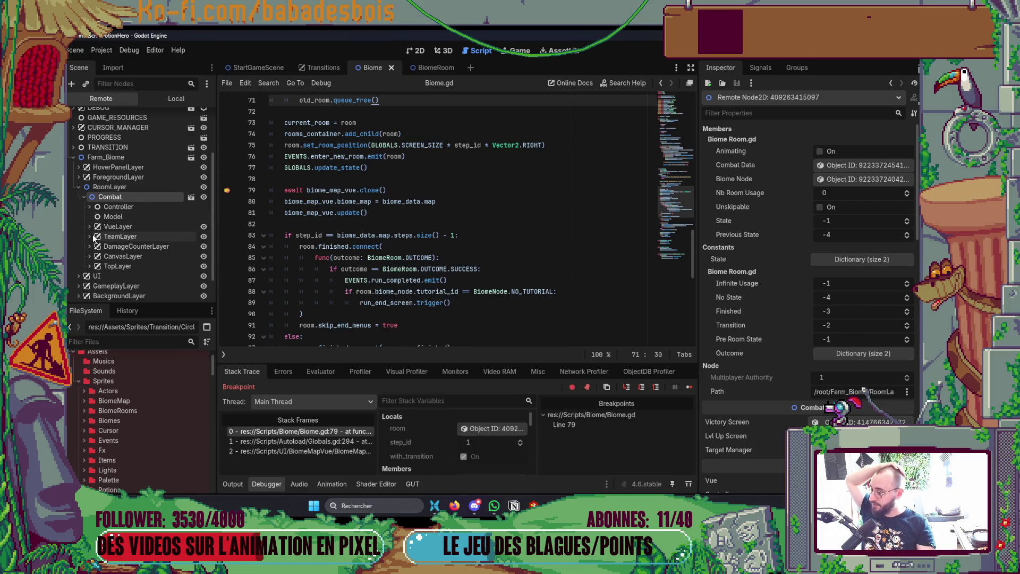
click(90, 237)
click(121, 257)
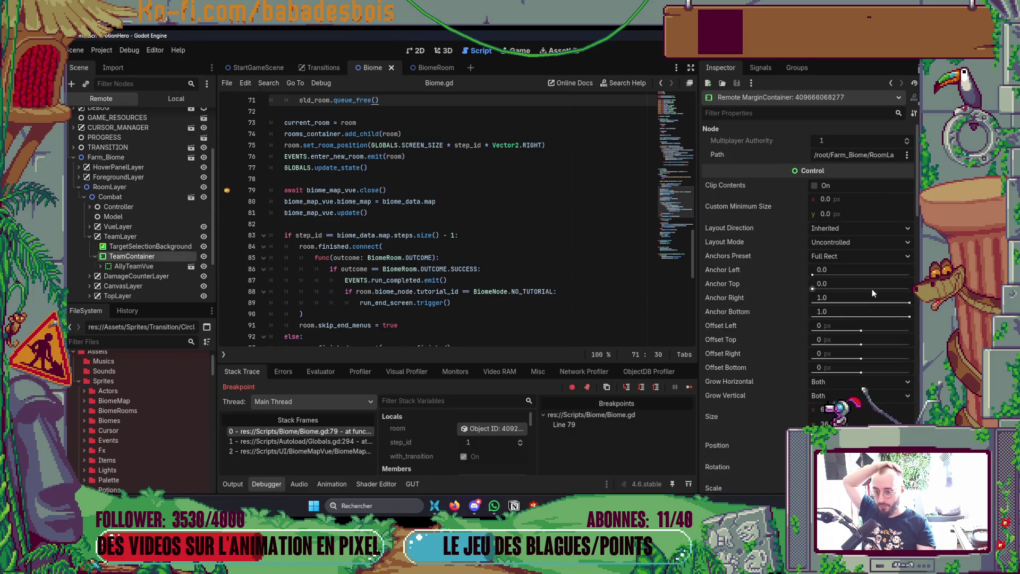
Set the live TeamContainer Position x to -640, then return to the PotionHero debug window
click(848, 306)
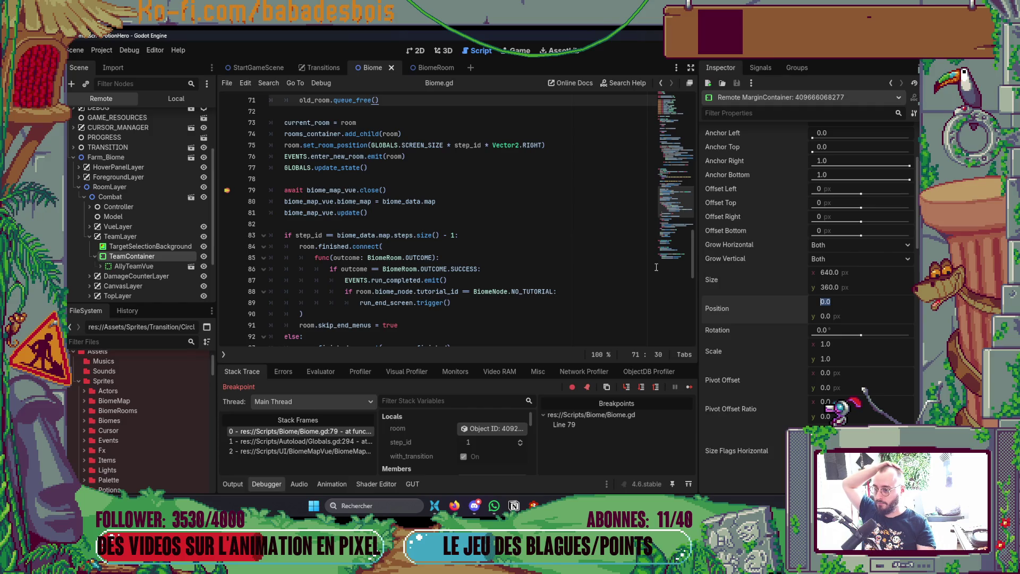
key(Home)
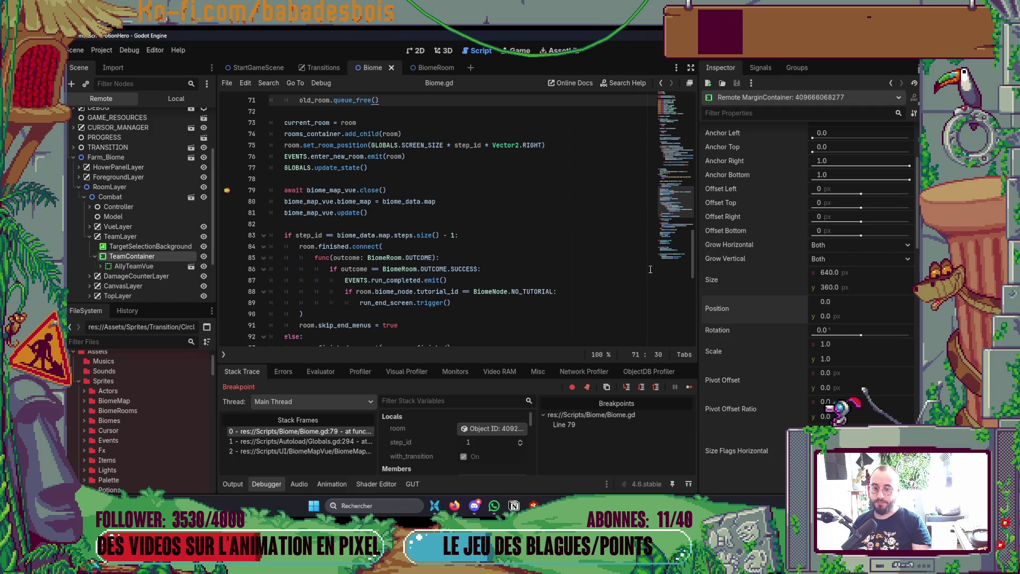
text(-64)
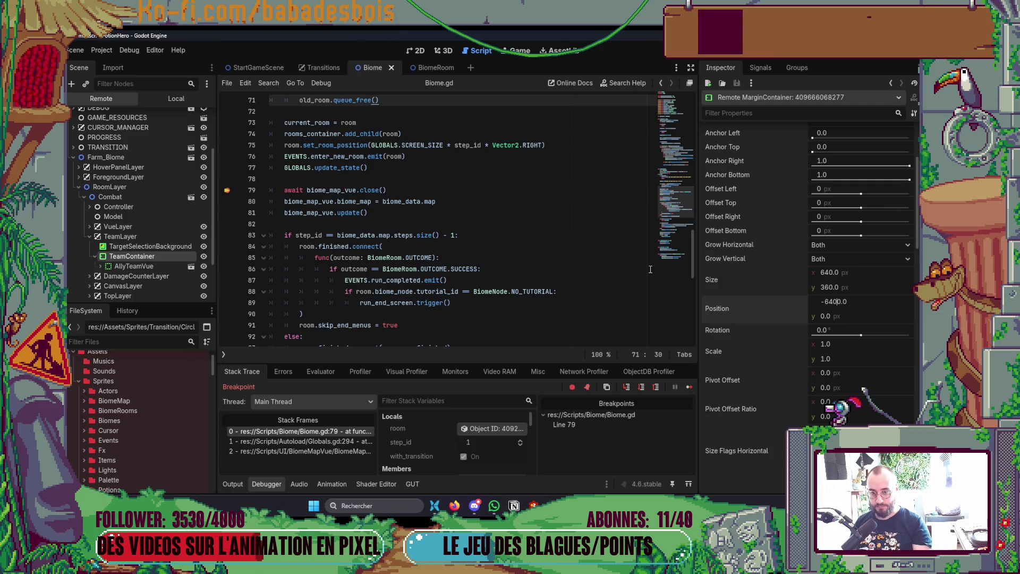
key(Return)
key(alt+Tab)
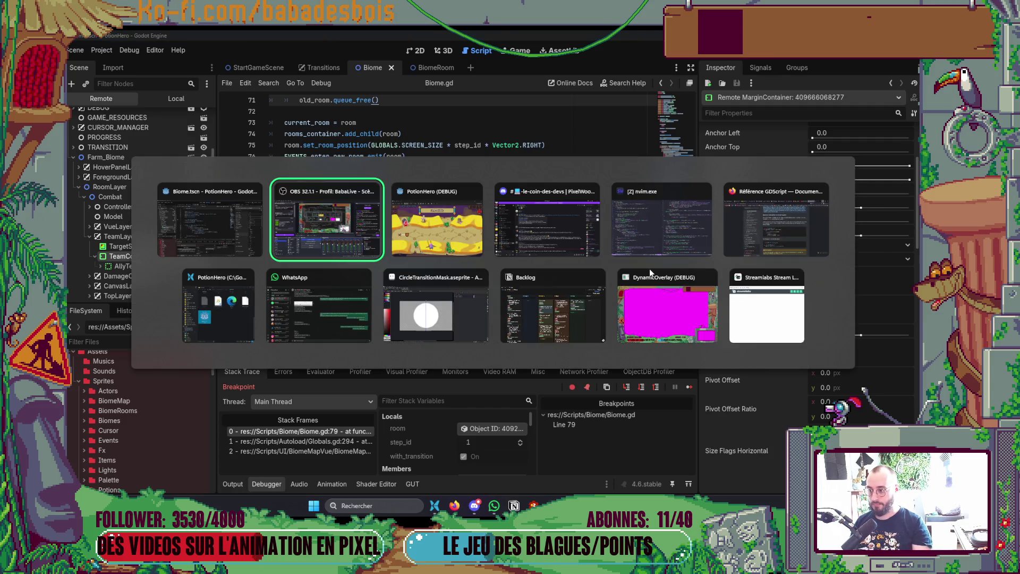
key(alt+Tab)
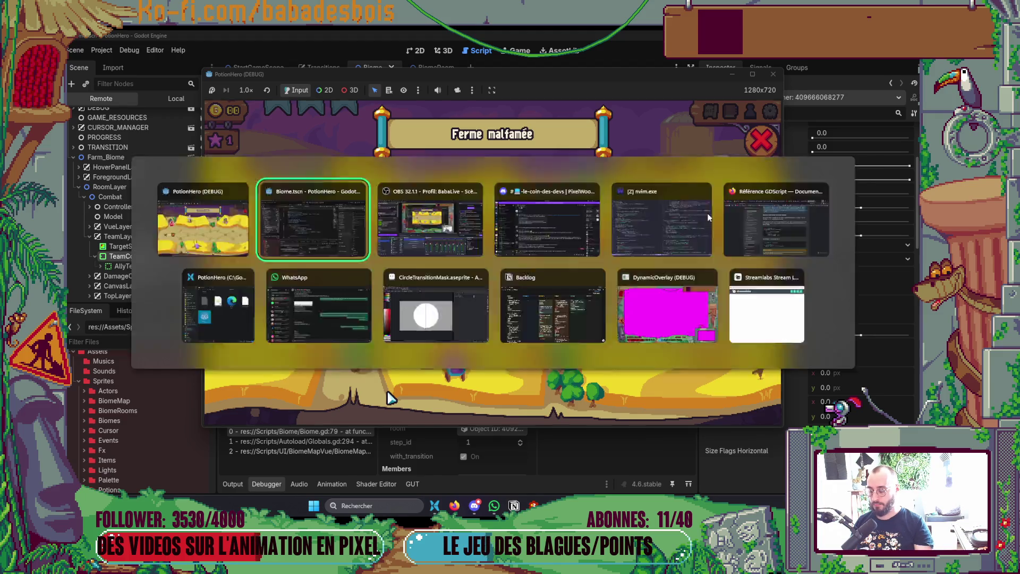
Check the team in the PotionHero (DEBUG) window, close it, and clear Biome.gd's line 79 breakpoint
key(alt+Tab)
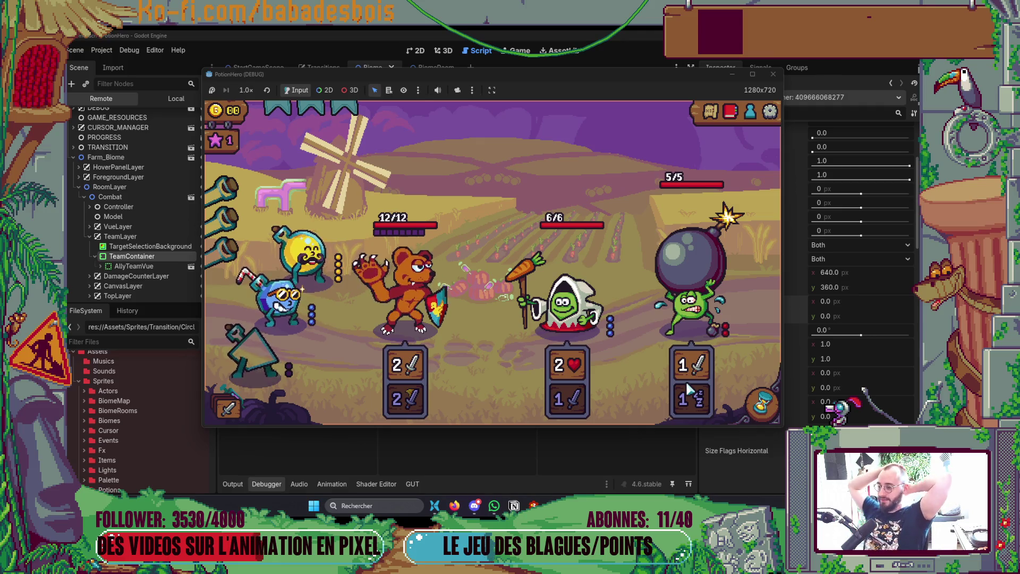
click(774, 78)
click(227, 190)
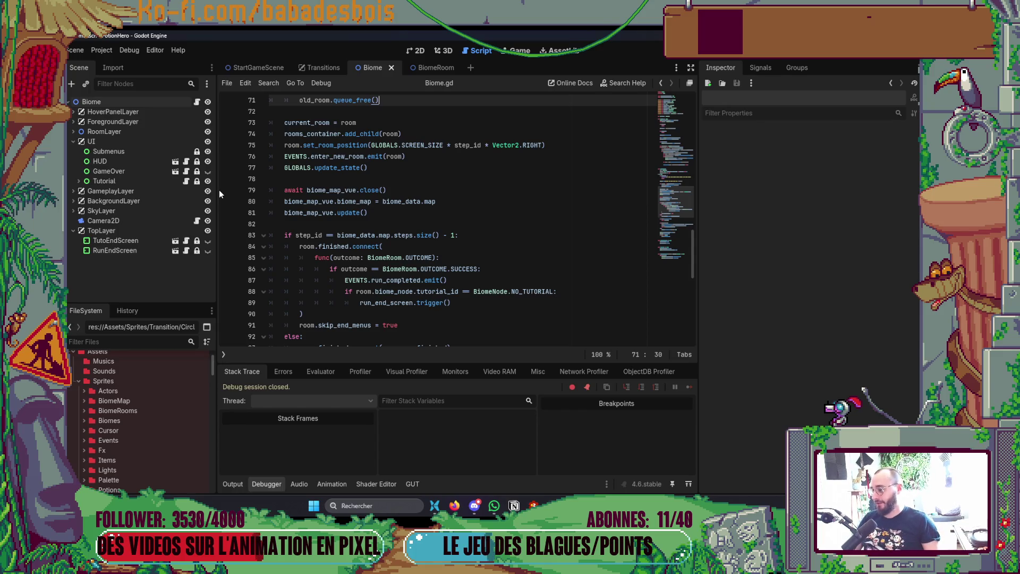
scroll(429, 182, down, 7)
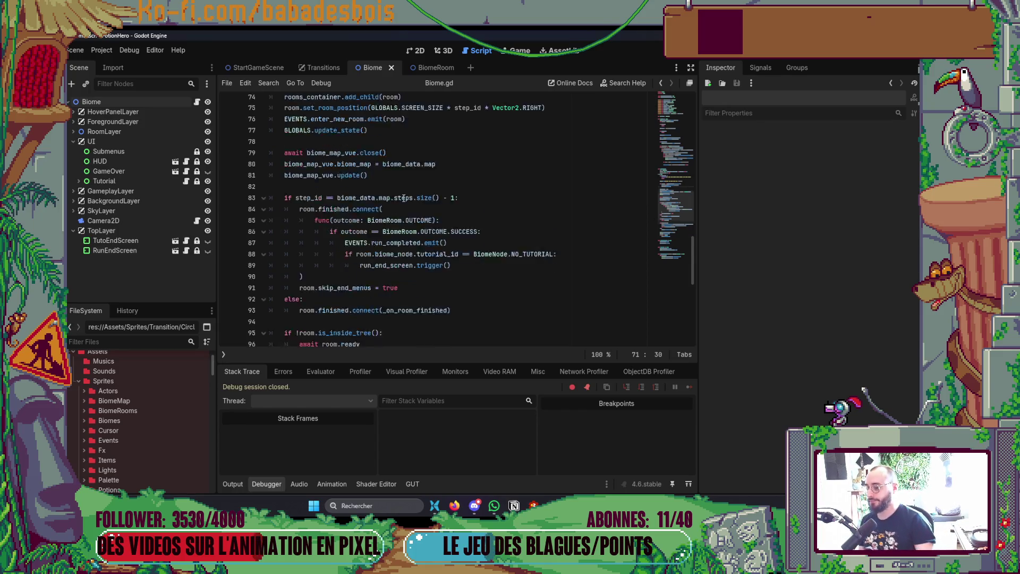
scroll(430, 182, up, 10)
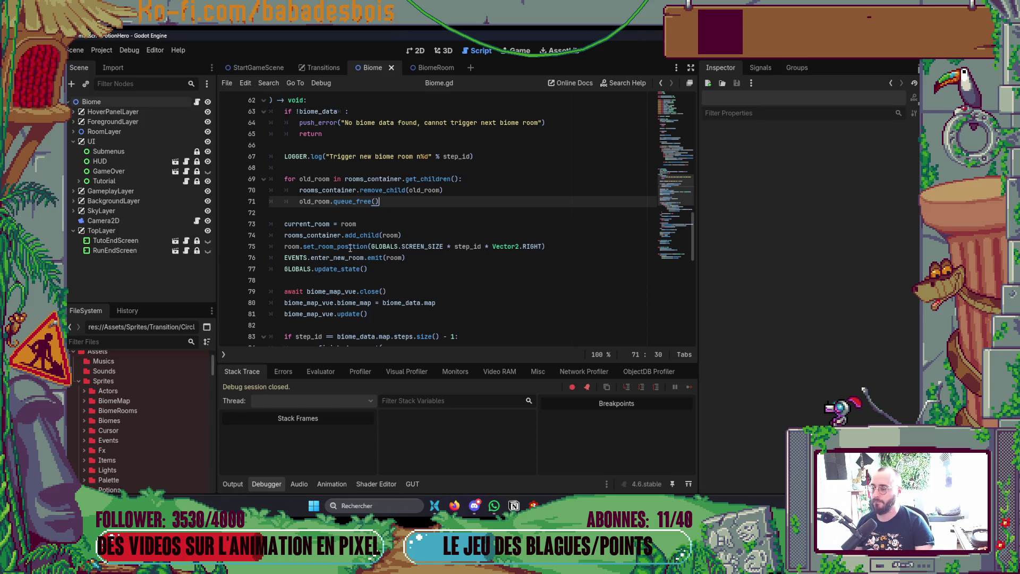
mouse_move(350, 246)
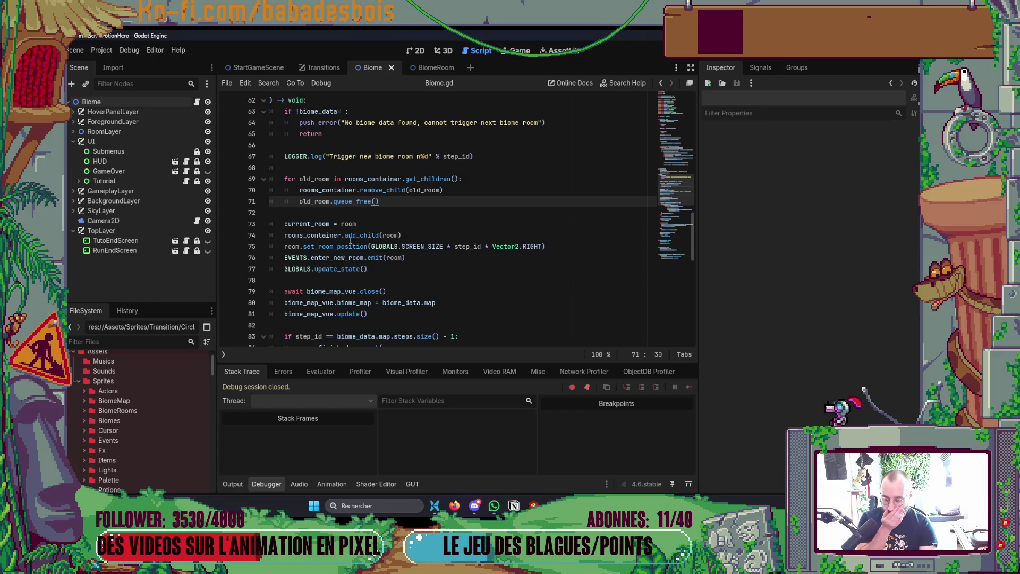
scroll(401, 223, down, 6)
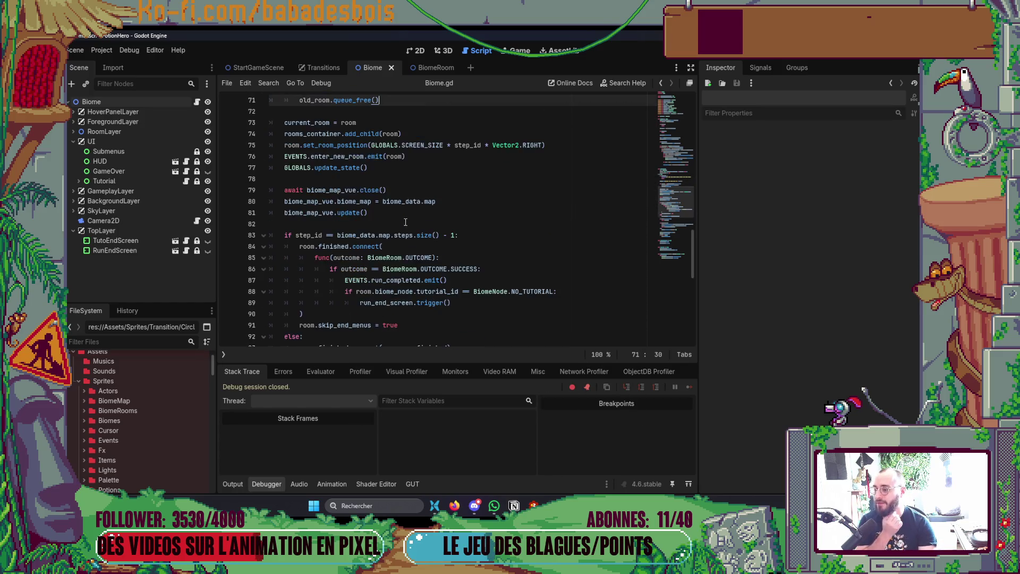
scroll(409, 229, up, 4)
scroll(413, 237, up, 4)
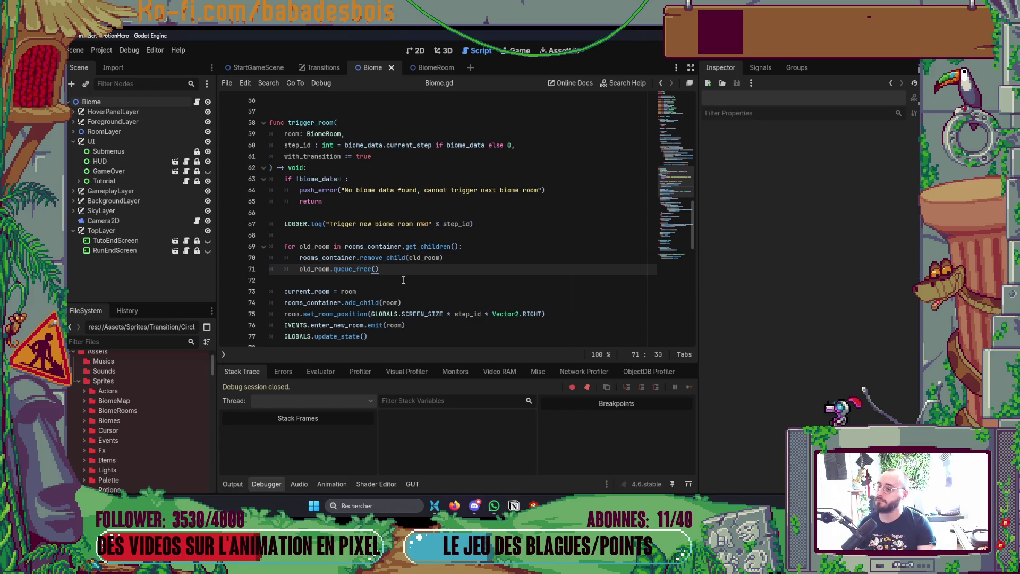
scroll(404, 280, down, 1)
scroll(397, 247, down, 3)
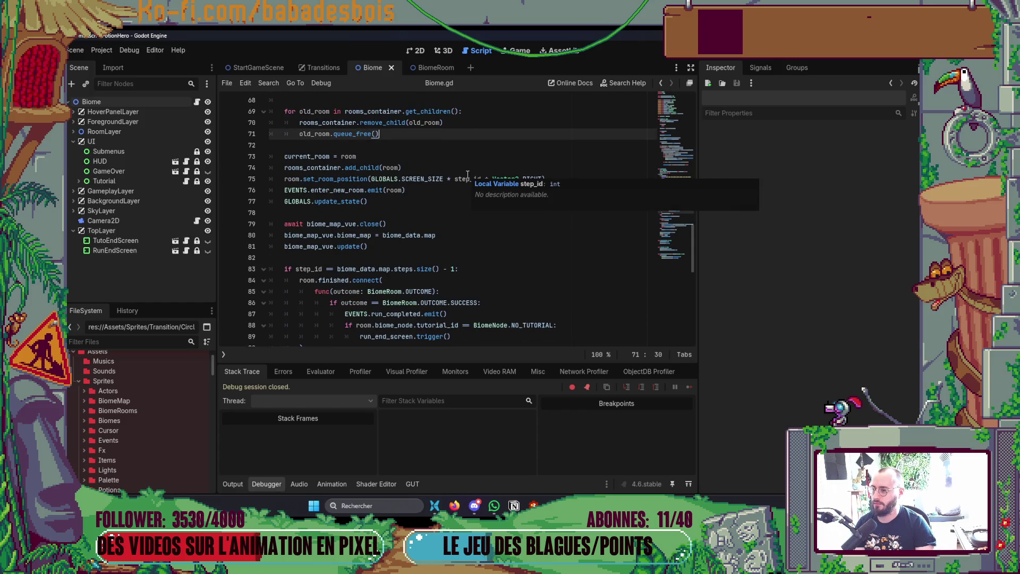
key(alt+Tab)
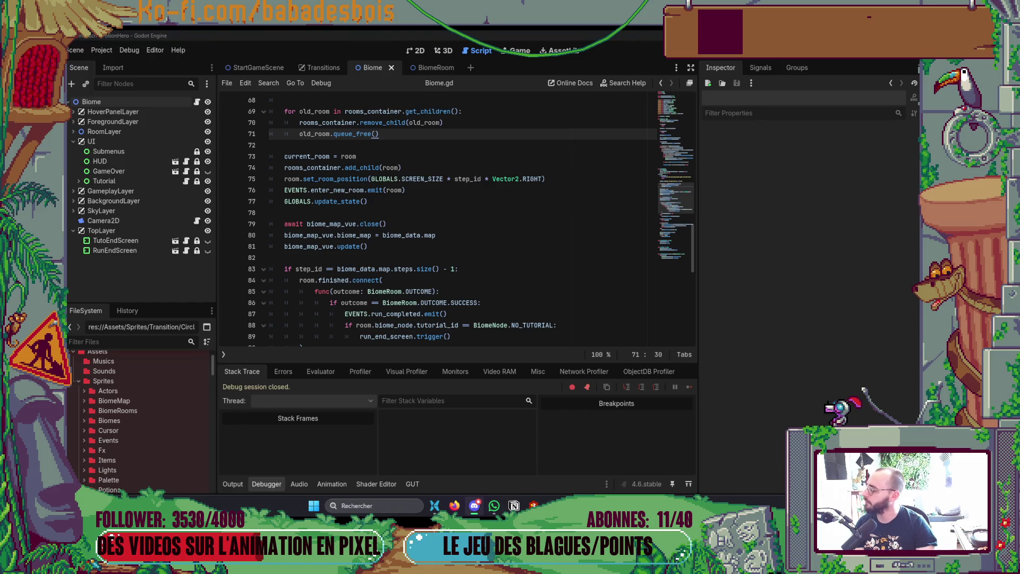
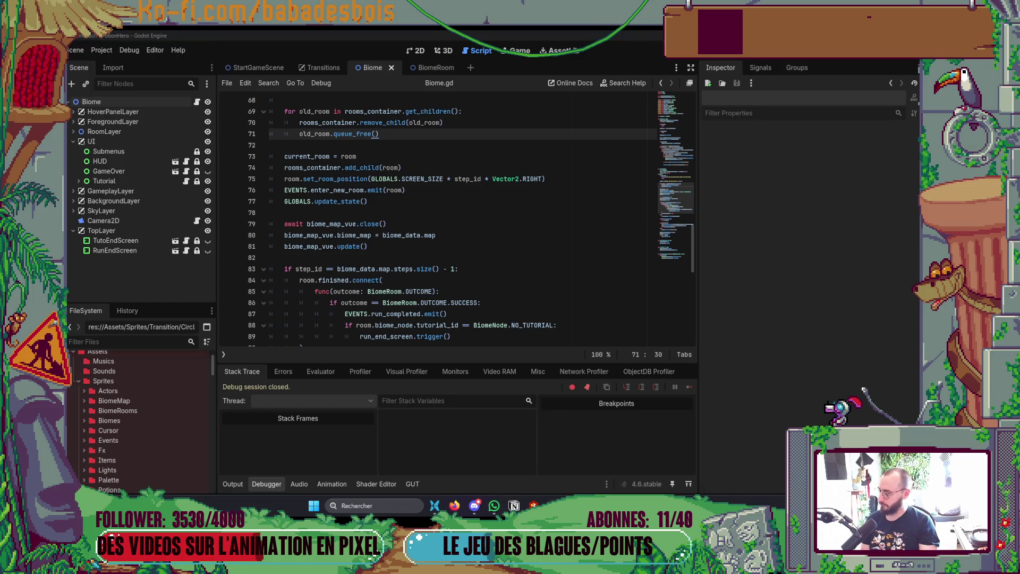
Review Biome.gd's trigger_room code with the Debugger panel collapsed, then bring Neovim to the front
scroll(649, 181, down, 3)
scroll(646, 170, up, 6)
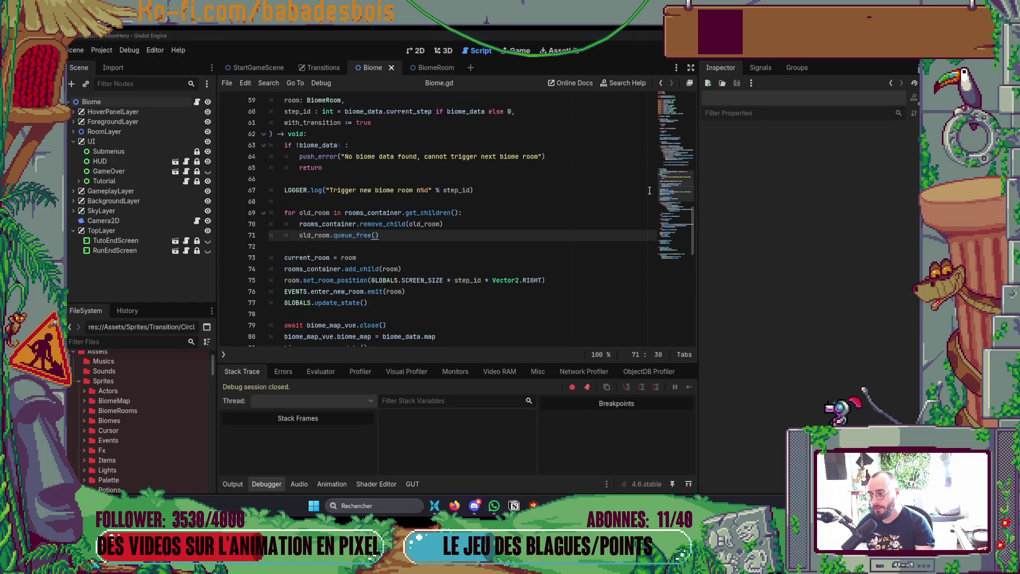
scroll(649, 190, down, 7)
click(260, 484)
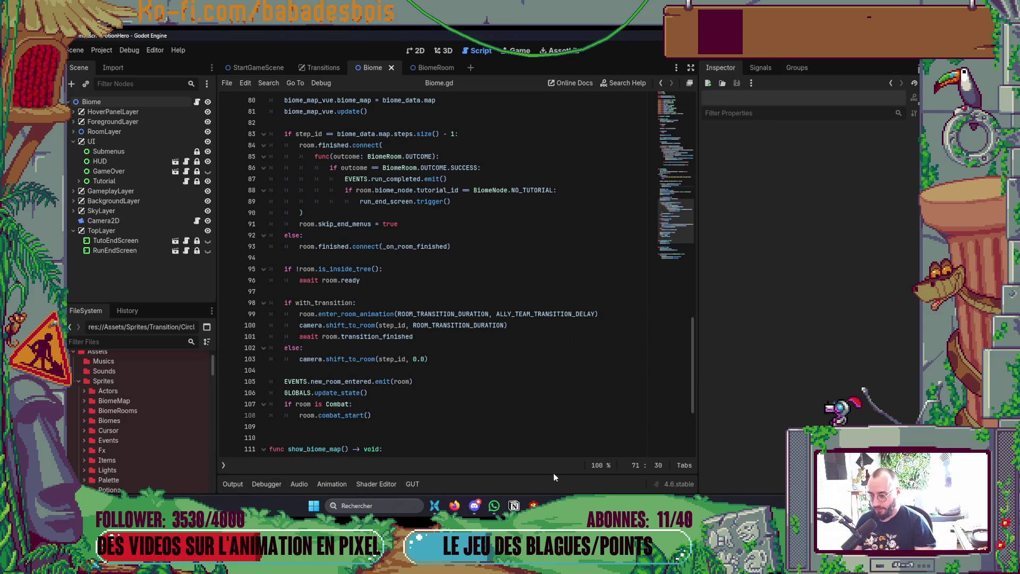
scroll(450, 335, down, 3)
click(450, 335)
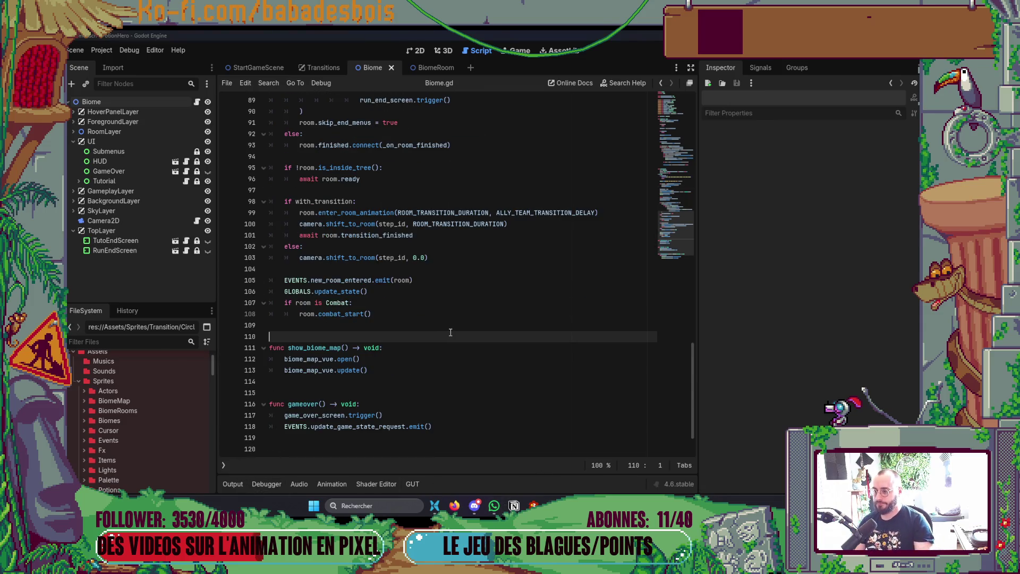
key(alt+Tab)
key(Tab)
key(Tab)
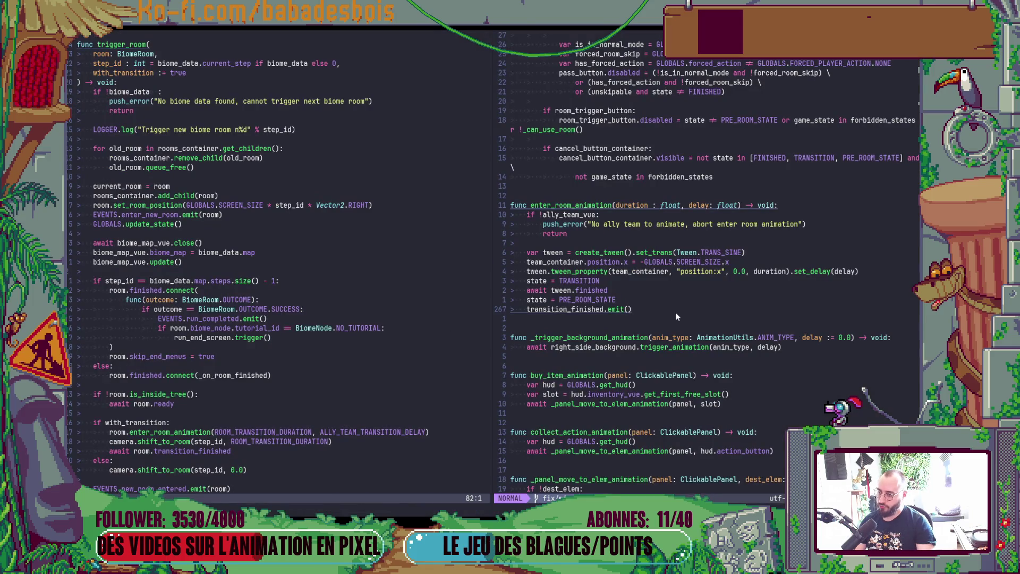
Open BiomeRoom.gd through the project file finder by searching 'BiomeRoom'
key(space)
key(f)
key(f)
text(Bi)
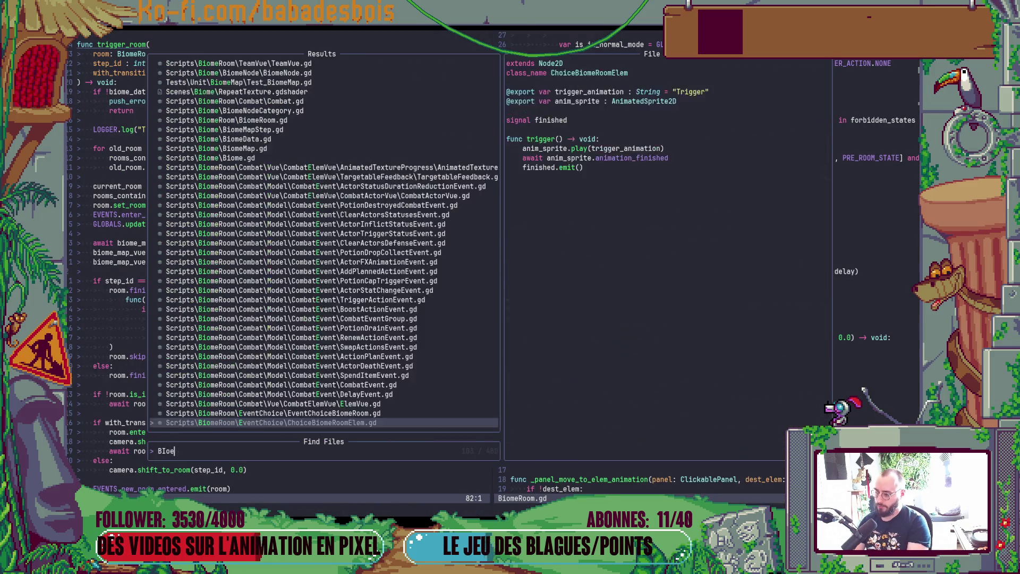
text(omeRoom)
key(Return)
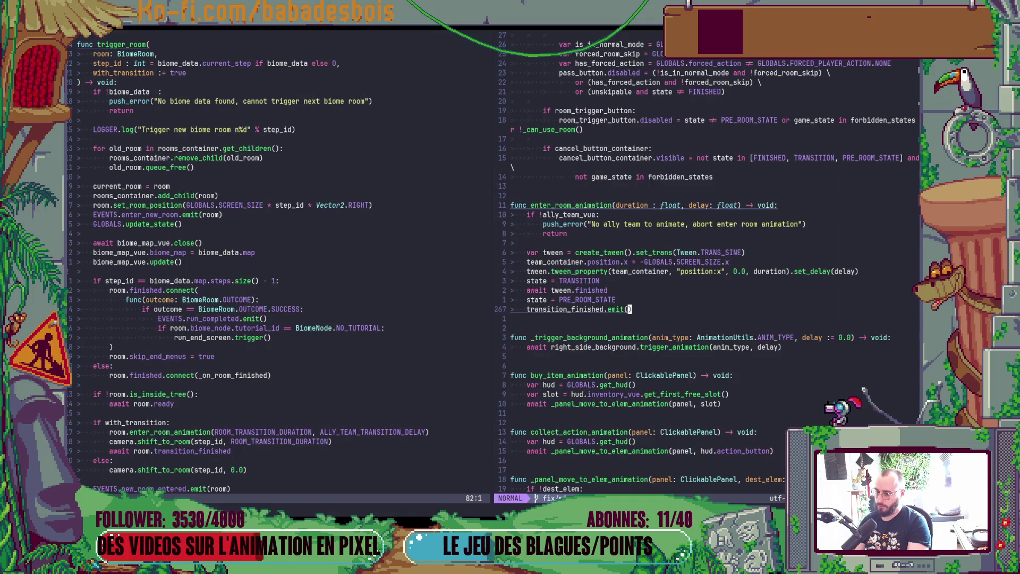
key(k)
key(k)
key(k)
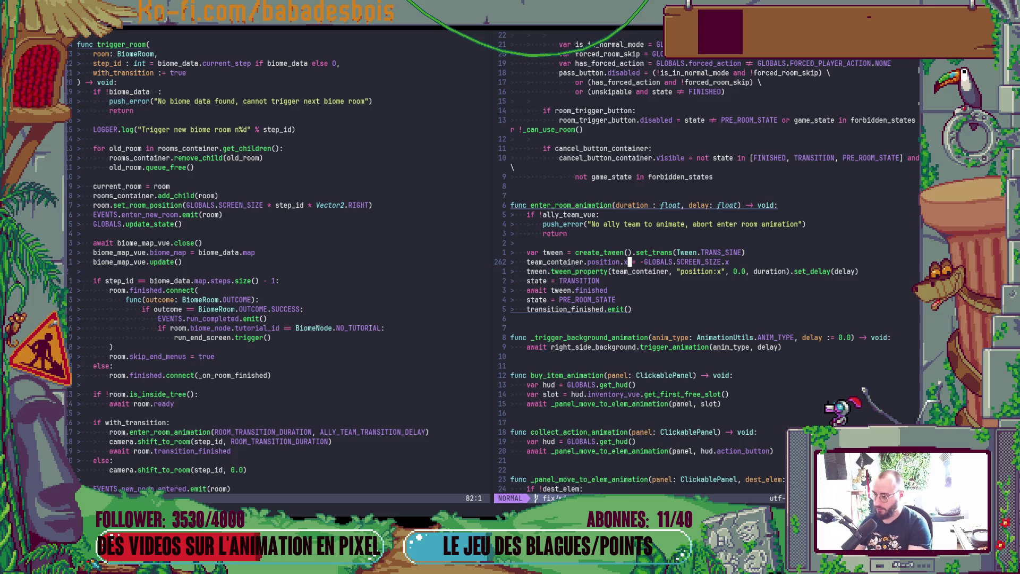
In the Biome.gd split, jump to the ALLY_TEAM_TRANSITION_DELAY definition from the enter_room_animation call
key(ctrl+w)
key(h)
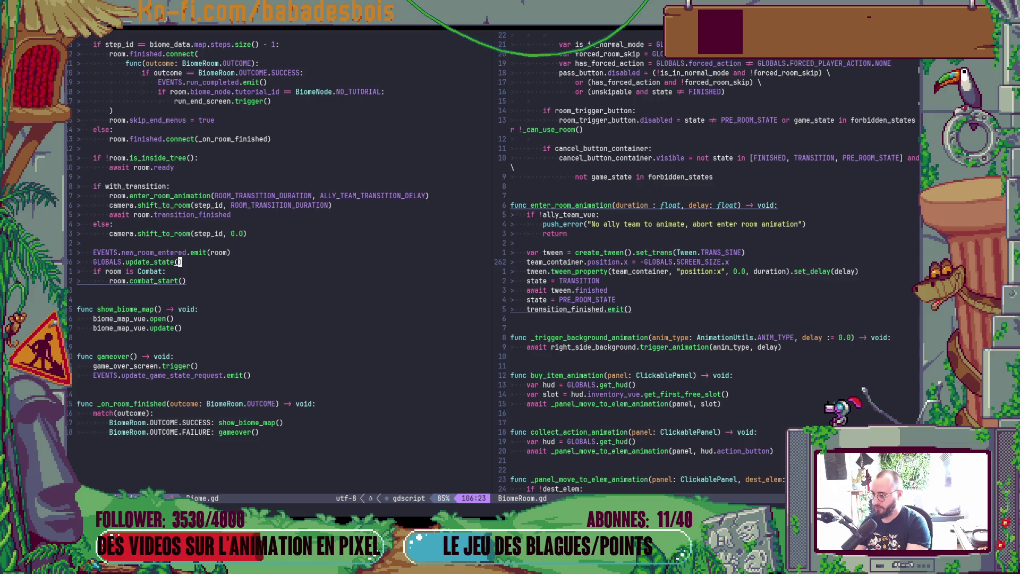
key(k)
key(k)
key(k)
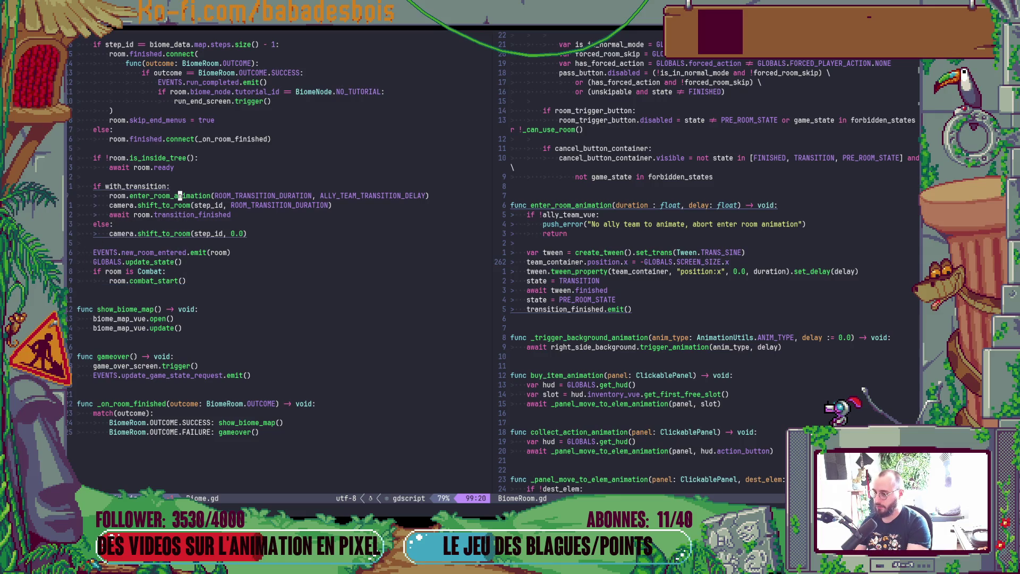
key(dollar)
key(b)
key(g)
key(d)
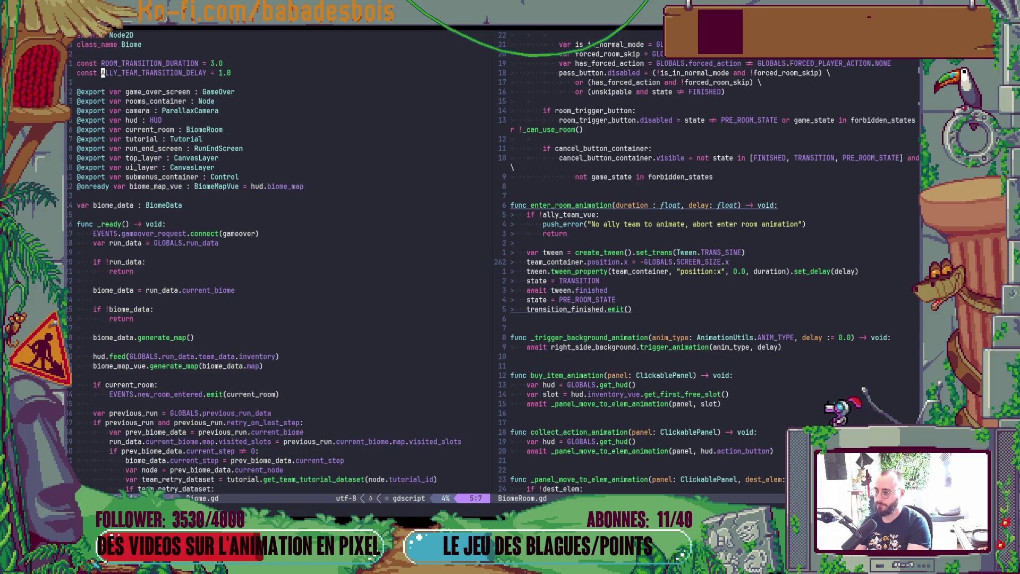
In Biome.gd, delete the ALLY_TEAM_TRANSITION_DELAY constant and its call argument, then save
key(k)
key(k)
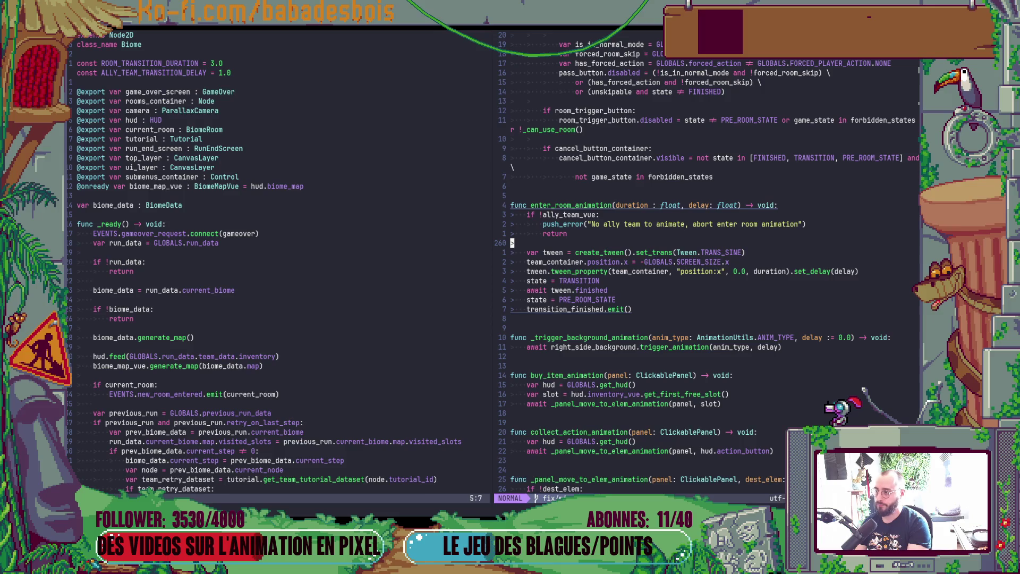
key(d)
key(d)
key(ctrl+o)
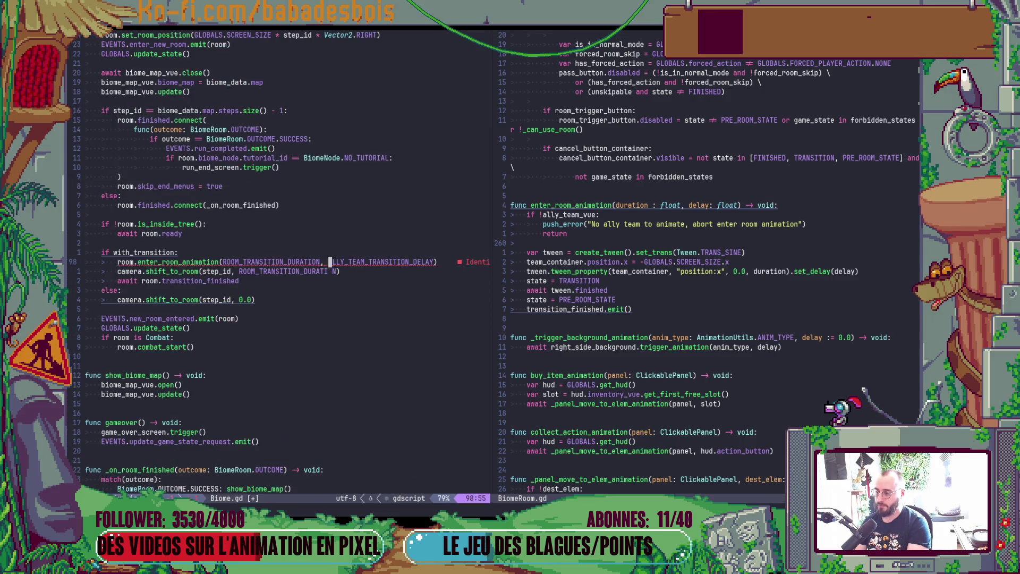
key(shift+d)
key(BackSpace)
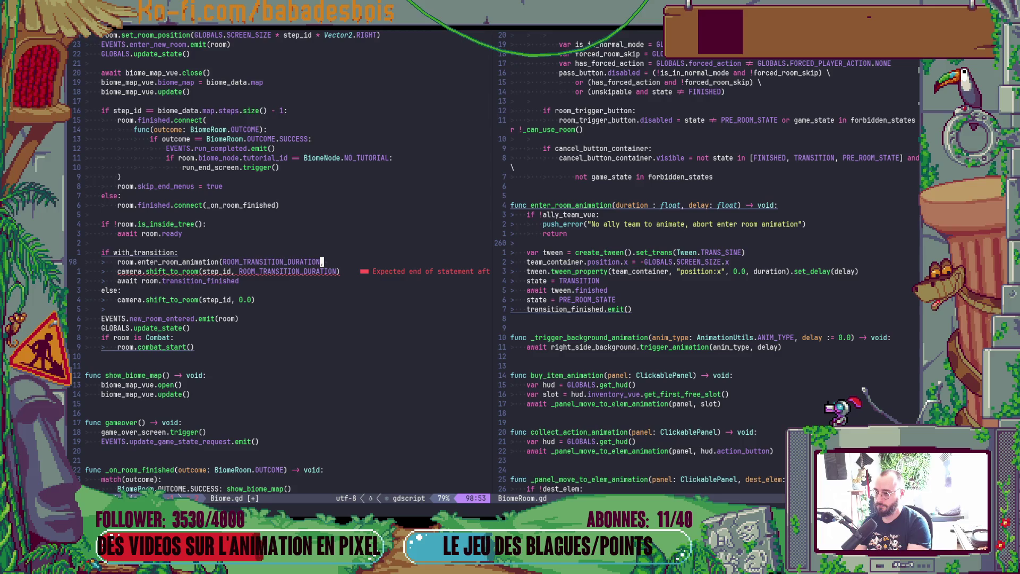
text())
key(Escape)
key(ctrl+s)
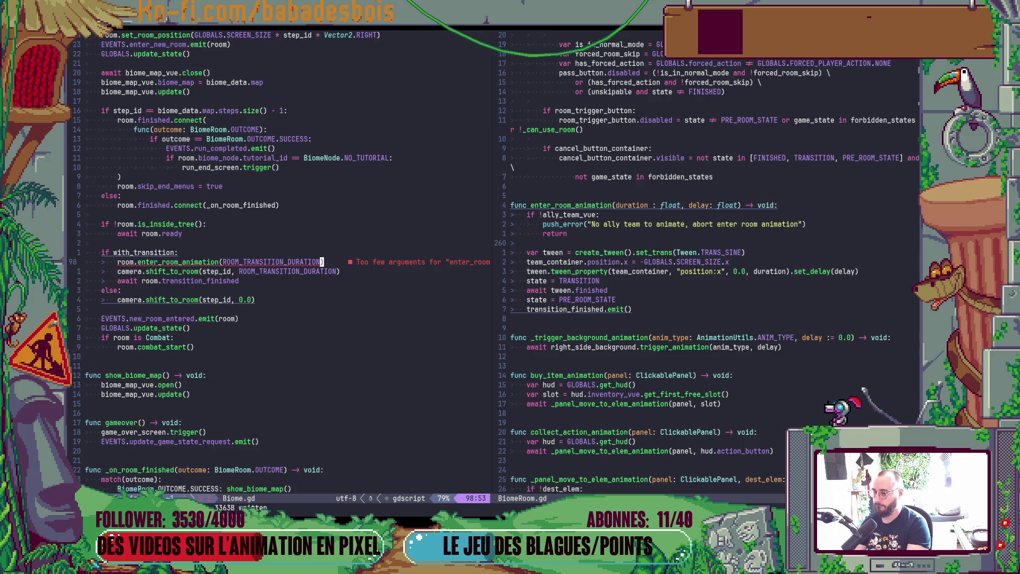
Remove the ', delay: float' parameter from BiomeRoom.gd's enter_room_animation signature
key(ctrl+w)
key(l)
key(k)
key(k)
key(k)
key(k)
key($)
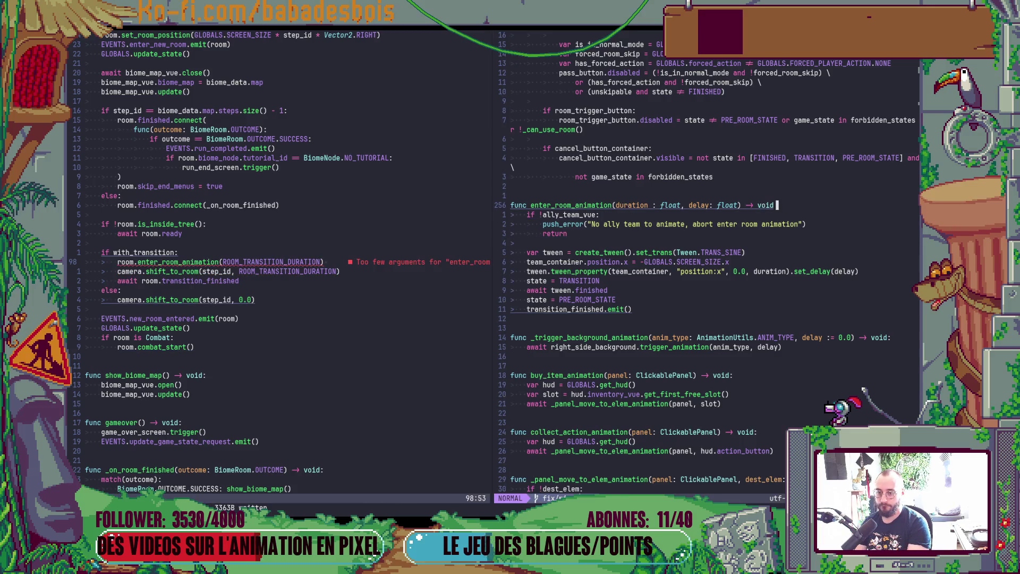
key(b)
key(b)
key(b)
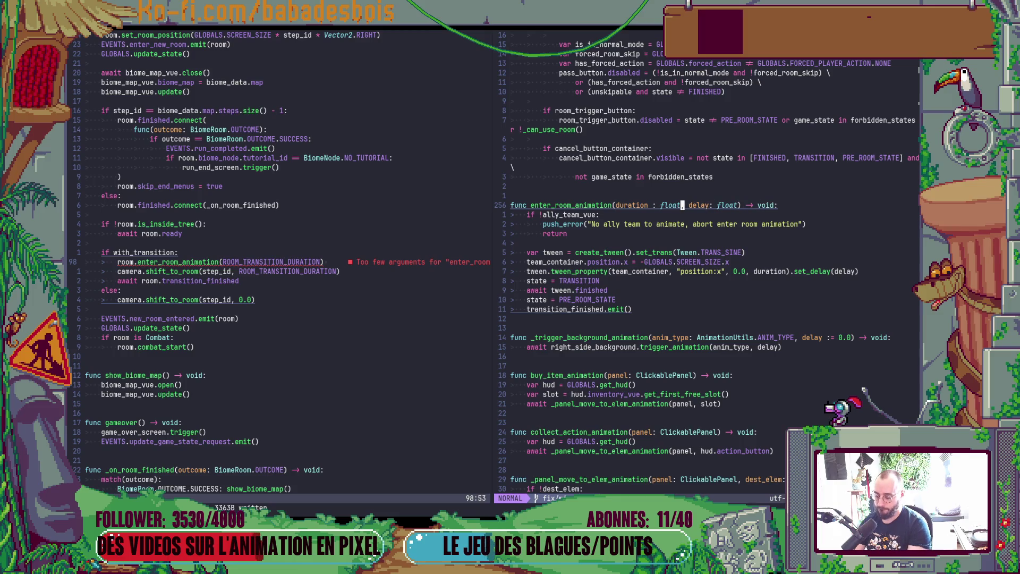
key(d)
key(t)
key())
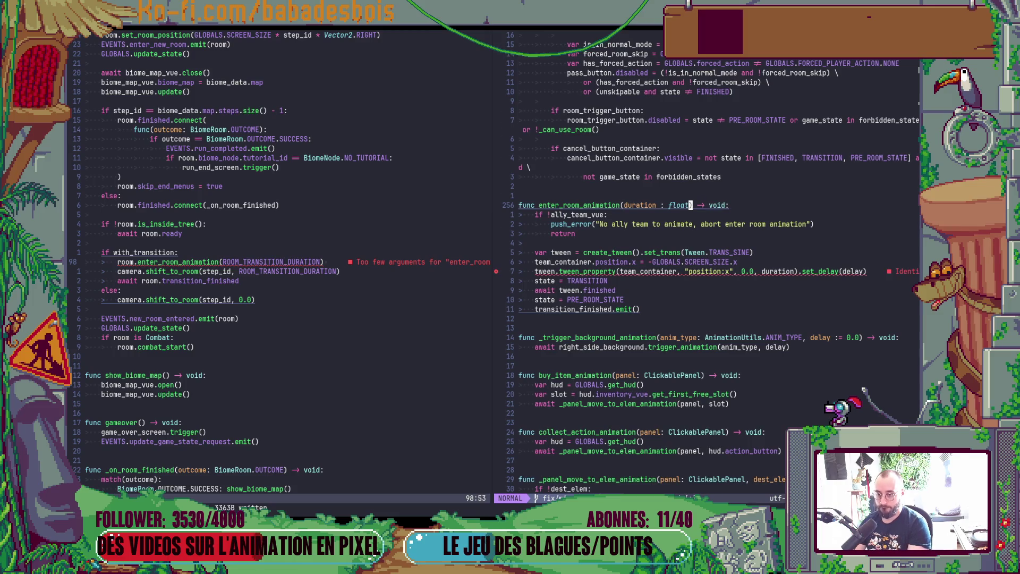
Delete the .set_delay(delay) call from the tween_property line and open a blank line above the position setup
key(j)
key(j)
key(j)
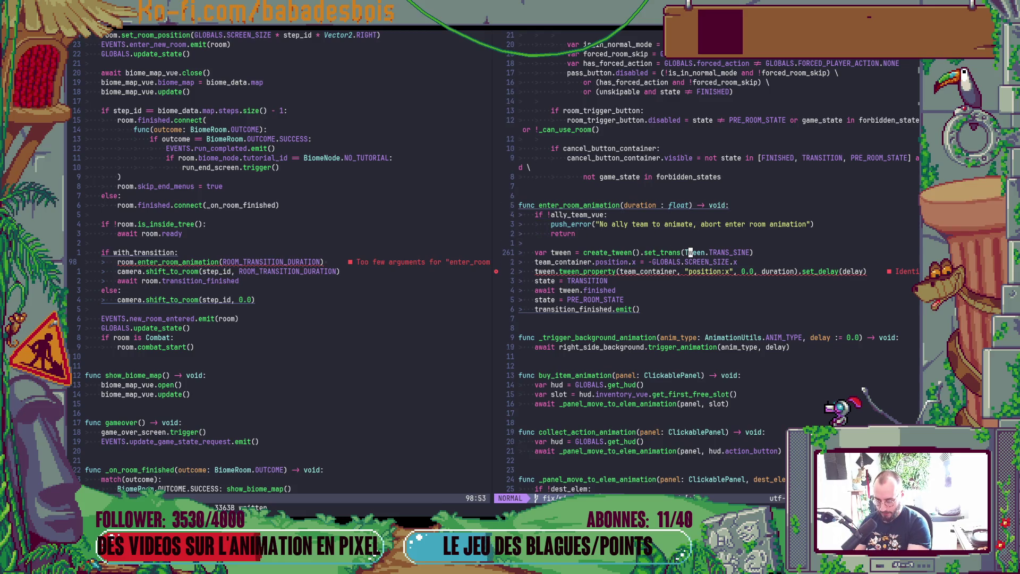
key(j)
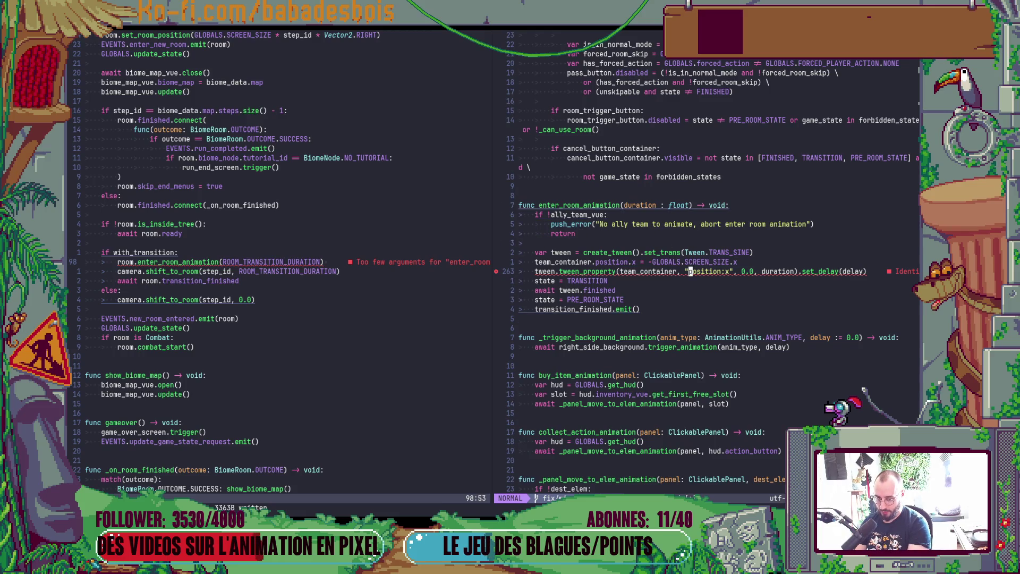
key(f)
key(()
key(F)
key())
key(l)
key(D)
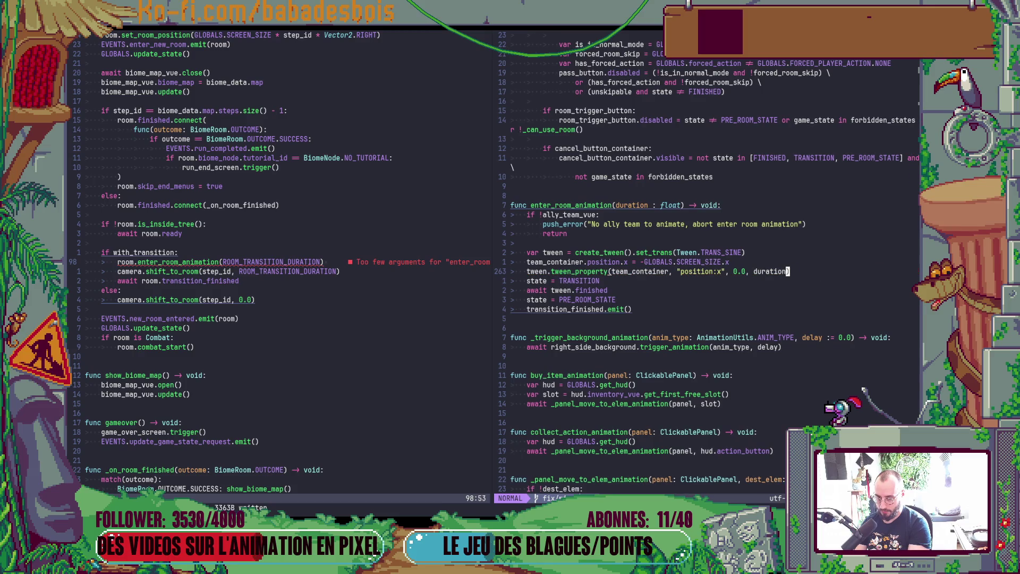
key(k)
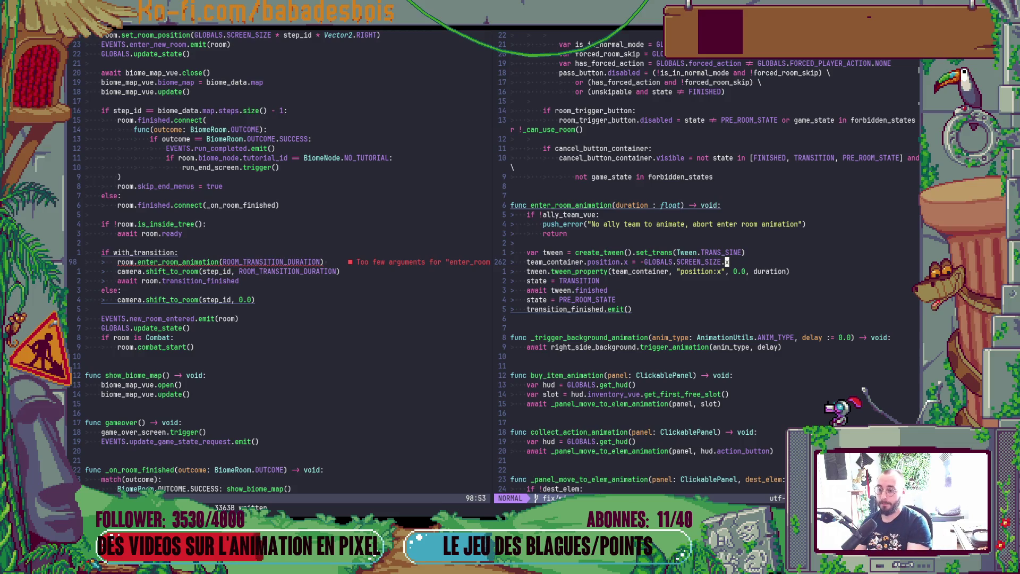
key(O)
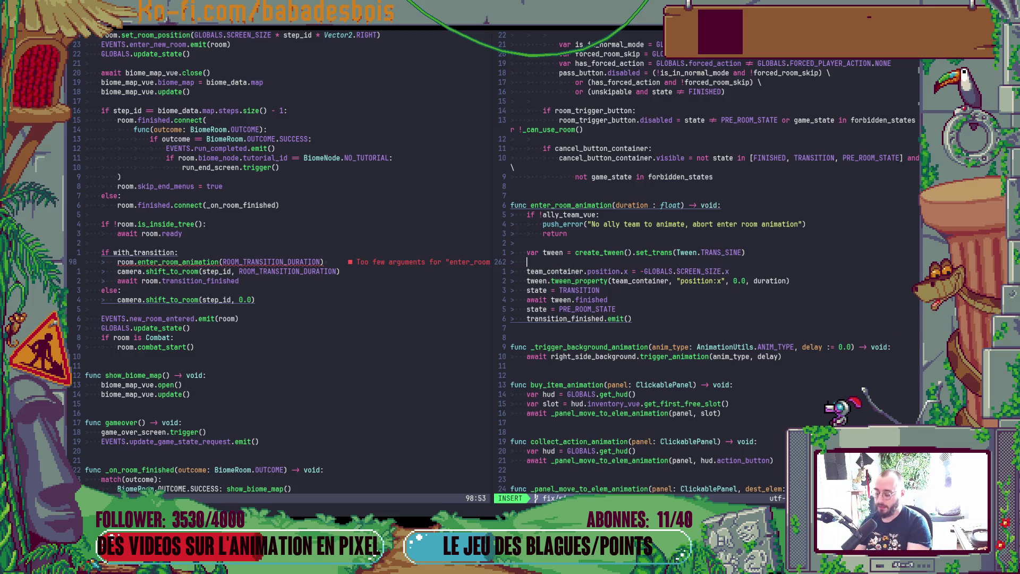
Add a new tween.tween_property line pasting the original tween's arguments, then save
text(tw)
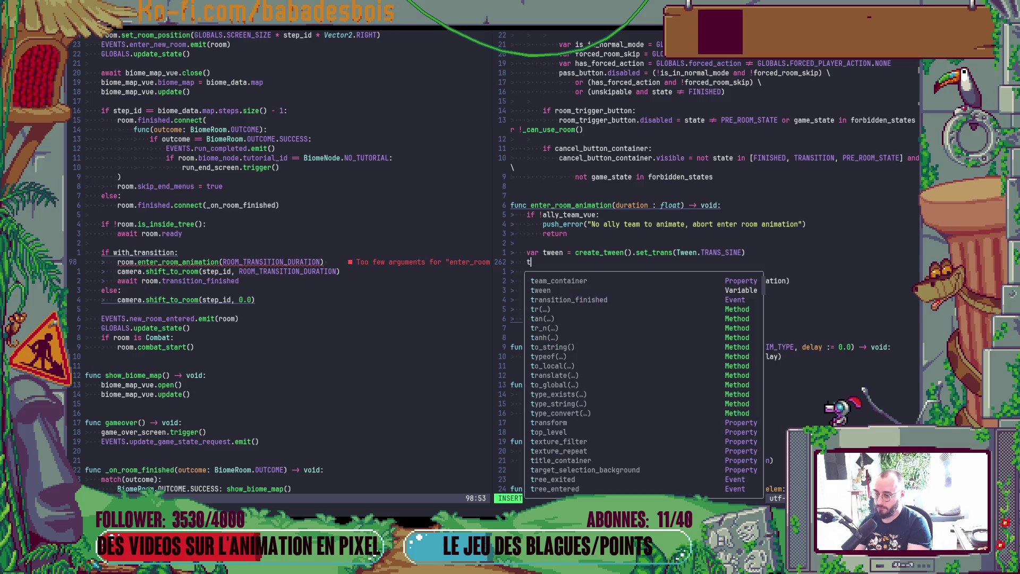
text(een.)
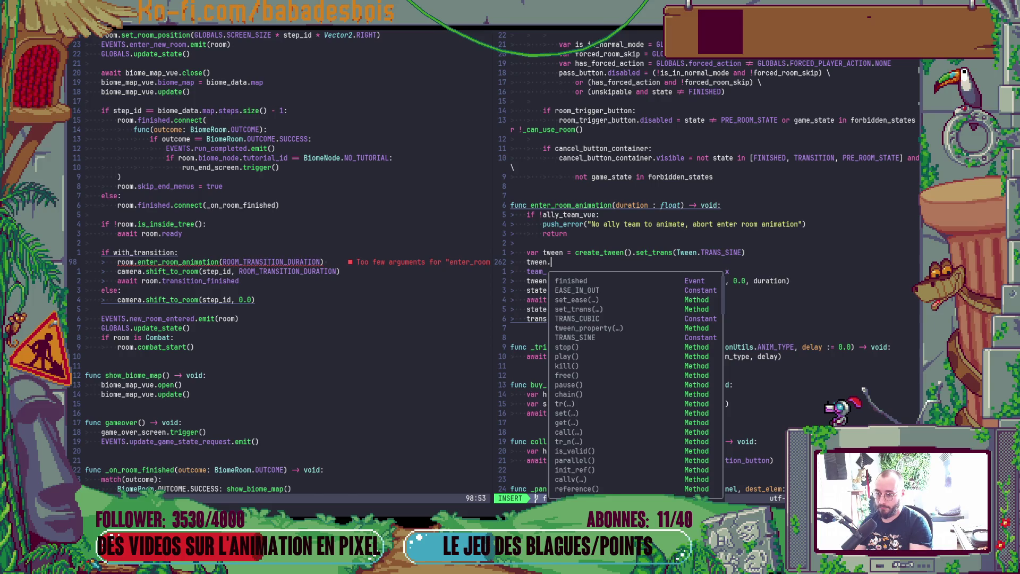
key(Escape)
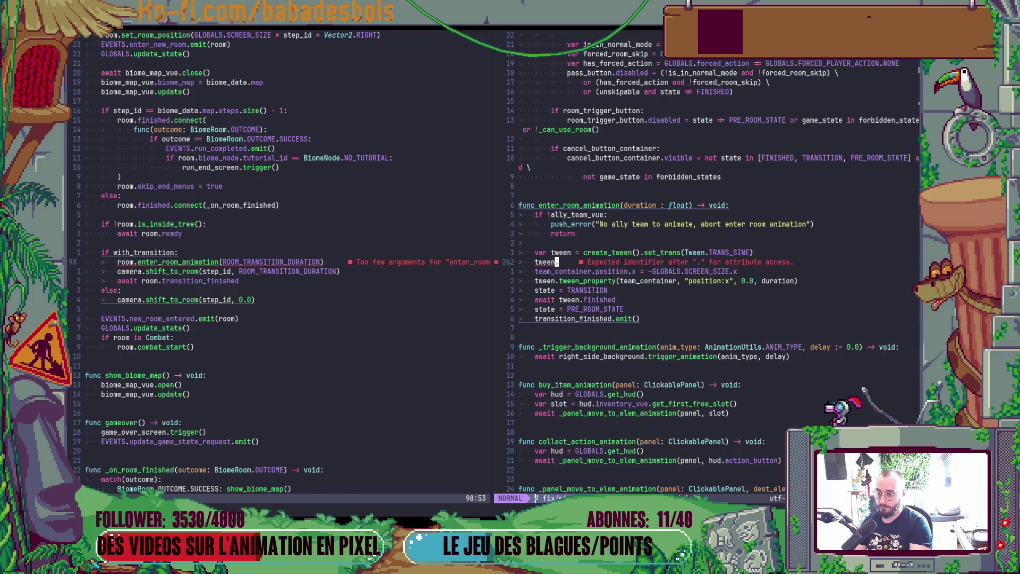
text(a)
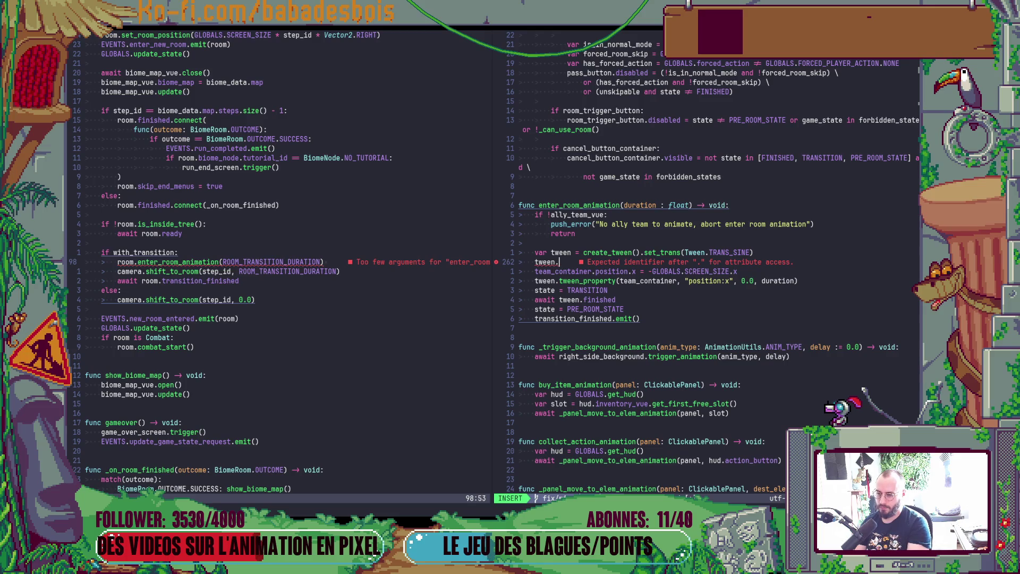
text(tw)
key(Return)
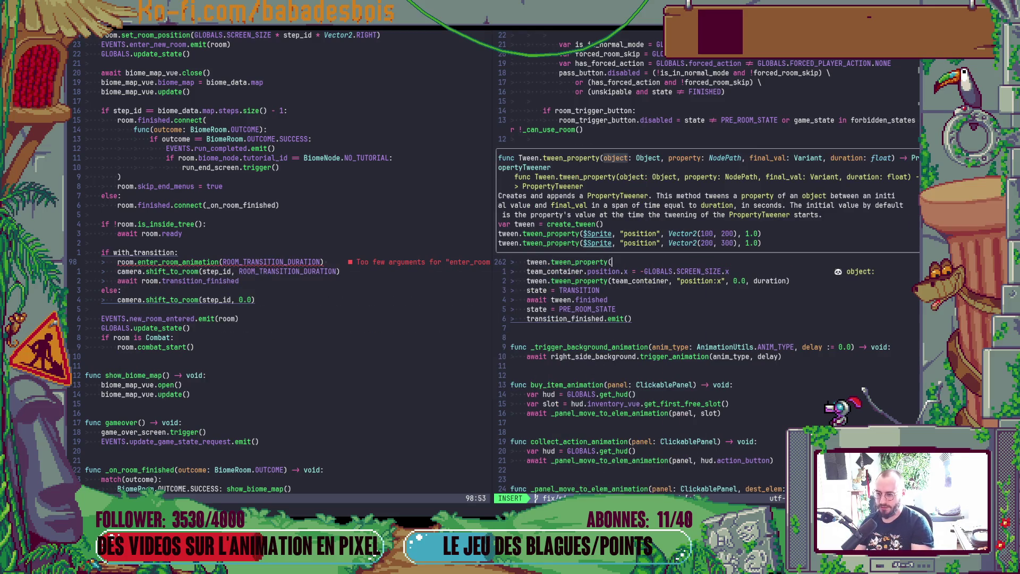
text(t)
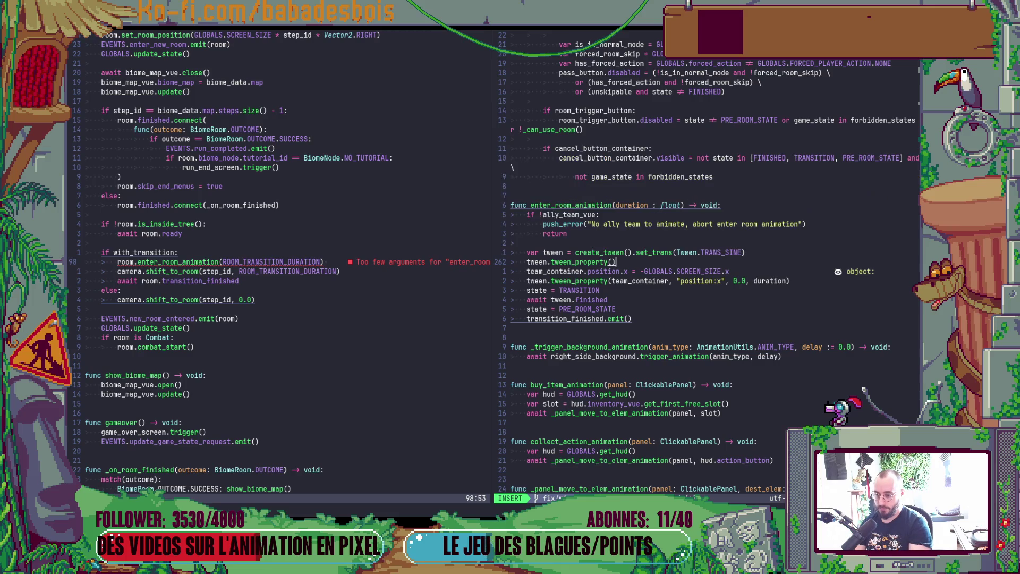
key(Escape)
key(j)
key(j)
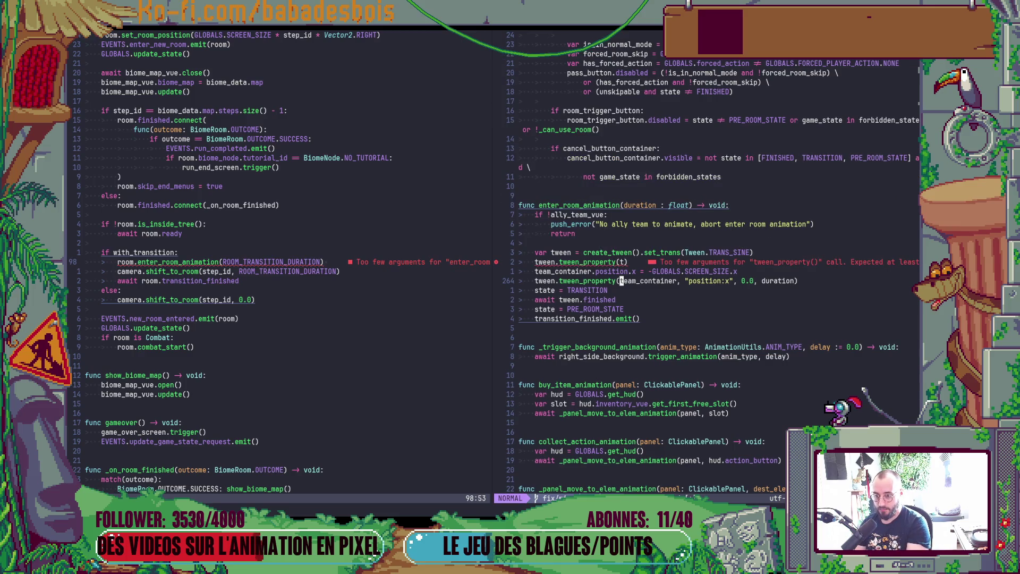
key(k)
key(k)
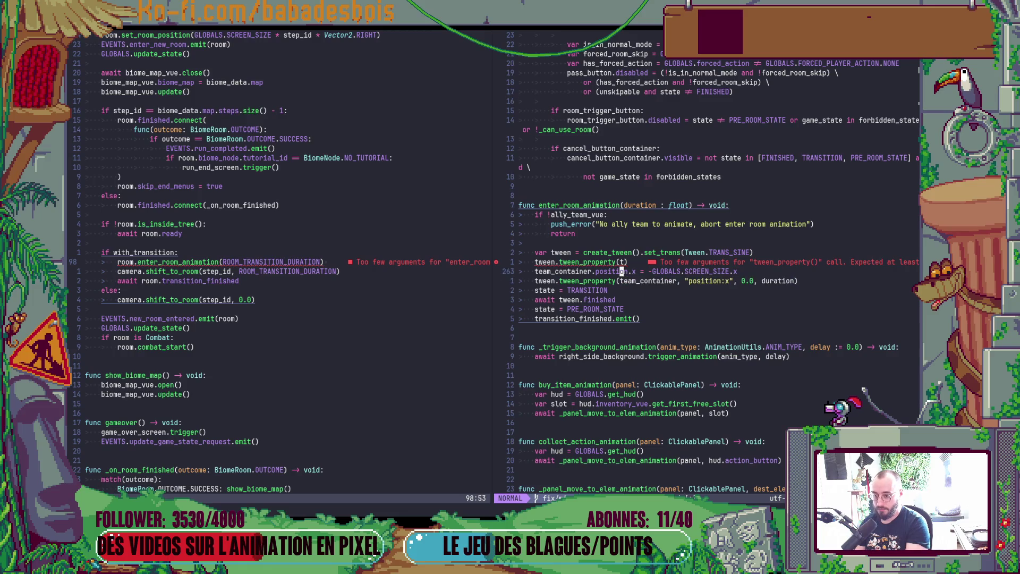
key(v)
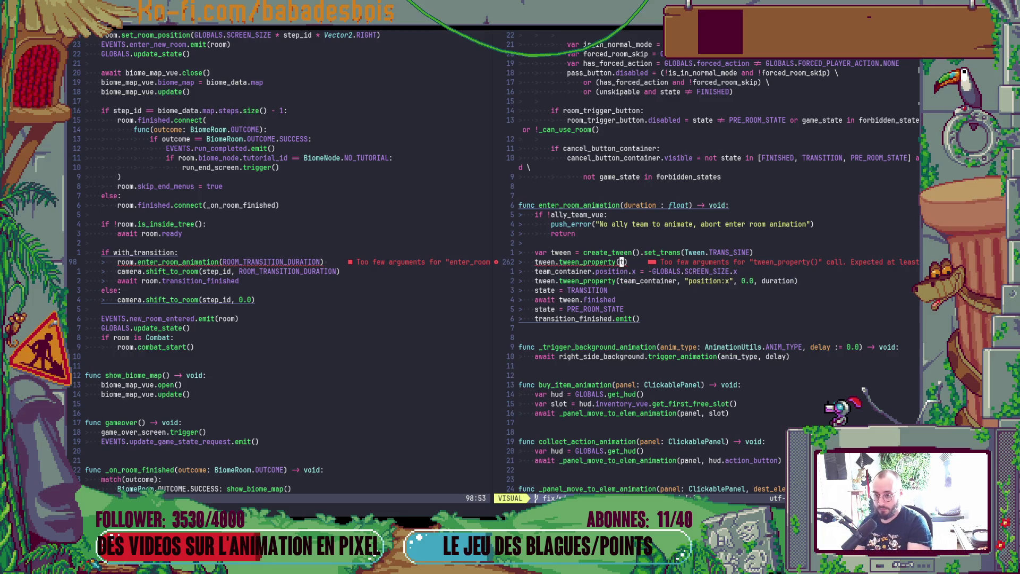
key(p)
key(j)
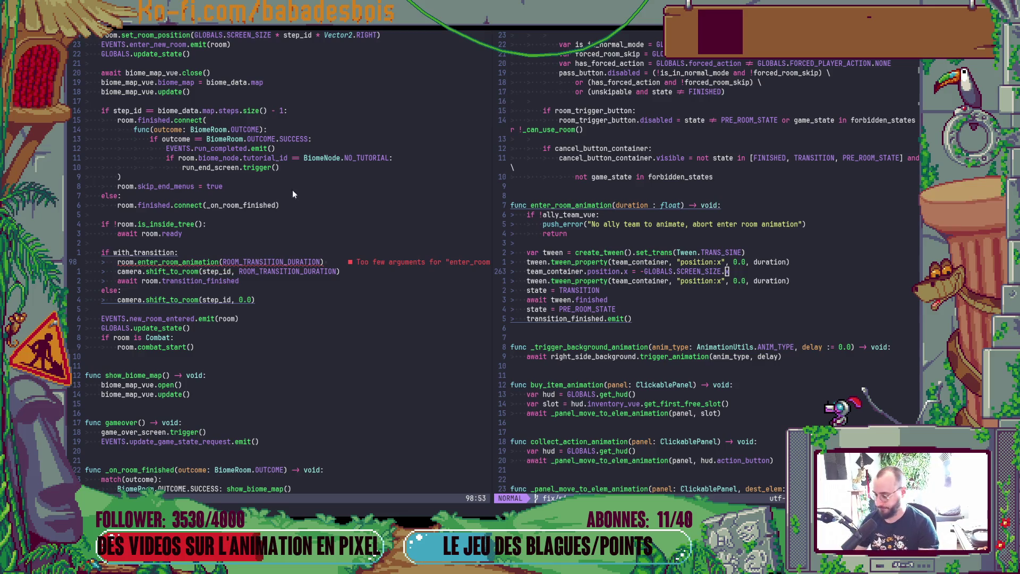
text(x)
click(698, 280)
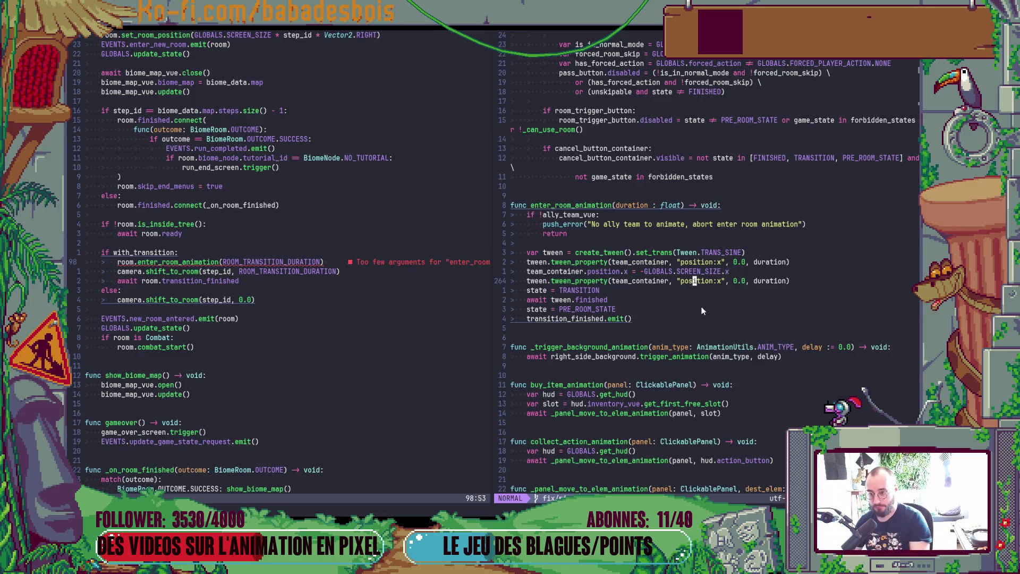
text(:w)
key(Return)
Change the first tween's target from 0.0 to -GLOBALS.SCREEN_SIZE.x and delete the position reset line
click(699, 271)
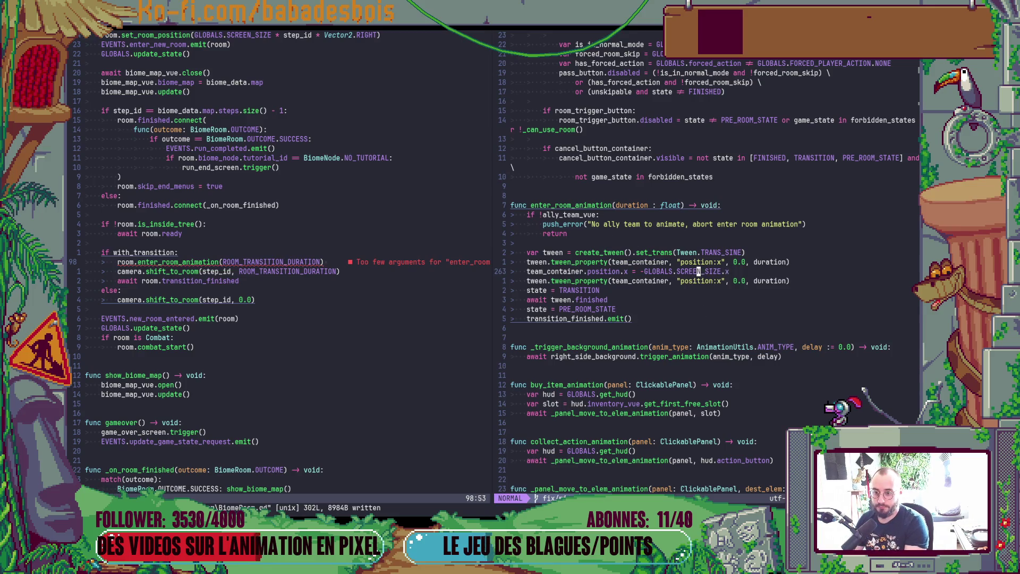
click(699, 262)
key(dollar)
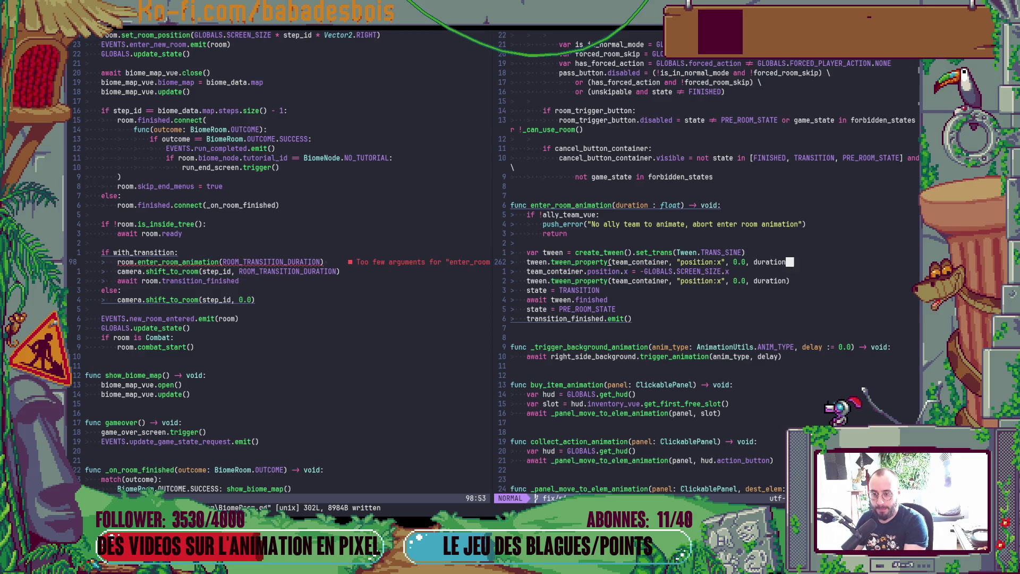
key(b)
key(b)
key(j)
key(shift+b)
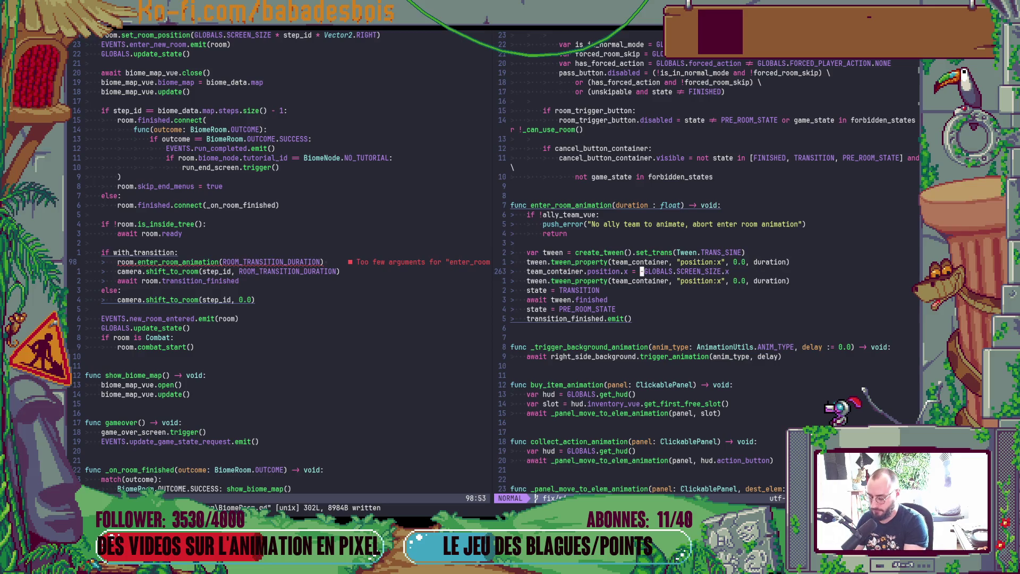
key(k)
key(b)
key(b)
key(dollar)
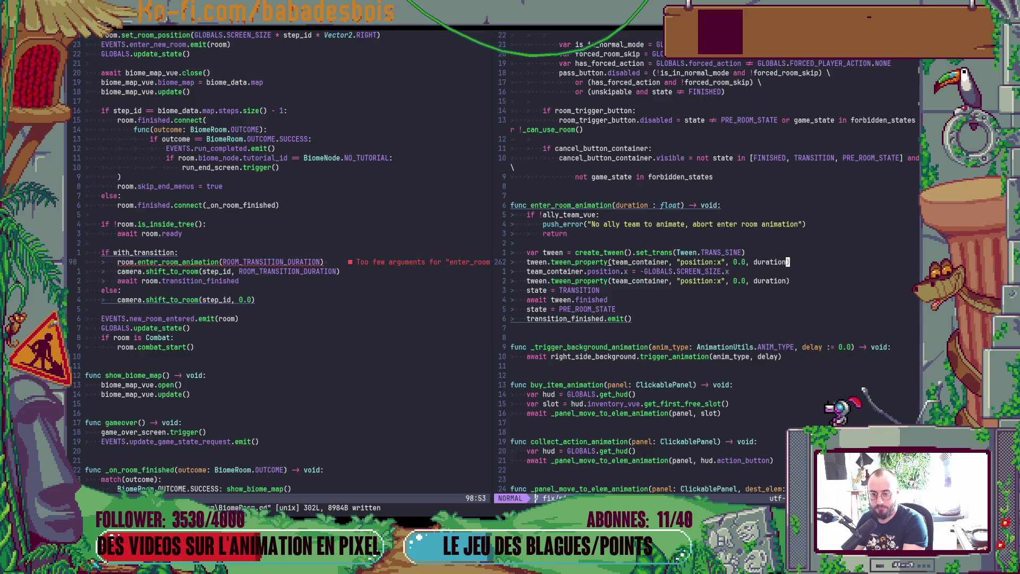
key(b)
key(b)
key(b)
key(b)
key(b)
key(v)
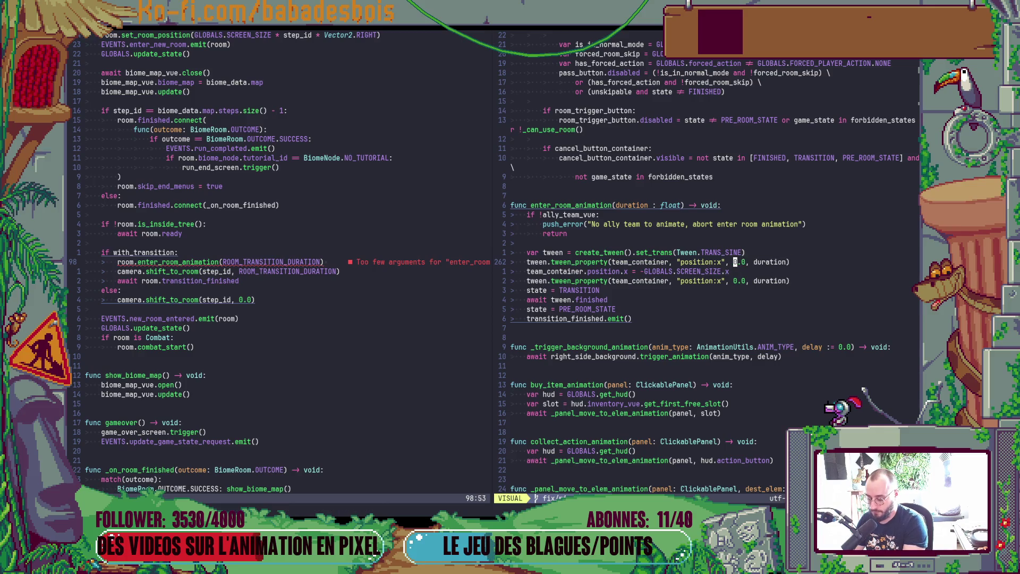
key(l)
key(l)
key(p)
key(j)
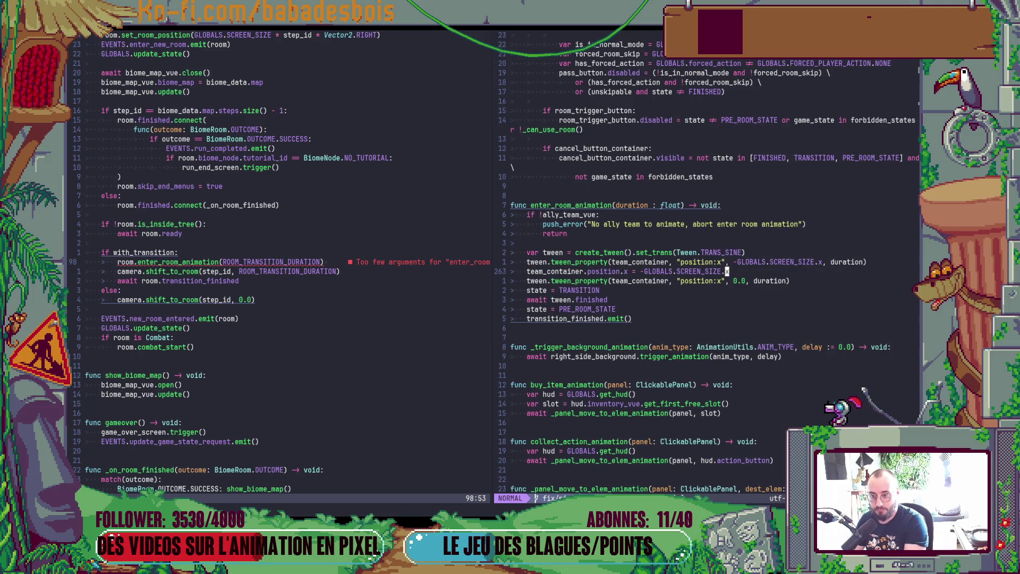
key(d)
key(d)
Append / 2.0 to both tween durations and save the script
key(k)
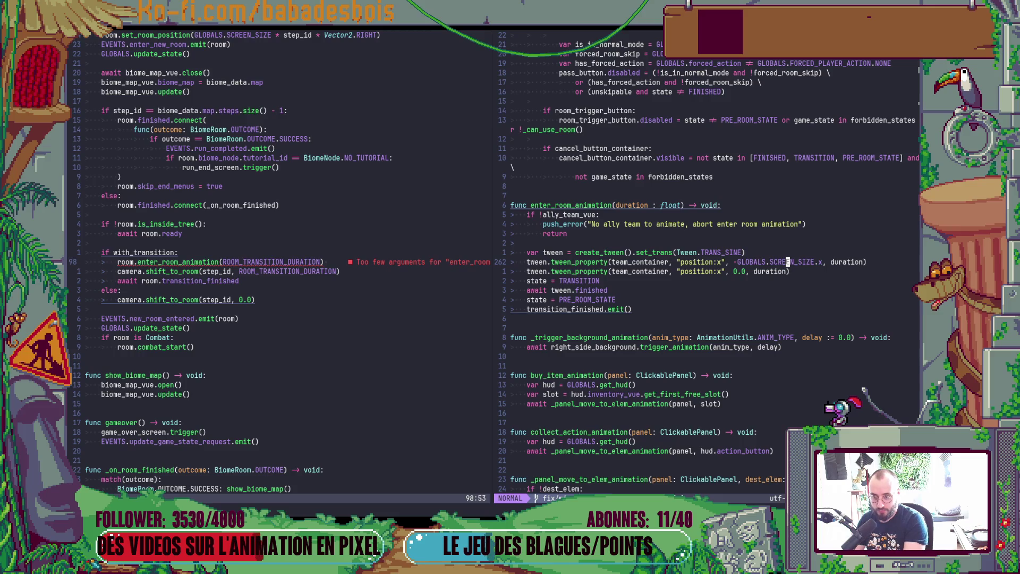
key(dollar)
text(i )
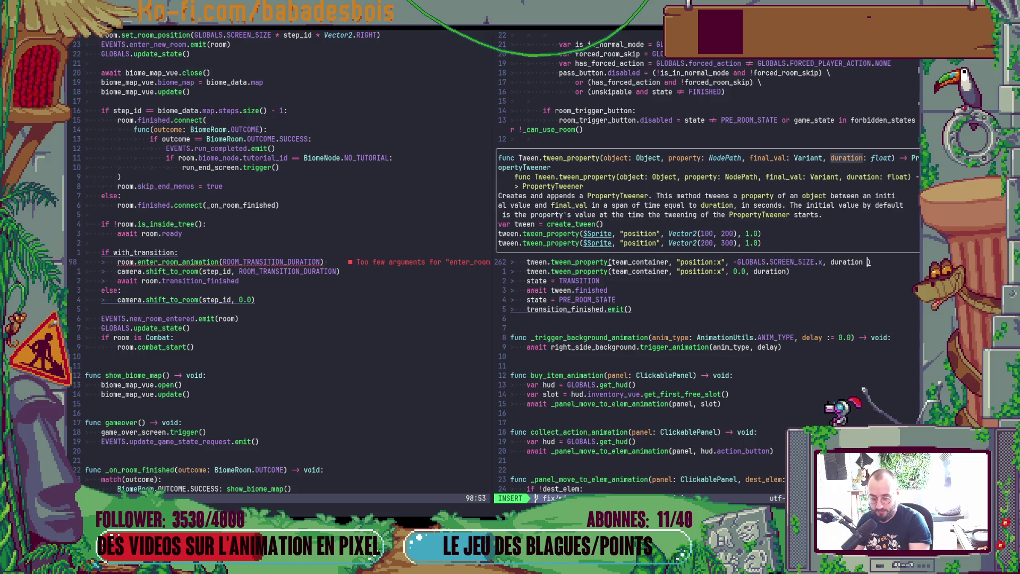
text(/2.0)
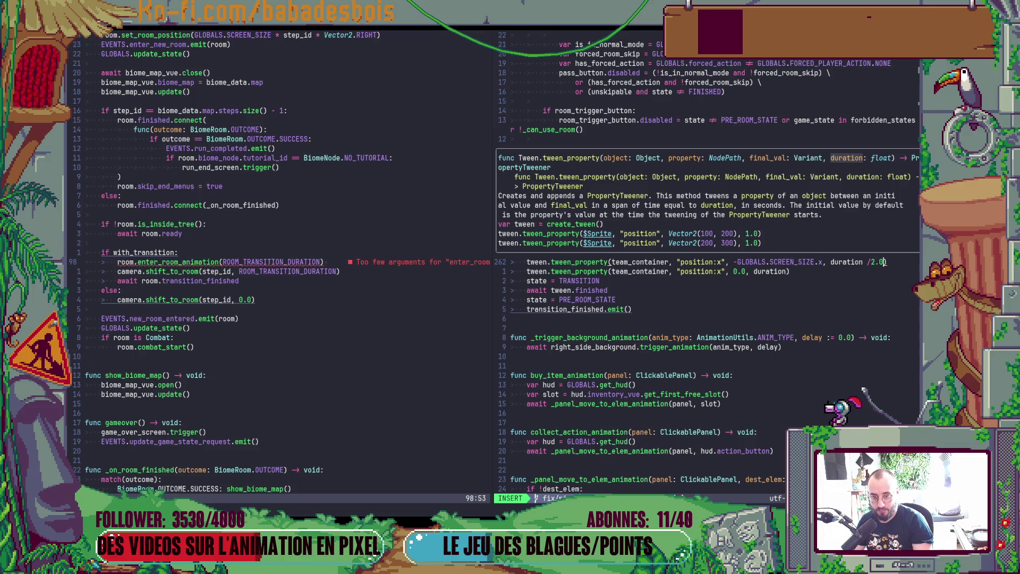
key(Down)
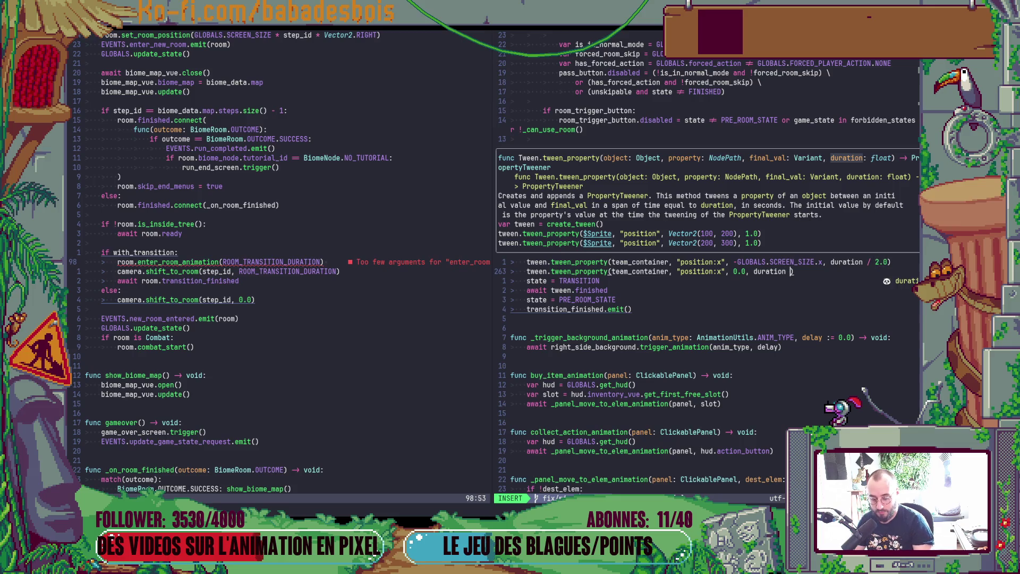
text(2.0)
key(Left)
key(Left)
key(Left)
text(/)
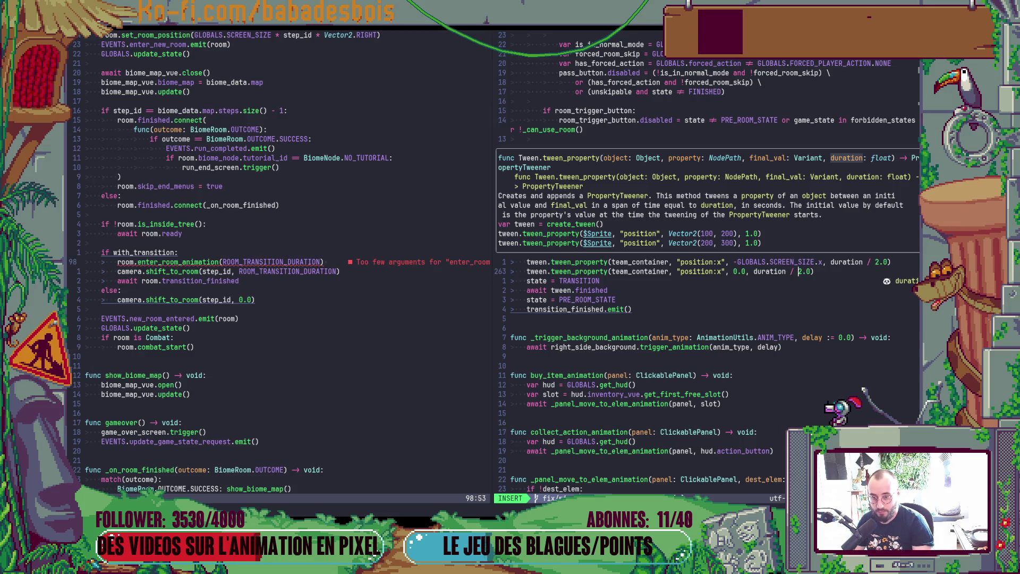
key(Escape)
key(Escape)
text(:w)
key(Return)
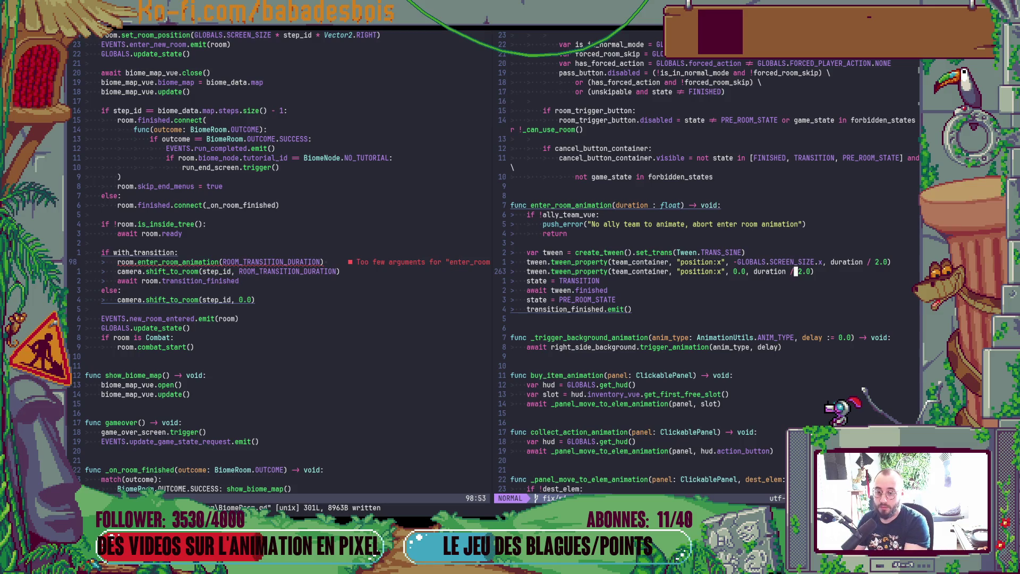
Remove the / 2.0 from the second tween so it runs the full duration, and save
key(h)
key(d)
key(t)
key(0)
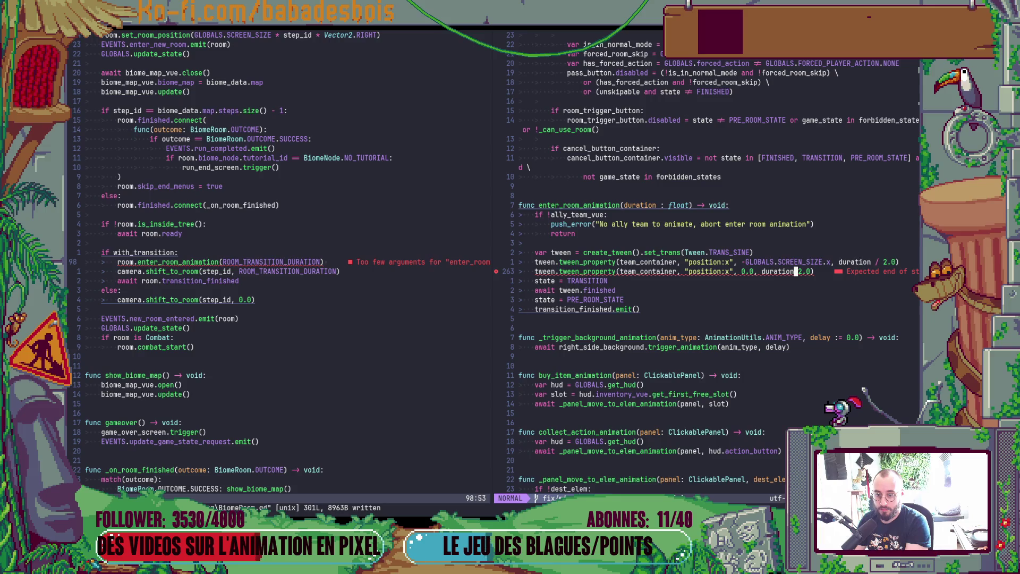
text(x)
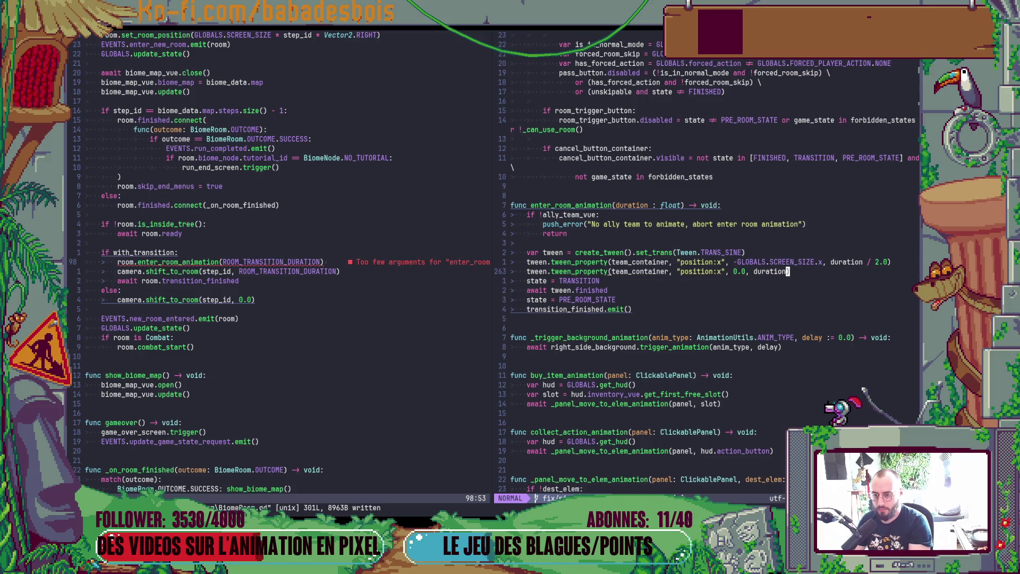
text(:w)
key(Return)
key(alt+Tab)
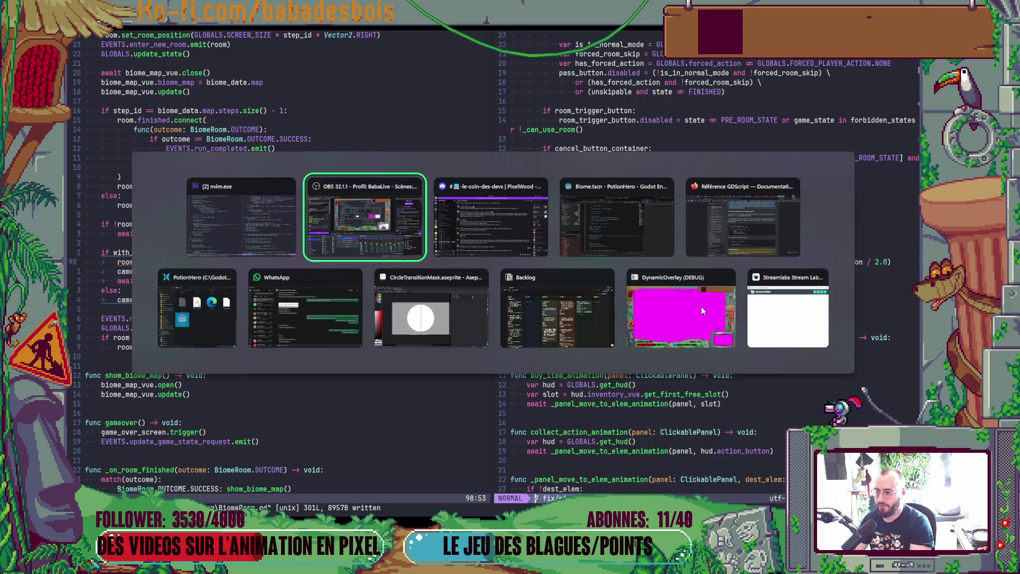
Run the game with F5, confirm the hero, enter the next room from the biome map, then close it
key(alt+Tab)
key(alt+Tab)
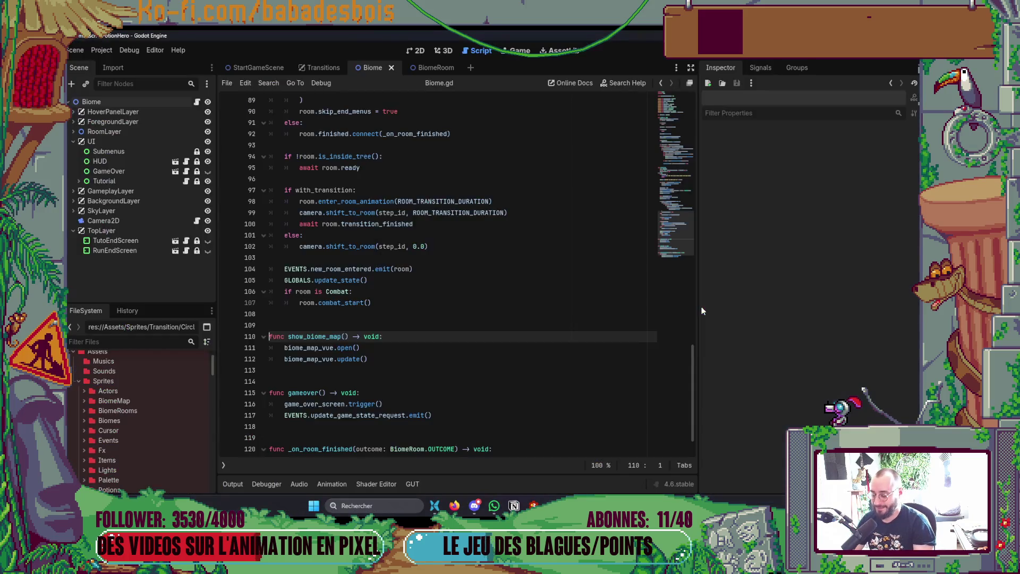
key(F5)
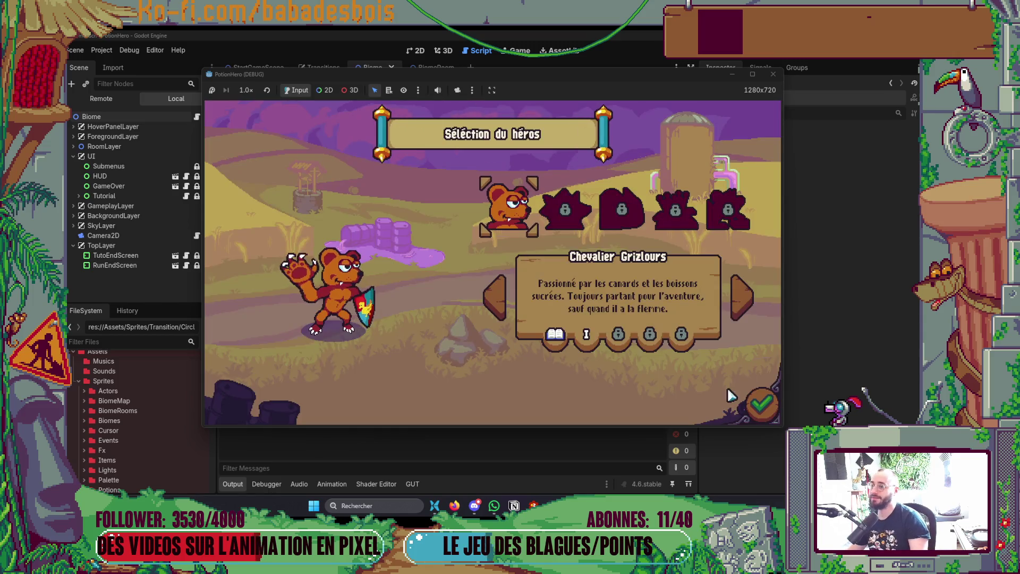
click(761, 404)
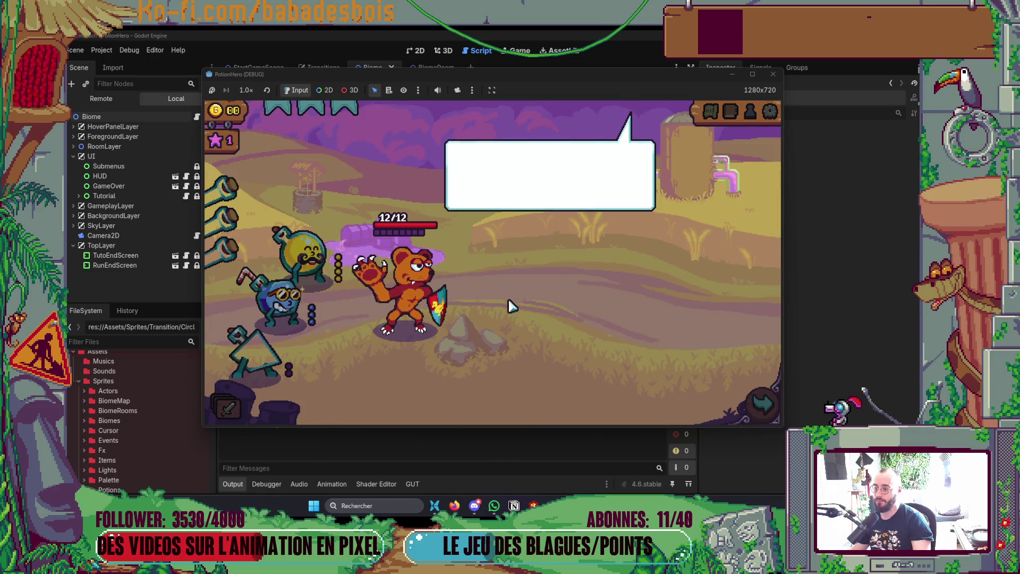
click(764, 390)
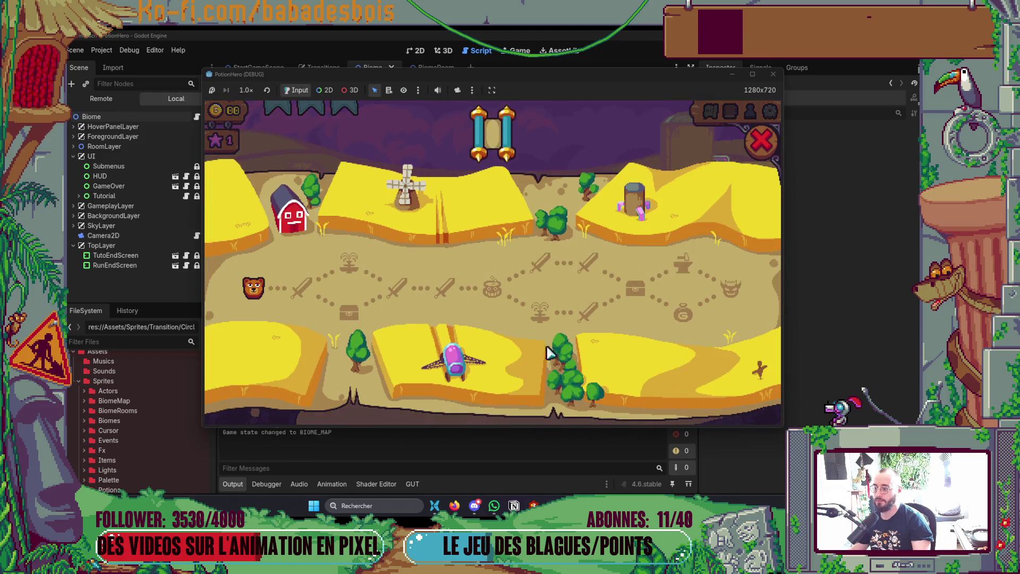
click(348, 316)
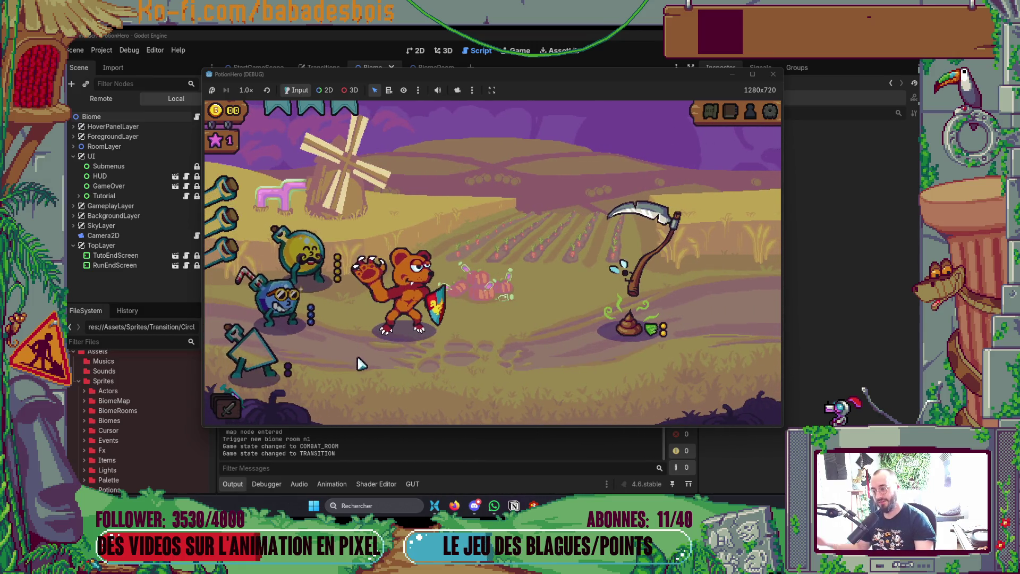
click(773, 74)
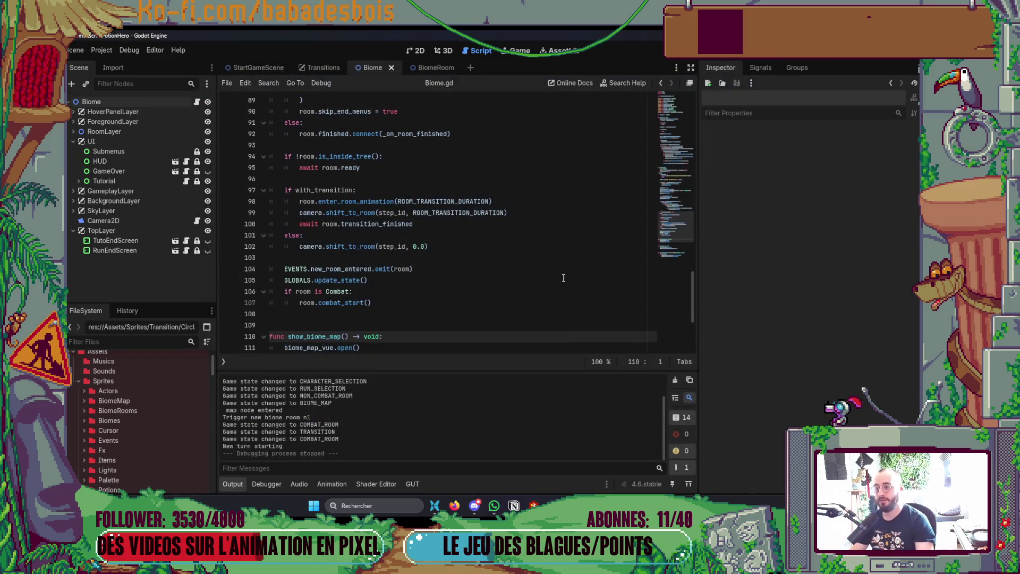
Delete '/ 2.0' from the first team_container tween's duration on line 262
key(alt+Tab)
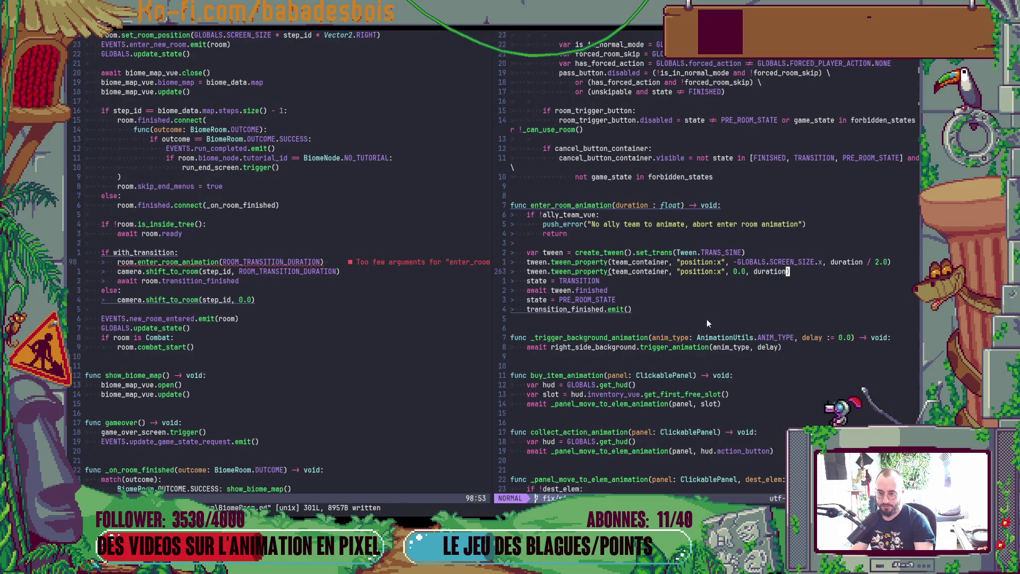
click(869, 262)
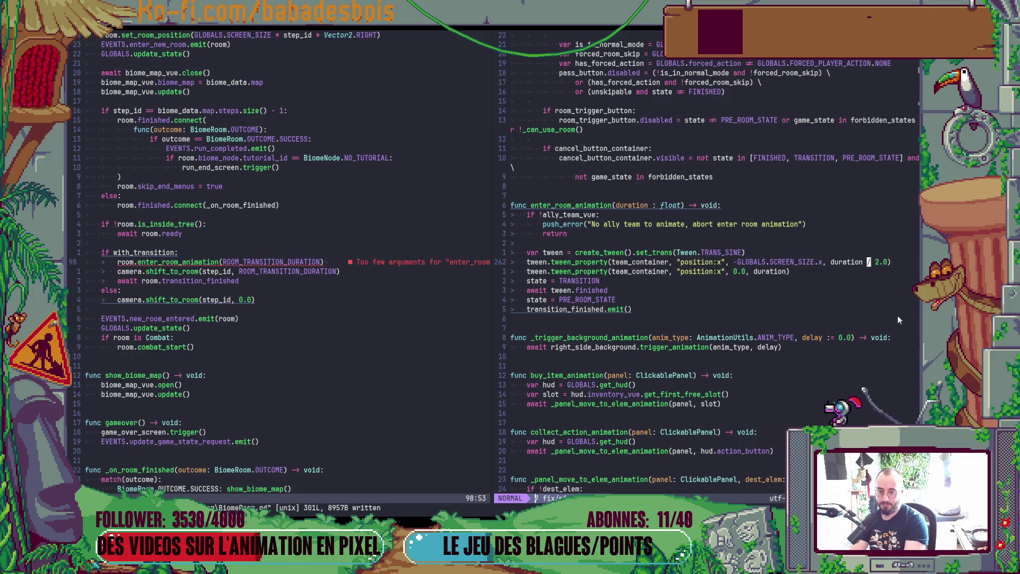
key(d)
key(w)
key(d)
key(w)
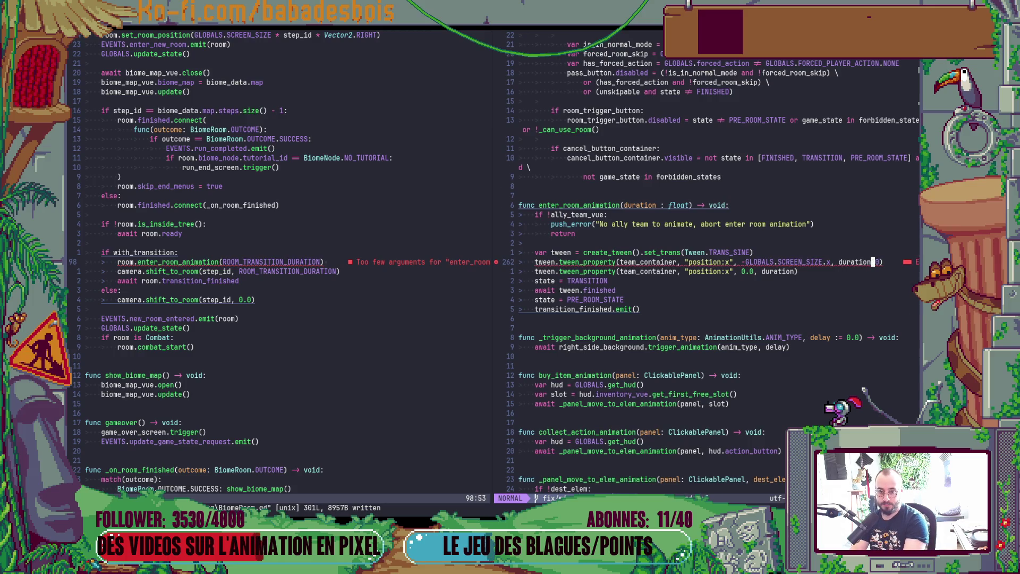
key(x)
key(alt+Tab)
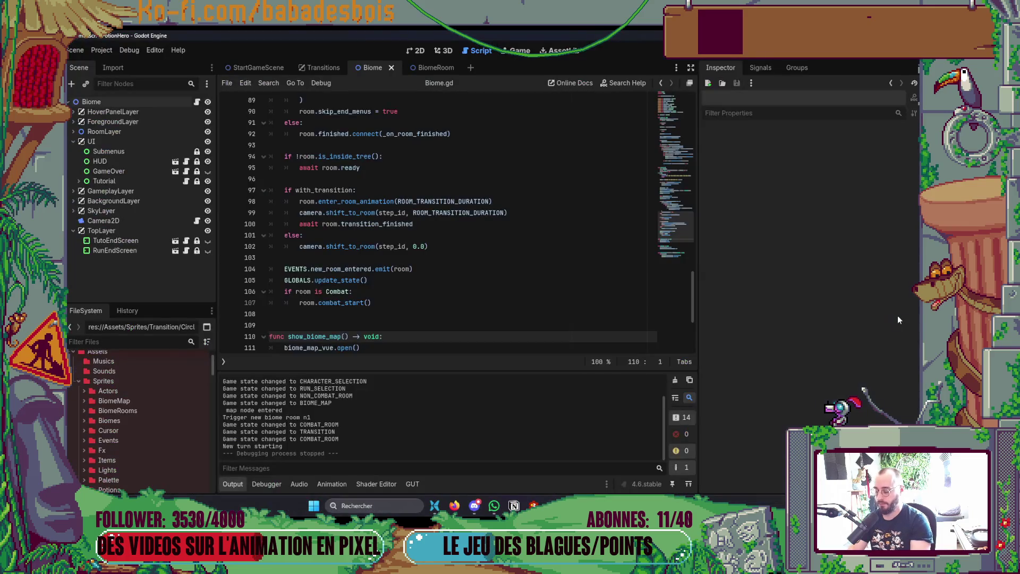
Rerun the game, confirm hero and adventure level, enter the combat room from the dungeon map, then close it
key(F5)
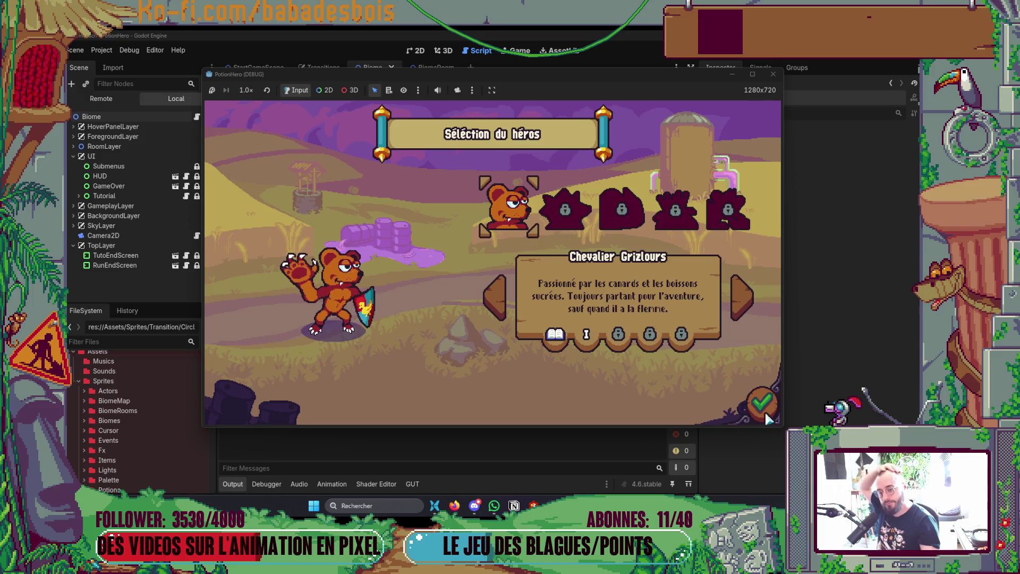
click(761, 403)
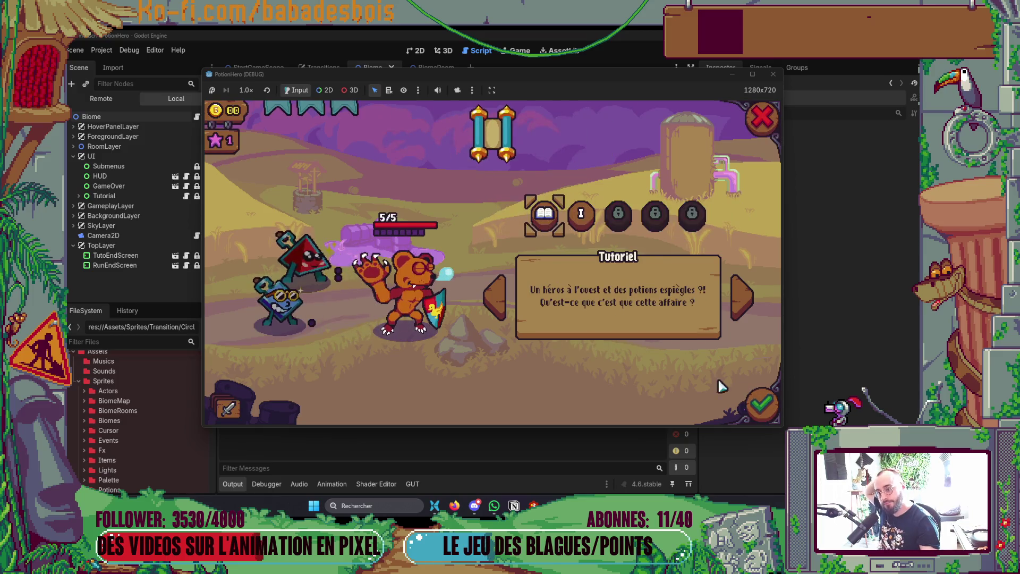
click(742, 298)
click(761, 403)
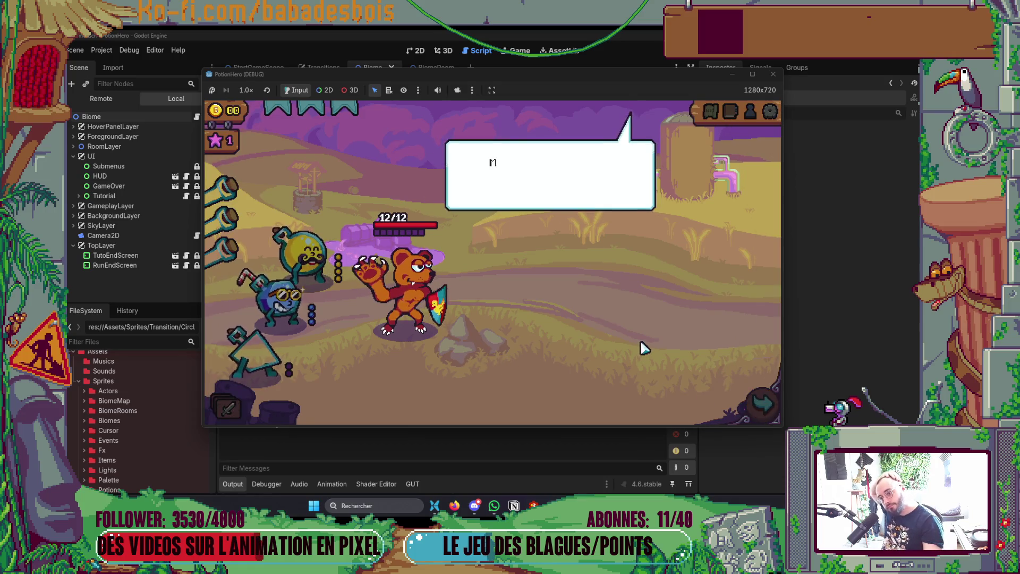
click(711, 111)
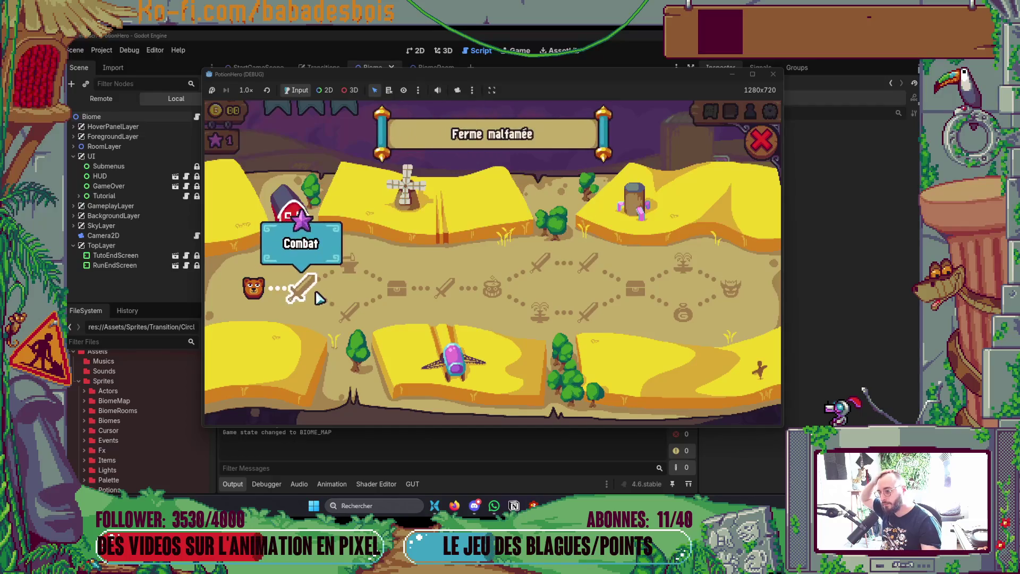
click(317, 294)
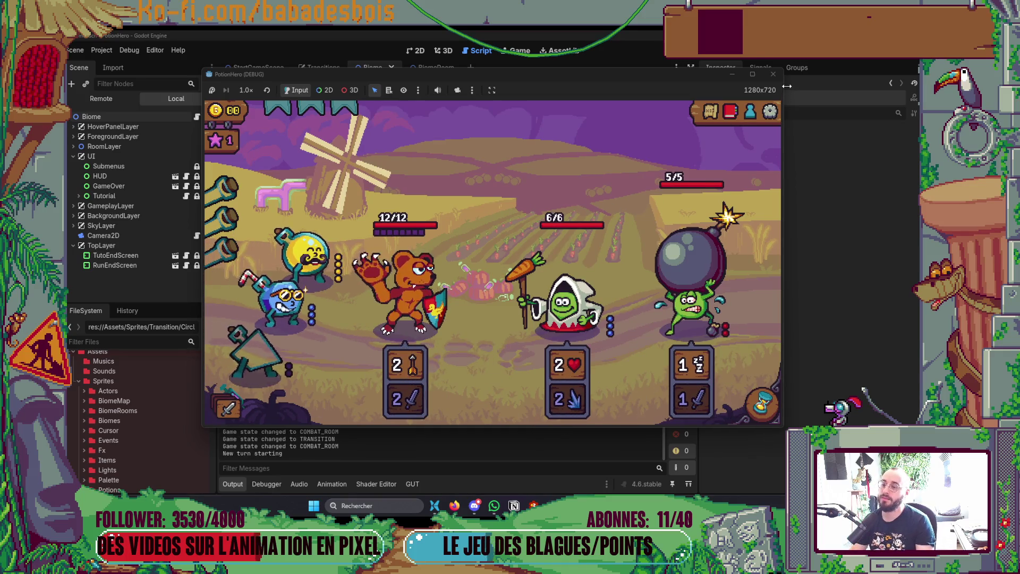
click(773, 74)
key(alt+Tab)
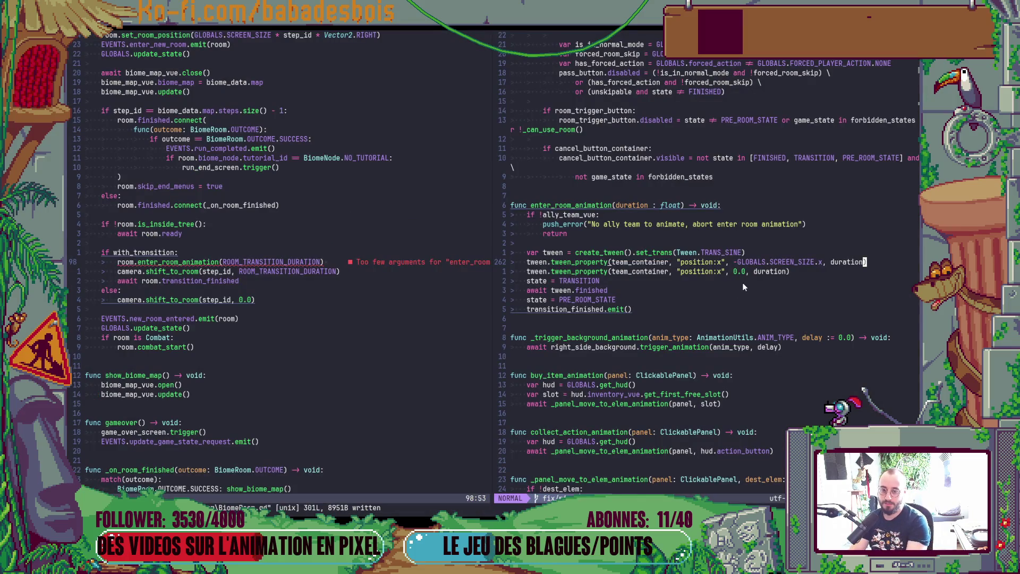
Insert ' / 2.0' after -GLOBALS.SCREEN_SIZE.x in the first tween_property call on line 262
key(h)
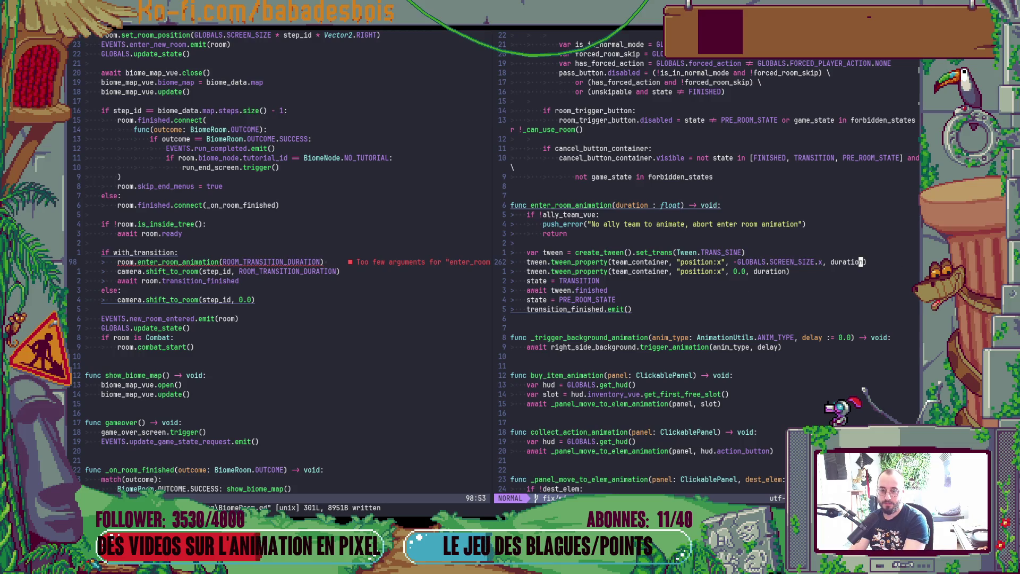
key(j)
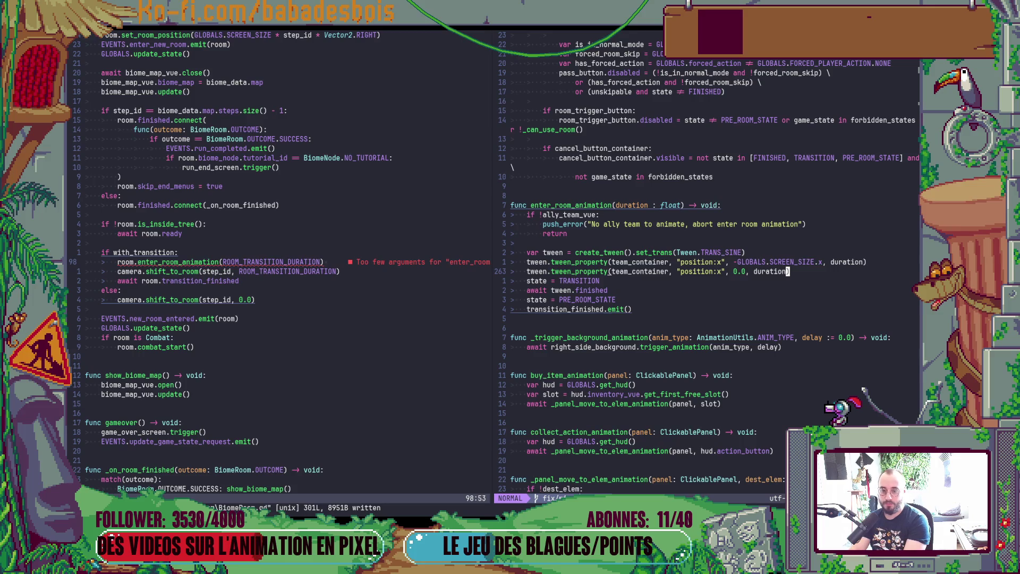
key(h)
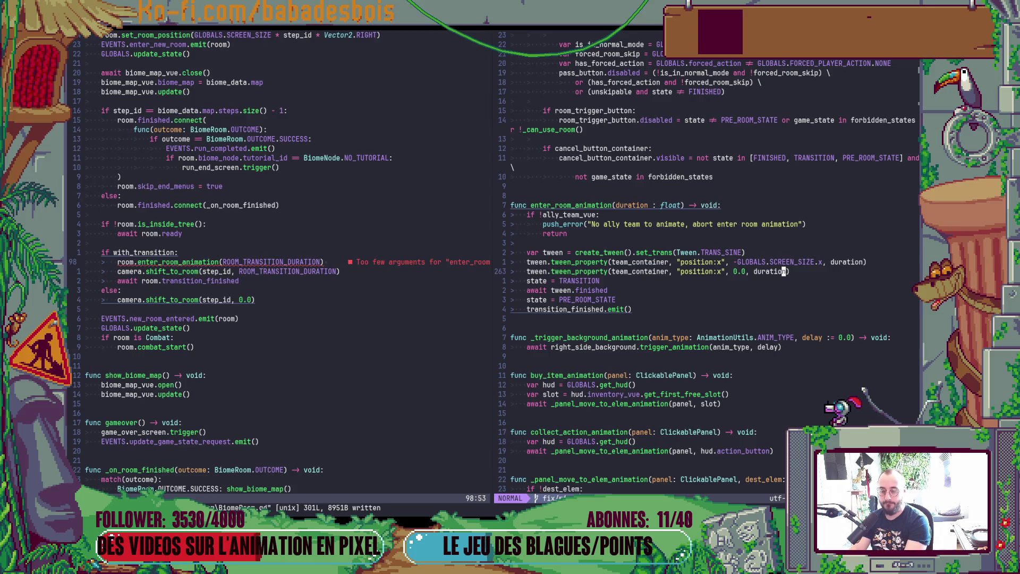
key(k)
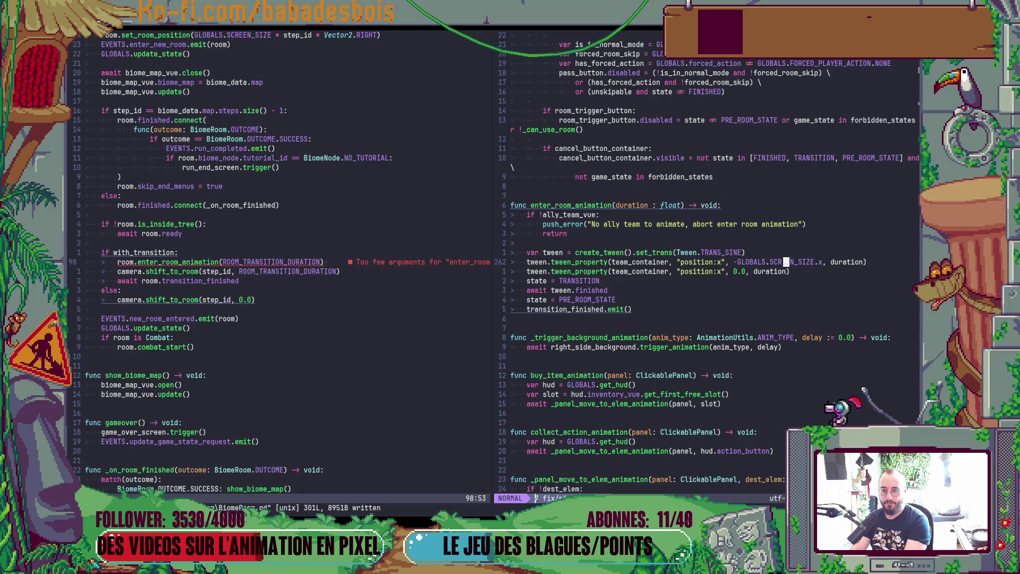
key($)
key(h)
key(b)
key(h)
key(h)
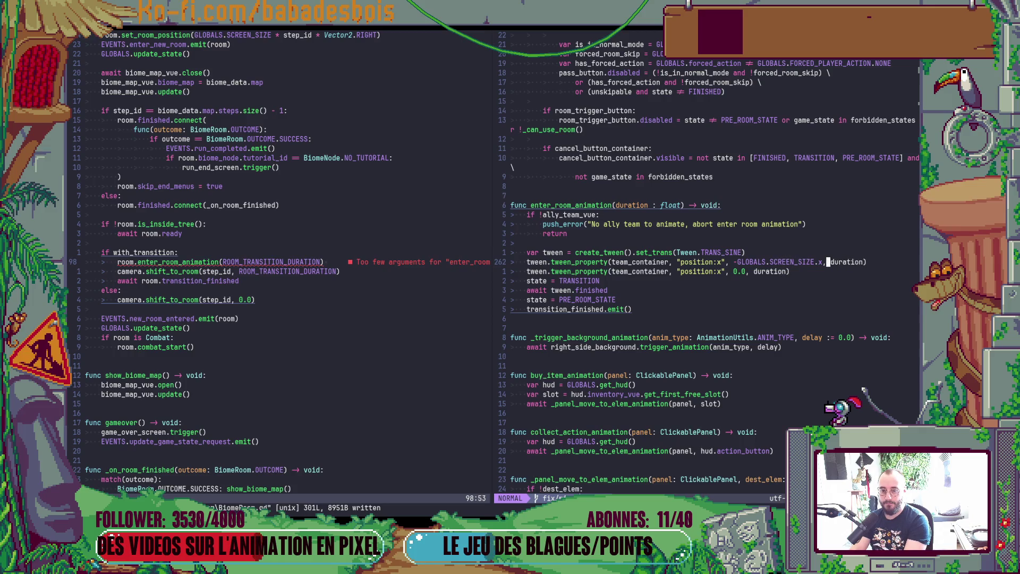
text(i / )
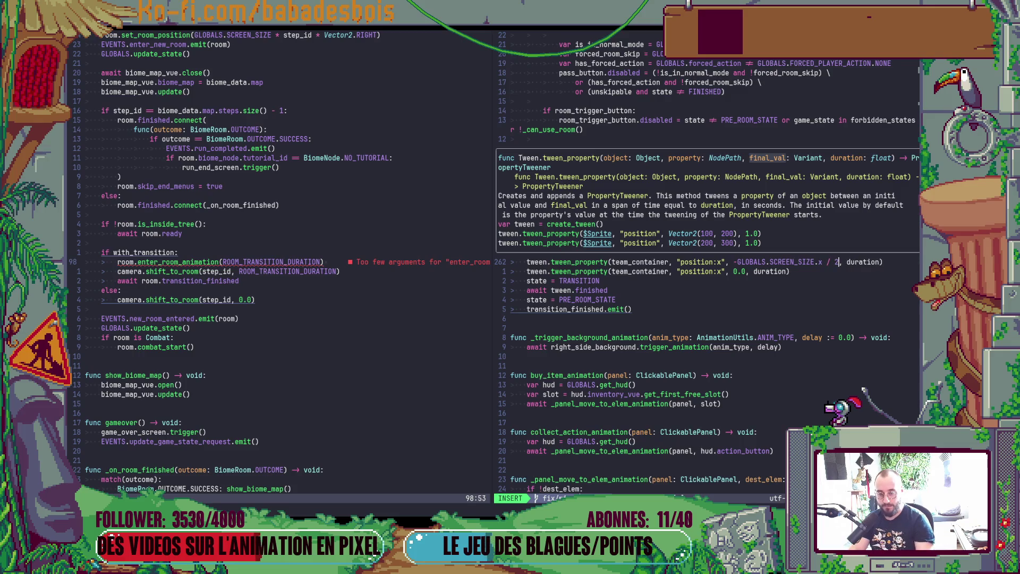
text(2.0)
key(Escape)
key(alt+Tab)
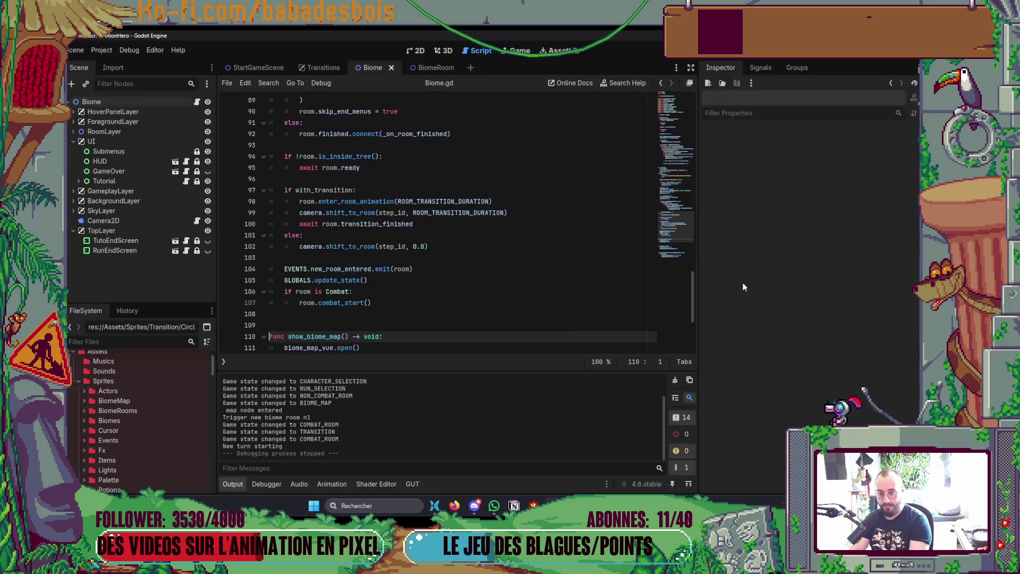
Launch the game, confirm hero and adventure, click through the tutorial to the combat room, then close it
key(F5)
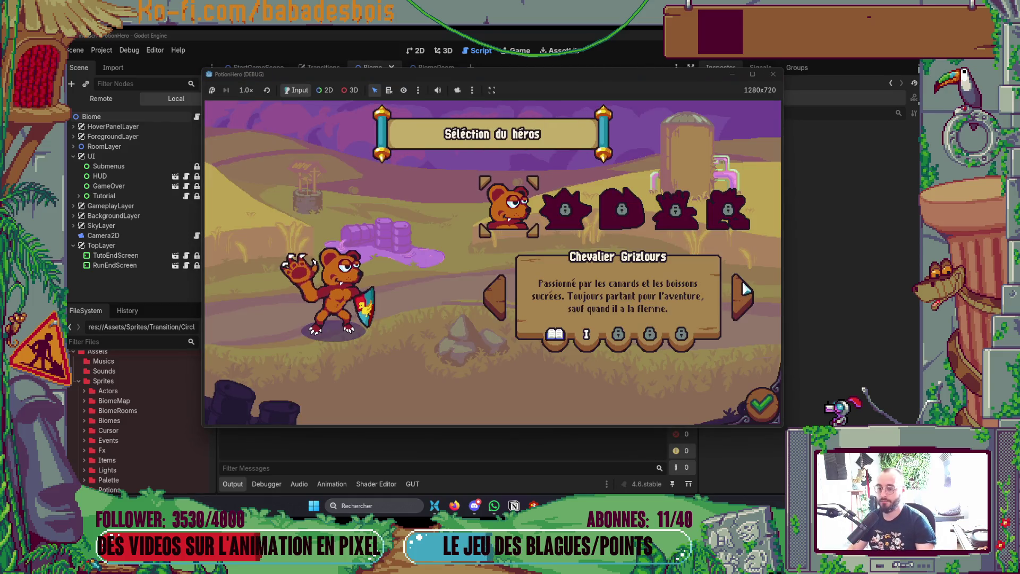
click(765, 404)
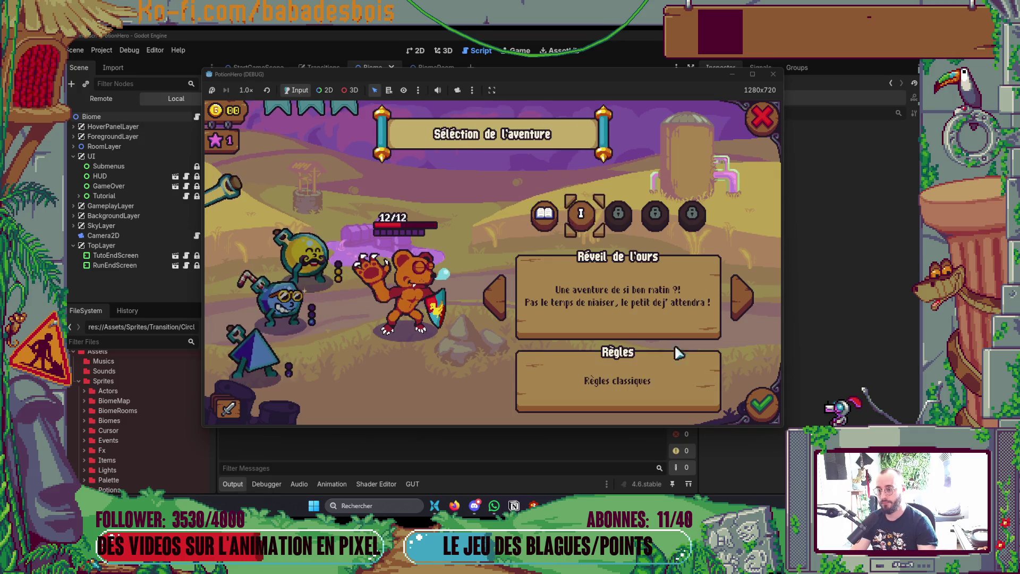
click(756, 410)
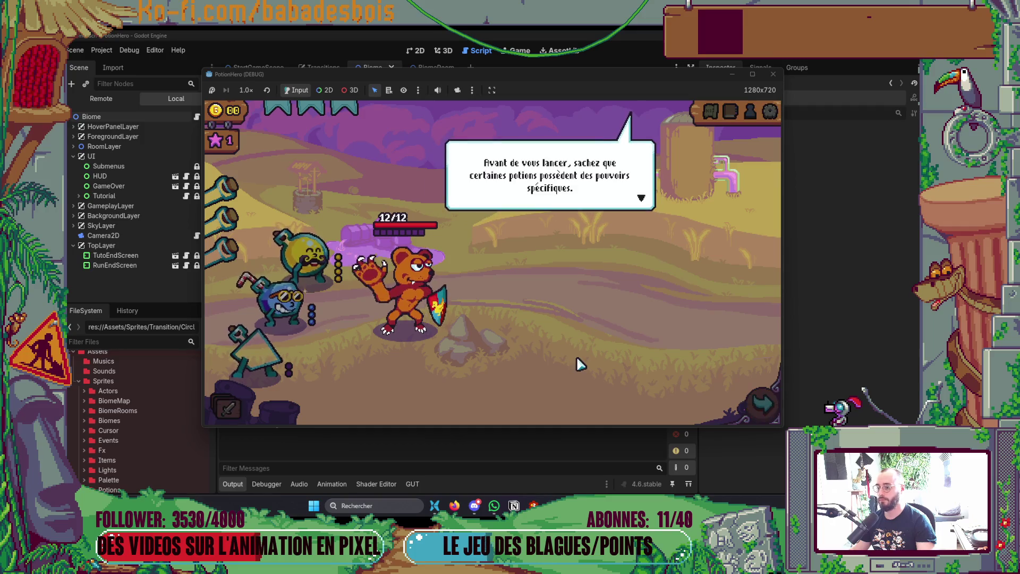
click(578, 365)
click(581, 364)
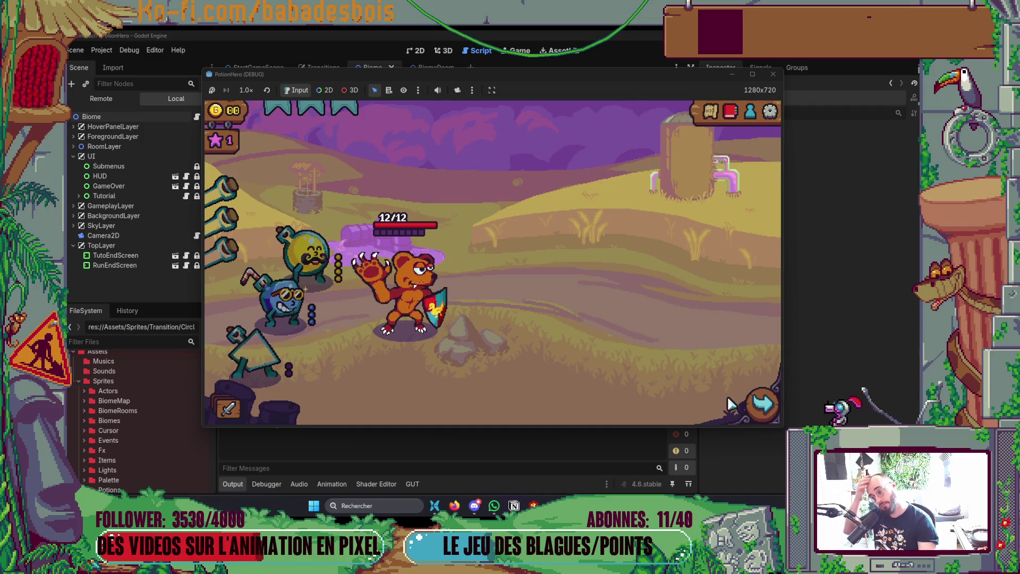
click(773, 415)
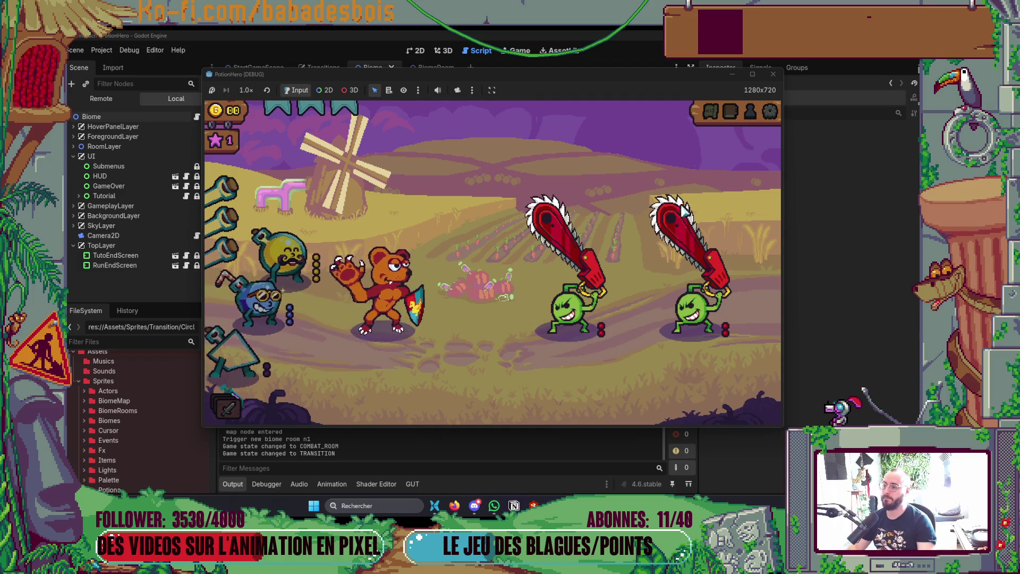
click(773, 74)
key(alt+Tab)
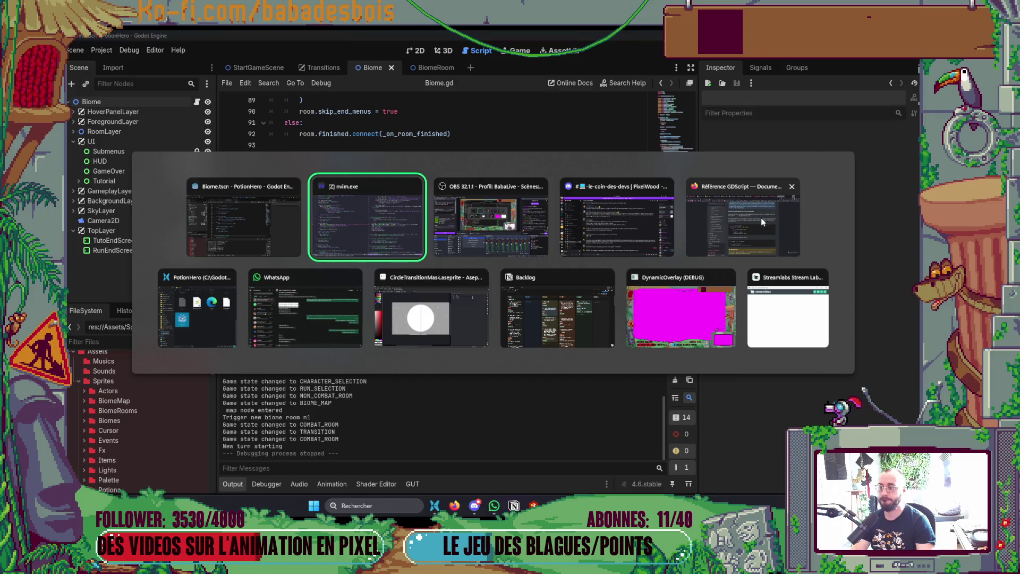
Delete the ' / 2.0' so the first tween targets the full -GLOBALS.SCREEN_SIZE.x offset
key(x)
key(d)
key(2)
key(F)
key(space)
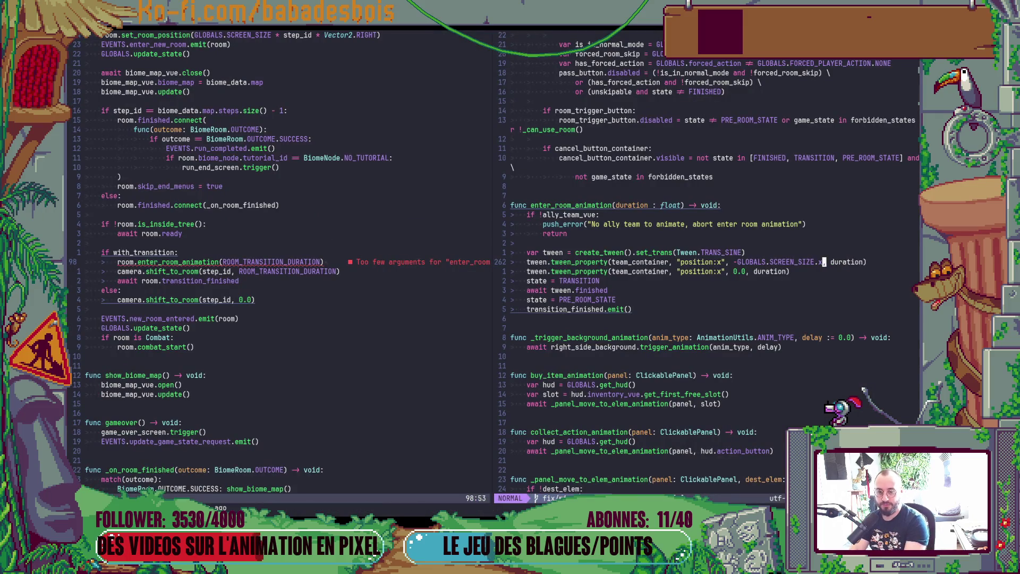
key(l)
Remove the 0.5 multiplier so line 263 runs over plain duration, and save
key($)
key(i)
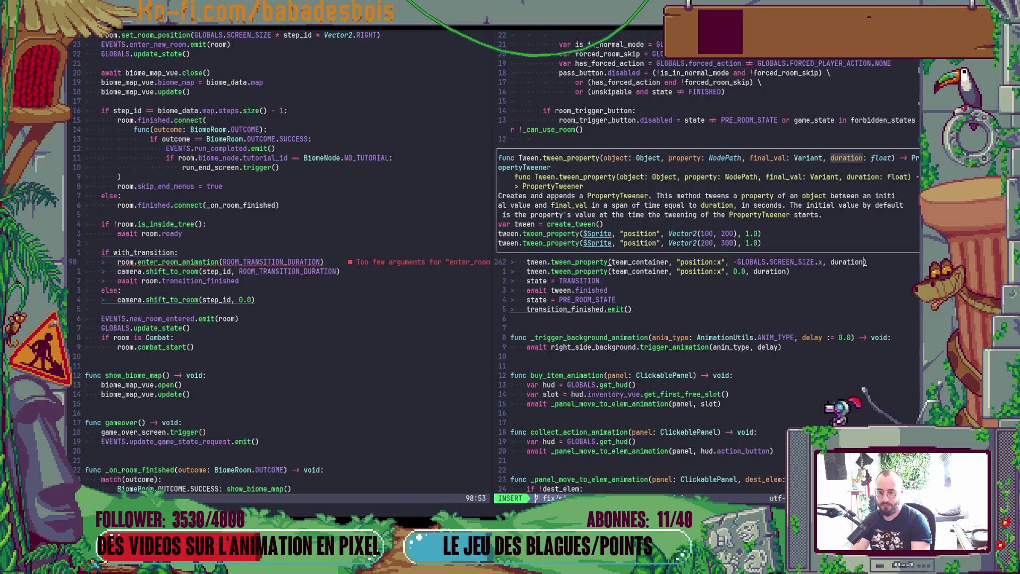
key(Escape)
key(j)
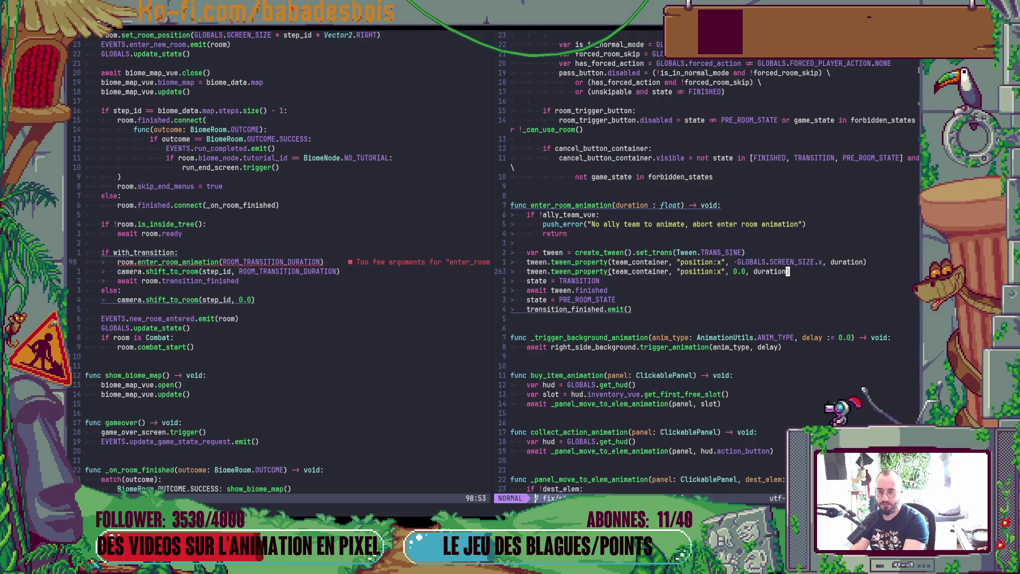
key(i)
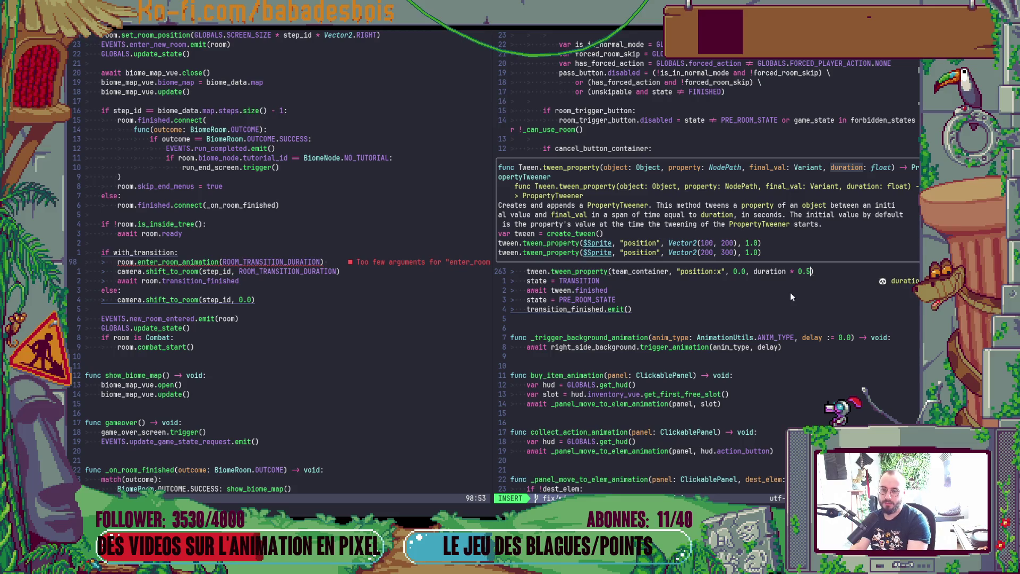
key(BackSpace)
key(BackSpace)
key(BackSpace)
key(Escape)
text(:w)
key(Return)
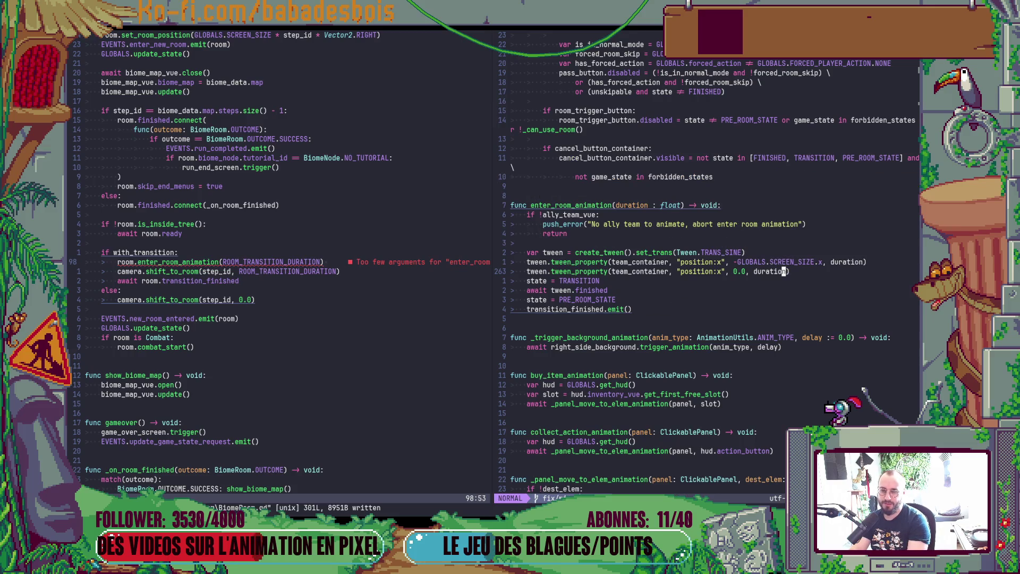
Append ' * 0.6' to the first tween's duration, save with :w, and relaunch the game in Godot
key(k)
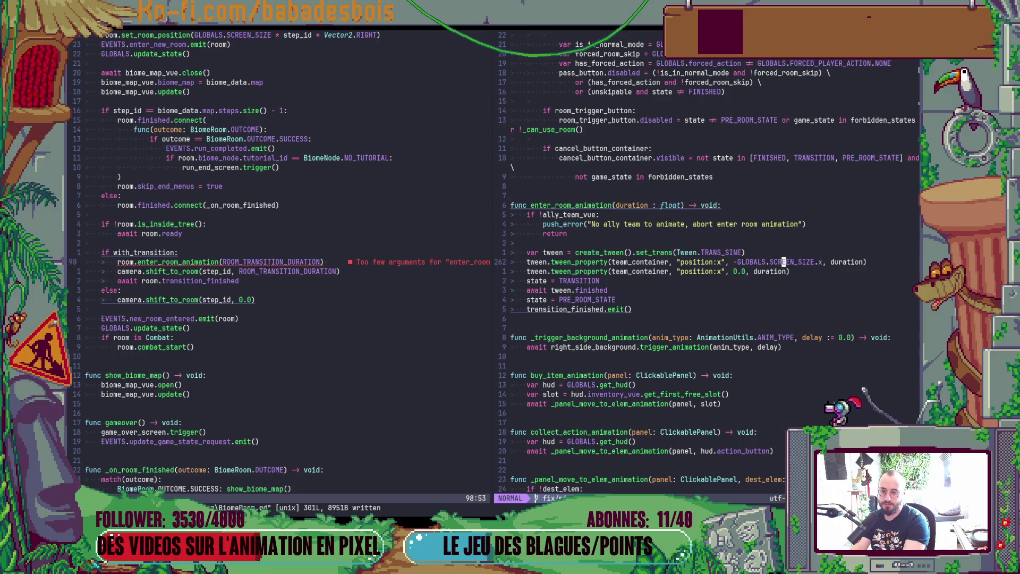
key(e)
key(e)
key(e)
key(a)
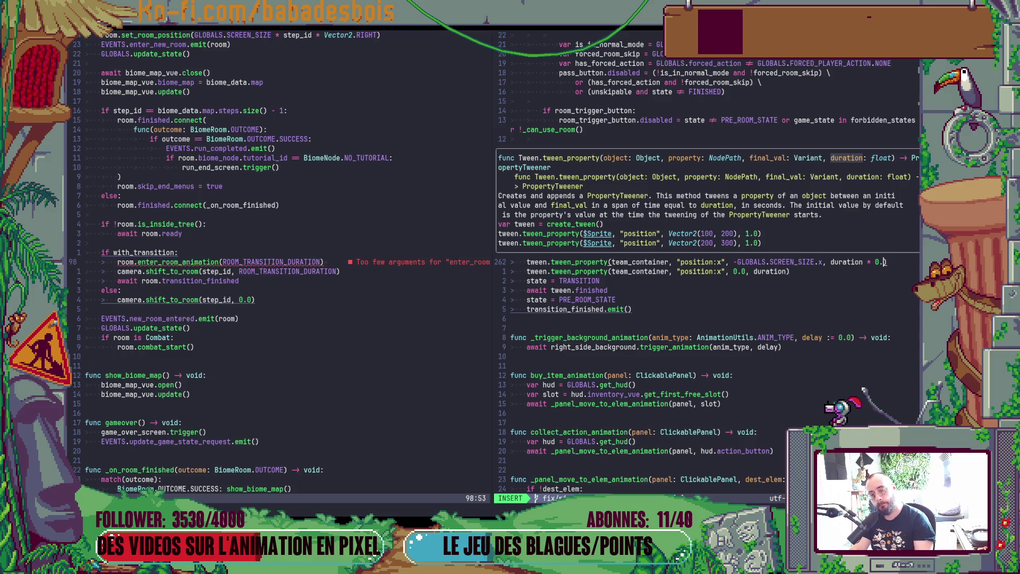
key(Down)
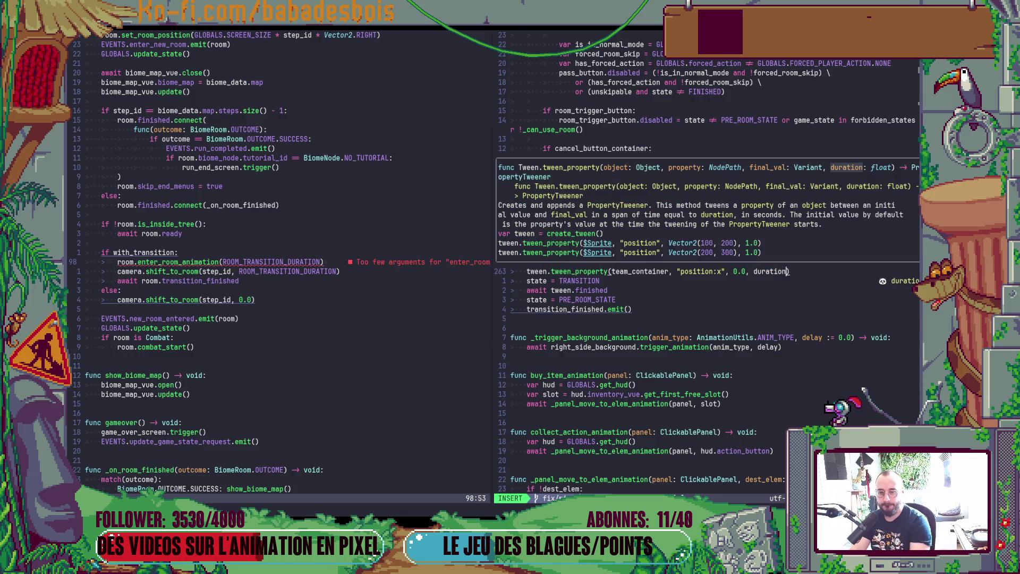
key(Escape)
text(:w)
key(Return)
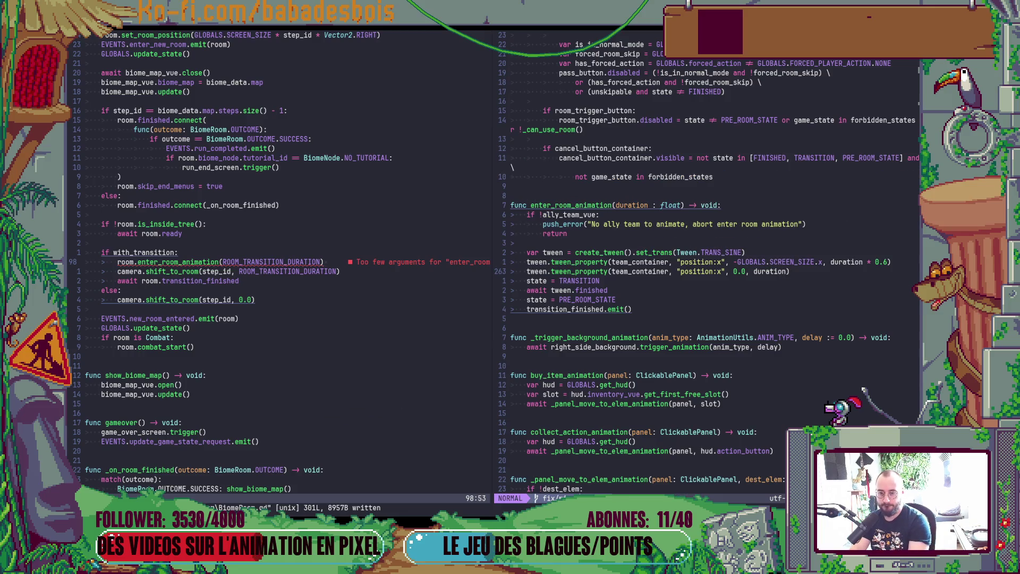
key(alt+Tab)
key(F5)
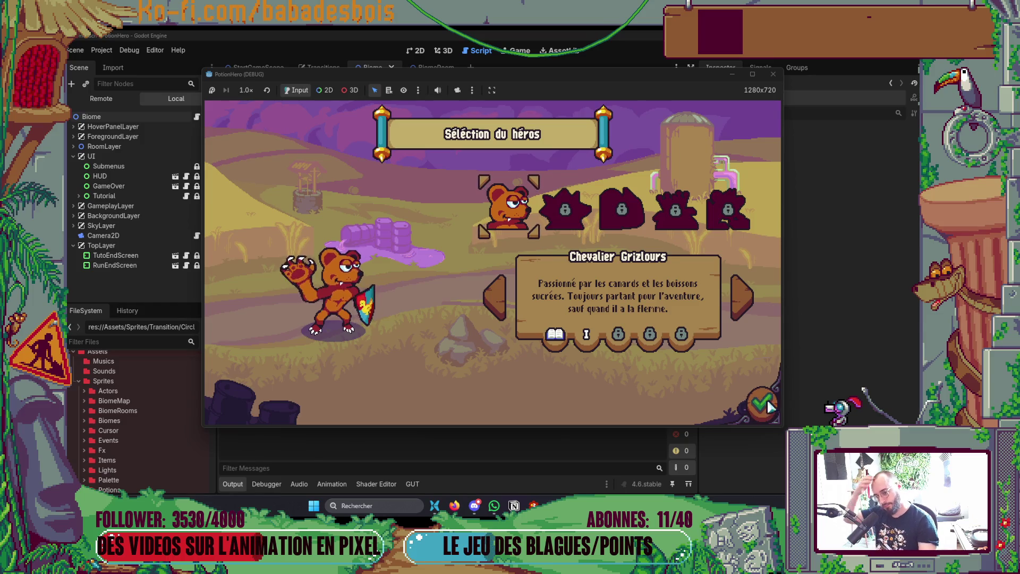
Confirm hero and adventure, dismiss the tutorial, enter the first biome-map room, then close the game
click(768, 406)
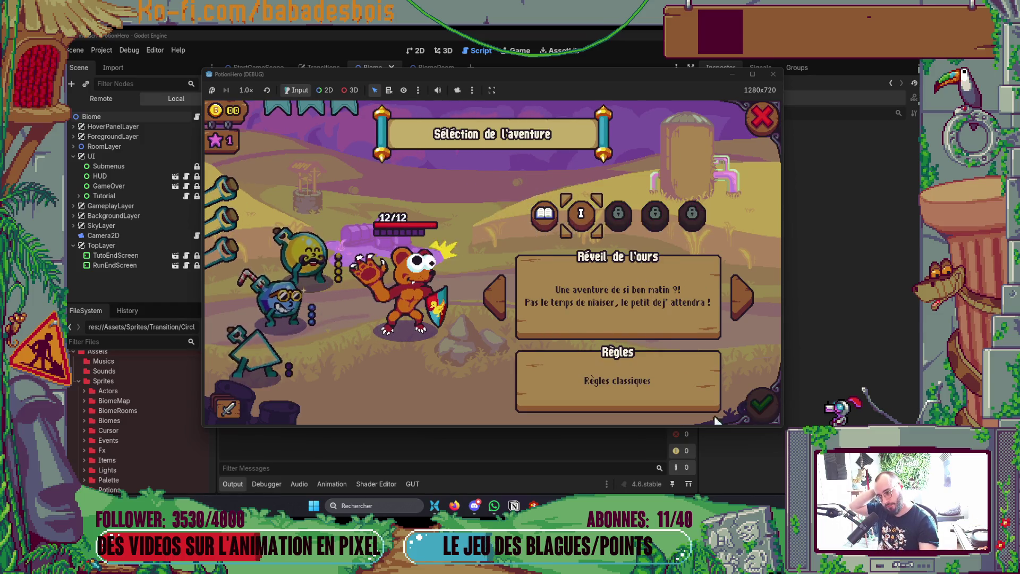
click(762, 405)
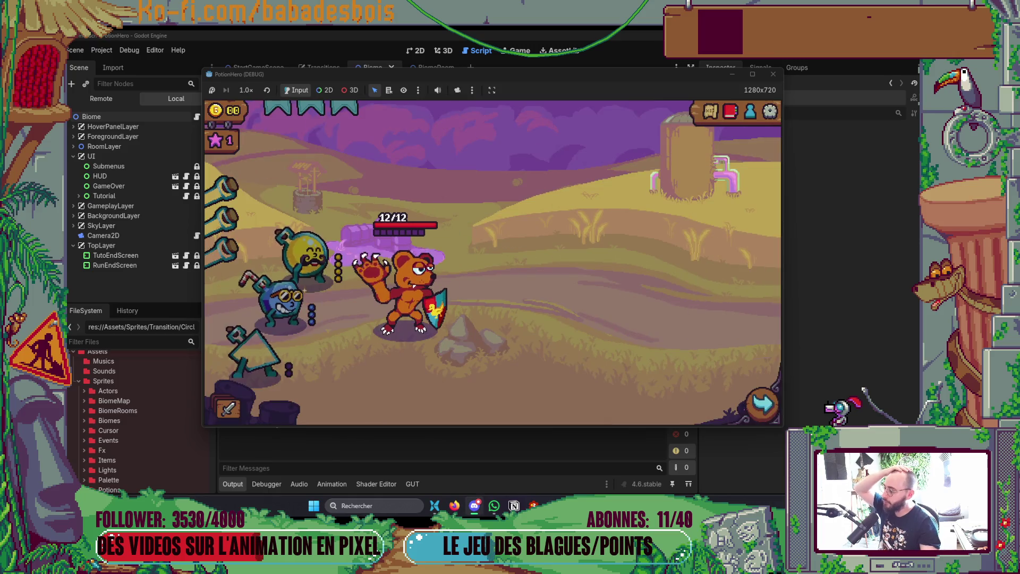
click(570, 257)
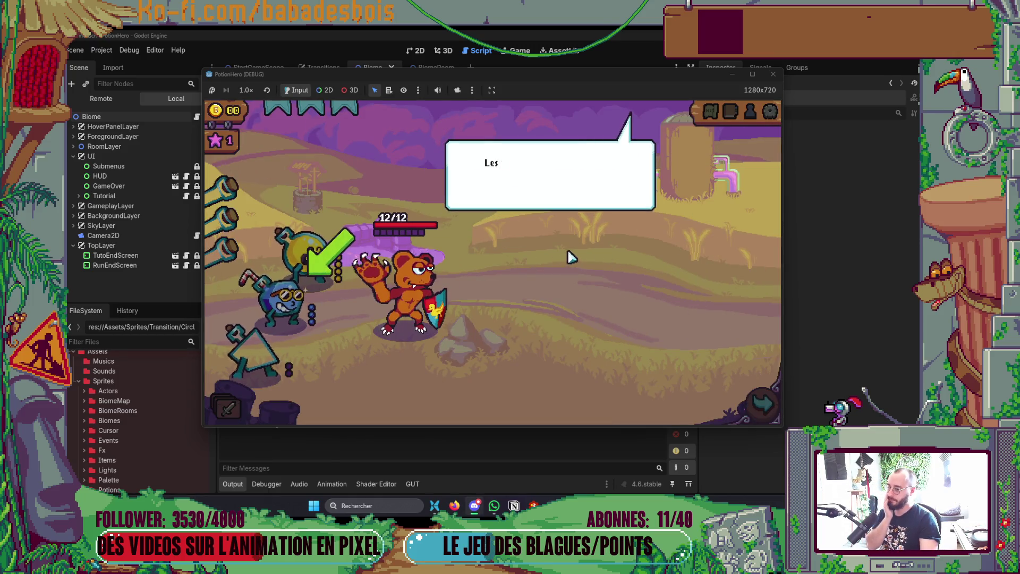
click(584, 263)
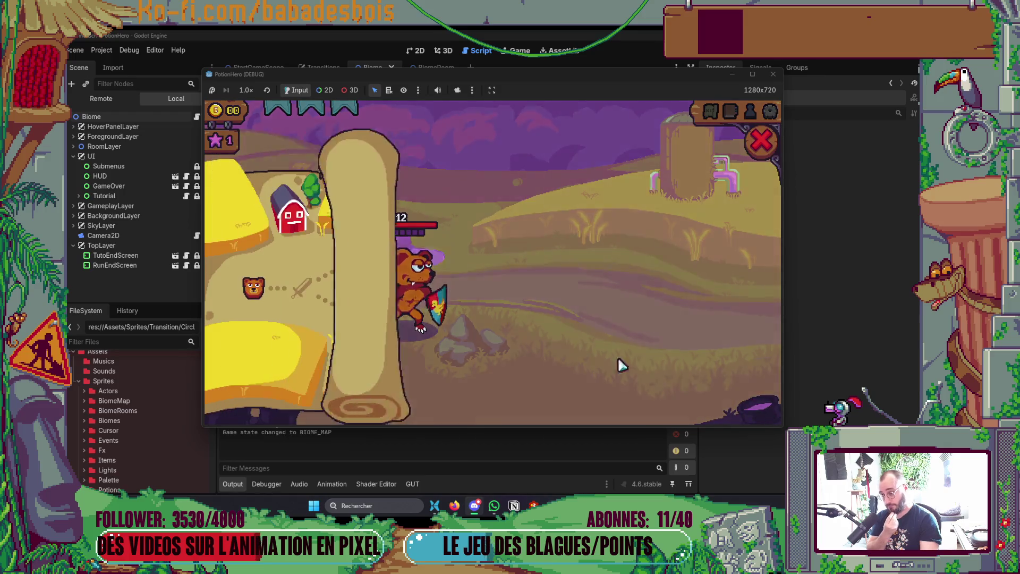
click(321, 291)
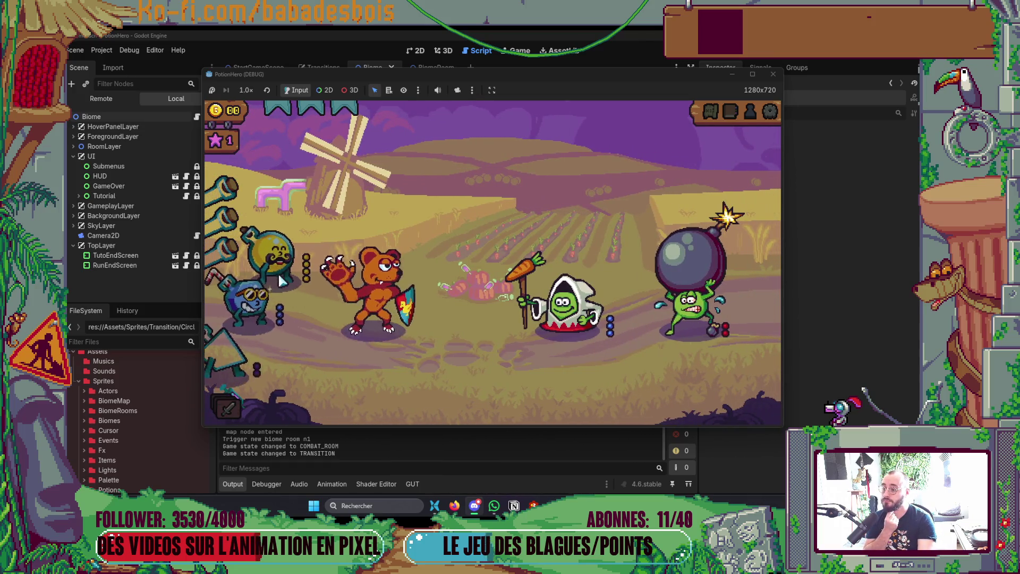
click(773, 73)
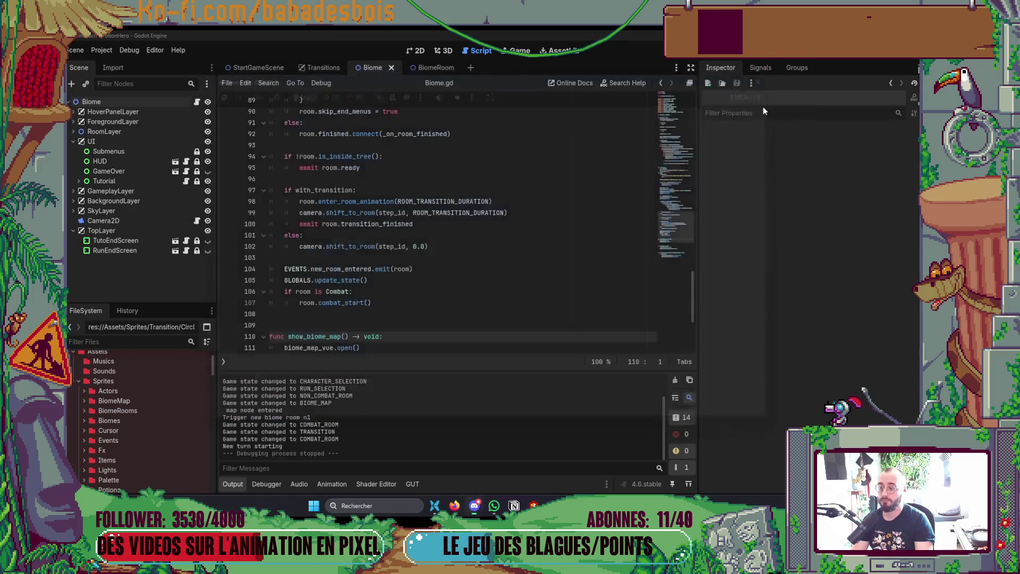
key(alt+Tab)
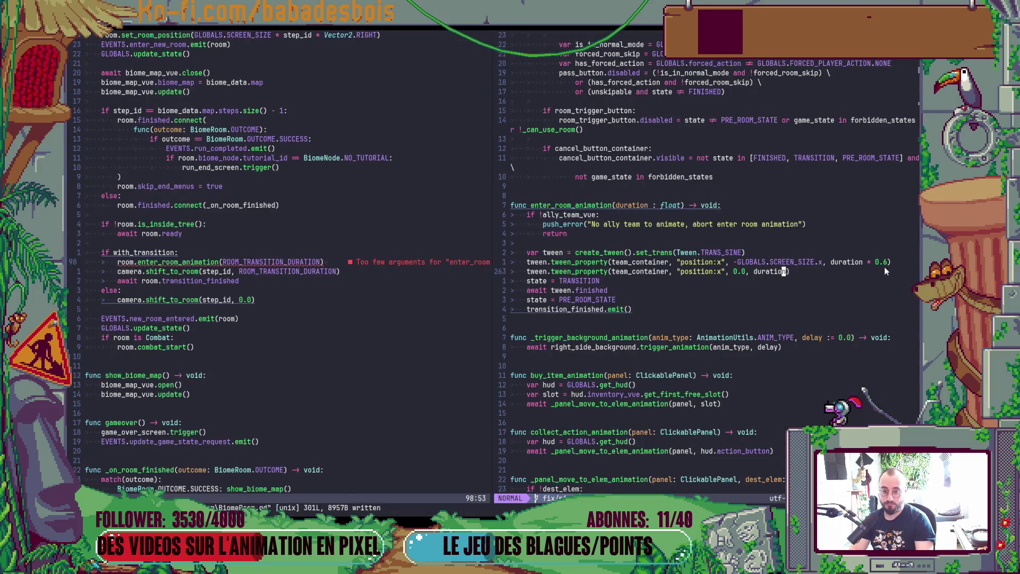
Append ' * 0.5' to the second team_container tween's duration on line 263 and save
click(884, 264)
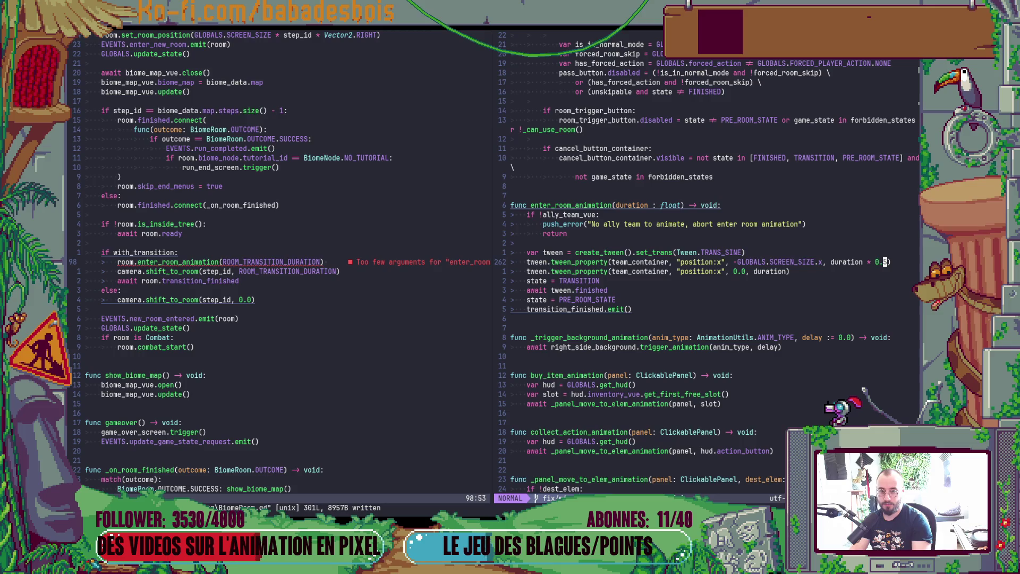
click(784, 272)
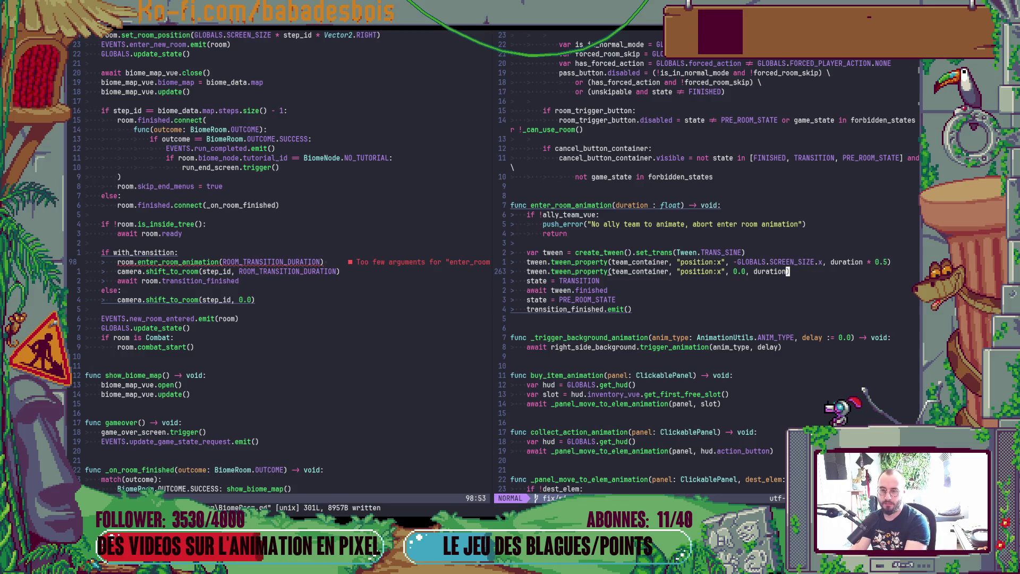
key(a)
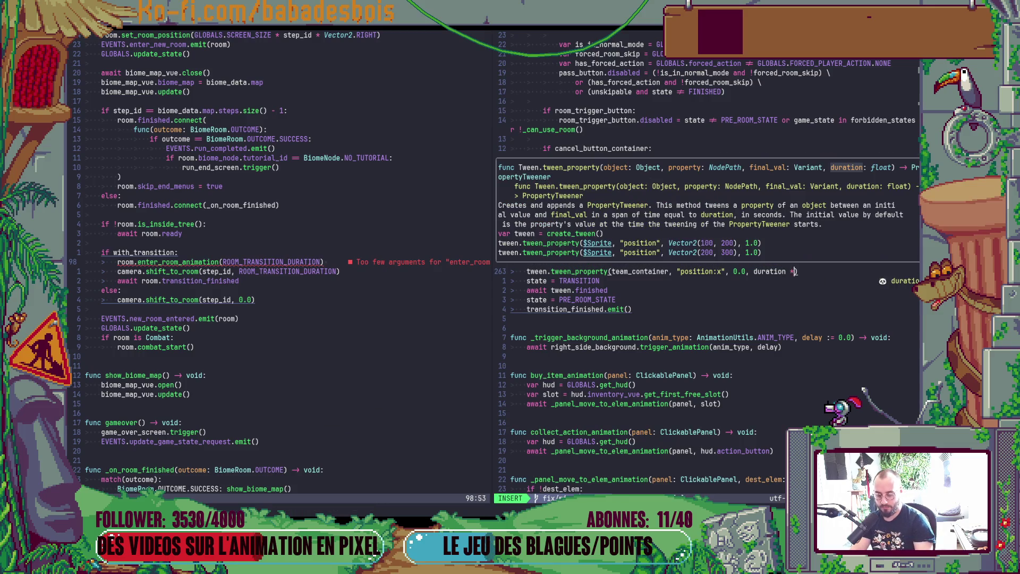
key(Escape)
text(:w)
key(Return)
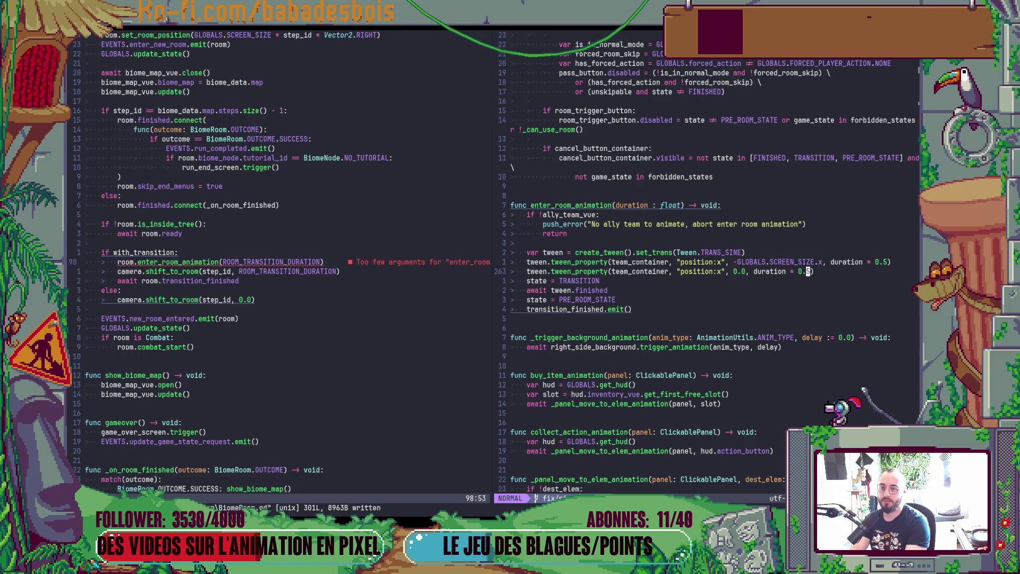
key(alt+Tab)
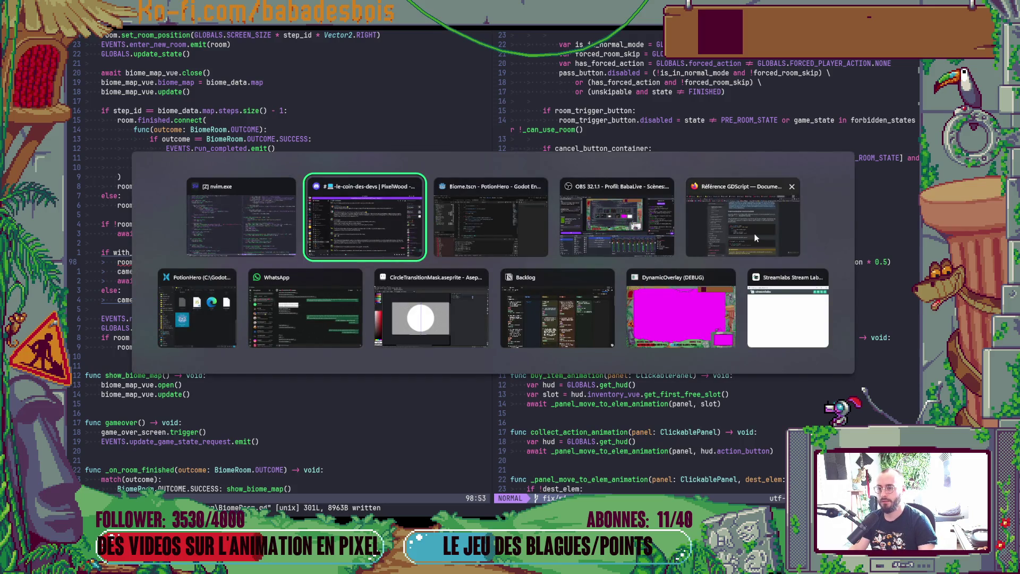
key(Escape)
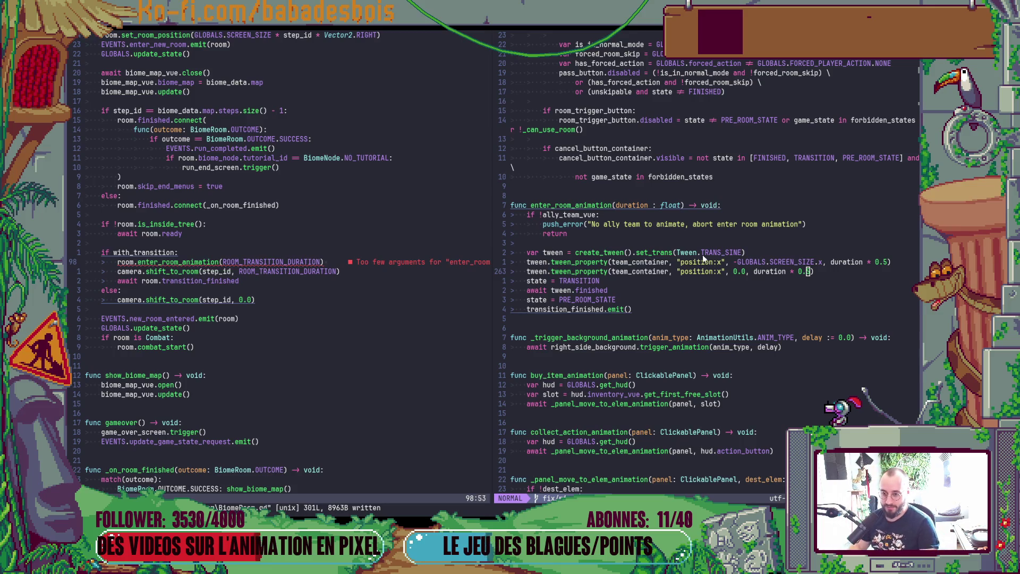
Append .set_ease(Tween.EASE_IN) to the create_tween line after its TRANS_SINE transition
click(760, 253)
text(A)
text(.s)
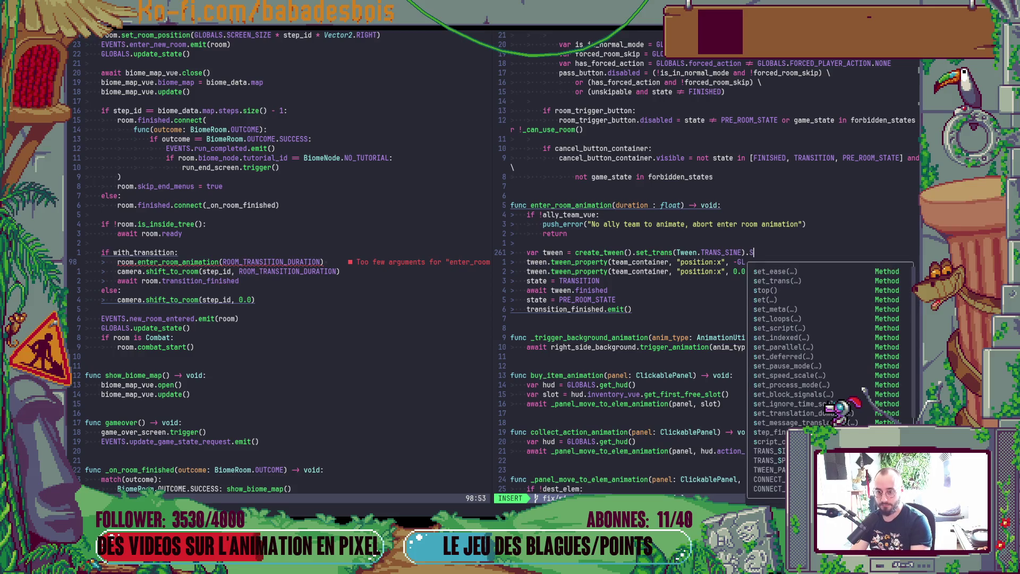
key(Return)
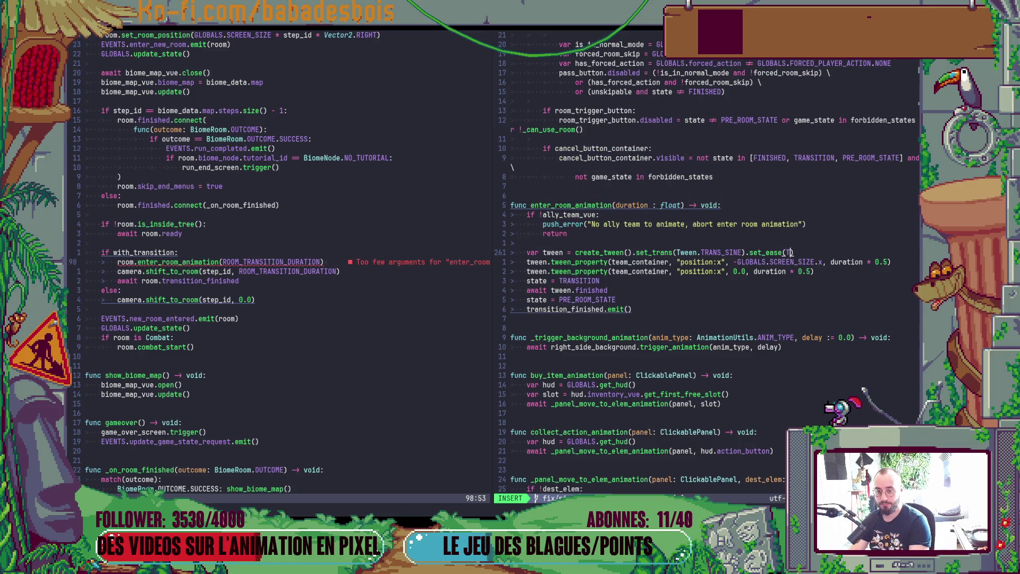
text(ween.)
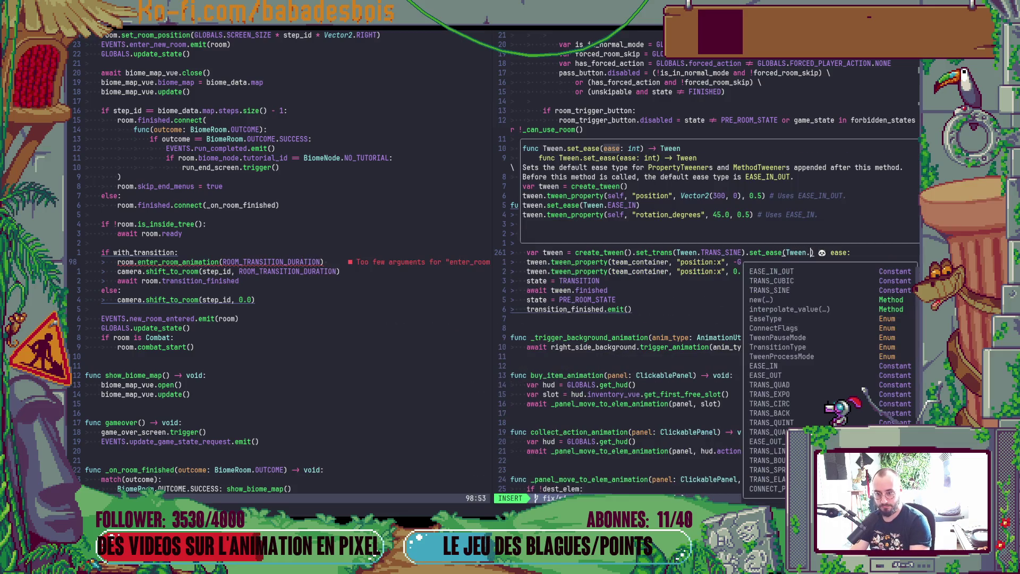
text(T)
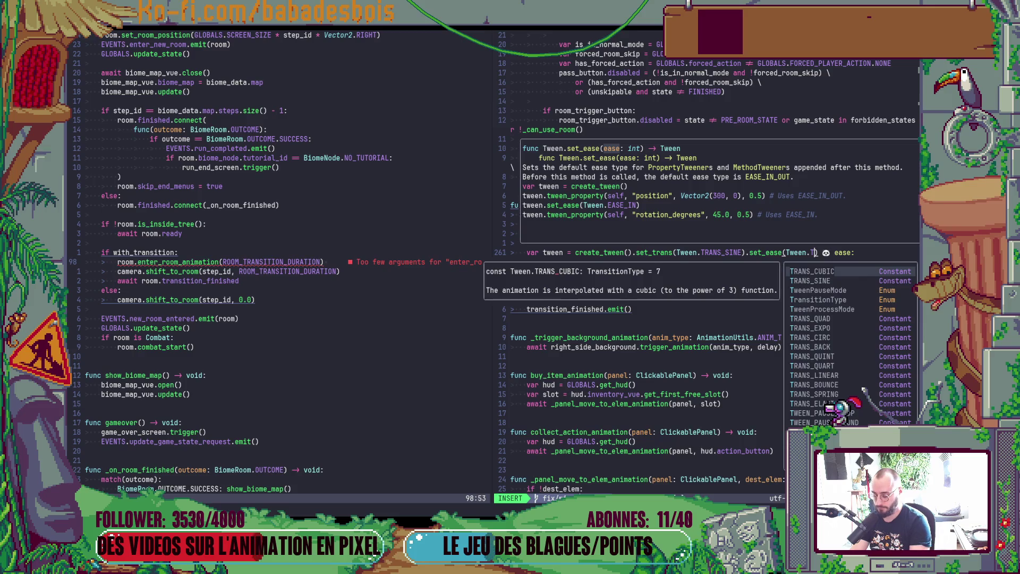
text(RAN)
key(Down)
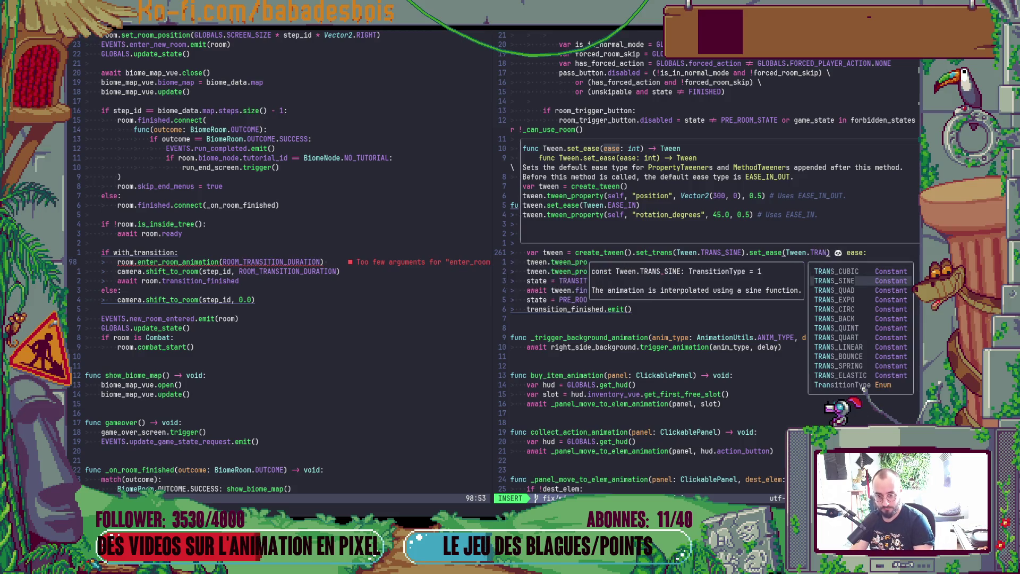
key(Down)
key(Down)
key(Down)
key(Up)
key(Up)
key(Up)
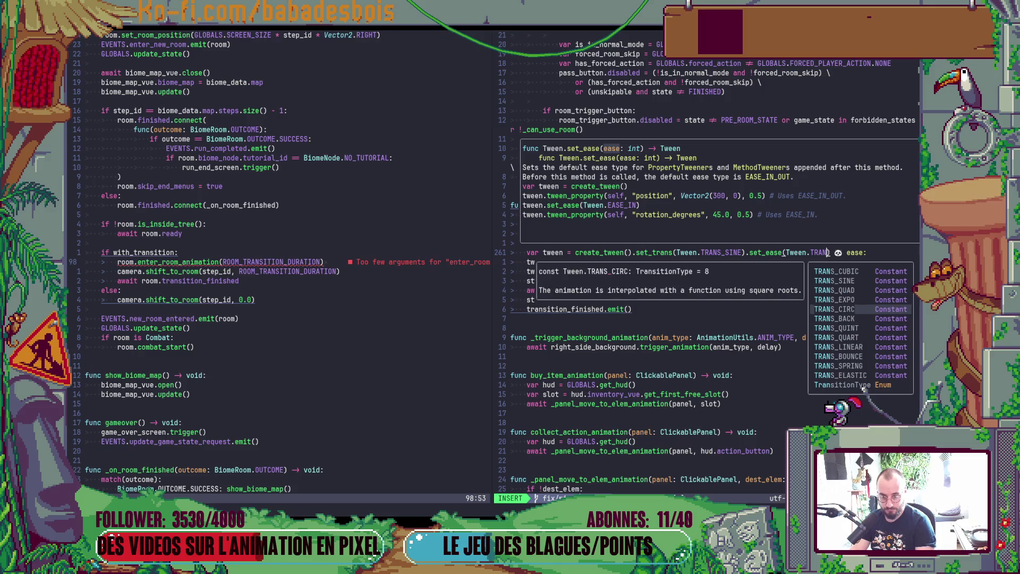
key(BackSpace)
key(BackSpace)
key(BackSpace)
text(EA)
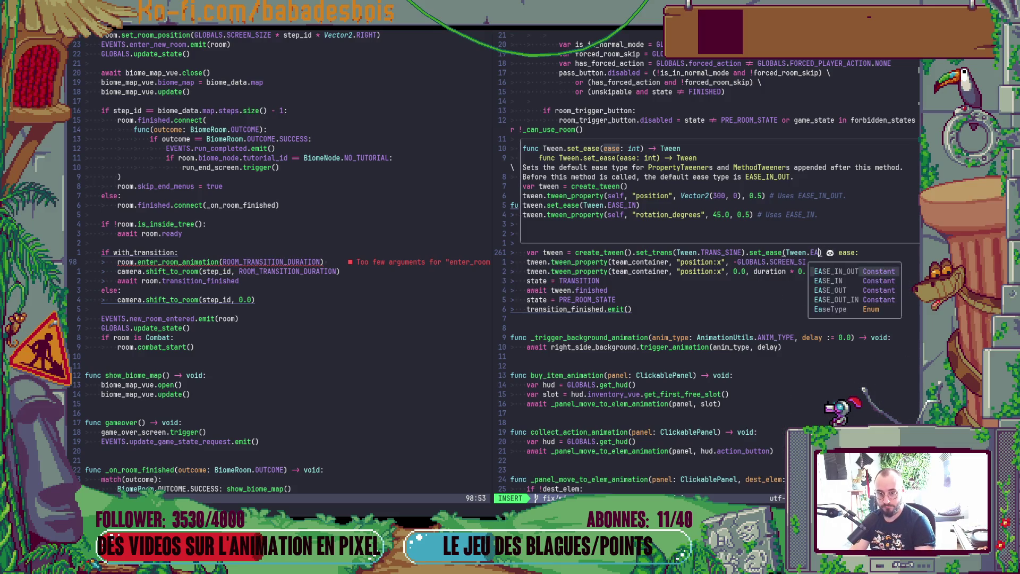
key(Down)
key(Return)
key(Escape)
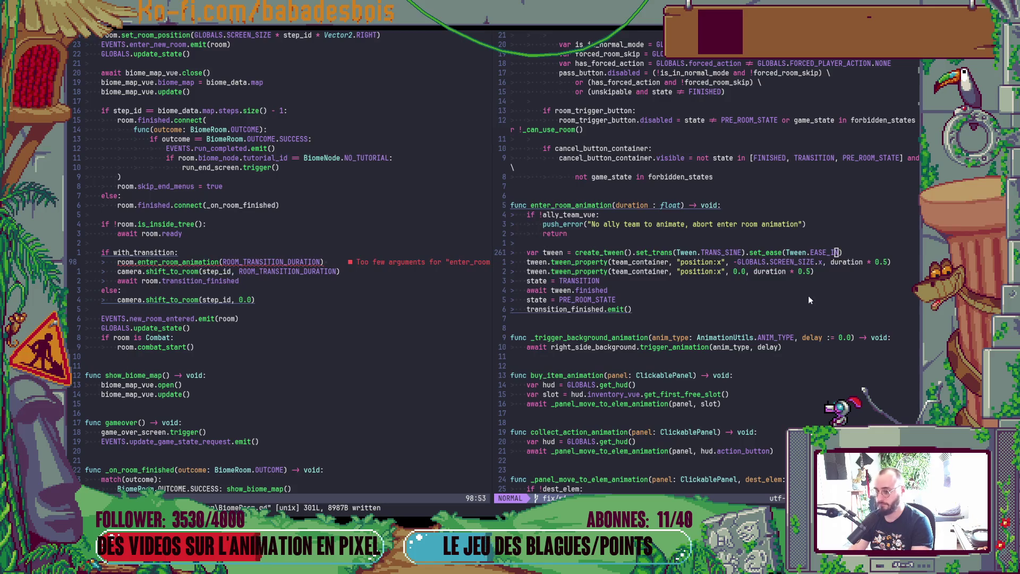
Switch to the Godot editor and launch the game to test the transition
key(alt+Tab)
key(alt+Tab)
key(alt+Tab)
key(alt+shift+Tab)
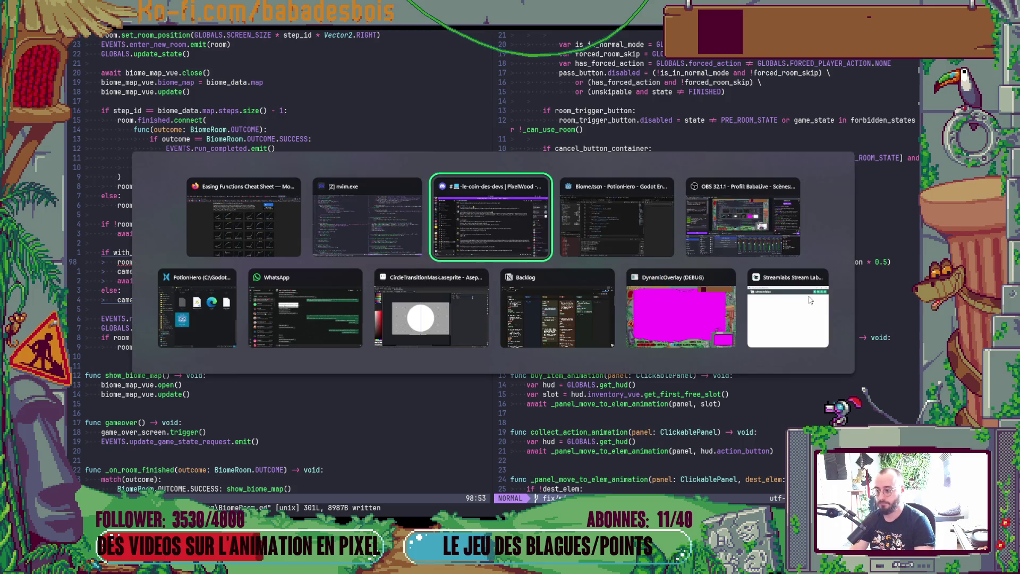
key(alt+shift+Tab)
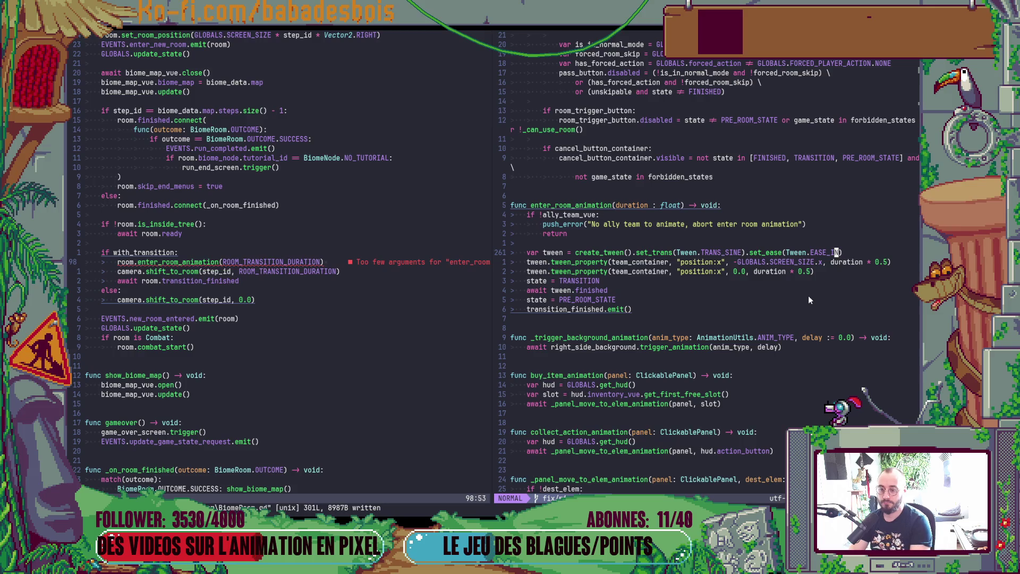
key(alt+Tab)
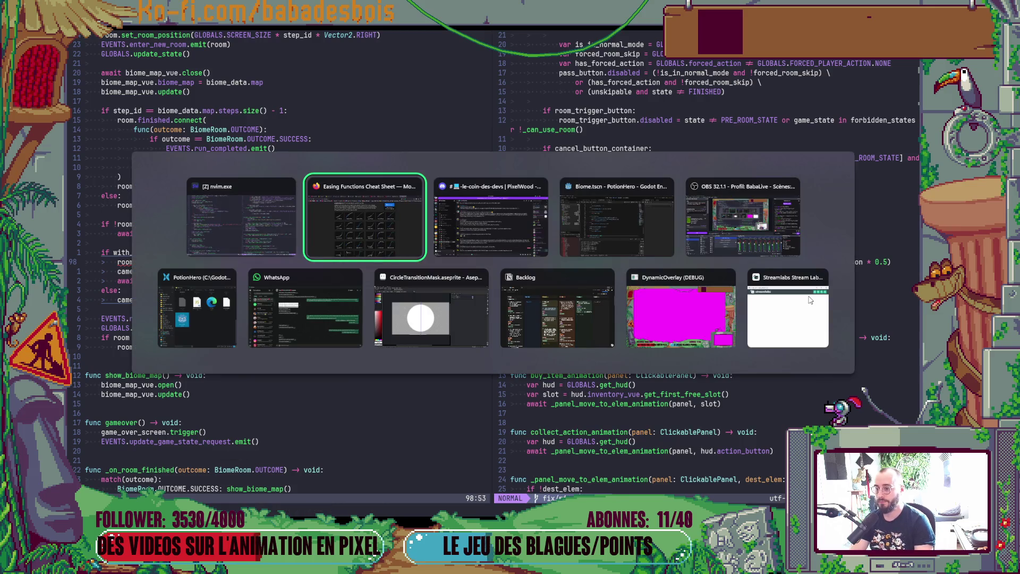
key(Tab)
key(Tab)
key(F5)
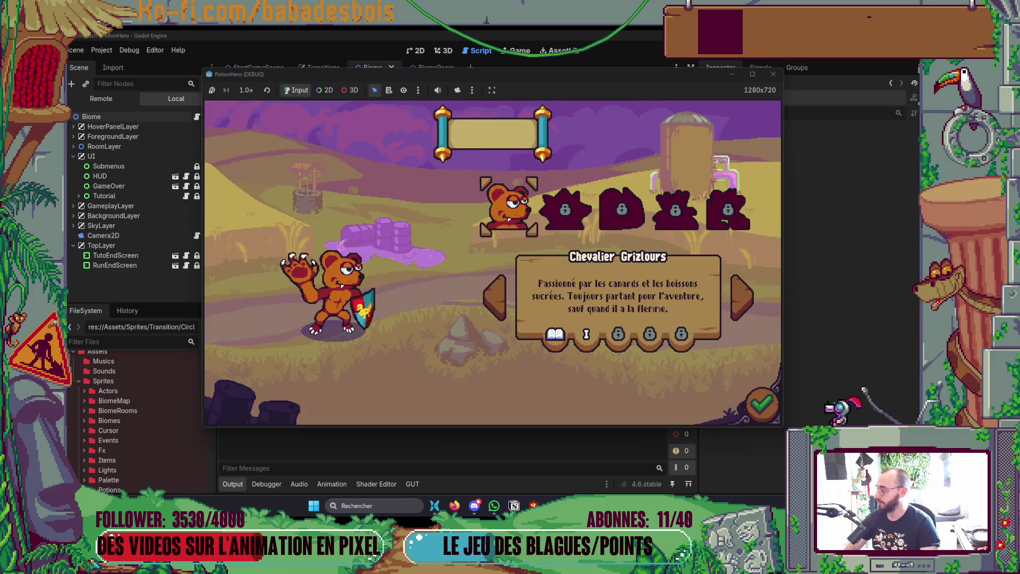
Confirm hero and adventure, skip the tutorial, enter the Combat room, then close the game
click(761, 401)
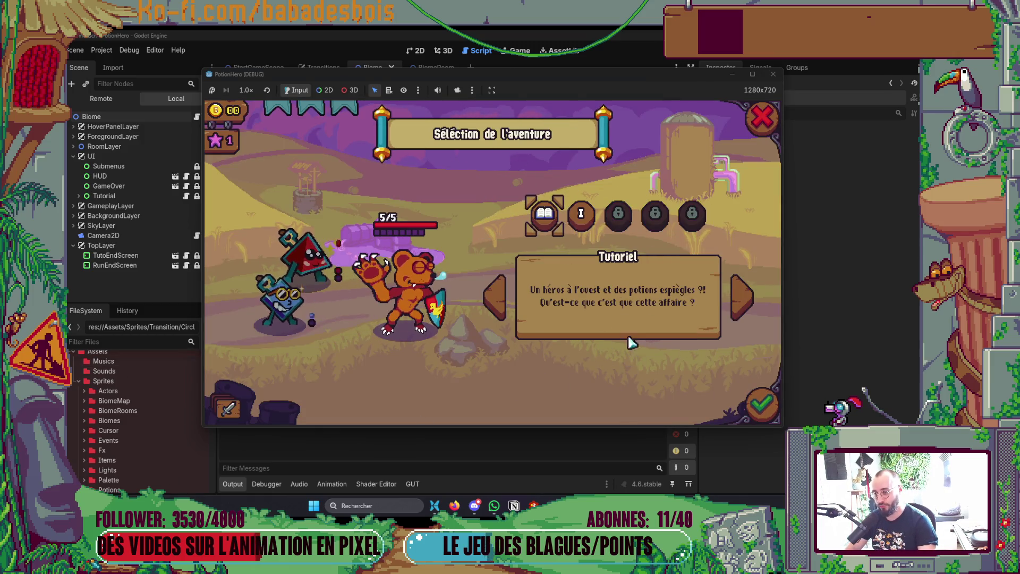
click(761, 405)
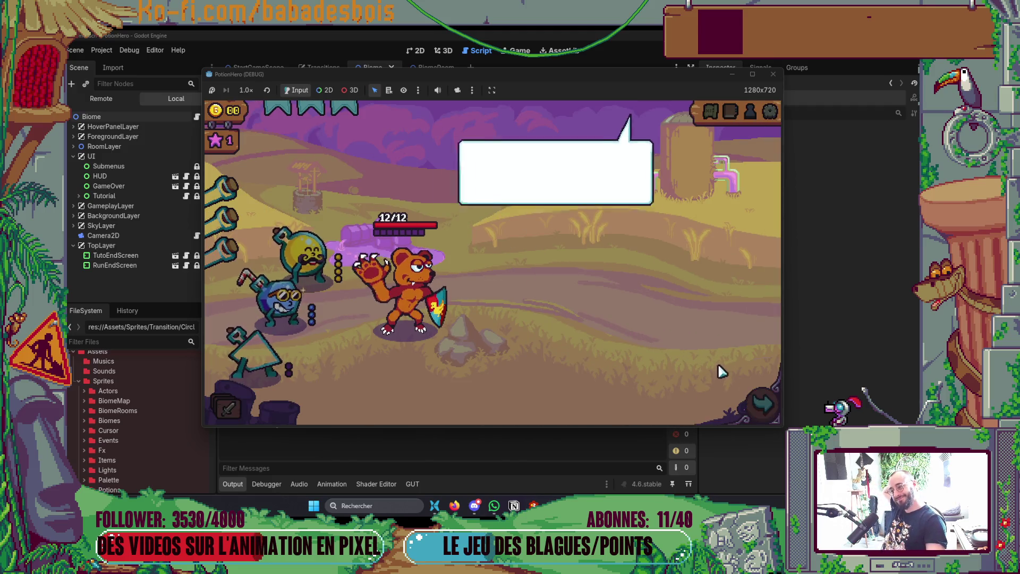
click(749, 359)
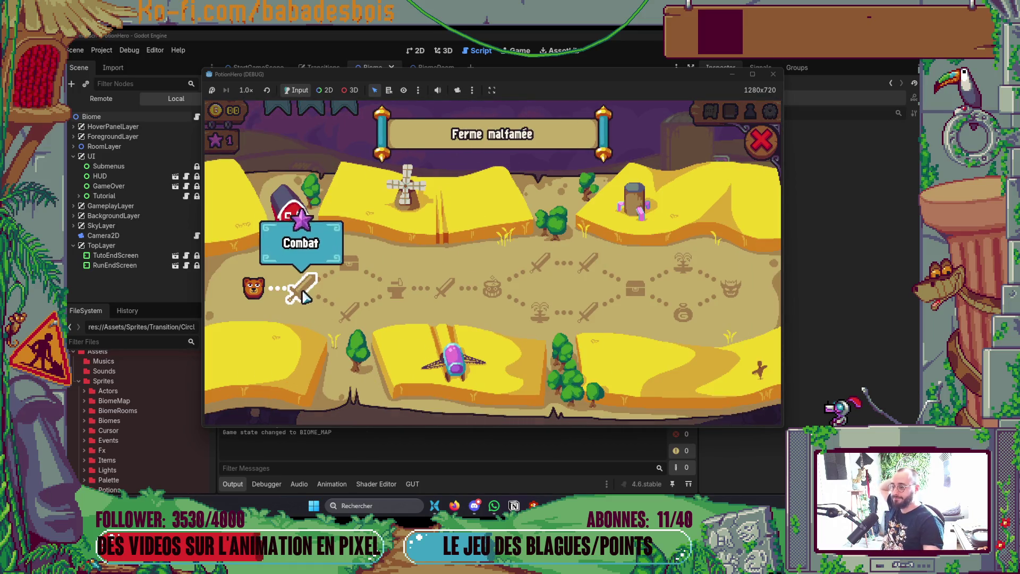
click(298, 289)
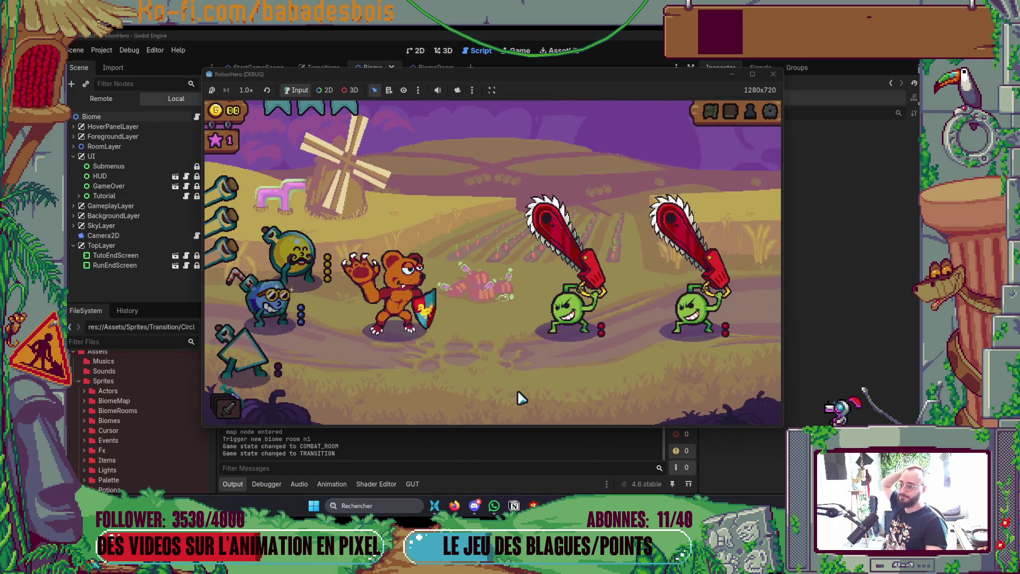
click(772, 75)
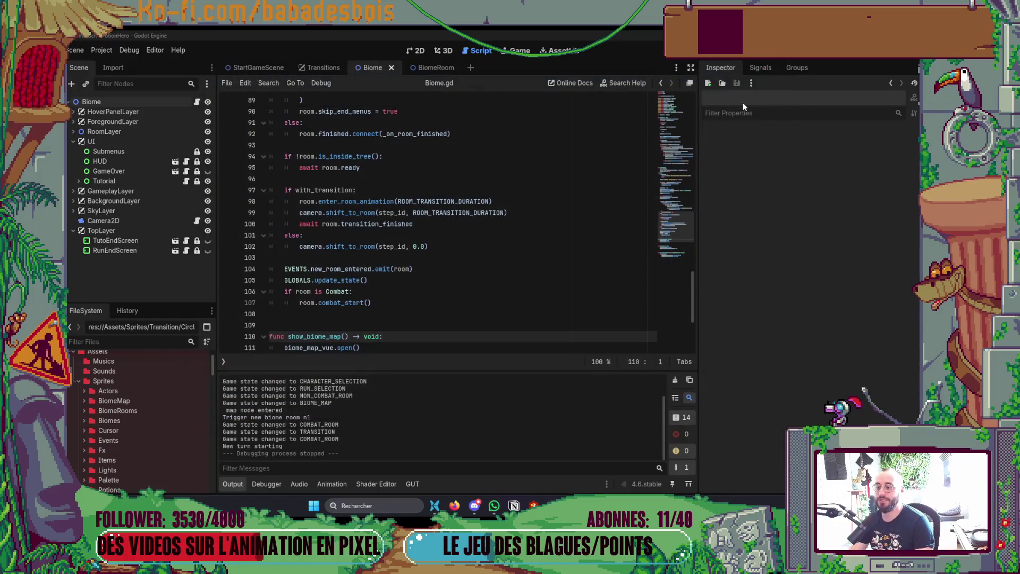
key(alt+Tab)
key(alt+Tab)
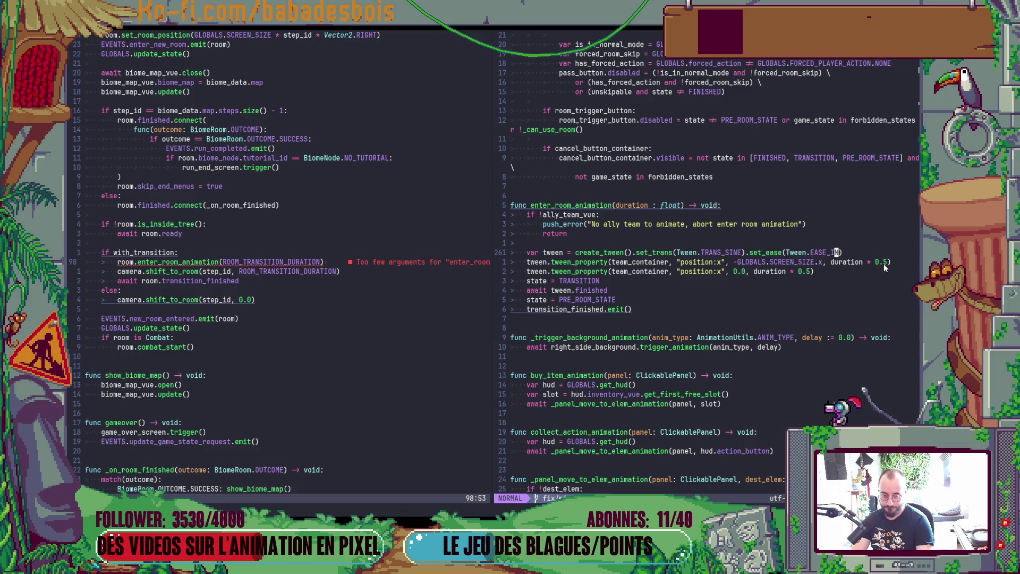
click(884, 264)
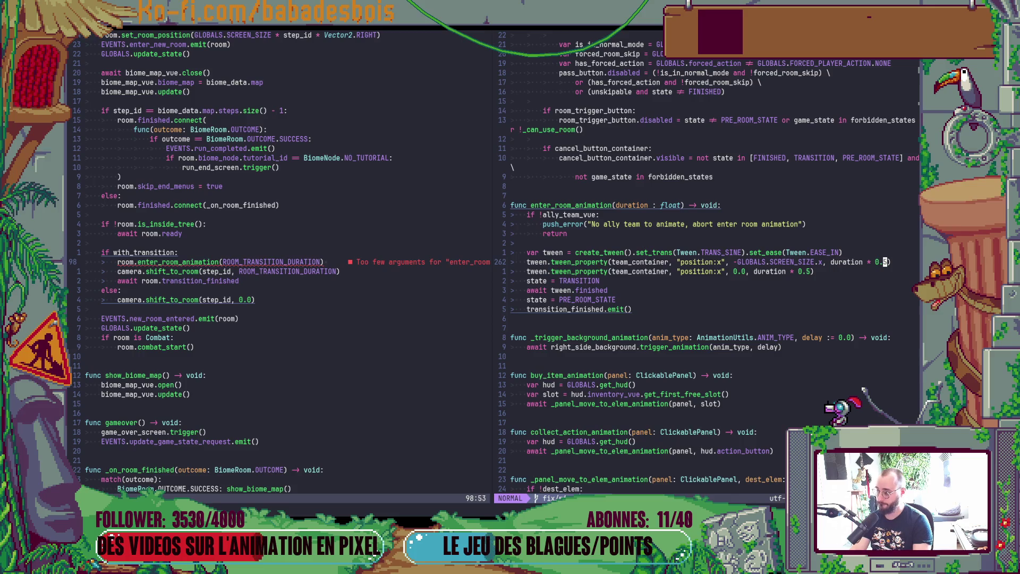
Duplicate the TRANS_SINE/EASE_IN tween creation line below the first tween_property line
key(A)
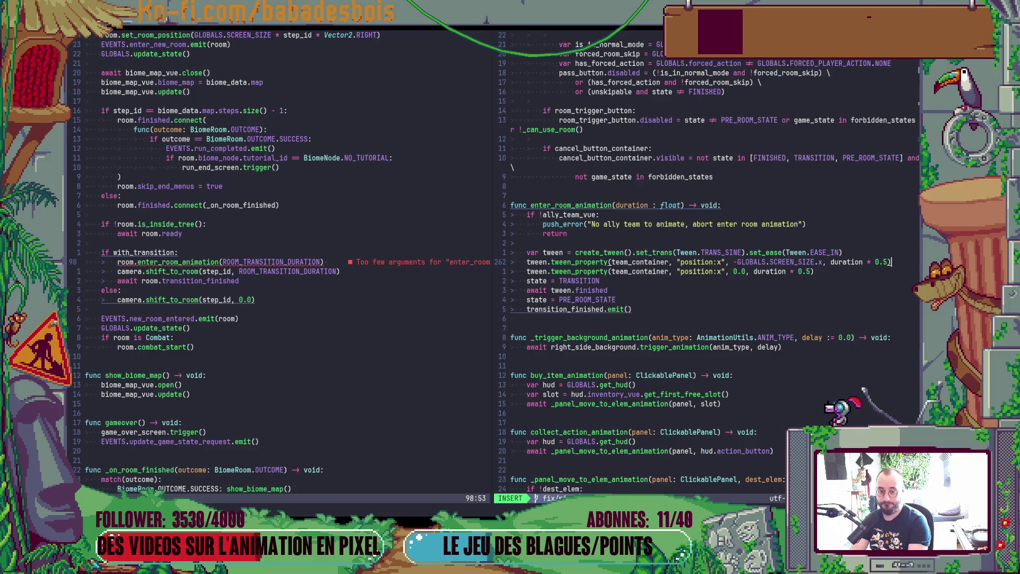
key(Escape)
key(k)
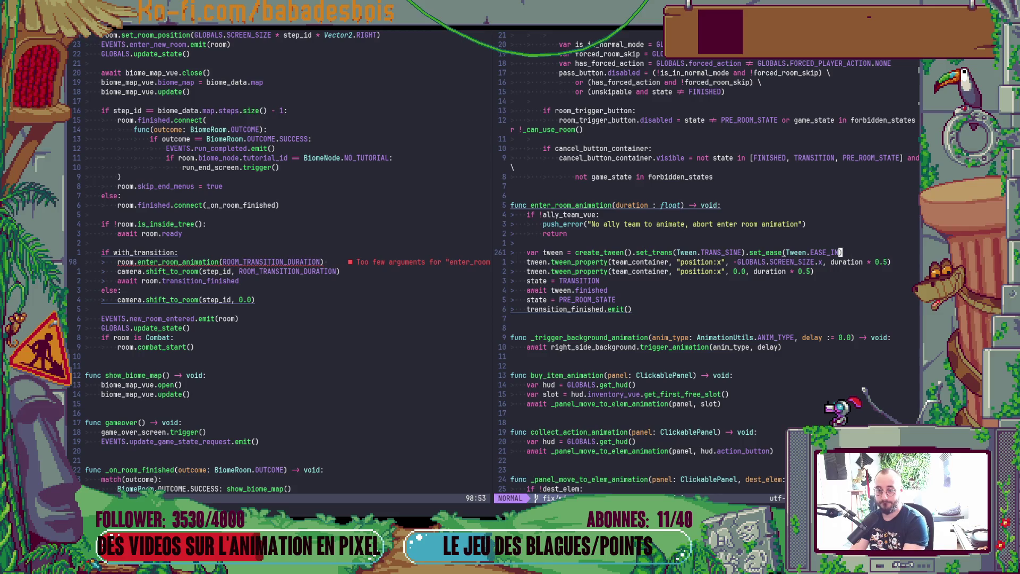
key(y)
key(y)
key(j)
key(p)
key(dollar)
Strip 'var tween =', create_tween and the set_trans call from the copied line
key(B)
key(B)
key(B)
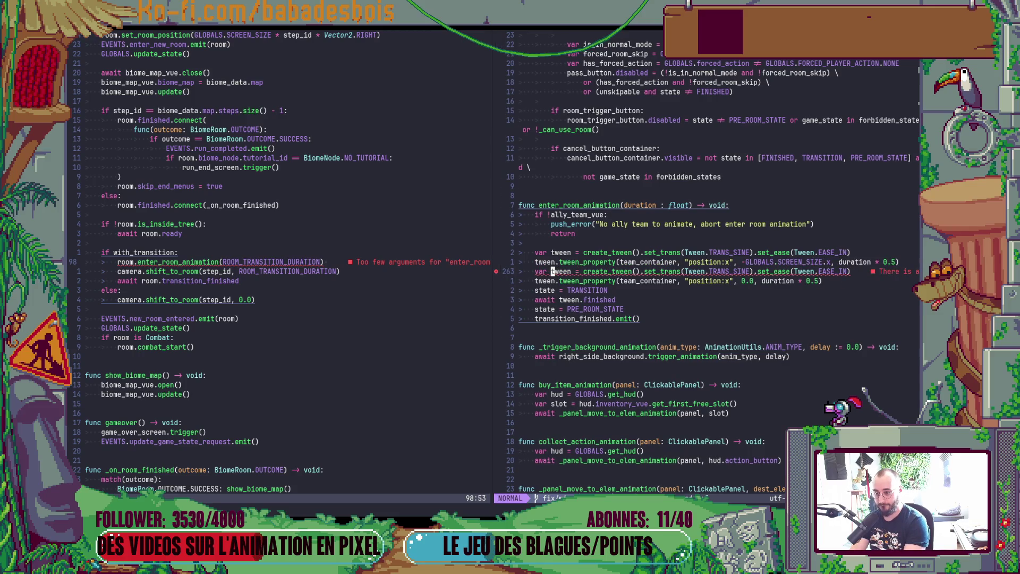
key(v)
key(w)
key(w)
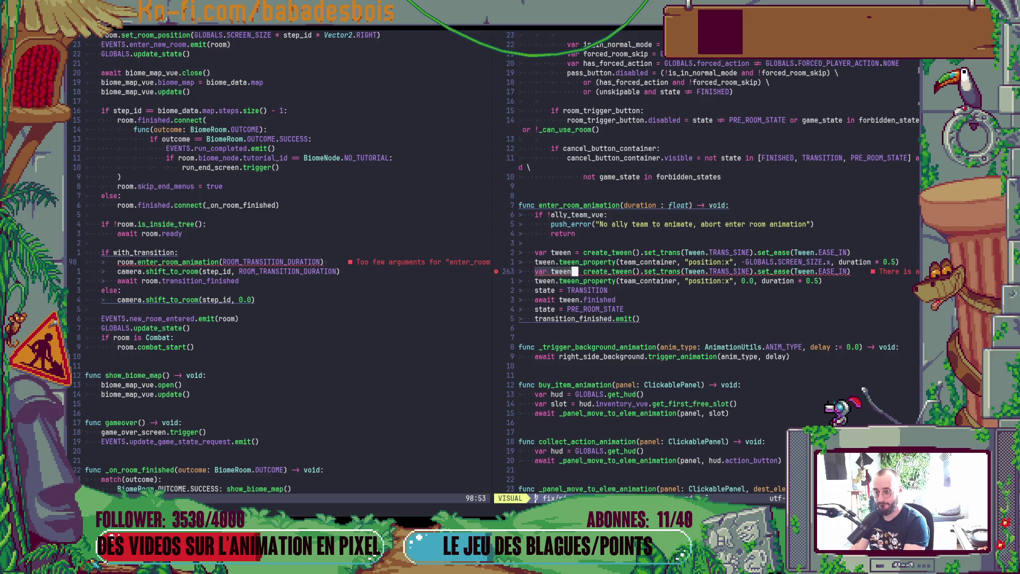
key(d)
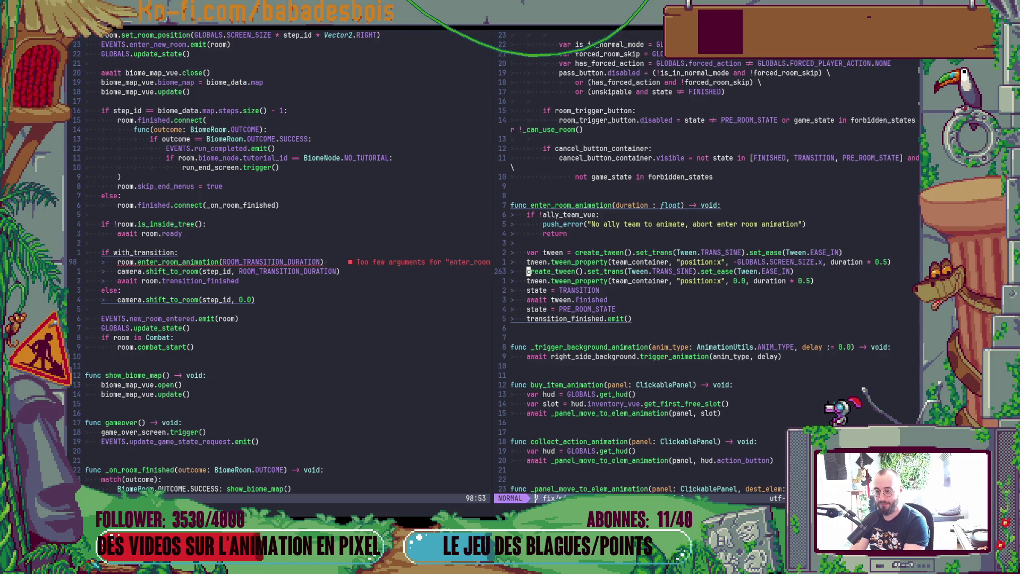
key(w)
key(w)
key(l)
key(l)
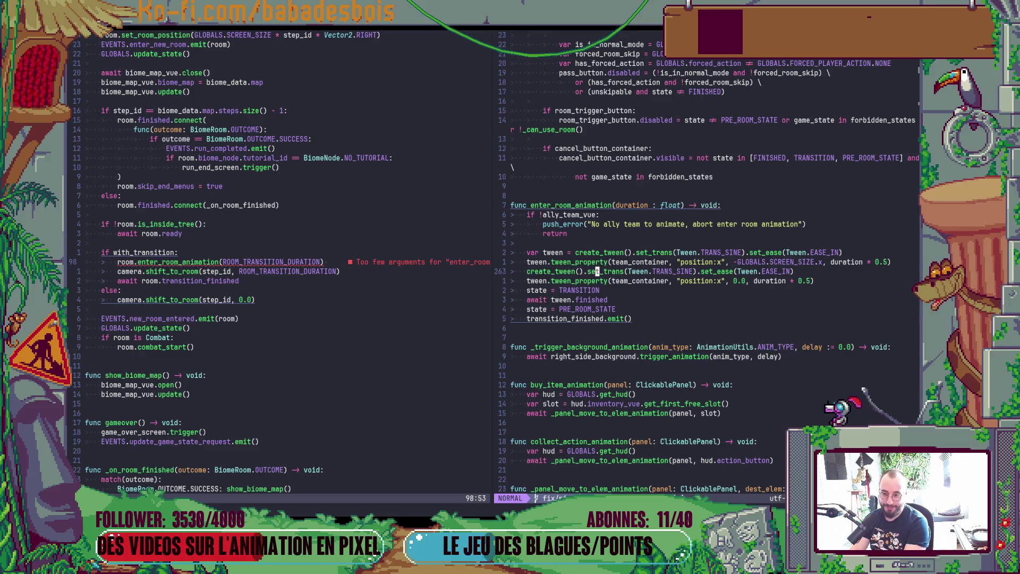
key(h)
key(h)
key(h)
key(v)
key($)
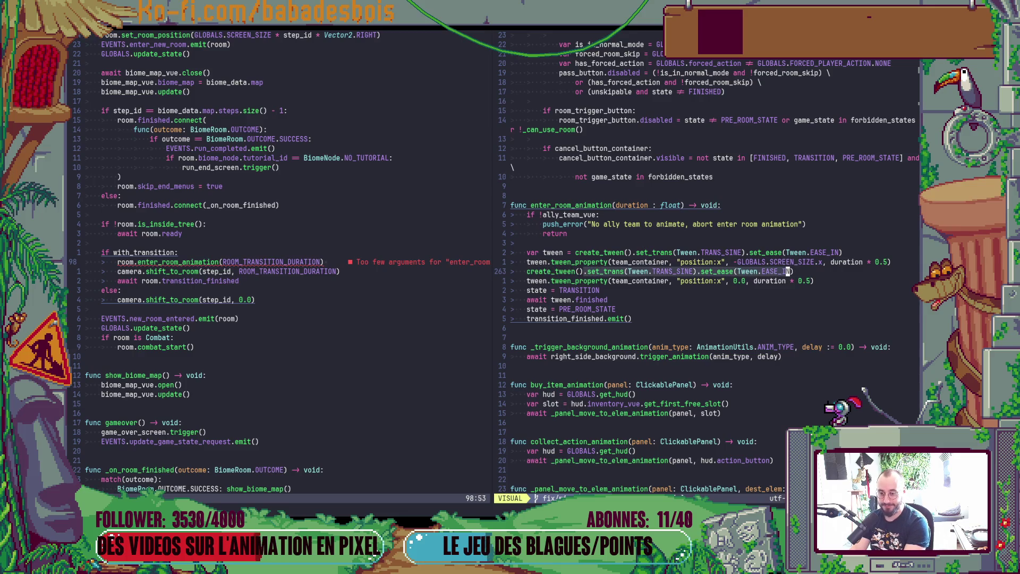
key(F)
key(_)
key(b)
key(b)
key(b)
key(c)
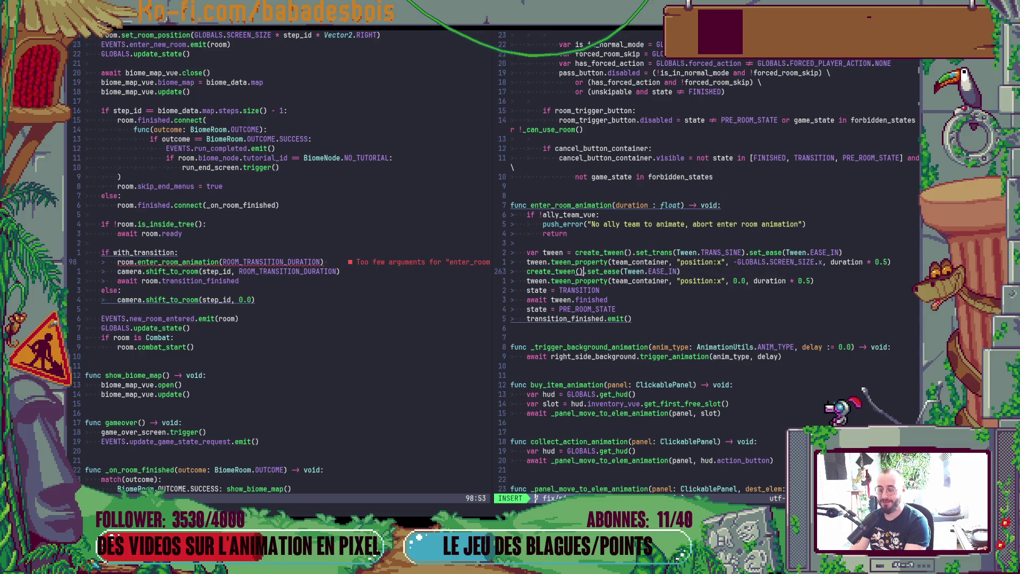
key(Escape)
key(asciicircum)
key(c)
key(t)
key(parenleft)
Turn the line's start into tween.tween_callback( using completion
text(tween)
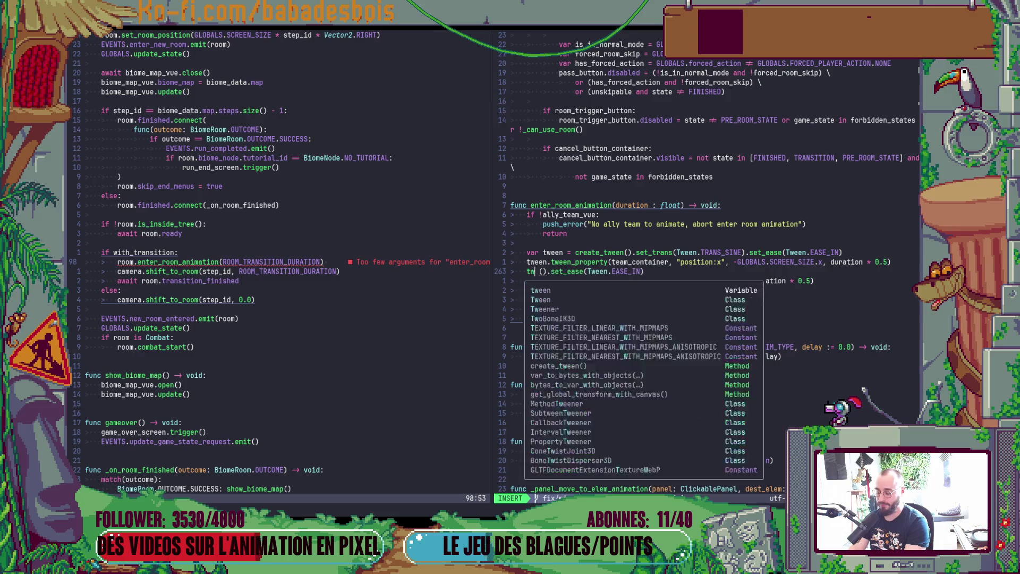
key(Escape)
text(lcf))
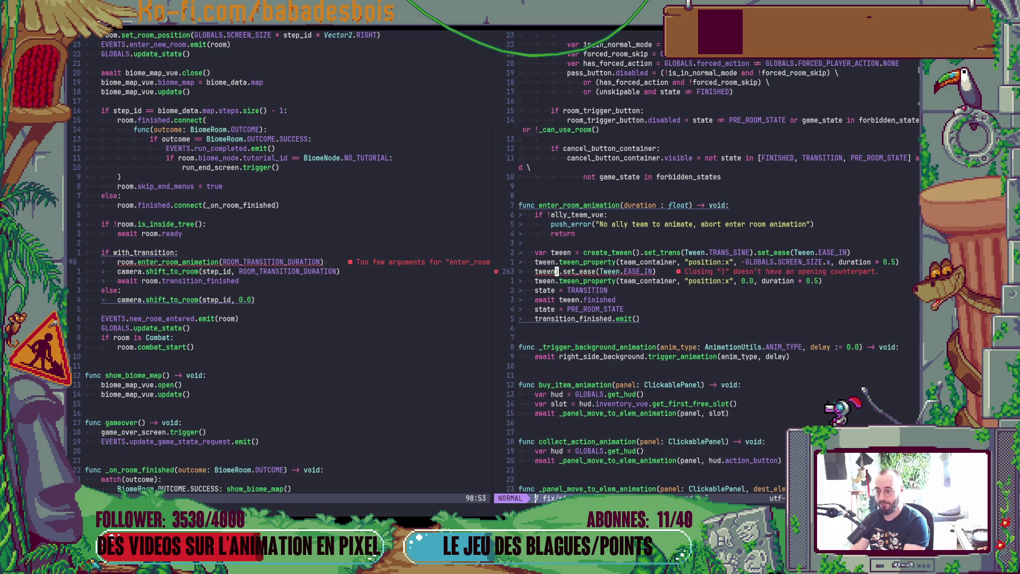
text(.)
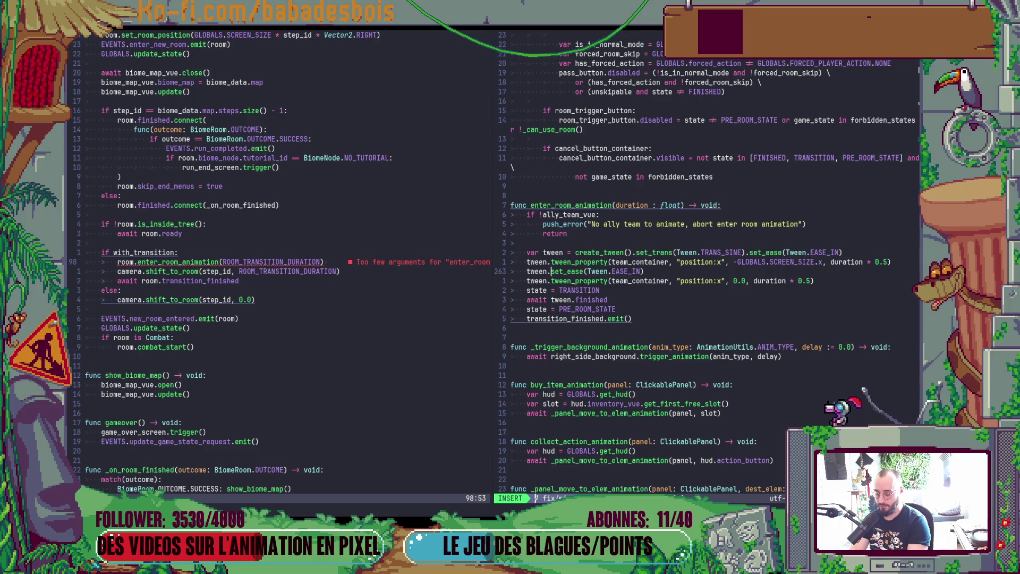
text(twee)
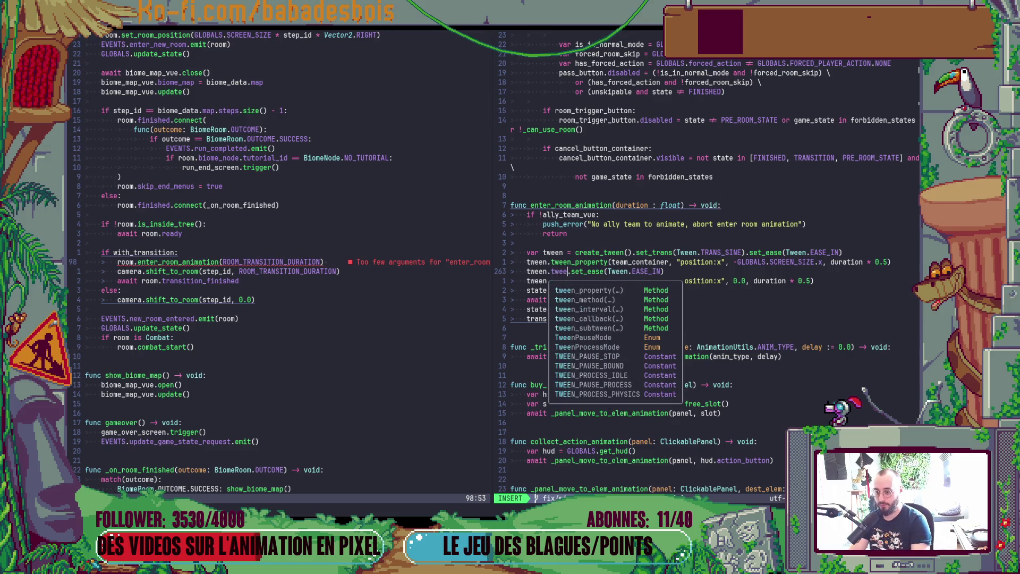
key(Down)
key(Down)
key(Down)
key(Return)
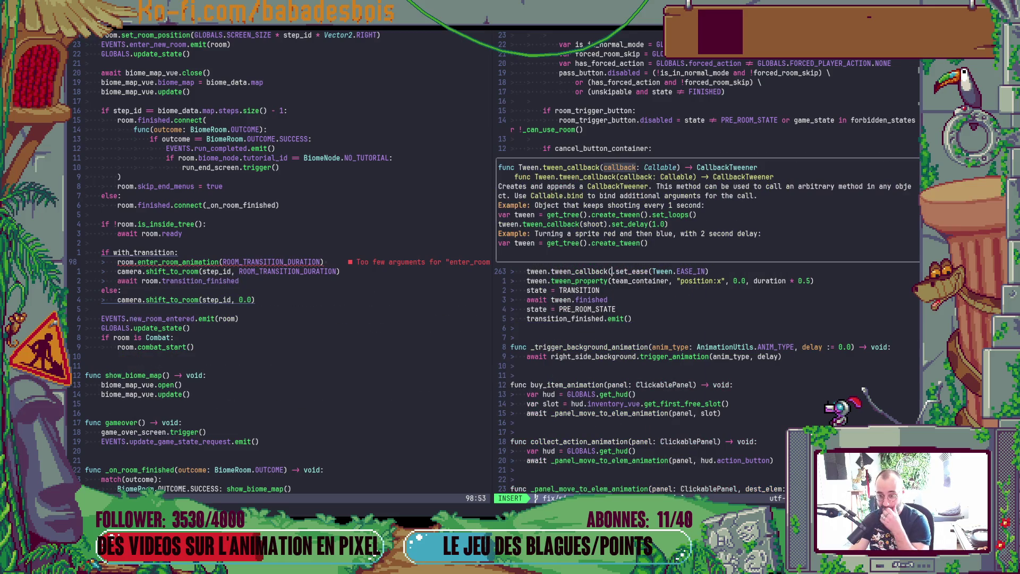
key(Escape)
Rework the arguments so set_ease is followed by .bind( with Tween.EASE_IN
key(l)
key(x)
key(dollar)
key(shift+f)
key(period)
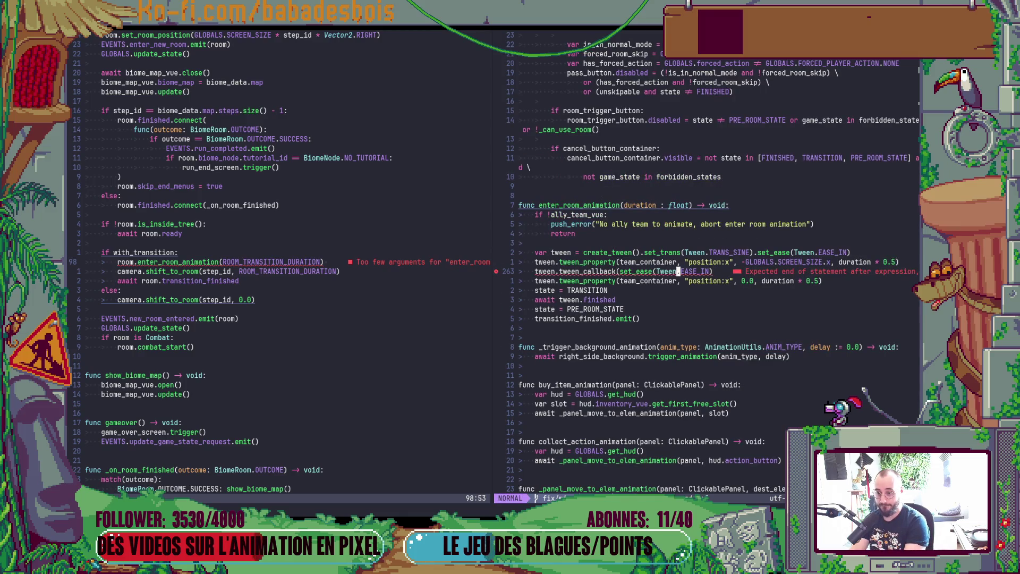
key(b)
key(h)
key(r)
key(comma)
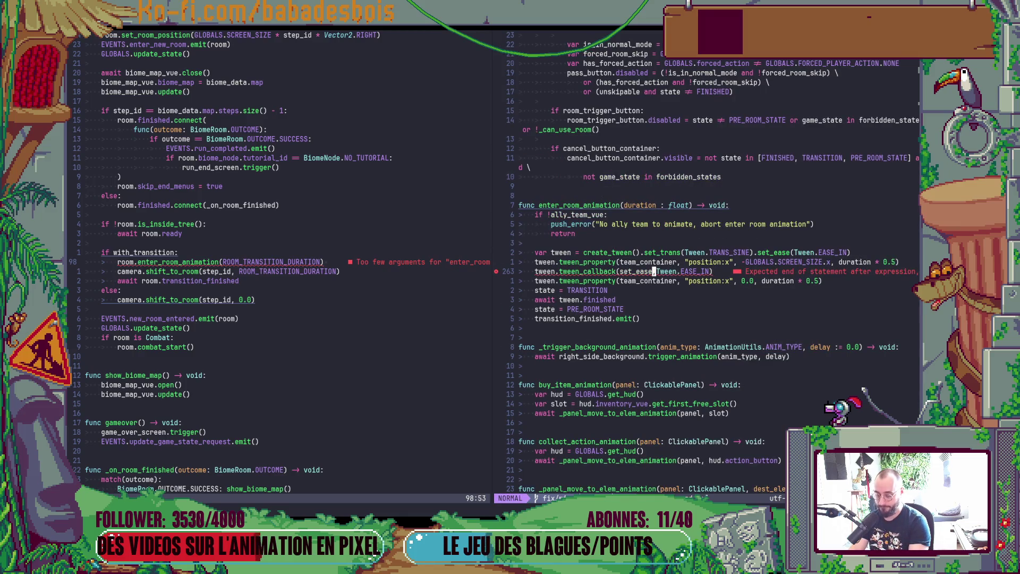
key(a)
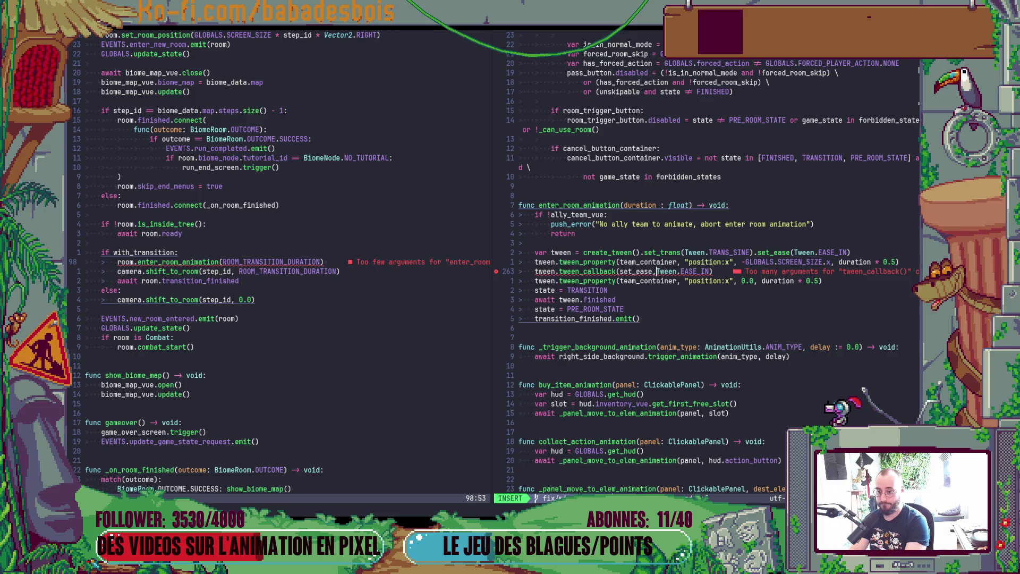
key(Escape)
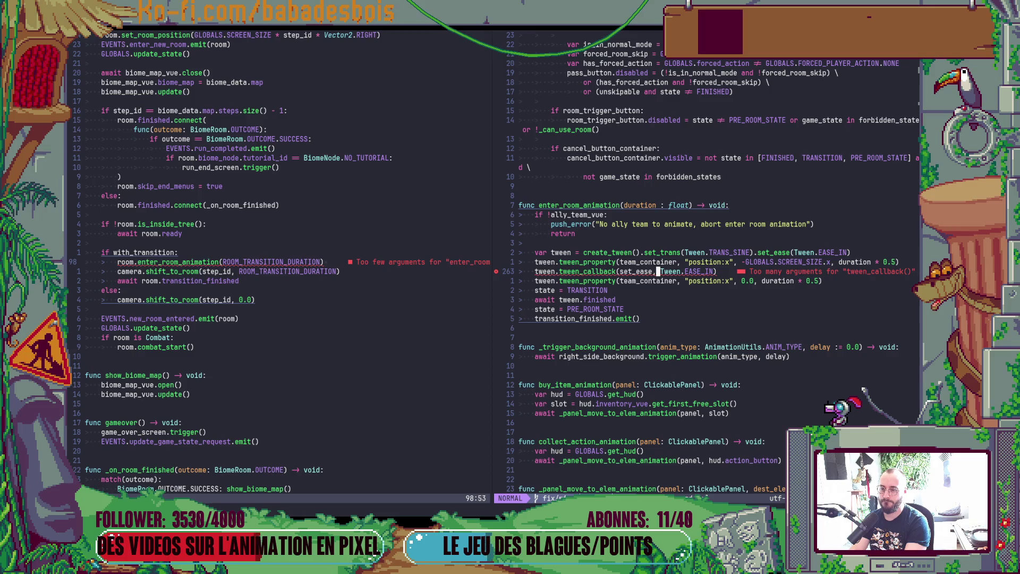
key(h)
key(h)
key(h)
key(b)
key(l)
key(l)
key(l)
text(x)
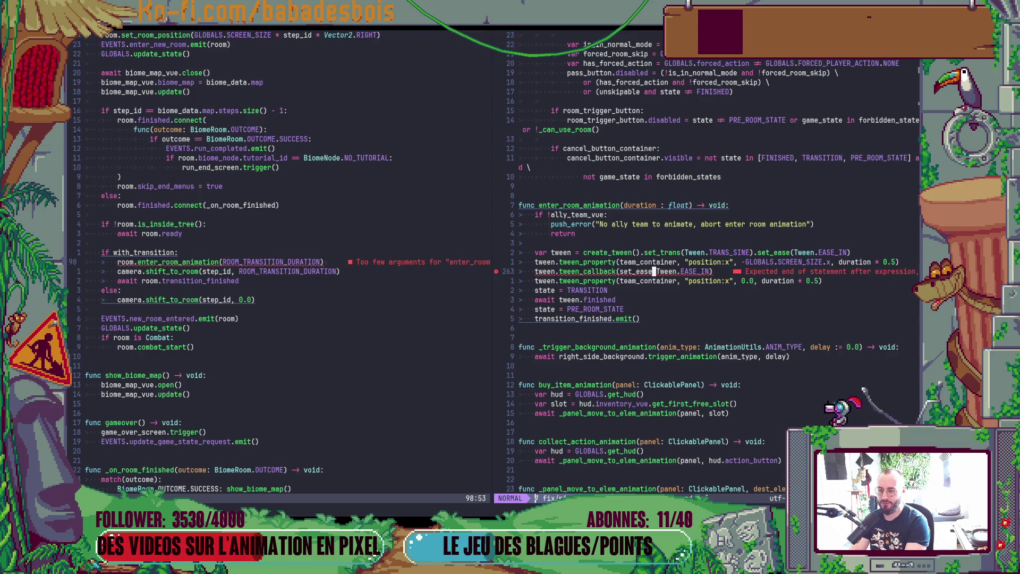
text(i.bind()
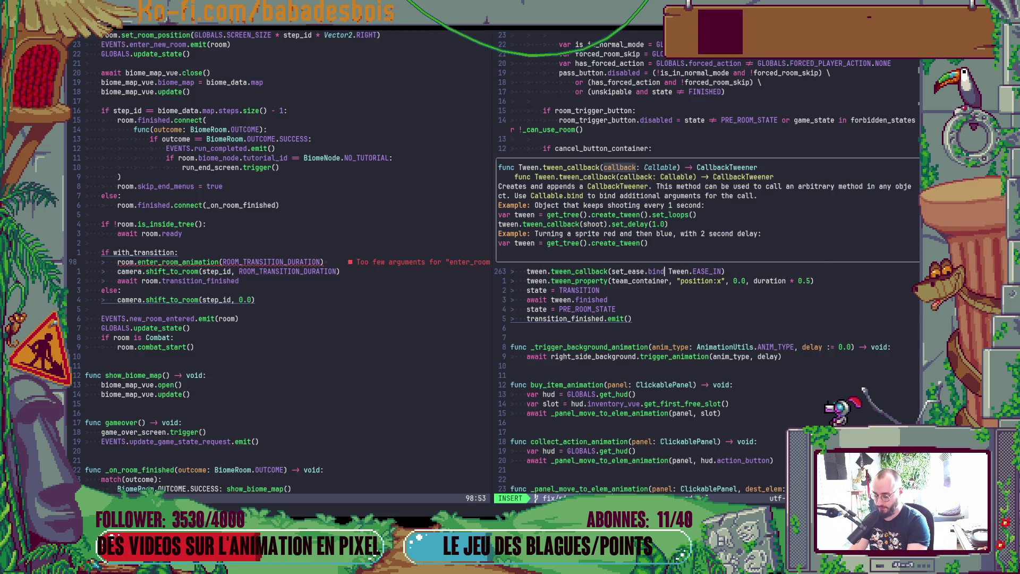
Remove the stray space after bind(, add the closing parenthesis, and save
key(Escape)
key($)
key(^)
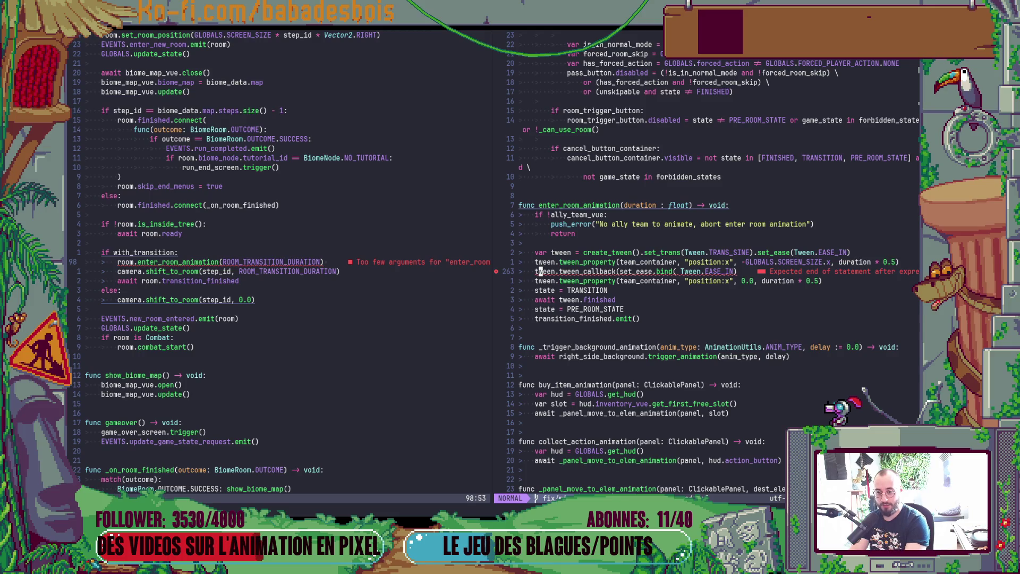
key(f)
key(A)
key(b)
key(b)
text(X)
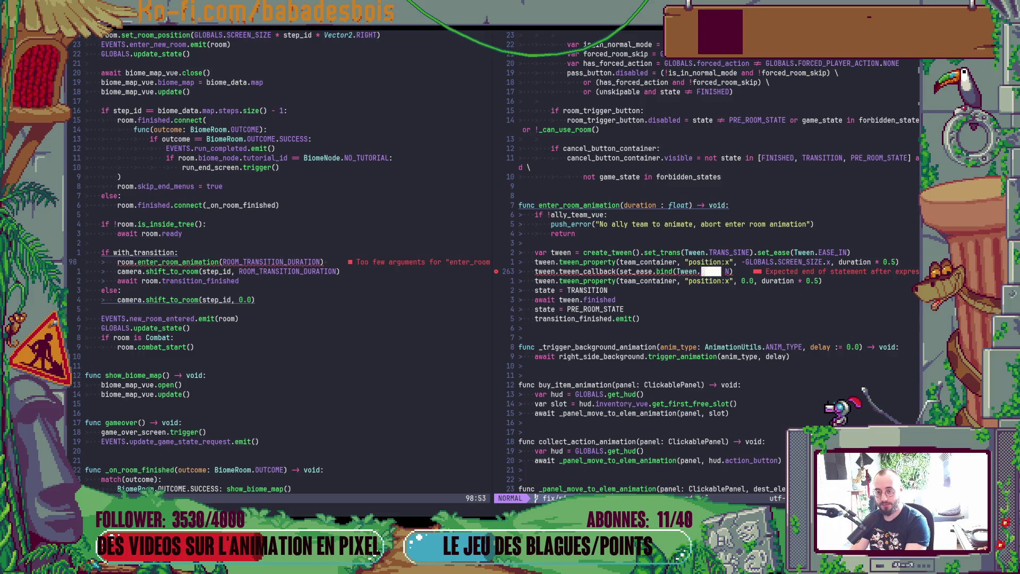
text(A))
key(Escape)
text(:w)
key(Return)
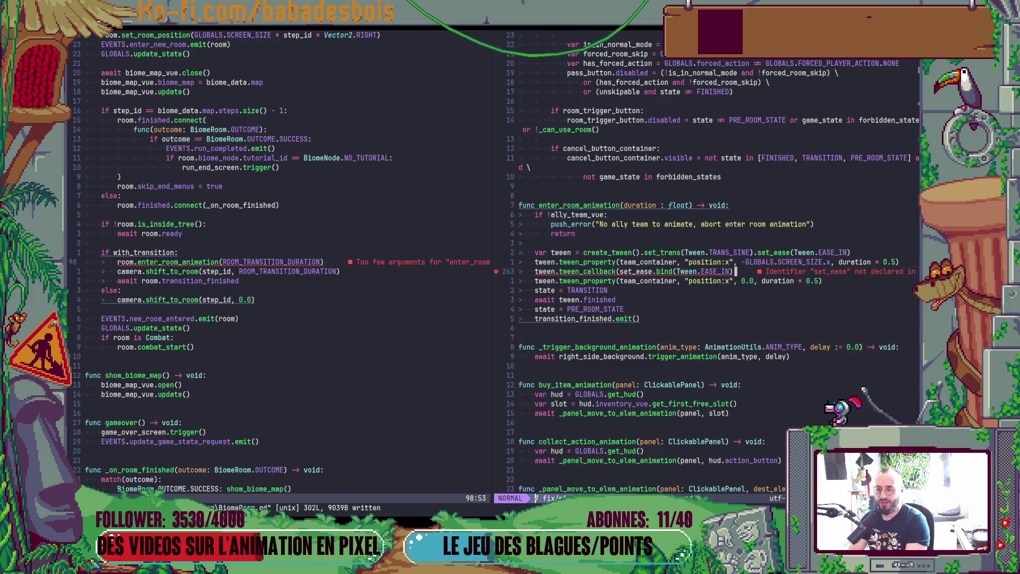
Prefix set_ease with 'tween.' so the callback binds tween.set_ease, and save
key(b)
key(b)
key(b)
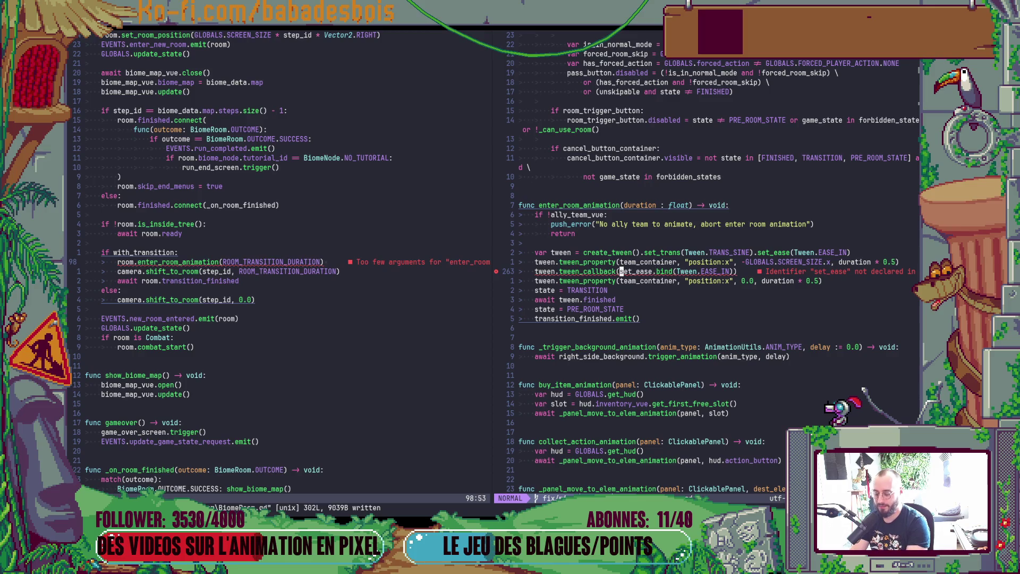
text(it t)
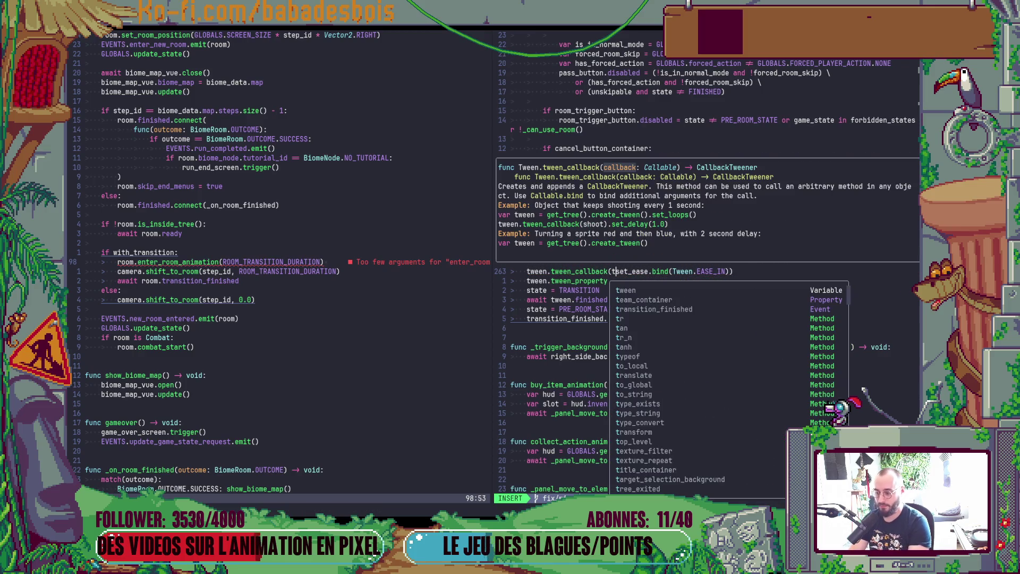
text(ween.)
key(Escape)
text(:w)
key(Return)
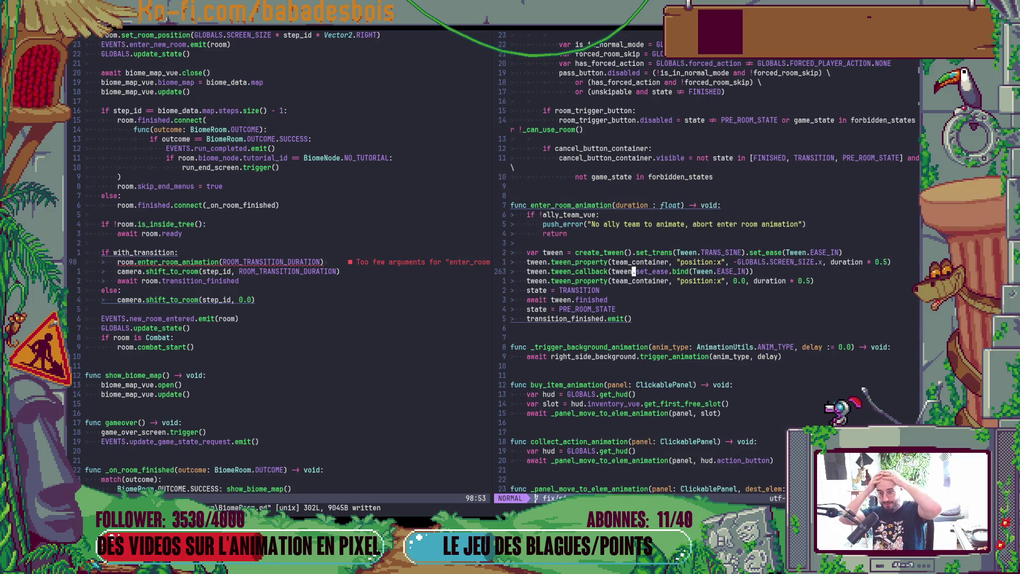
Change the bound ease from EASE_IN to EASE_OUT, then switch over to Godot
key($)
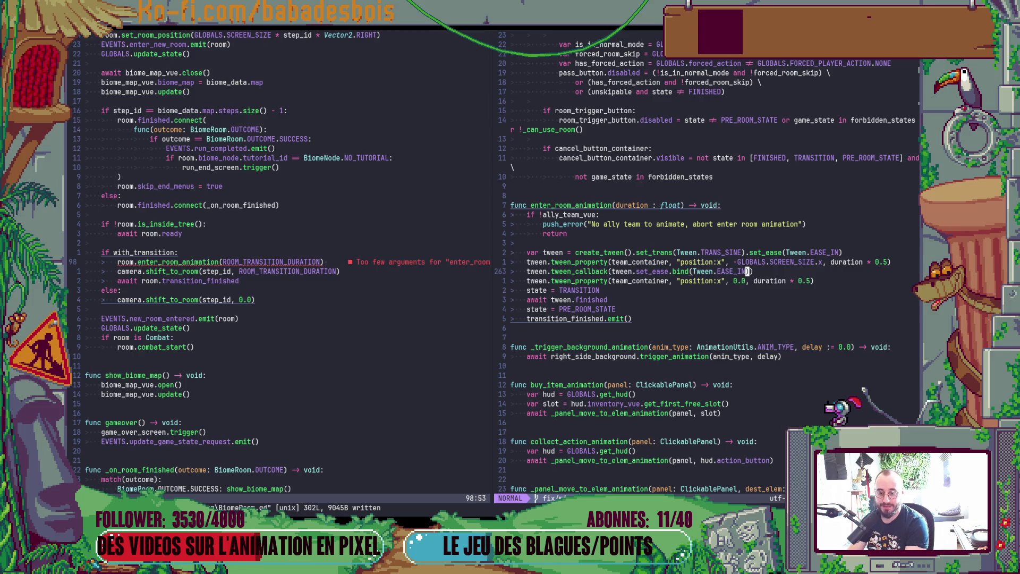
key(b)
key(b)
key(l)
key(l)
key(l)
key(l)
key(l)
text(cwOUT)
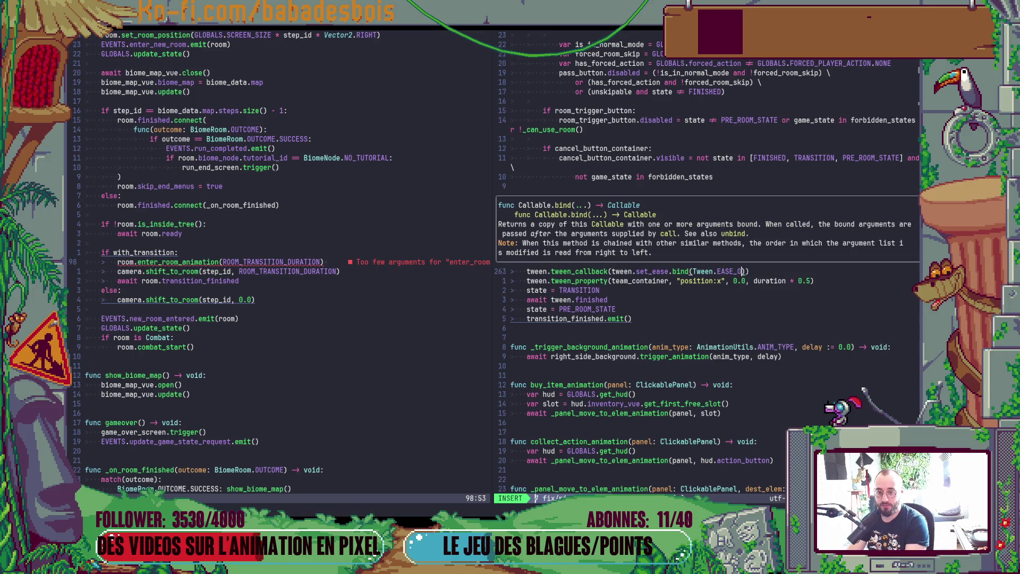
key(Escape)
text(:)
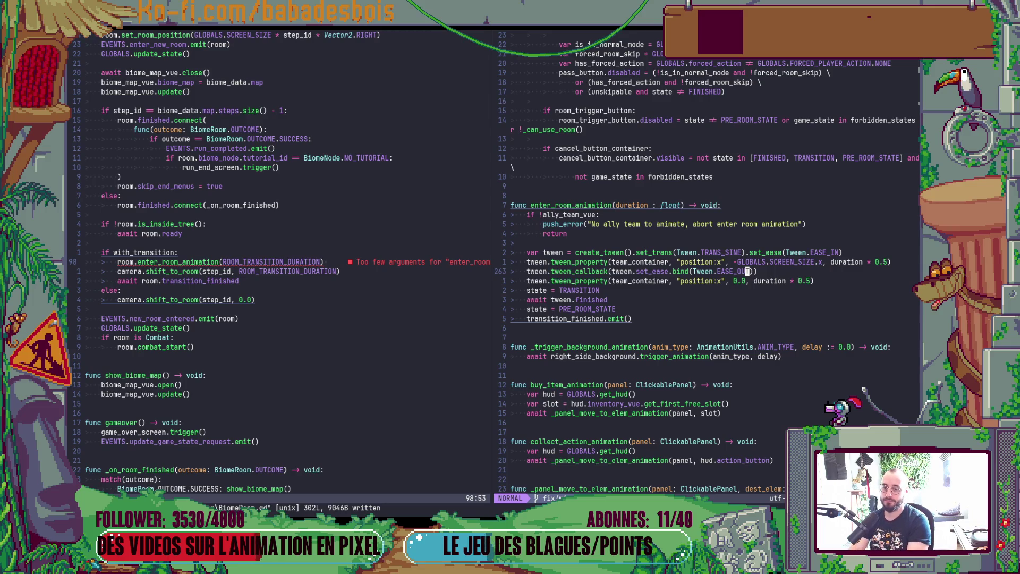
key(alt+Tab)
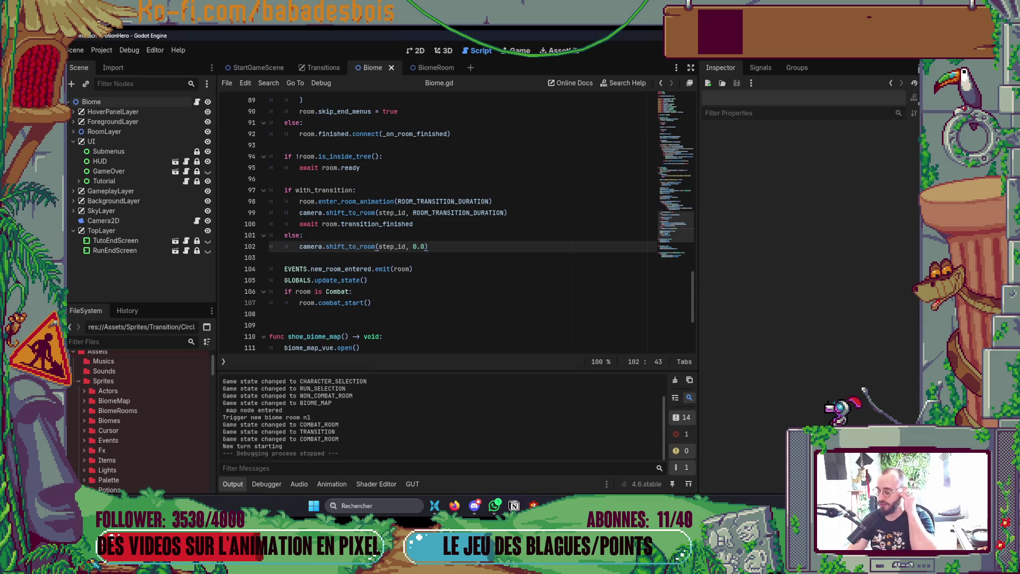
key(F5)
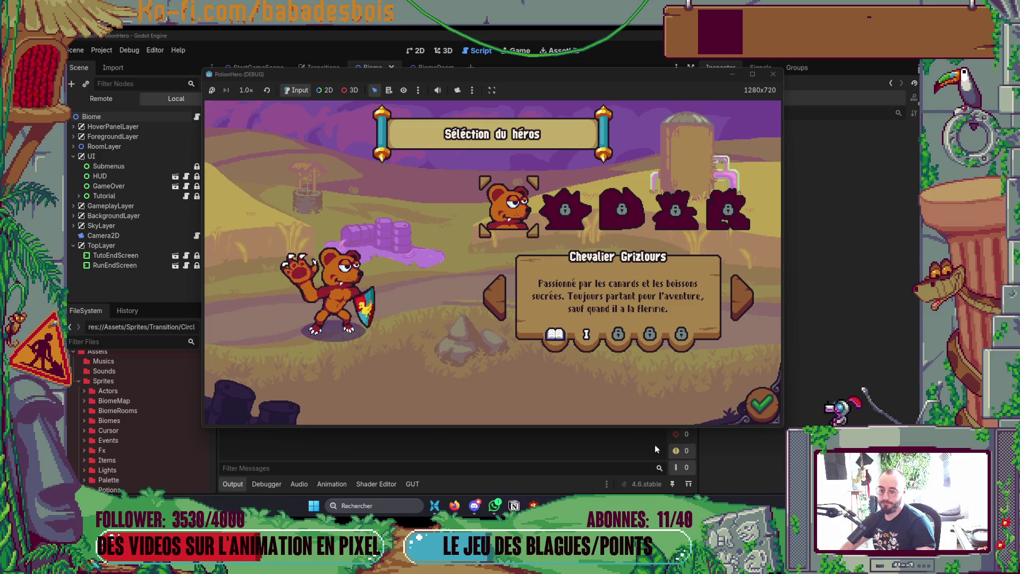
click(765, 404)
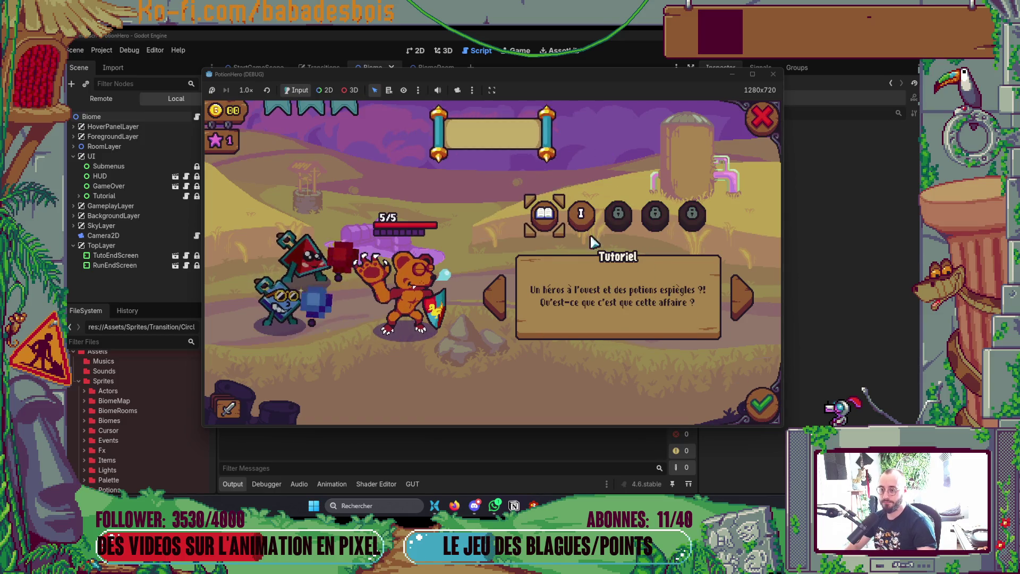
click(773, 393)
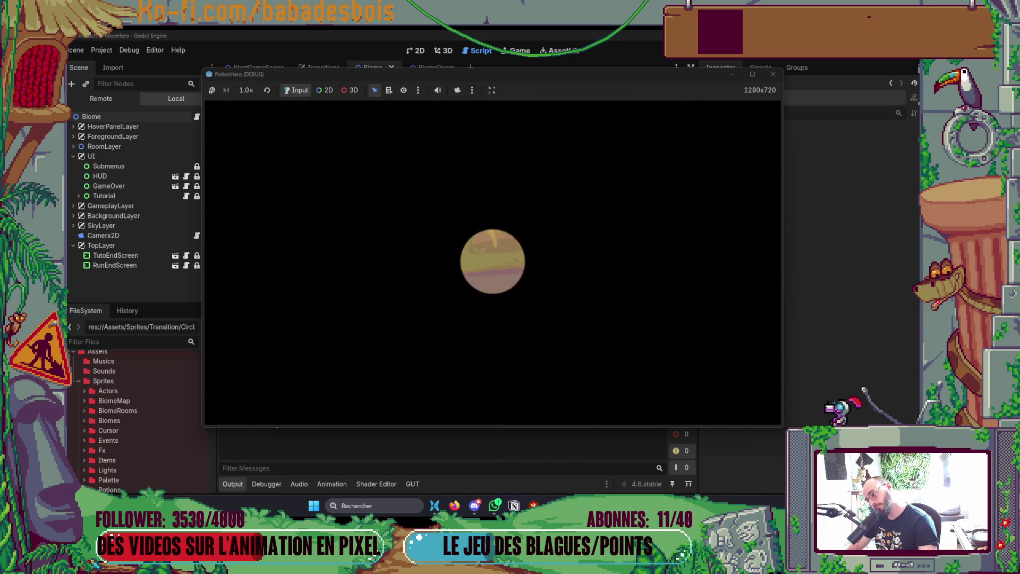
click(625, 342)
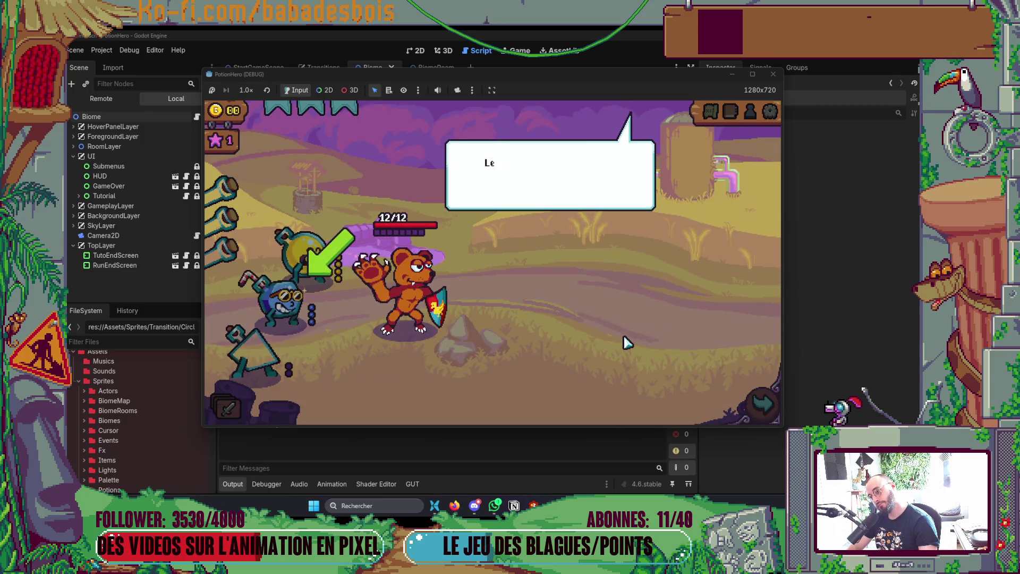
click(625, 342)
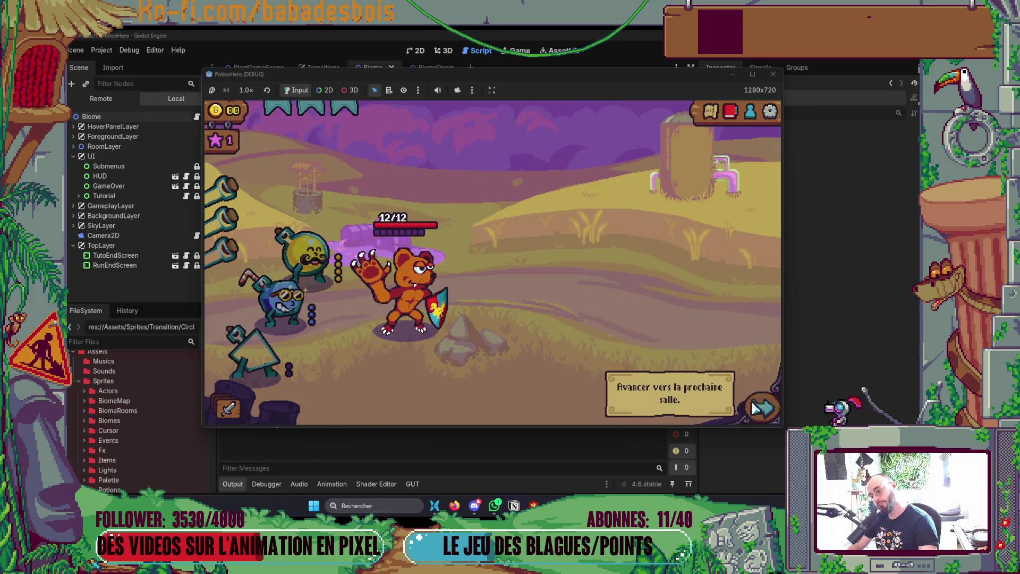
click(757, 407)
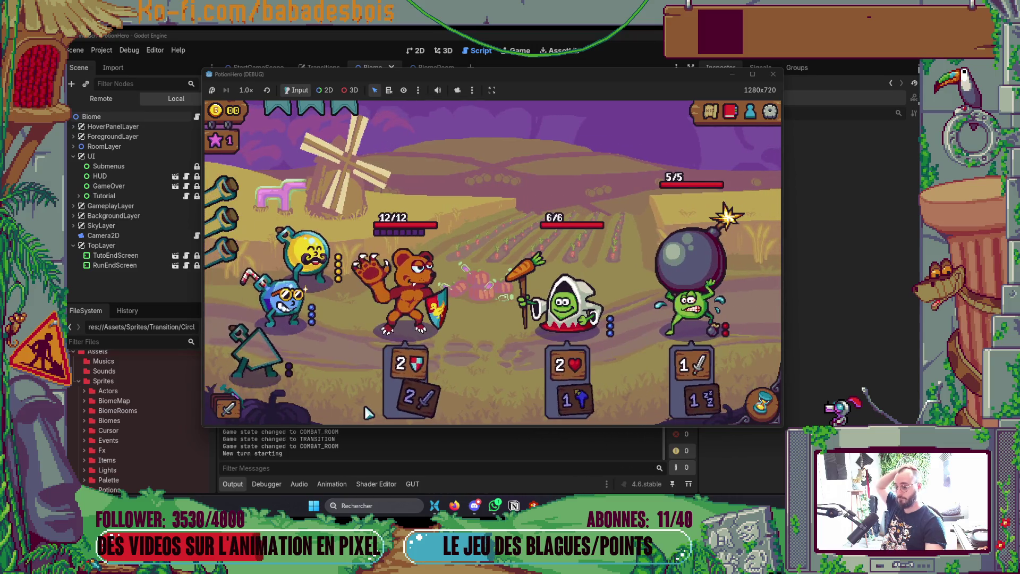
click(773, 75)
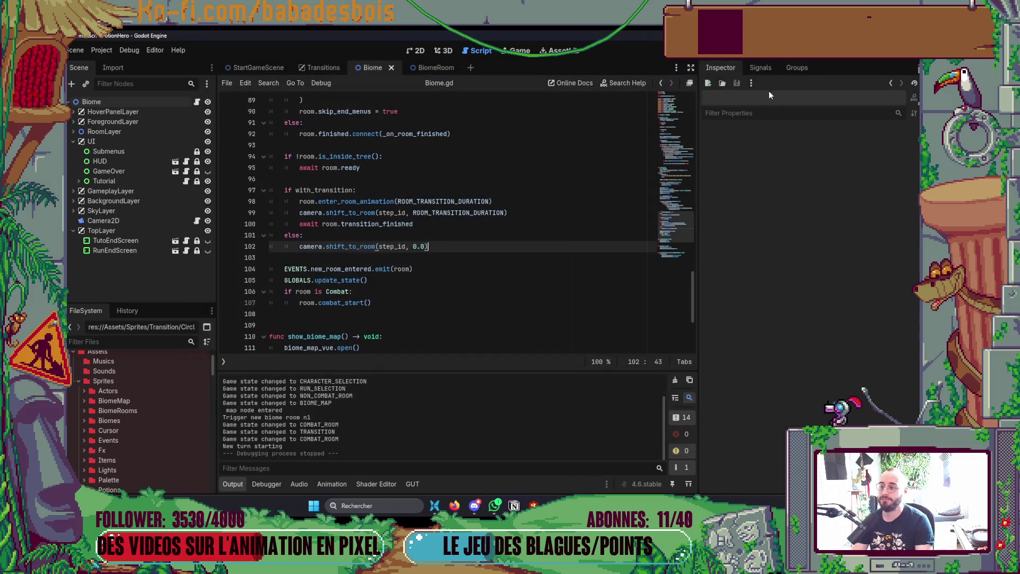
Insert 'IN_' so the tween_callback binds Tween.EASE_IN_OUT
key(alt+Tab)
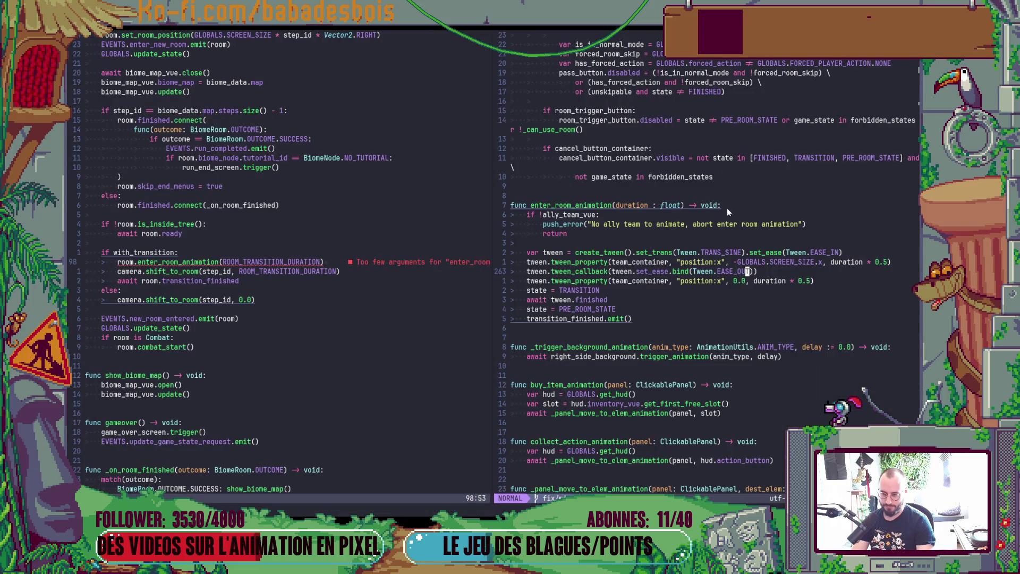
text(i)
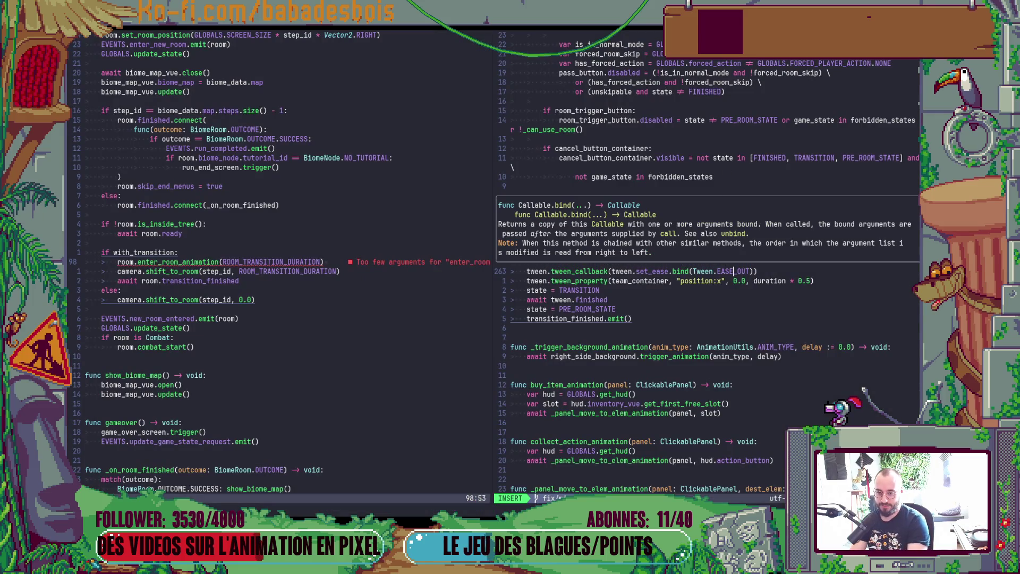
text(IN_)
key(Escape)
key(j)
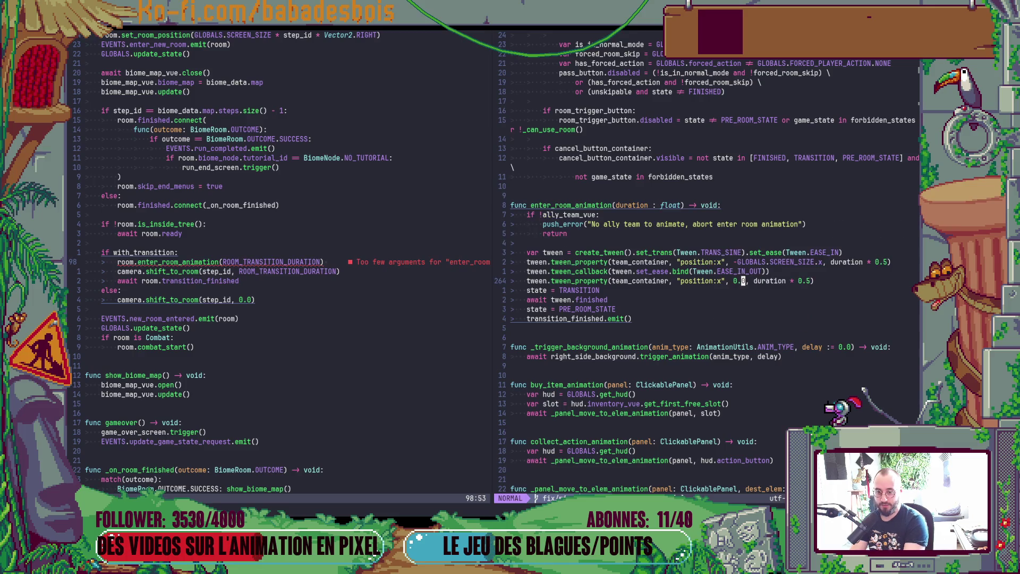